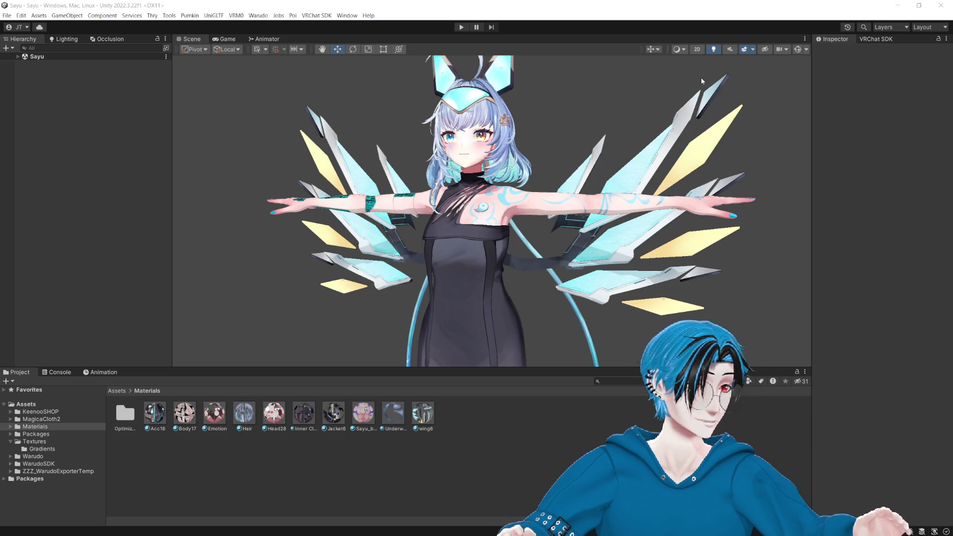
Step: Switch from the Unity editor to the Warudo Pro window
{"action": "key", "text": "alt+Tab"}
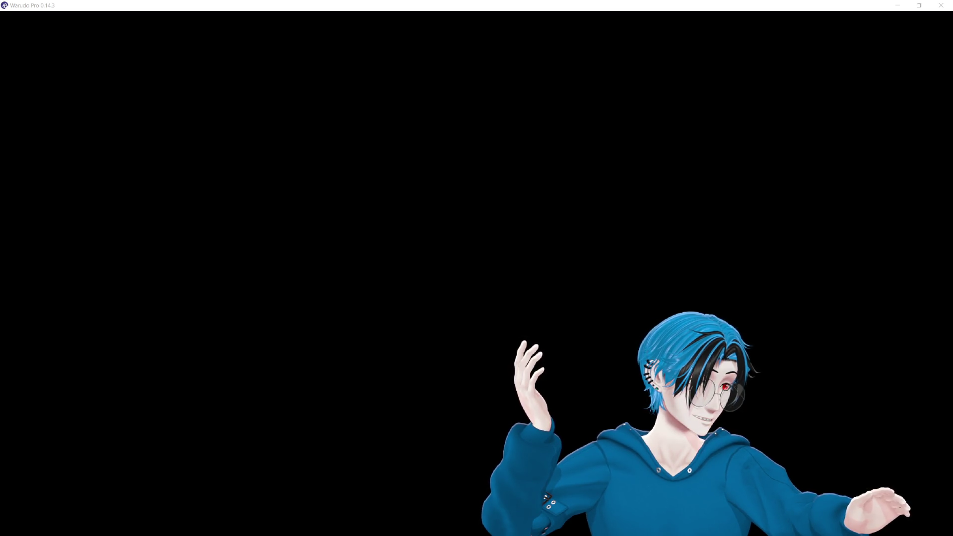
Step: Focus Warudo and make its avatar view borderless fullscreen with Alt+Enter
{"action": "left_click", "coordinate": [609, 88]}
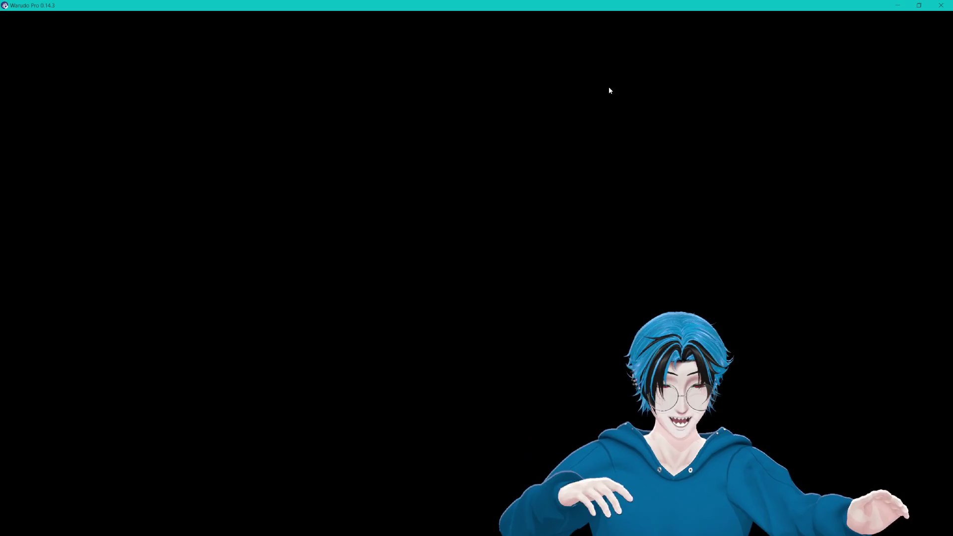
{"action": "key", "text": "alt+Return"}
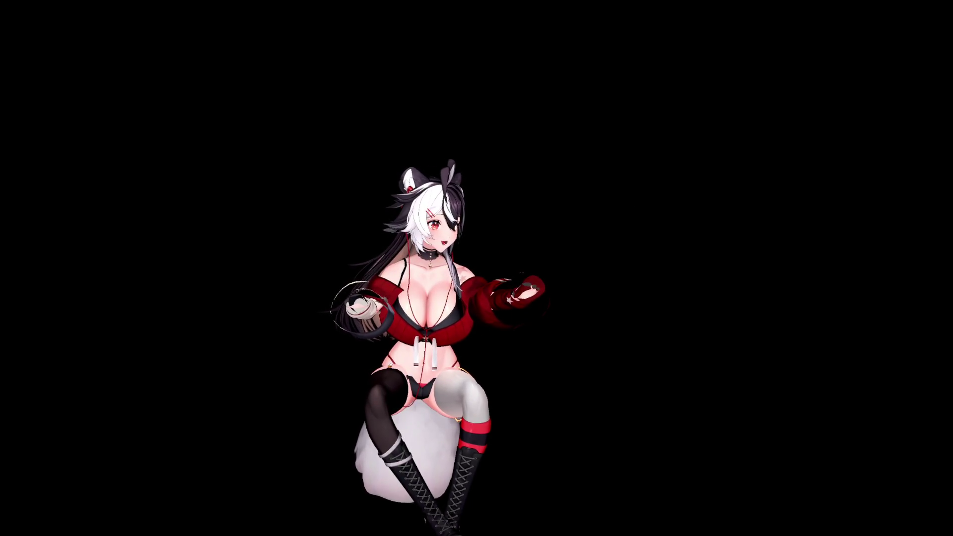
Step: Exit Warudo's fullscreen mode to head back toward Unity
{"action": "left_click", "coordinate": [588, 239]}
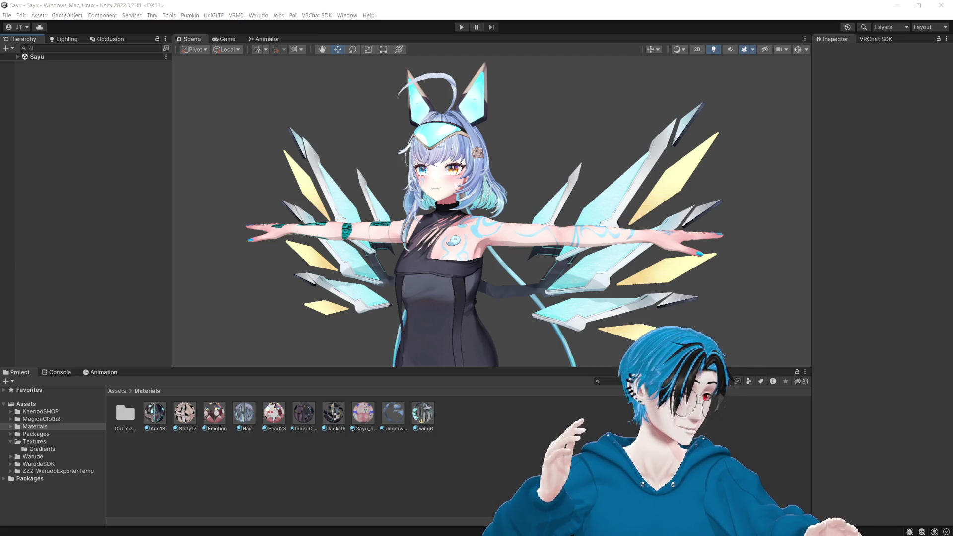
Step: Zoom and pan the Scene view so the Sayu avatar sits lower in frame
{"action": "left_click", "coordinate": [773, 3]}
{"action": "scroll", "coordinate": [692, 79], "scroll_direction": "up", "scroll_amount": 5}
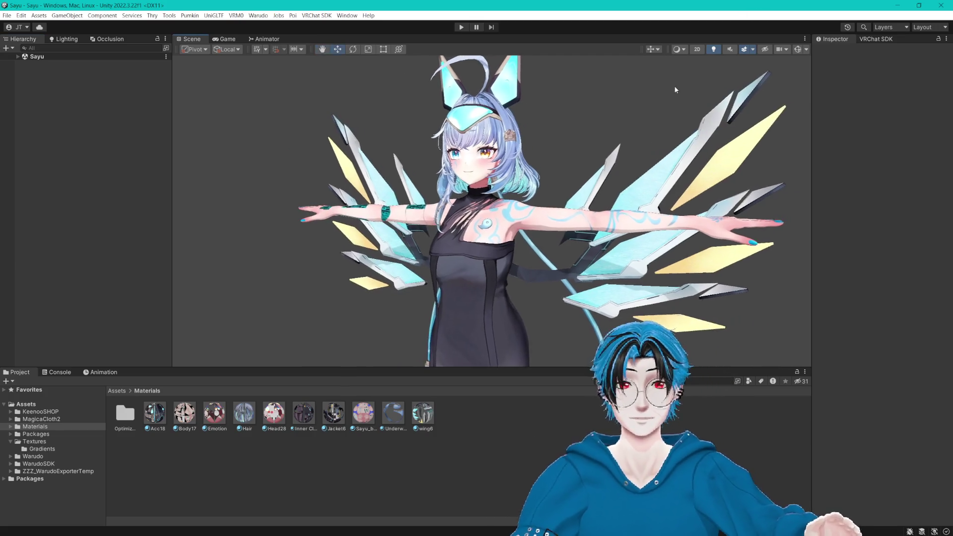
{"action": "scroll", "coordinate": [726, 99], "scroll_direction": "down", "scroll_amount": 5}
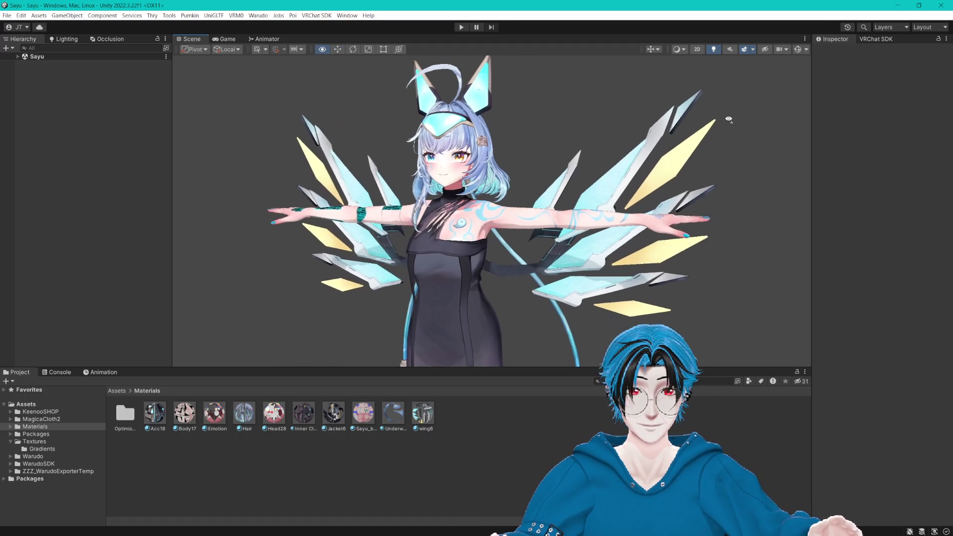
{"action": "left_click_drag", "start_coordinate": [736, 127], "coordinate": [742, 151]}
{"action": "scroll", "coordinate": [744, 154], "scroll_direction": "up", "scroll_amount": 3}
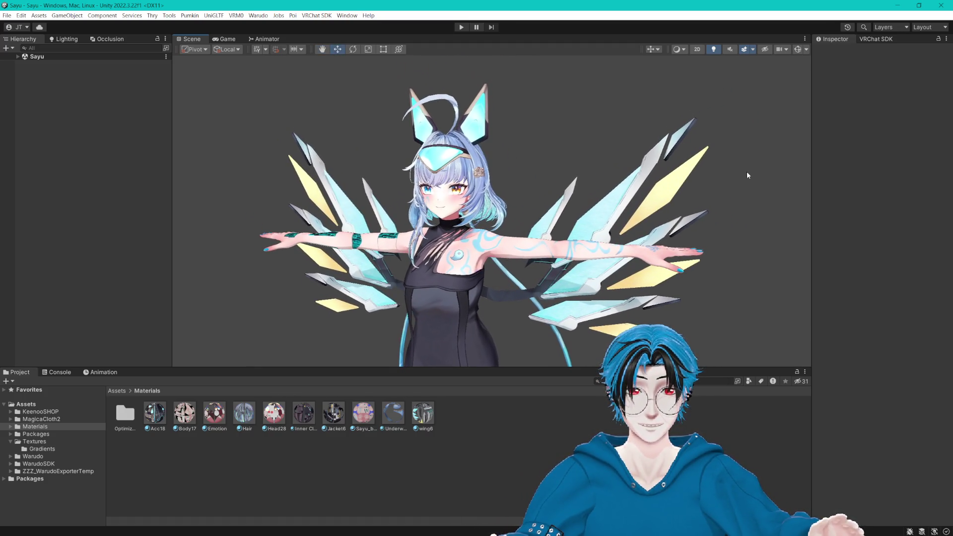
Step: Shrink the Project, Hierarchy and Inspector panels to enlarge the Scene view, recentring the avatar
{"action": "left_click_drag", "start_coordinate": [707, 367], "coordinate": [707, 407]}
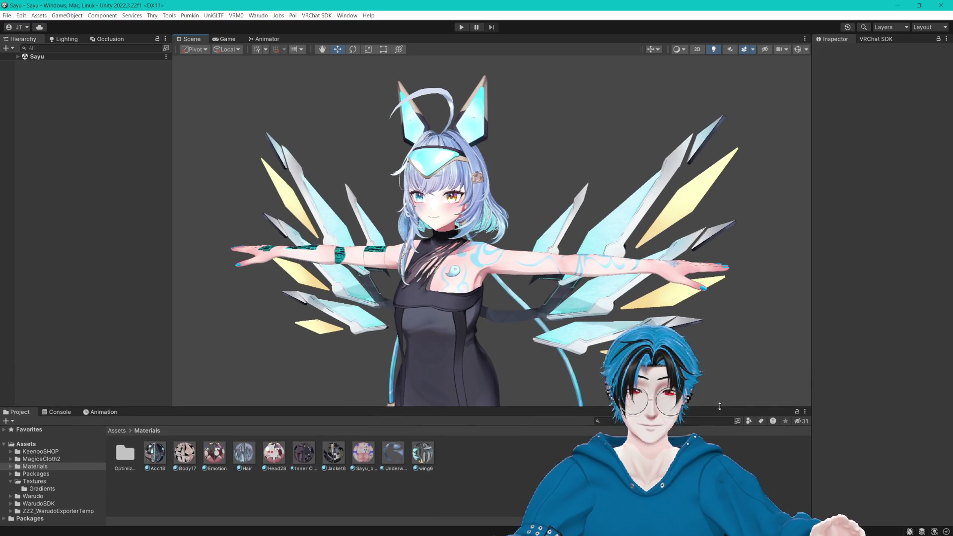
{"action": "left_click_drag", "start_coordinate": [813, 304], "coordinate": [854, 296]}
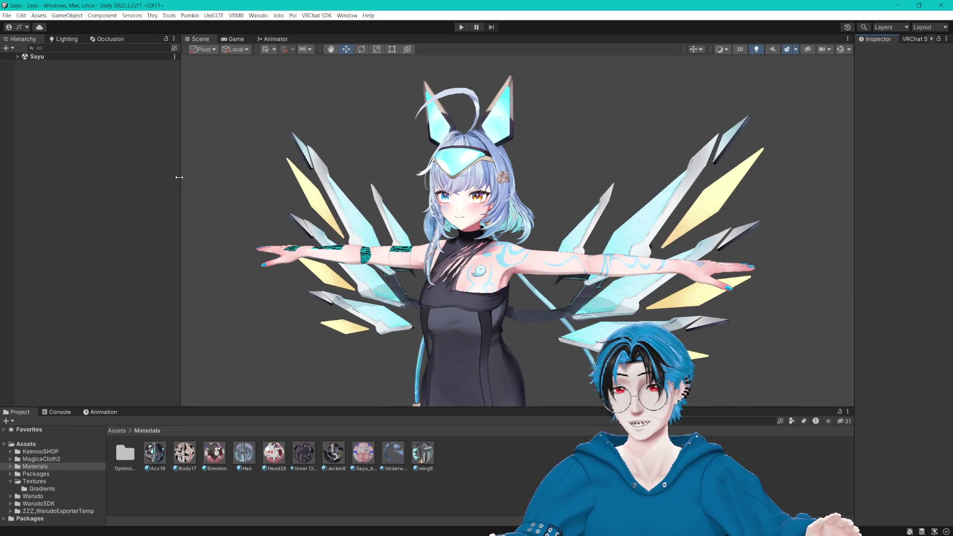
{"action": "left_click_drag", "start_coordinate": [178, 199], "coordinate": [146, 199]}
{"action": "left_click_drag", "start_coordinate": [540, 144], "coordinate": [568, 139]}
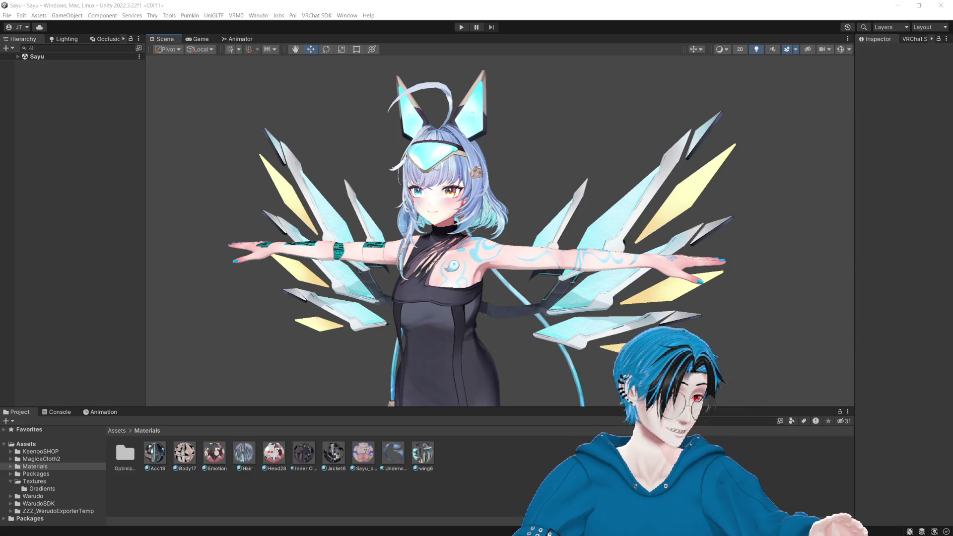
{"action": "left_click_drag", "start_coordinate": [616, 191], "coordinate": [615, 176]}
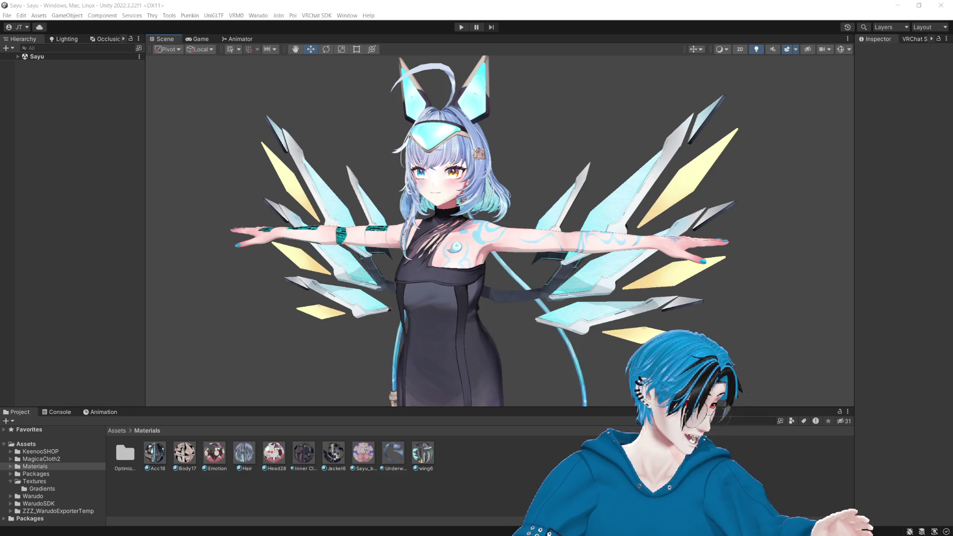
Step: Deactivate Sayu_Warudo and activate SayuVRC in the Sayu hierarchy
{"action": "left_click", "coordinate": [496, 151]}
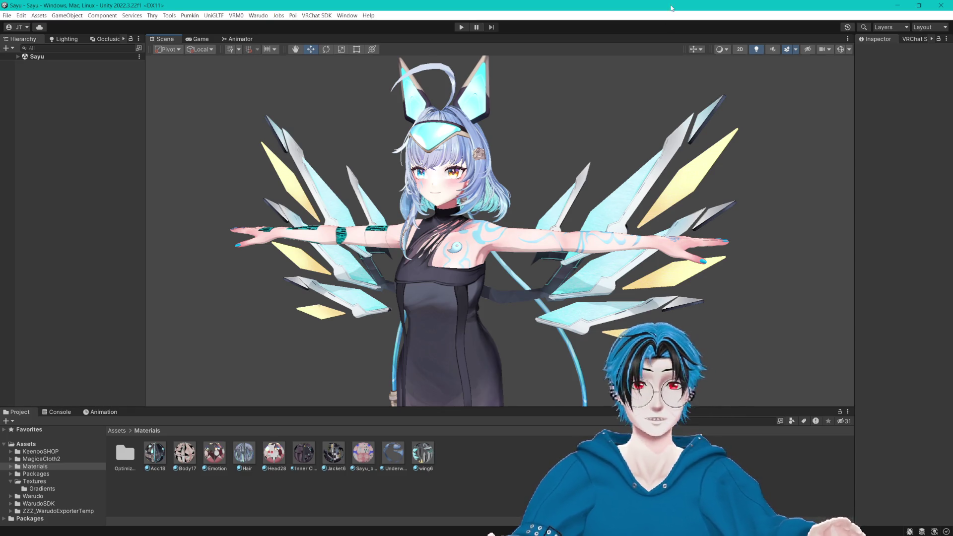
{"action": "left_click_drag", "start_coordinate": [498, 155], "coordinate": [499, 174]}
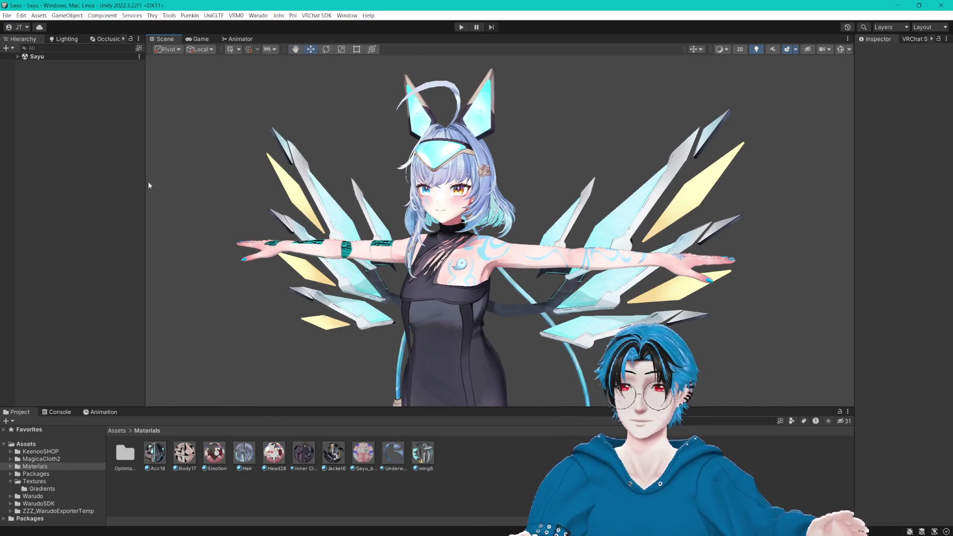
{"action": "left_click", "coordinate": [18, 56]}
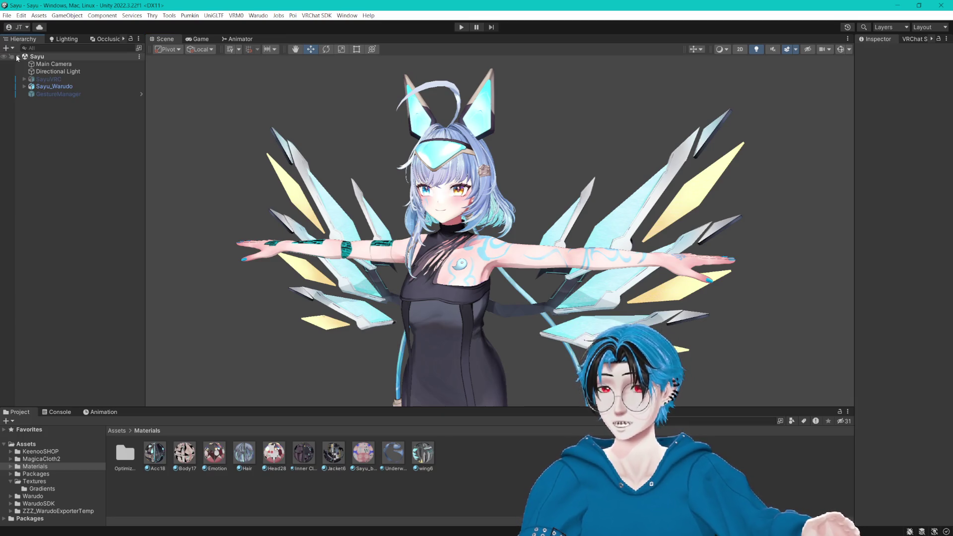
{"action": "left_click", "coordinate": [65, 88]}
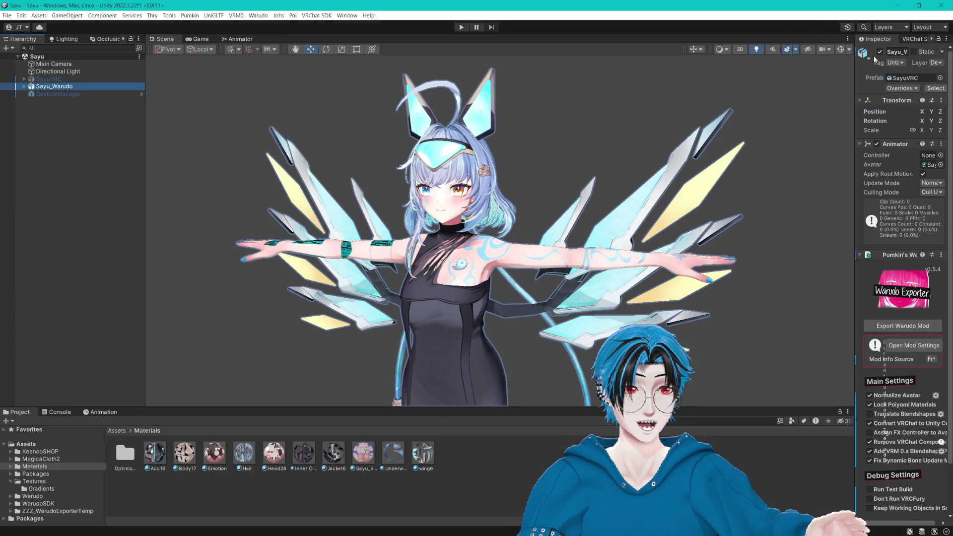
{"action": "left_click", "coordinate": [880, 52]}
{"action": "left_click_drag", "start_coordinate": [857, 73], "coordinate": [826, 72]}
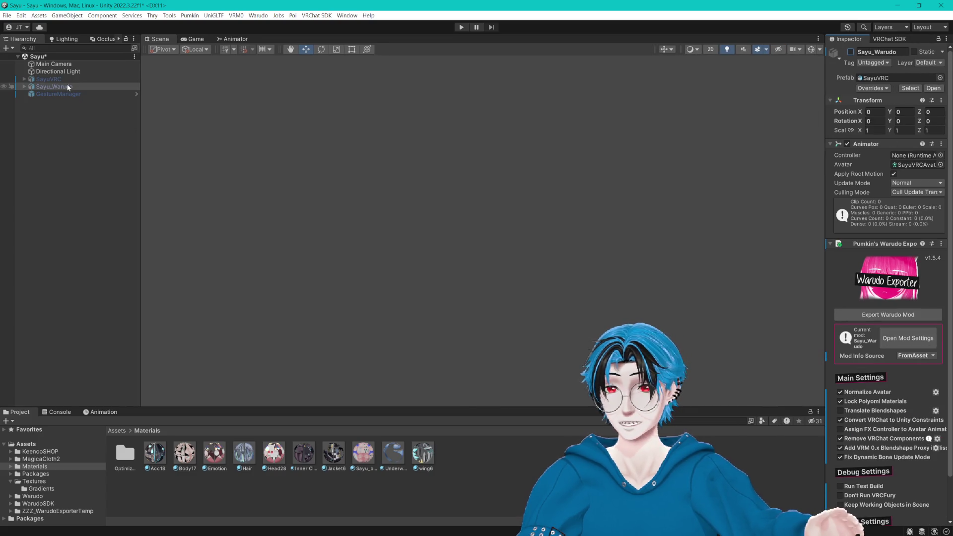
{"action": "left_click", "coordinate": [49, 79]}
{"action": "left_click", "coordinate": [851, 52]}
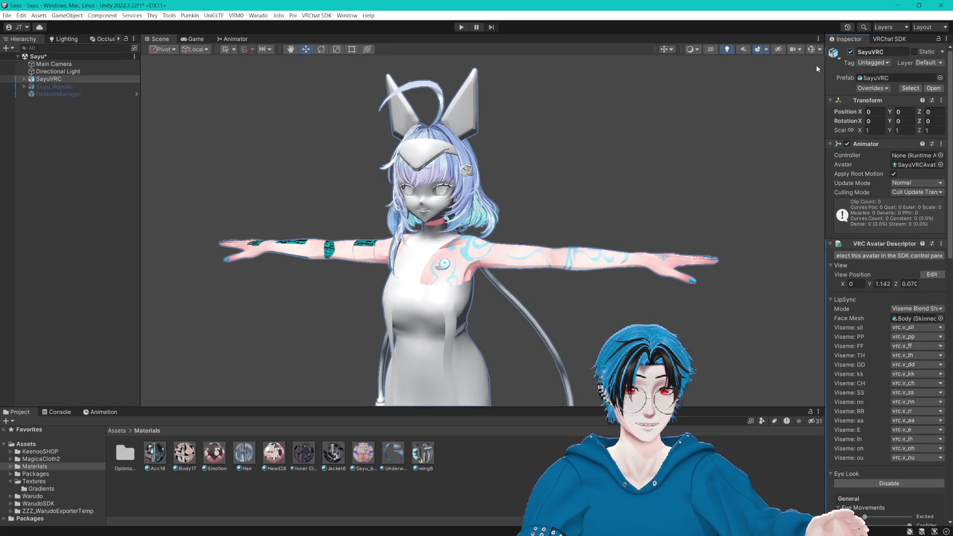
Step: Expand Sayu_Warudo and SayuVRC to list their parts and select Sayu_Warudo's Body
{"action": "left_click", "coordinate": [24, 87]}
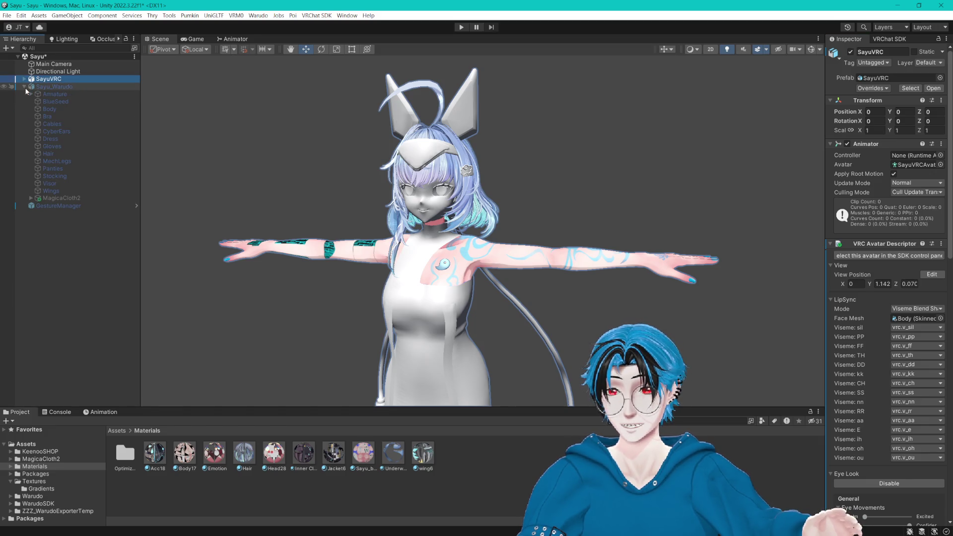
{"action": "left_click", "coordinate": [24, 78]}
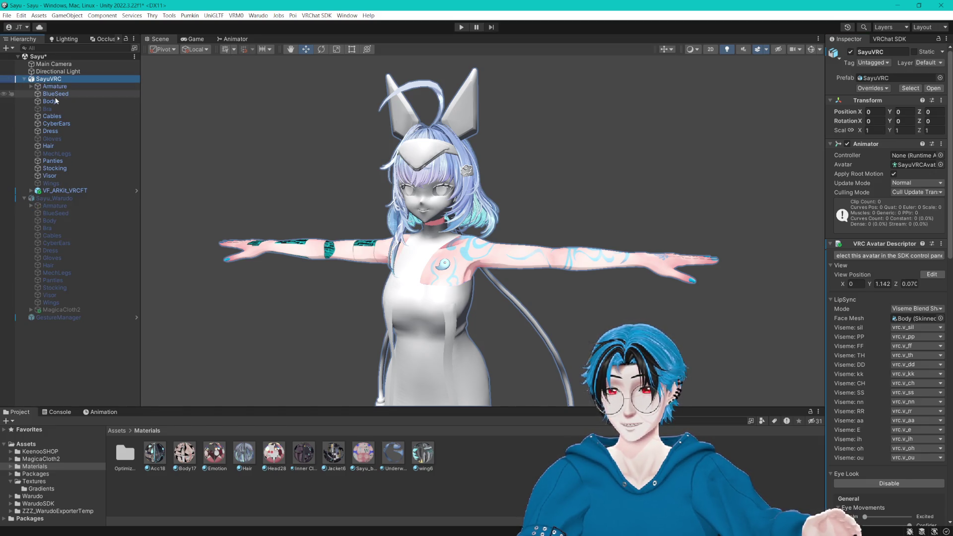
{"action": "left_click", "coordinate": [58, 220]}
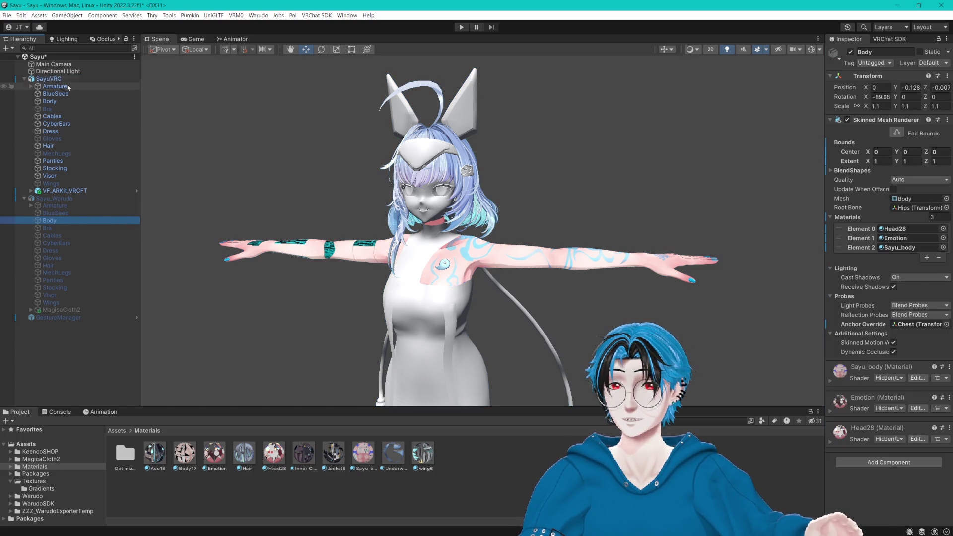
{"action": "left_click", "coordinate": [190, 15]}
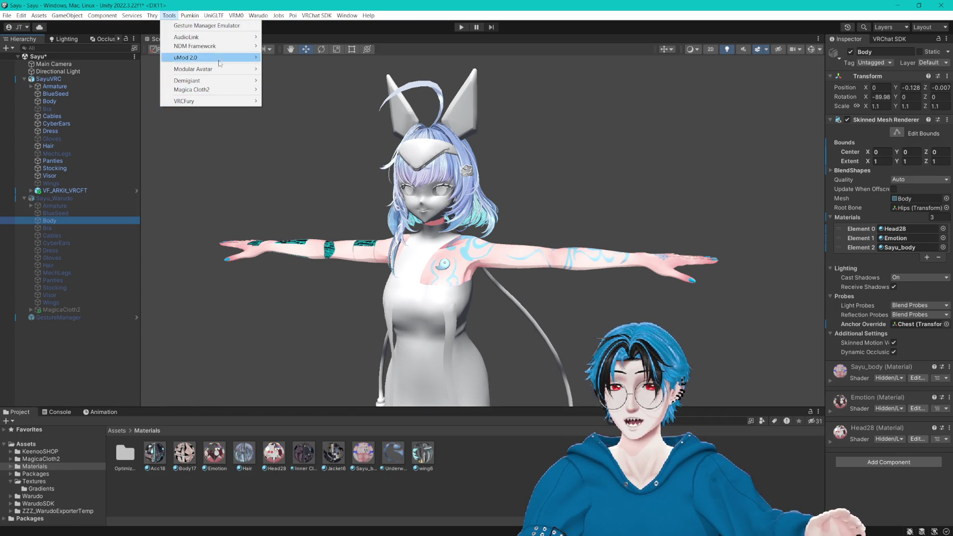
Step: Dismiss the Tools menu and clear the Body selection
{"action": "mouse_move", "coordinate": [185, 19]}
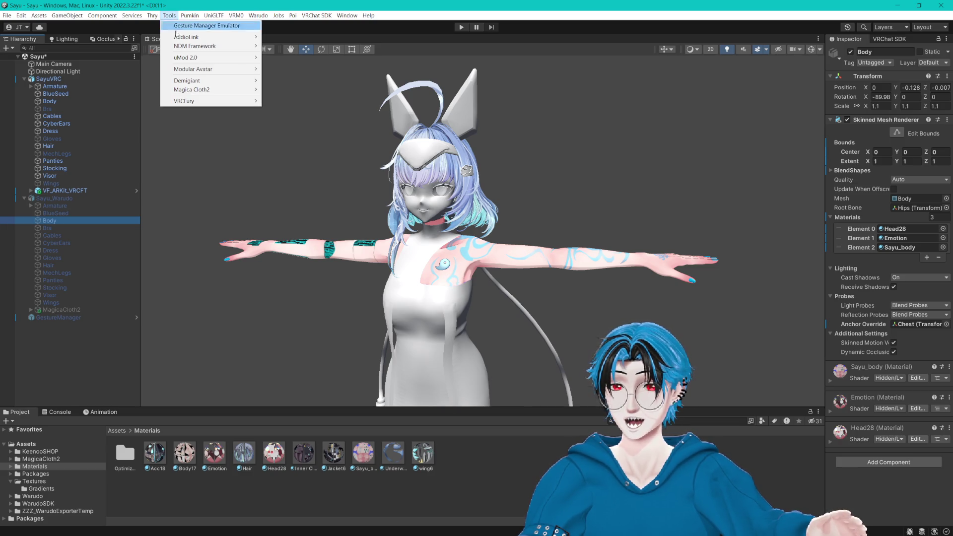
{"action": "left_click", "coordinate": [169, 182]}
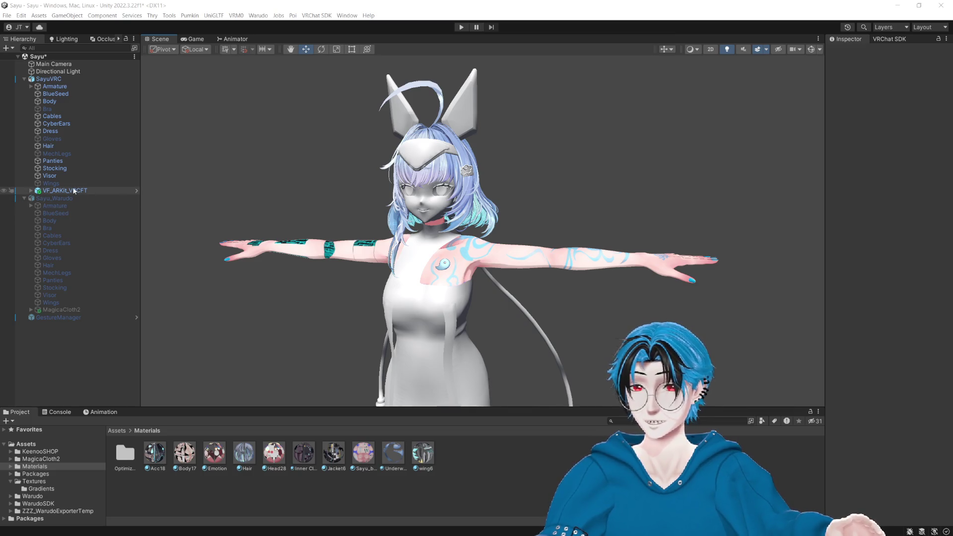
Step: Select the SayuVRC Dress mesh at the avatar's chest
{"action": "mouse_move", "coordinate": [433, 268]}
{"action": "left_mouse_down"}
{"action": "mouse_move", "coordinate": [443, 273]}
{"action": "mouse_move", "coordinate": [415, 225]}
{"action": "mouse_move", "coordinate": [408, 229]}
{"action": "left_mouse_up"}
{"action": "left_click", "coordinate": [408, 230]}
{"action": "left_click", "coordinate": [406, 228]}
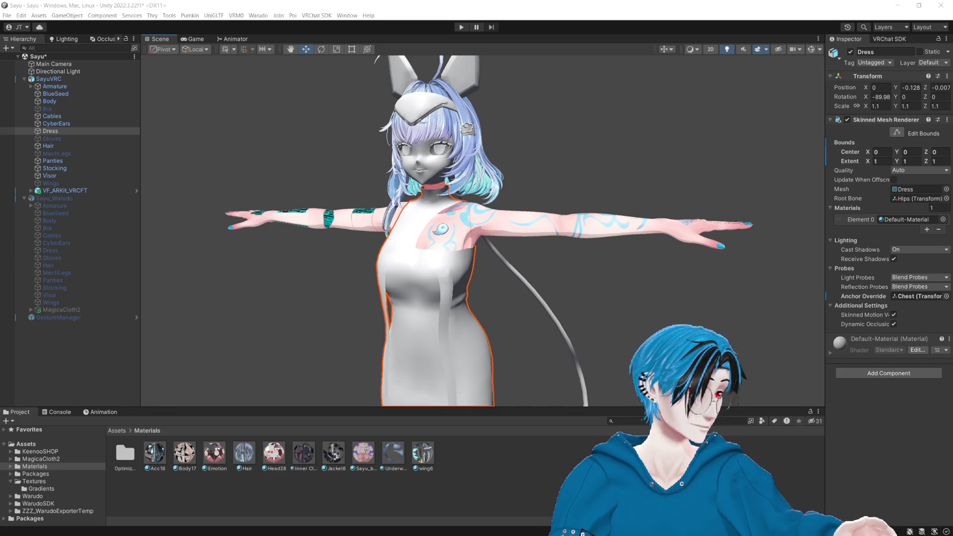
Step: Orbit the view slightly and open the VRChat SDK menu
{"action": "left_click_drag", "start_coordinate": [587, 99], "coordinate": [586, 105]}
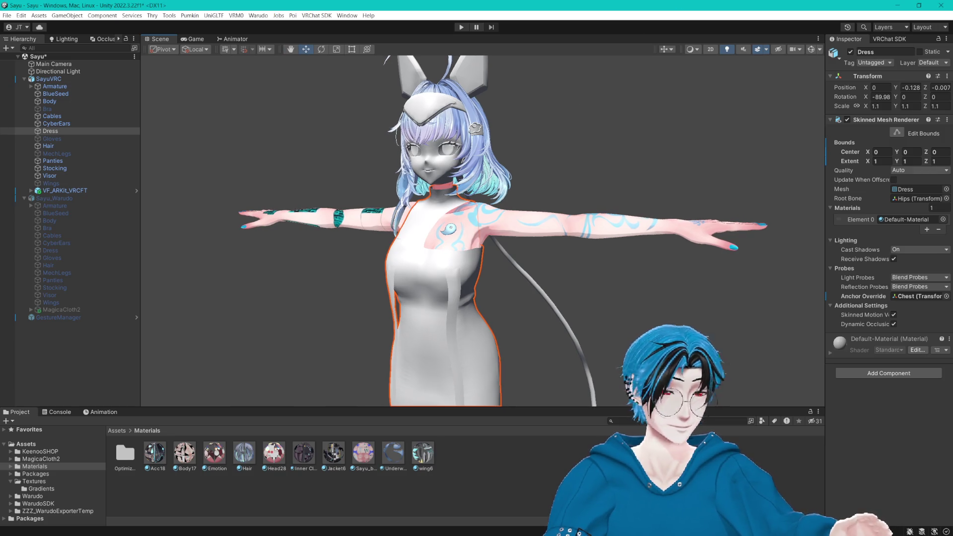
{"action": "key", "text": "alt+Tab"}
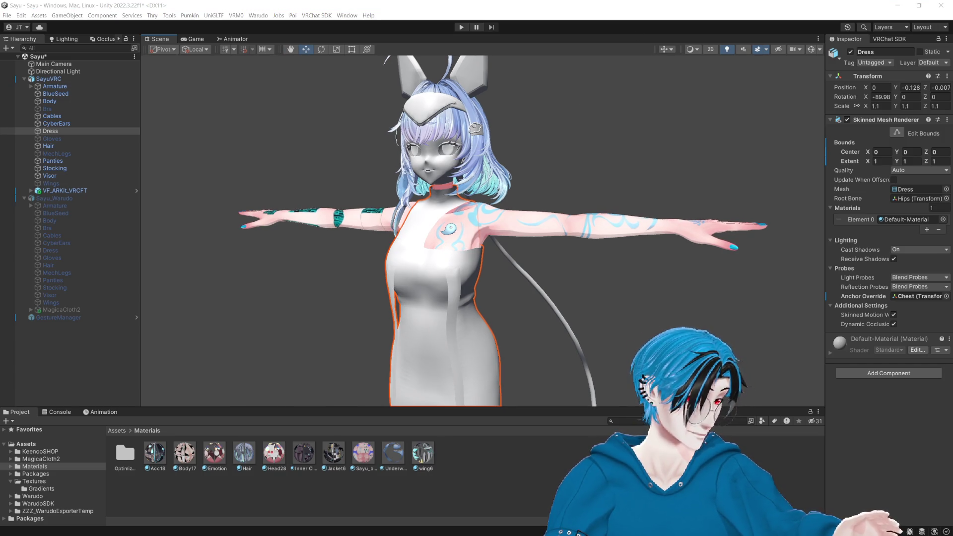
{"action": "left_click", "coordinate": [191, 15]}
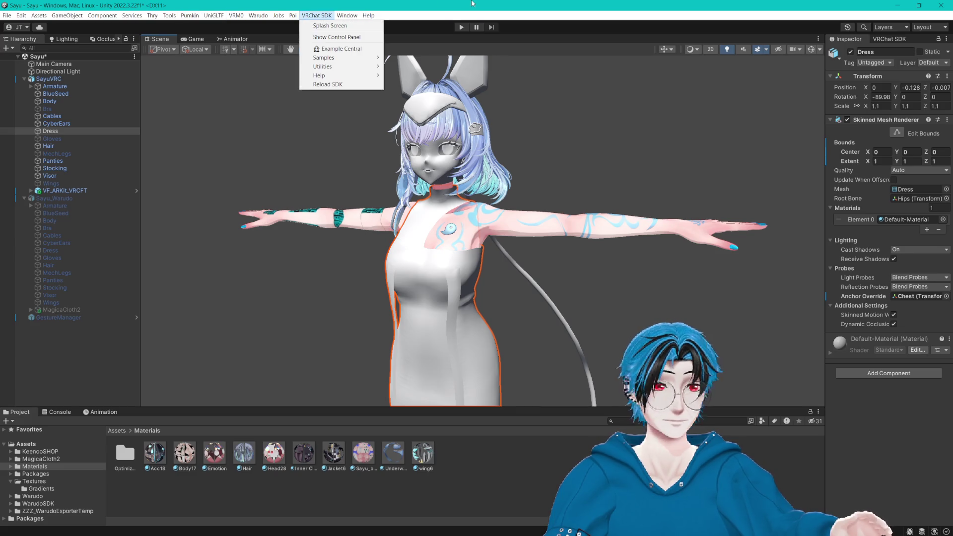
Step: Open the Tools menu, then close it and deselect the Dress
{"action": "left_click", "coordinate": [169, 16]}
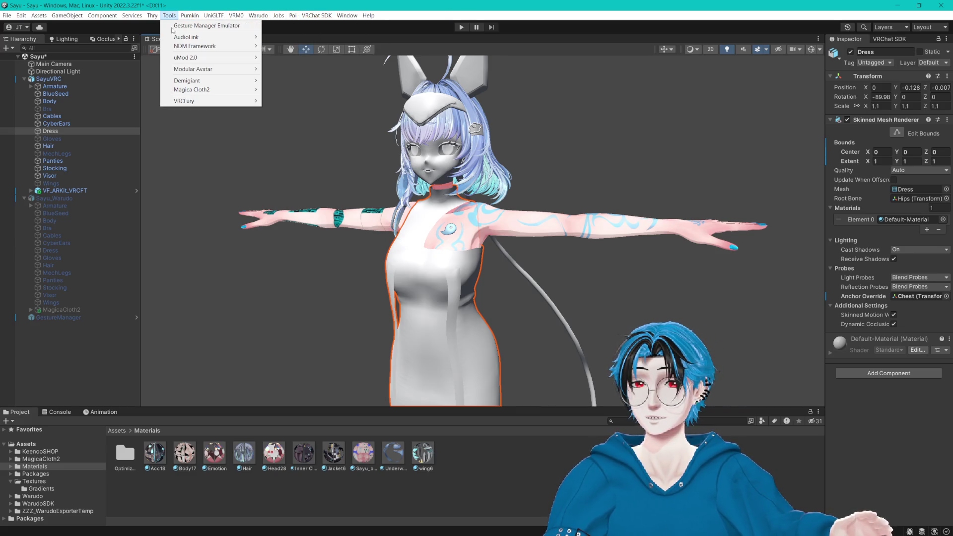
{"action": "left_click", "coordinate": [159, 358]}
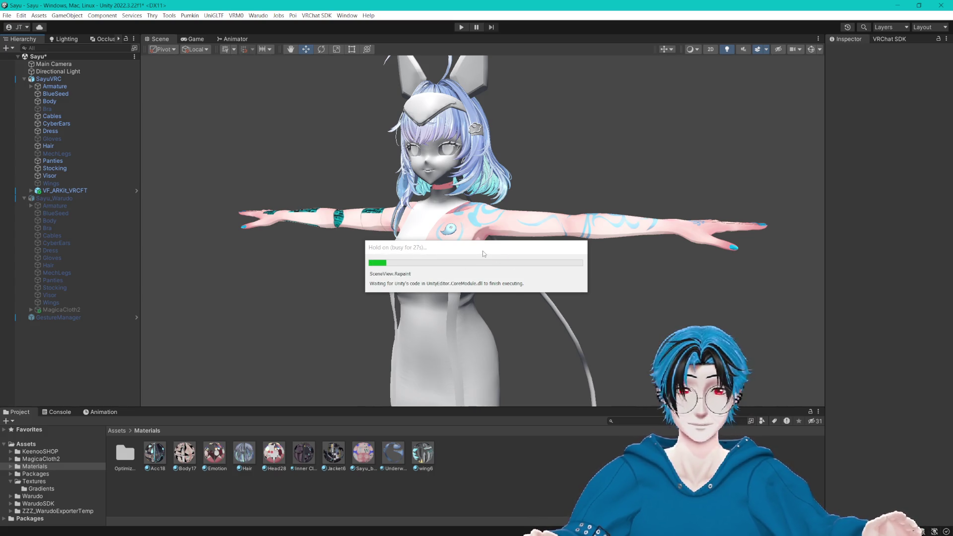
Step: Move the busy progress dialog aside and orbit around the avatar
{"action": "left_click_drag", "start_coordinate": [483, 251], "coordinate": [390, 190]}
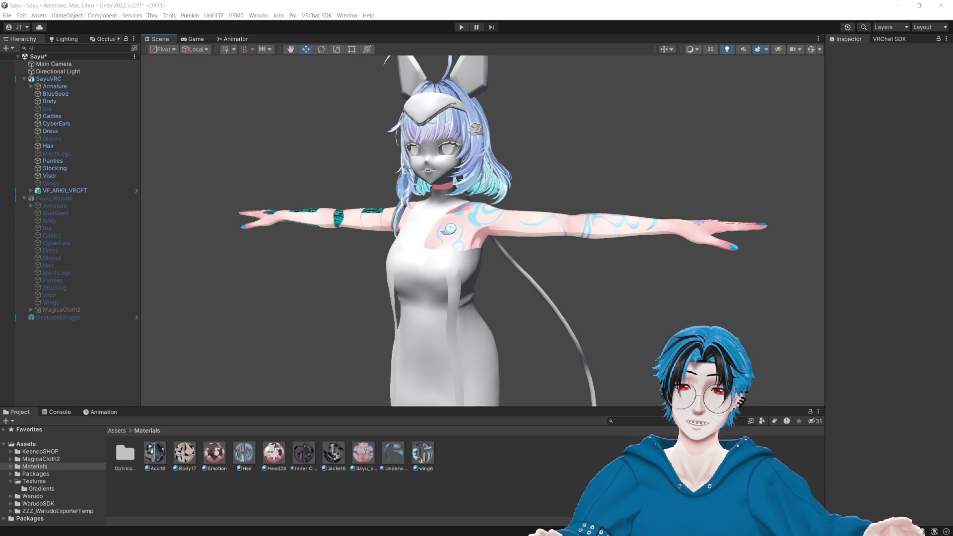
{"action": "mouse_move", "coordinate": [621, 124]}
{"action": "left_mouse_down"}
{"action": "mouse_move", "coordinate": [606, 122]}
{"action": "mouse_move", "coordinate": [570, 153]}
{"action": "mouse_move", "coordinate": [642, 154]}
{"action": "mouse_move", "coordinate": [654, 179]}
{"action": "mouse_move", "coordinate": [700, 178]}
{"action": "mouse_move", "coordinate": [736, 199]}
{"action": "left_mouse_up"}
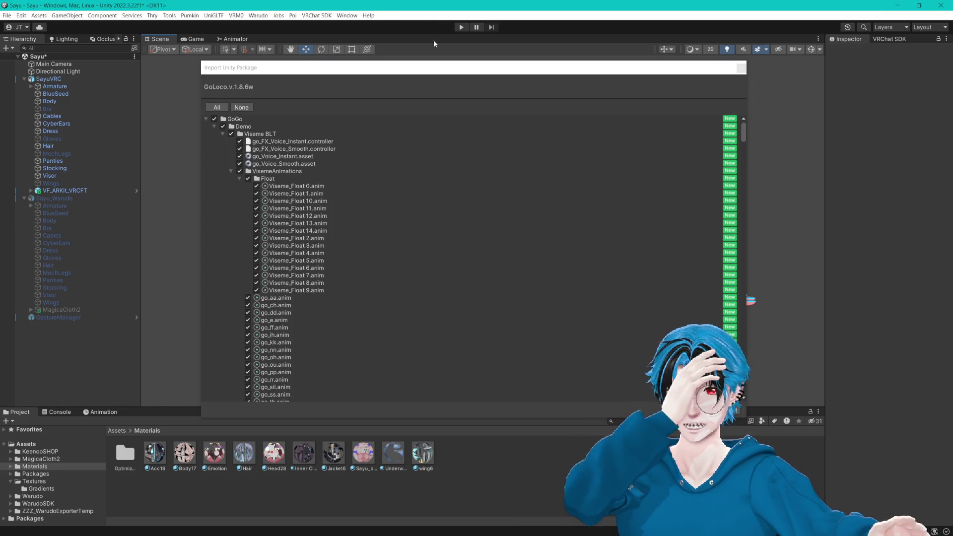
Step: Collapse the GoGo tree and import the full GoLoco.v.1.8.6w package
{"action": "left_click", "coordinate": [207, 119], "text": "alt"}
{"action": "left_click", "coordinate": [207, 119]}
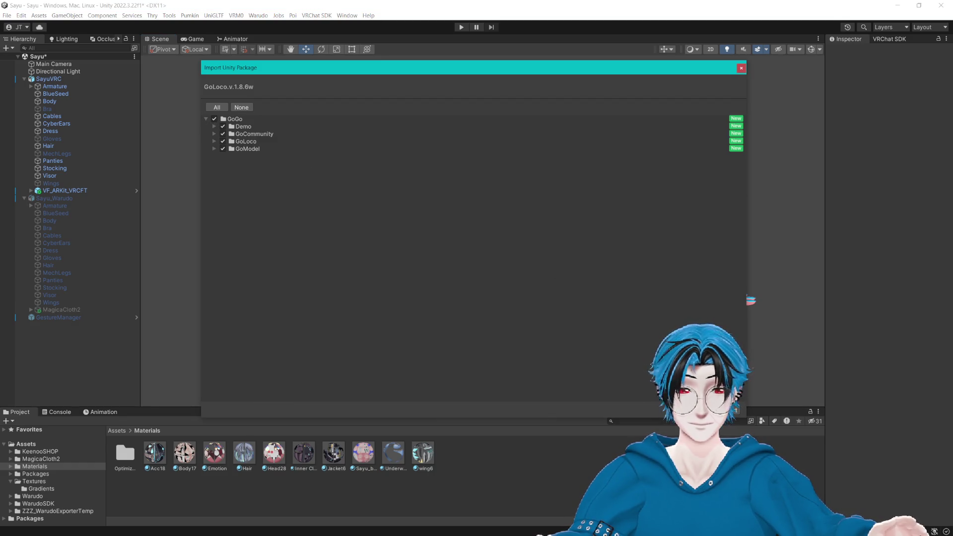
{"action": "left_click", "coordinate": [727, 410]}
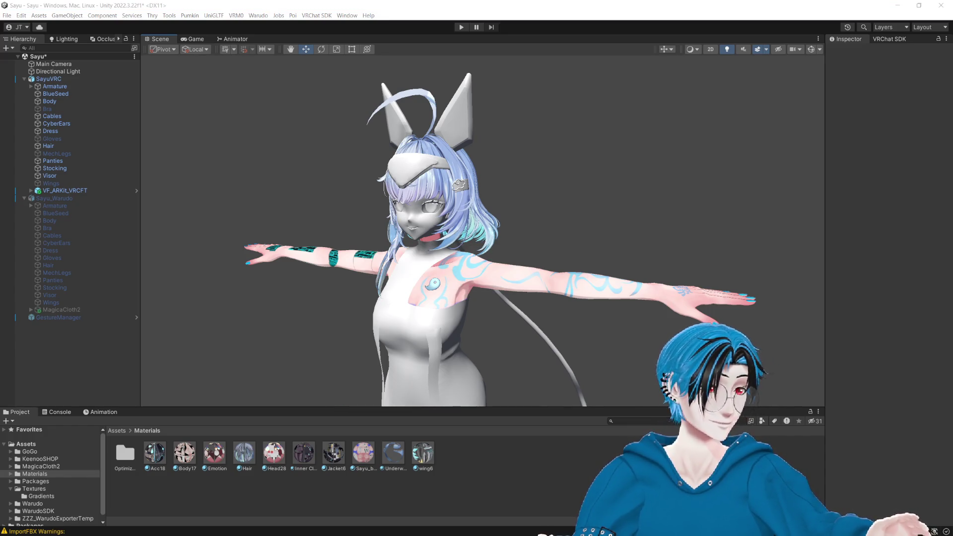
Step: Enlarge the Scene view by shrinking the Project and Inspector panels, and bring the avatar closer
{"action": "left_click_drag", "start_coordinate": [642, 408], "coordinate": [645, 394]}
{"action": "left_click_drag", "start_coordinate": [824, 325], "coordinate": [857, 322]}
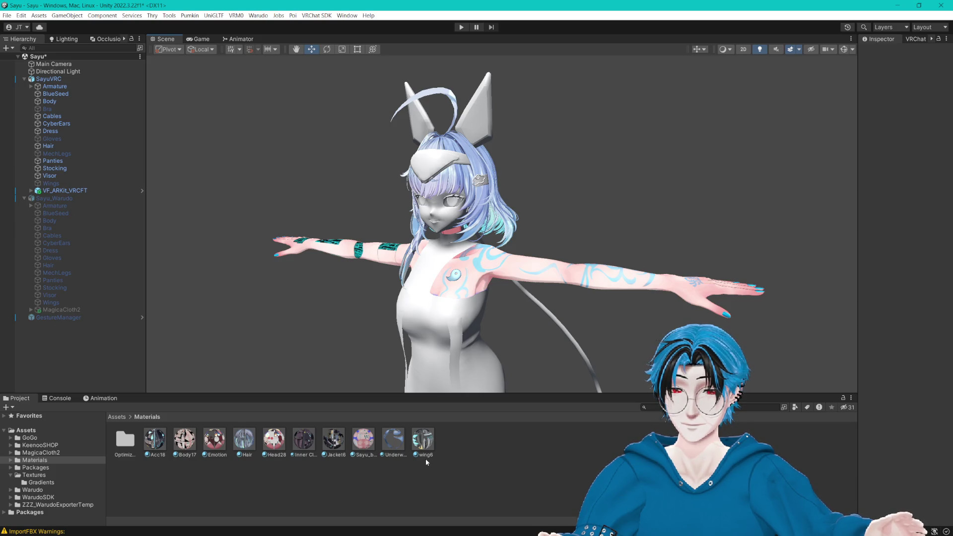
{"action": "mouse_move", "coordinate": [573, 296]}
{"action": "left_mouse_down"}
{"action": "mouse_move", "coordinate": [679, 253]}
{"action": "mouse_move", "coordinate": [740, 253]}
{"action": "mouse_move", "coordinate": [751, 238]}
{"action": "mouse_move", "coordinate": [707, 230]}
{"action": "left_mouse_up"}
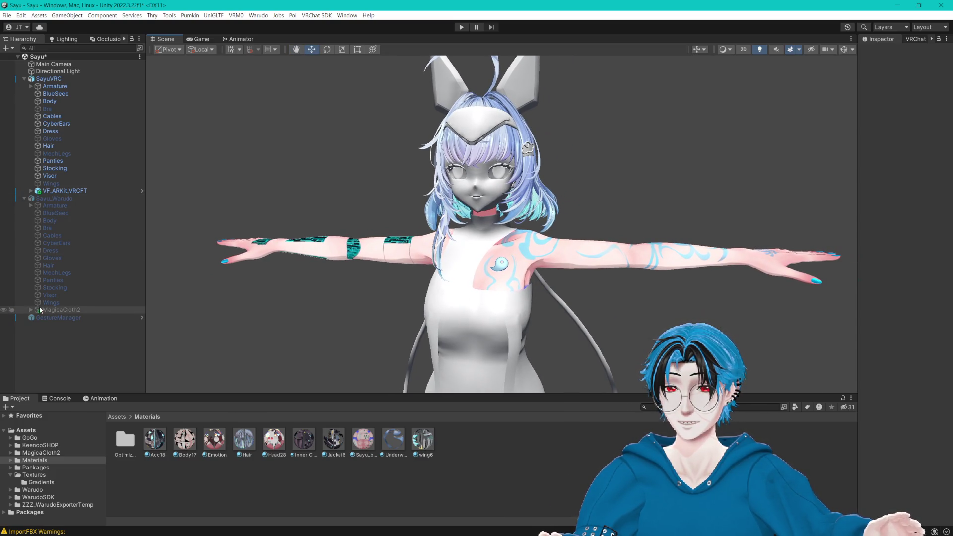
Step: Look over the VF_ARKit_VRCFT object while orbiting the avatar, then clear the selection
{"action": "left_click", "coordinate": [71, 191]}
{"action": "left_click_drag", "start_coordinate": [496, 233], "coordinate": [565, 213]}
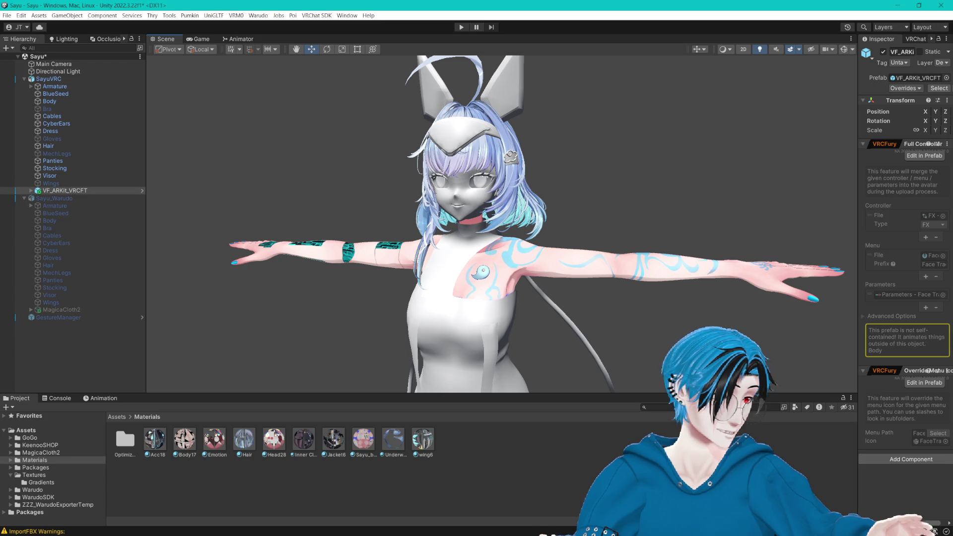
{"action": "mouse_move", "coordinate": [646, 114]}
{"action": "left_mouse_down"}
{"action": "mouse_move", "coordinate": [651, 129]}
{"action": "mouse_move", "coordinate": [641, 144]}
{"action": "mouse_move", "coordinate": [574, 155]}
{"action": "mouse_move", "coordinate": [573, 148]}
{"action": "left_mouse_up"}
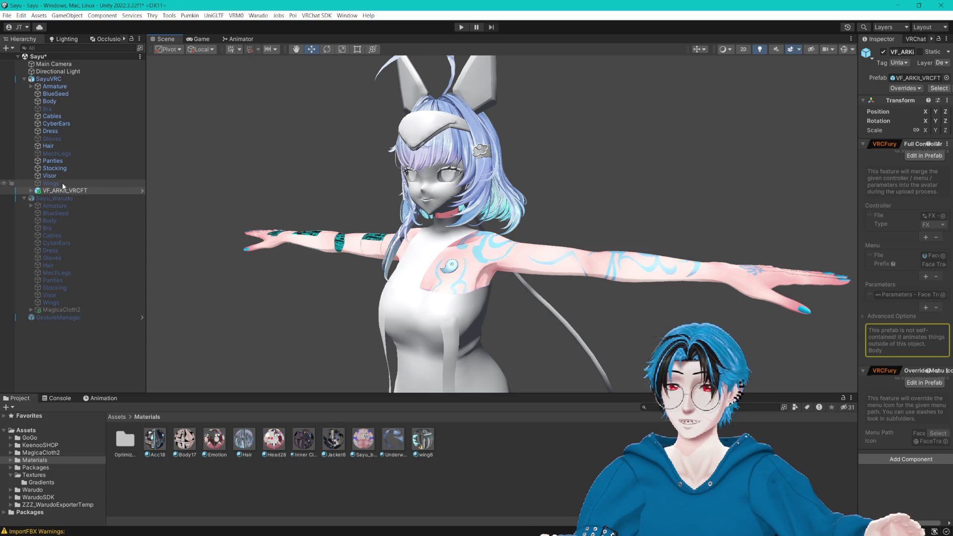
{"action": "key", "text": "shift+d"}
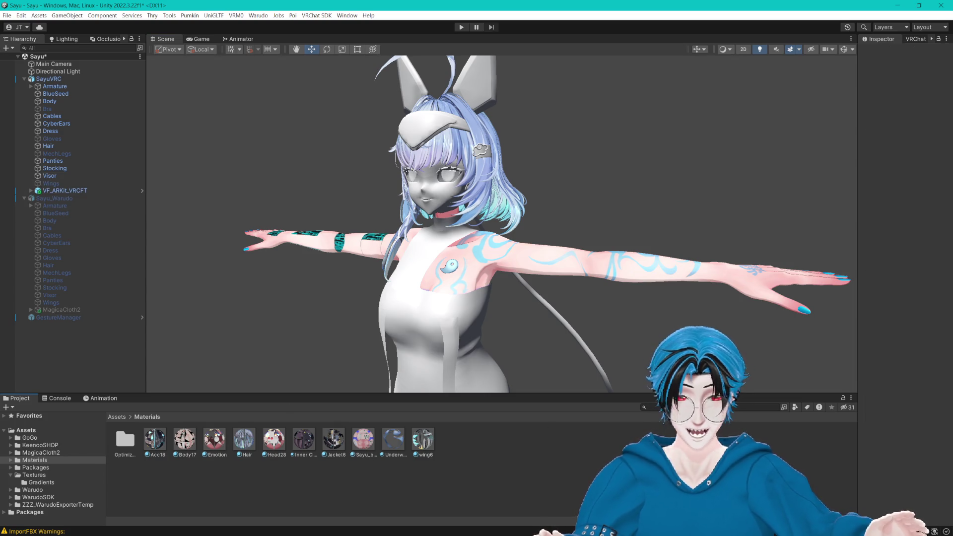
Step: From GoGo > GoLoco > Prefabs > VRCFury, drop the GogoLoco All prefab onto SayuVRC
{"action": "left_click", "coordinate": [56, 496]}
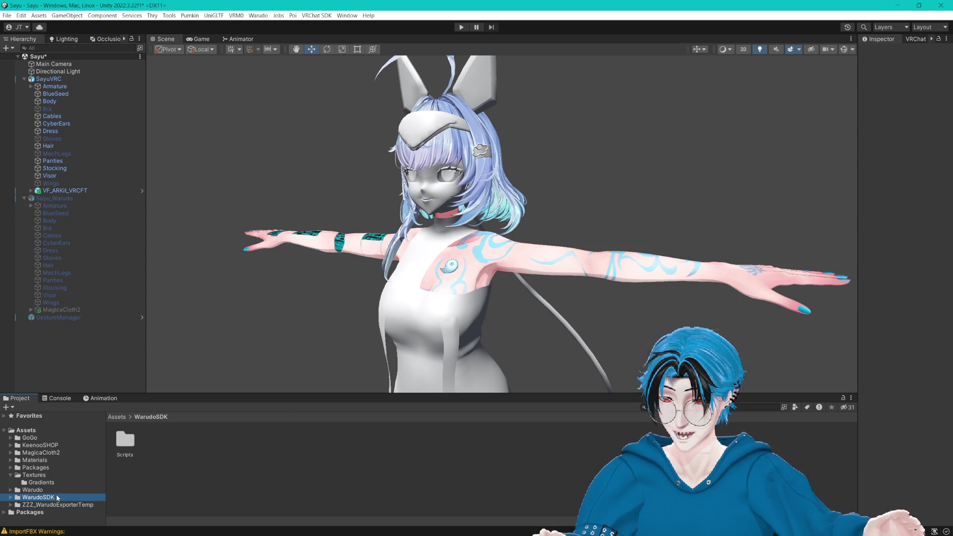
{"action": "left_click", "coordinate": [30, 438]}
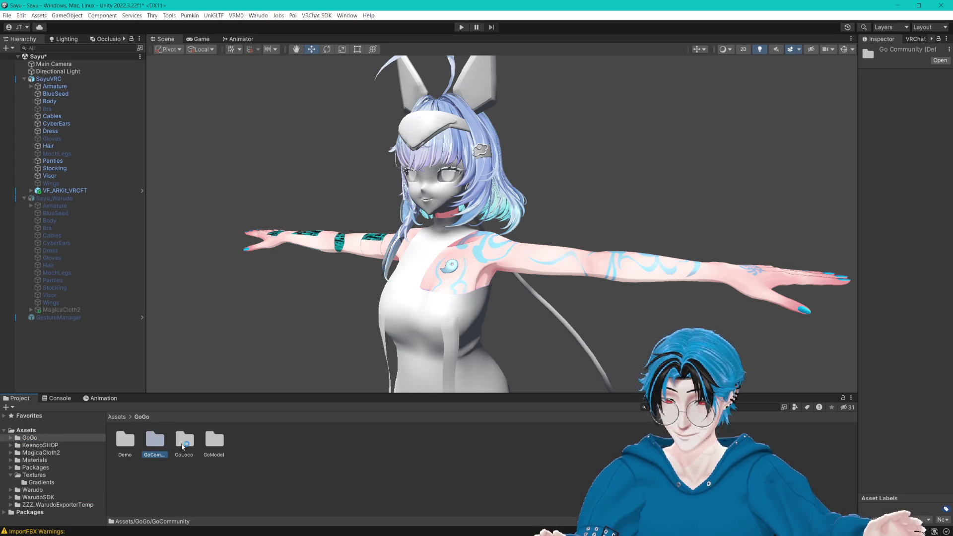
{"action": "left_click", "coordinate": [184, 440]}
{"action": "double_click", "coordinate": [186, 441]}
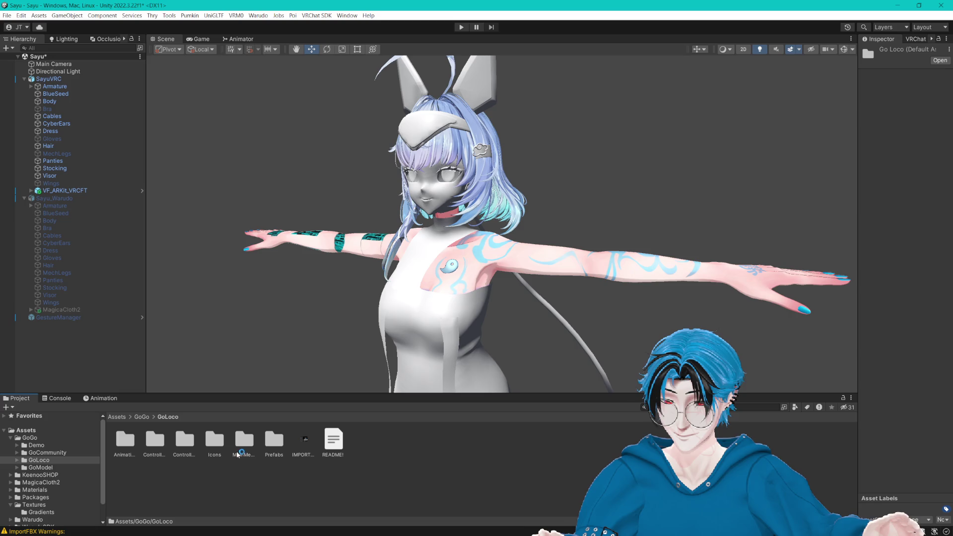
{"action": "double_click", "coordinate": [274, 440]}
{"action": "double_click", "coordinate": [153, 453]}
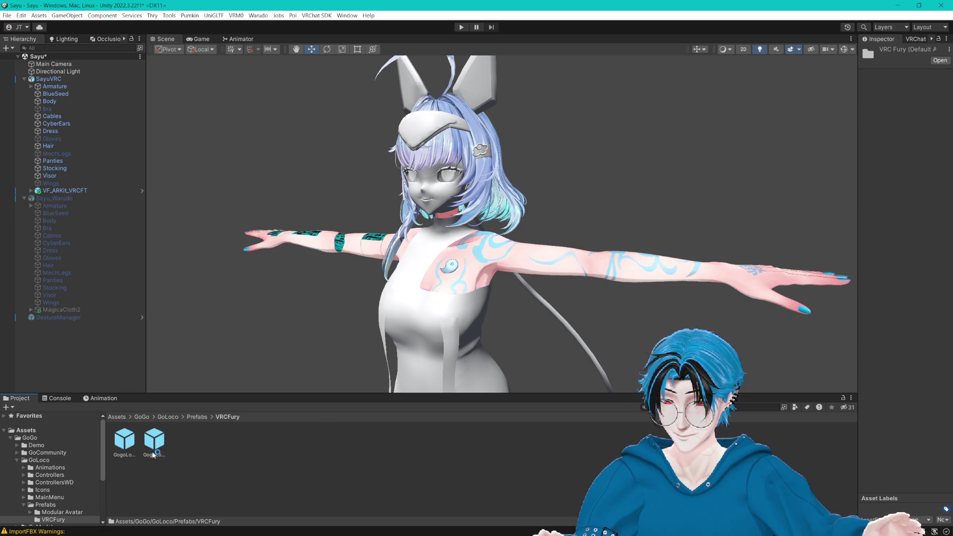
{"action": "left_click", "coordinate": [127, 447]}
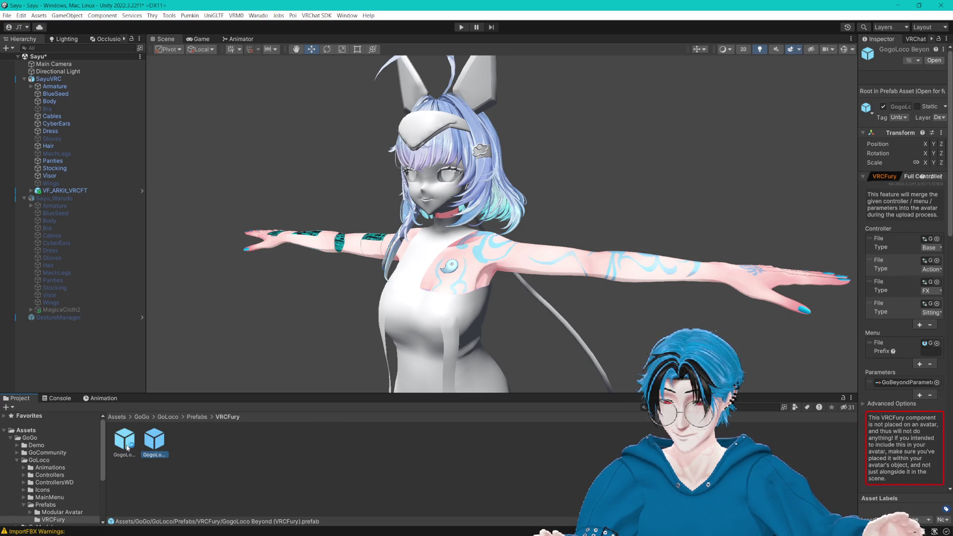
{"action": "mouse_move", "coordinate": [130, 446]}
{"action": "left_mouse_down"}
{"action": "mouse_move", "coordinate": [64, 158]}
{"action": "mouse_move", "coordinate": [60, 82]}
{"action": "left_mouse_up"}
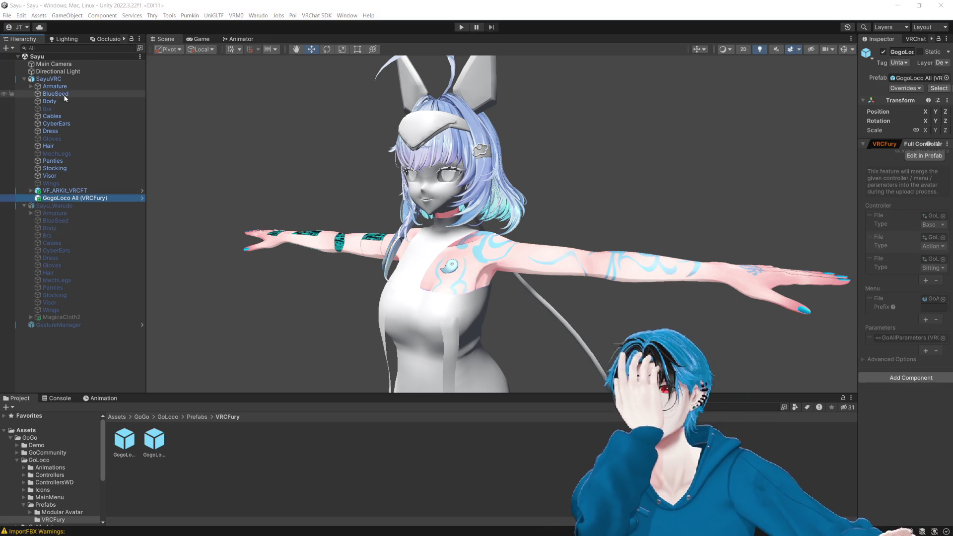
{"action": "left_click", "coordinate": [49, 79]}
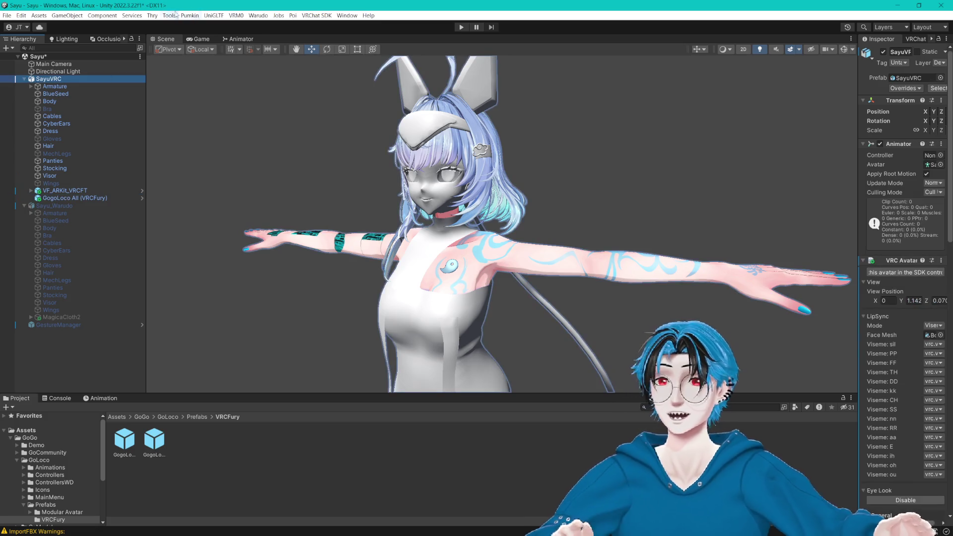
{"action": "left_click", "coordinate": [164, 16]}
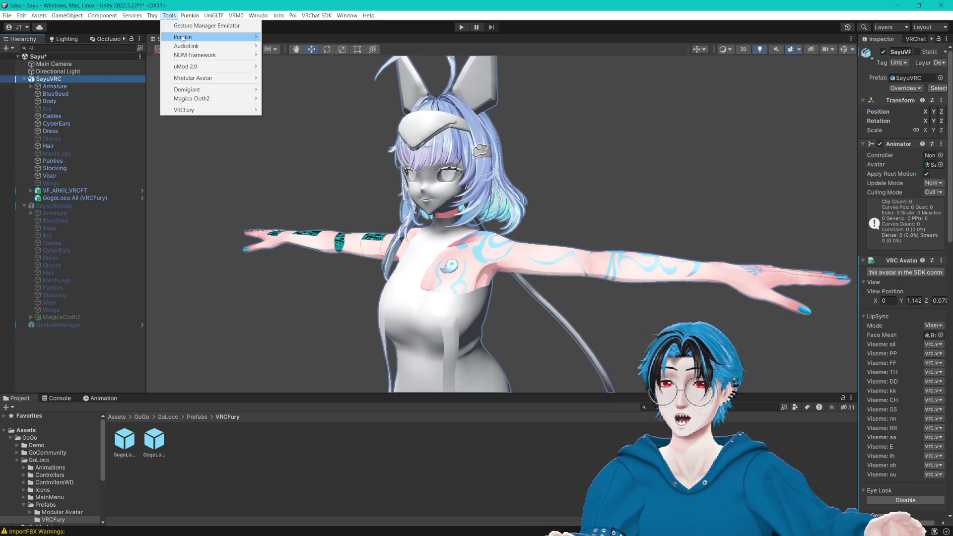
Step: In Pumkin's Avatar Tools, set SayuVRC as the avatar and Sayu_Warudo as Copy From
{"action": "mouse_move", "coordinate": [189, 36]}
{"action": "left_click", "coordinate": [280, 36]}
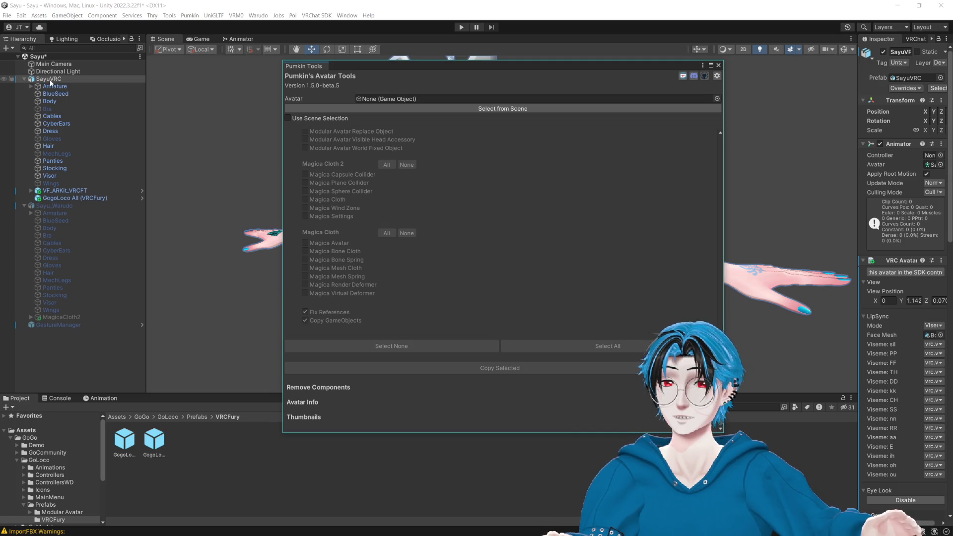
{"action": "left_click_drag", "start_coordinate": [49, 78], "coordinate": [386, 100]}
{"action": "scroll", "coordinate": [387, 288], "scroll_direction": "down", "scroll_amount": 10}
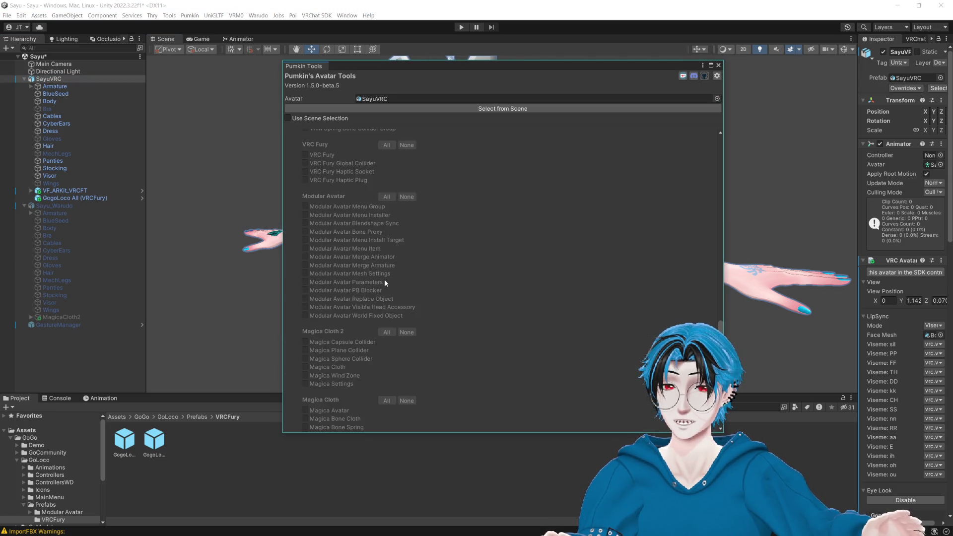
{"action": "scroll", "coordinate": [388, 298], "scroll_direction": "up", "scroll_amount": 10}
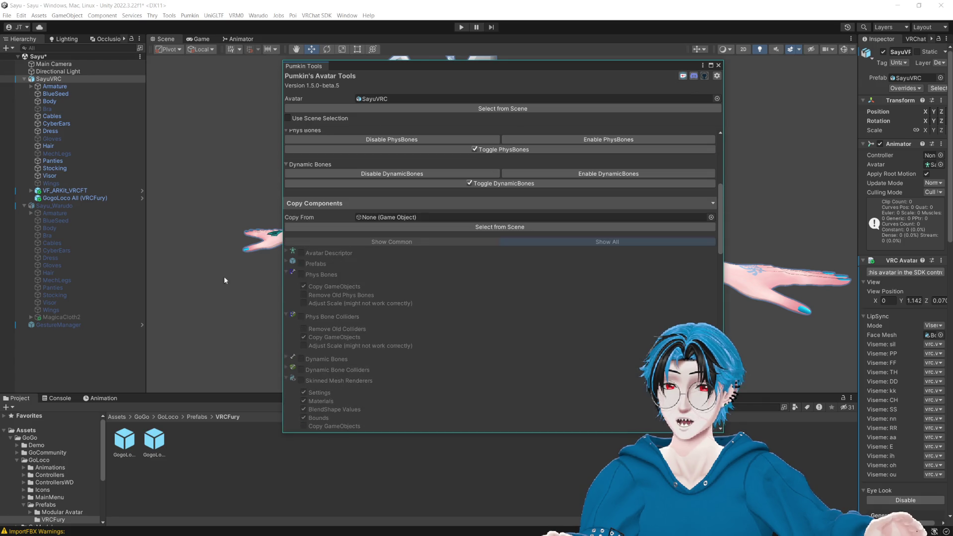
{"action": "mouse_move", "coordinate": [55, 206]}
{"action": "left_mouse_down"}
{"action": "mouse_move", "coordinate": [317, 204]}
{"action": "mouse_move", "coordinate": [424, 217]}
{"action": "left_mouse_up"}
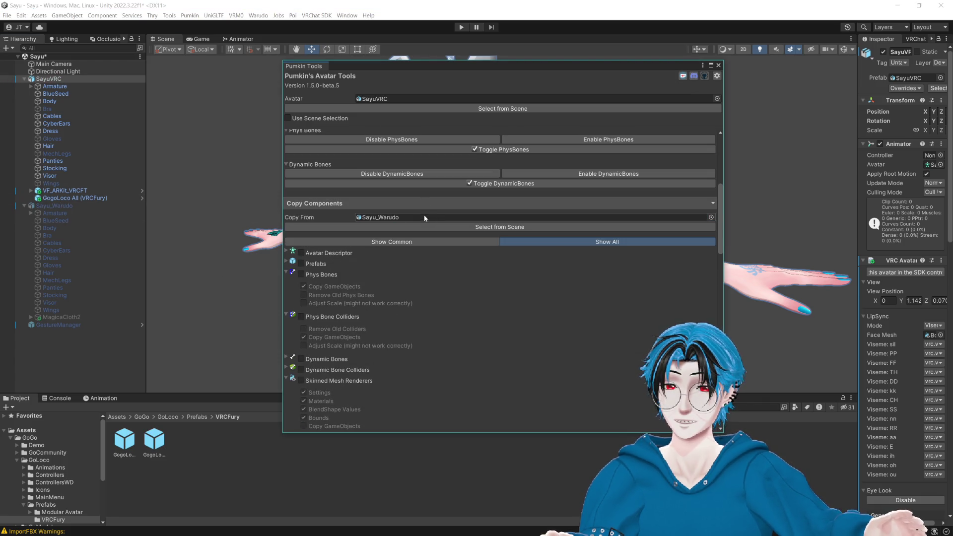
Step: Tick the constraint and VRC constraint component types and run Copy Selected
{"action": "scroll", "coordinate": [328, 328], "scroll_direction": "down", "scroll_amount": 3}
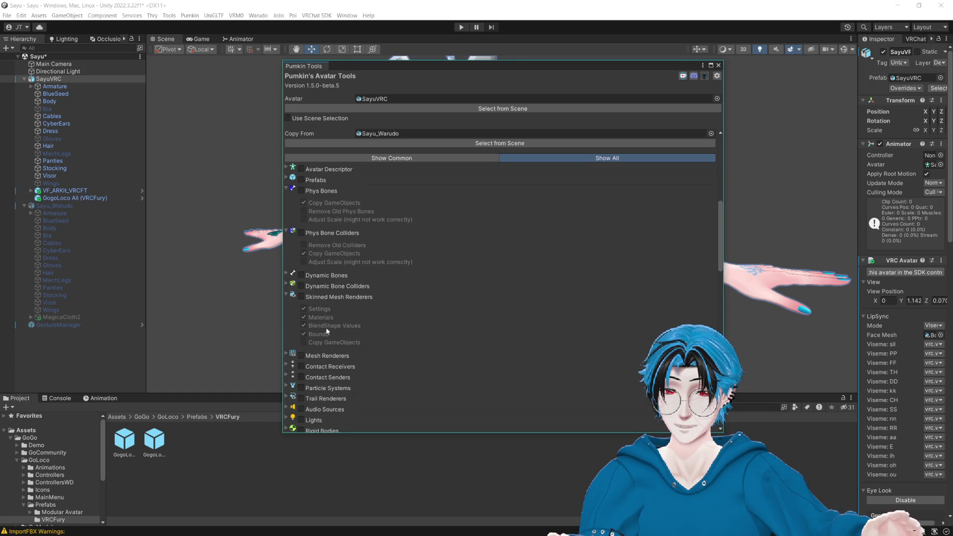
{"action": "scroll", "coordinate": [430, 319], "scroll_direction": "down", "scroll_amount": 9}
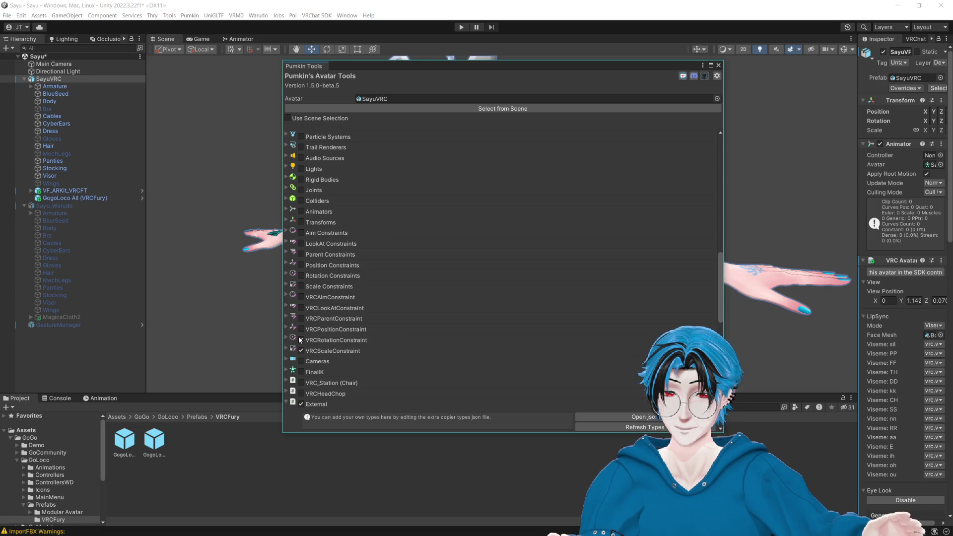
{"action": "left_click", "coordinate": [302, 296]}
{"action": "left_click", "coordinate": [302, 287]}
{"action": "left_click", "coordinate": [301, 276]}
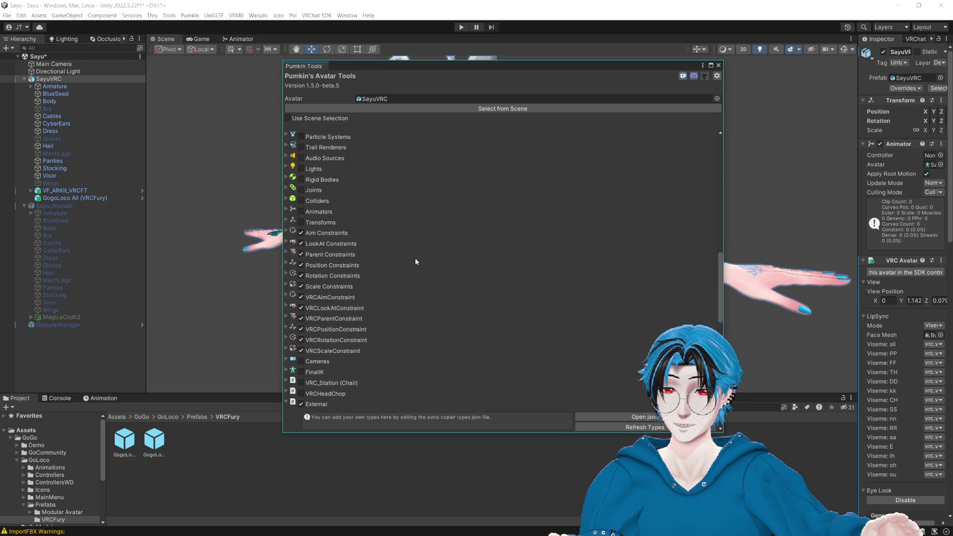
{"action": "scroll", "coordinate": [415, 262], "scroll_direction": "up", "scroll_amount": 5}
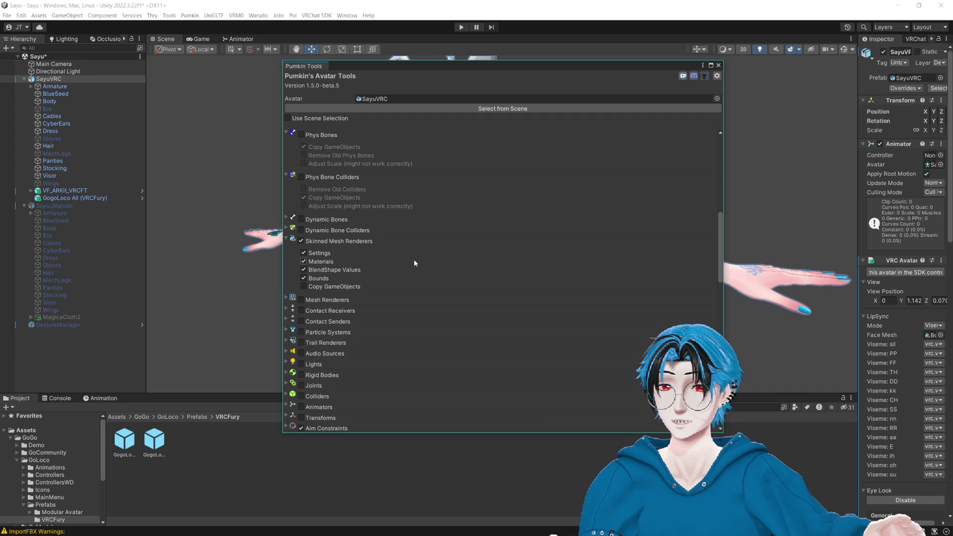
{"action": "scroll", "coordinate": [416, 263], "scroll_direction": "down", "scroll_amount": 9}
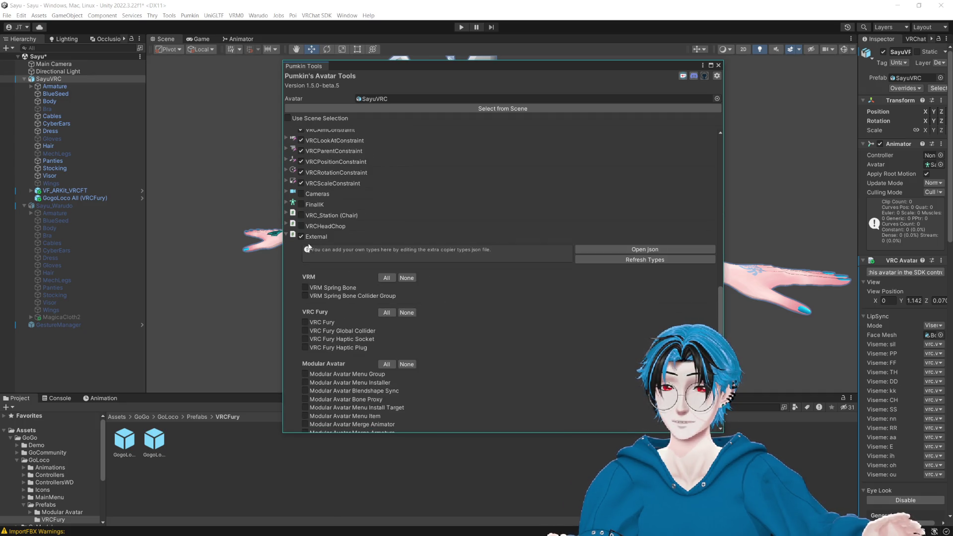
{"action": "left_click", "coordinate": [301, 238]}
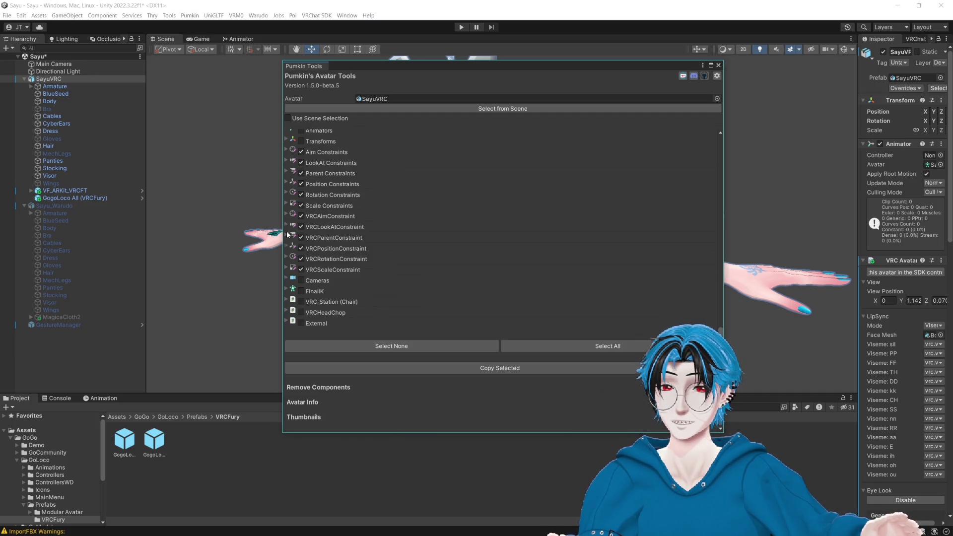
{"action": "left_click", "coordinate": [511, 370]}
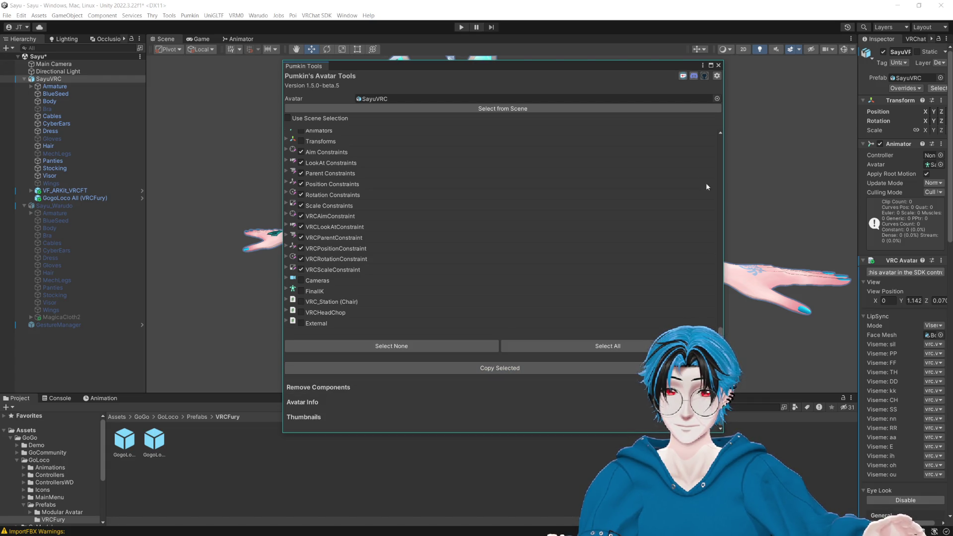
Step: Activate SayuVRC's Wings object after comparing it with the Warudo copy, and frame it
{"action": "left_click", "coordinate": [718, 66]}
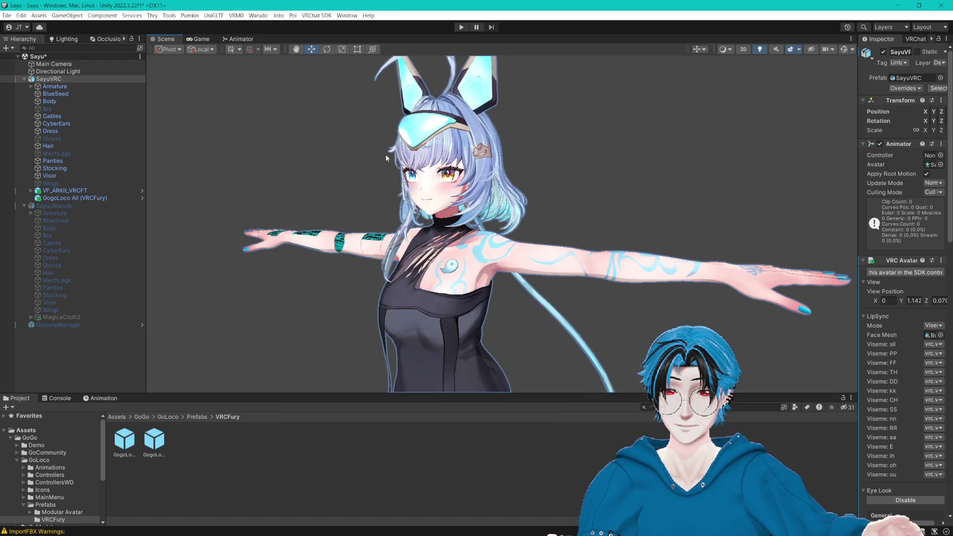
{"action": "left_click_drag", "start_coordinate": [484, 234], "coordinate": [427, 208]}
{"action": "left_click", "coordinate": [70, 108]}
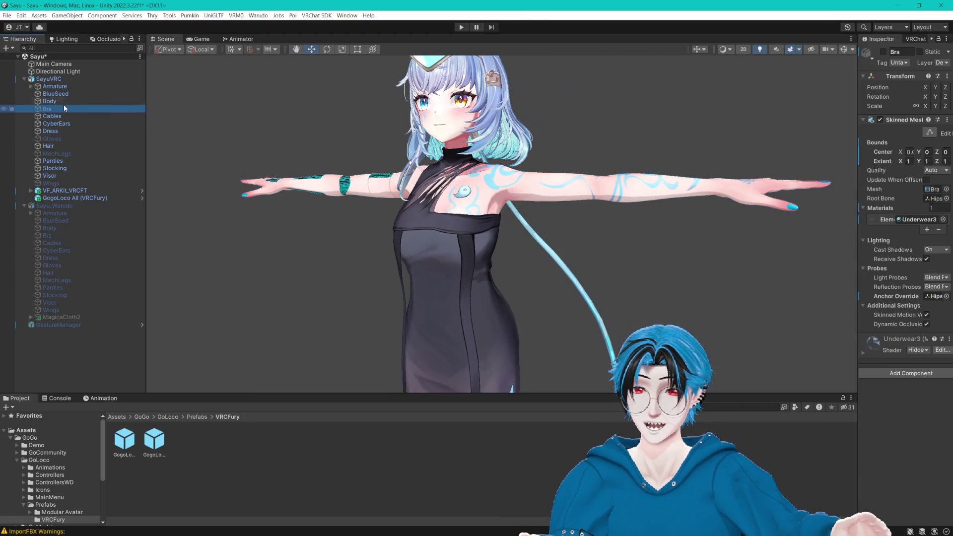
{"action": "left_click", "coordinate": [74, 183]}
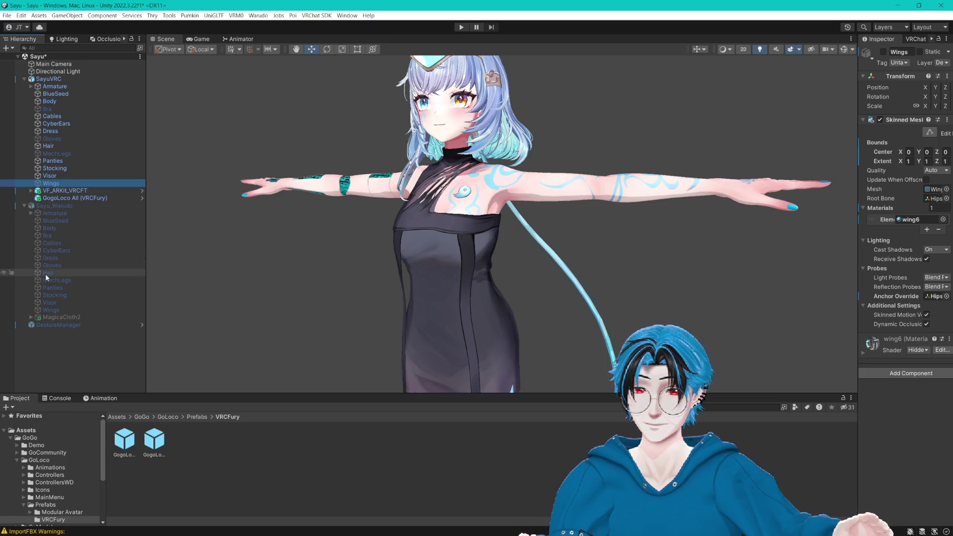
{"action": "left_click", "coordinate": [58, 310]}
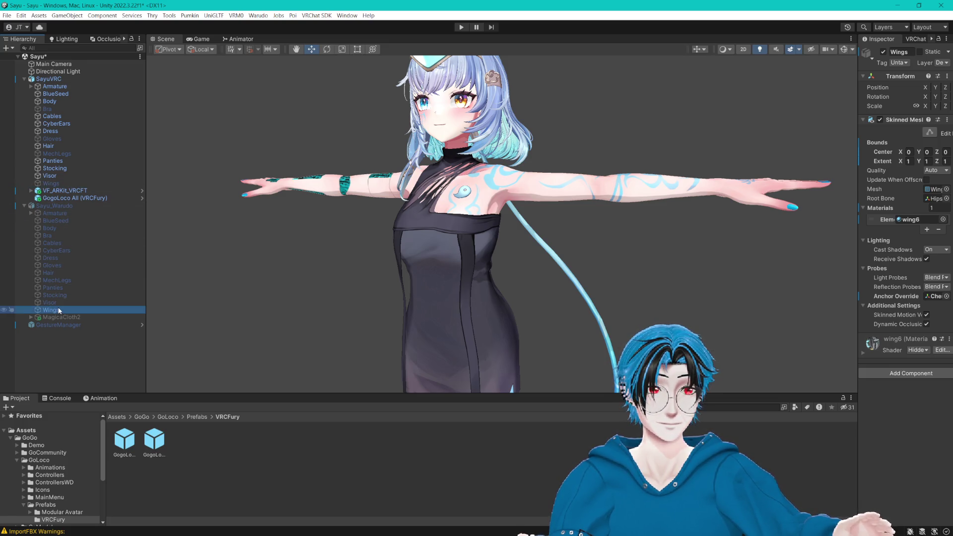
{"action": "left_click", "coordinate": [58, 184]}
{"action": "left_click", "coordinate": [884, 51]}
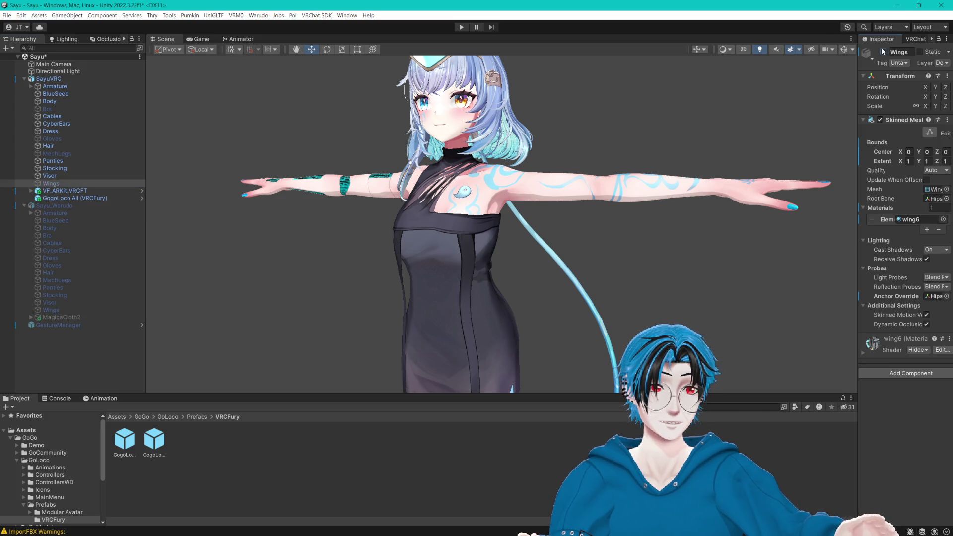
{"action": "key", "text": "f"}
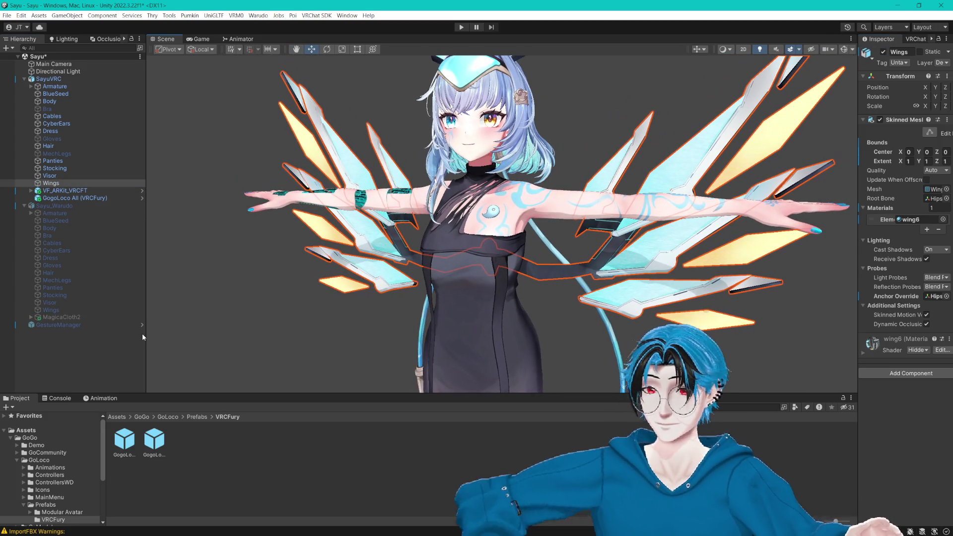
{"action": "left_click", "coordinate": [90, 353]}
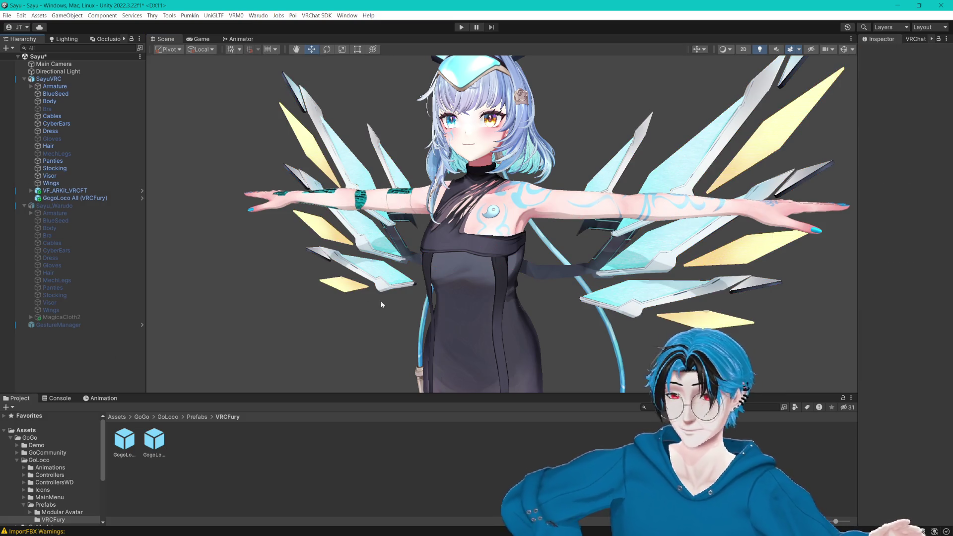
Step: Temporarily enable MechLegs to inspect them, then hide them again
{"action": "mouse_move", "coordinate": [381, 300]}
{"action": "left_mouse_down"}
{"action": "mouse_move", "coordinate": [543, 158]}
{"action": "mouse_move", "coordinate": [540, 291]}
{"action": "mouse_move", "coordinate": [642, 237]}
{"action": "mouse_move", "coordinate": [634, 231]}
{"action": "mouse_move", "coordinate": [668, 238]}
{"action": "mouse_move", "coordinate": [665, 106]}
{"action": "left_mouse_up"}
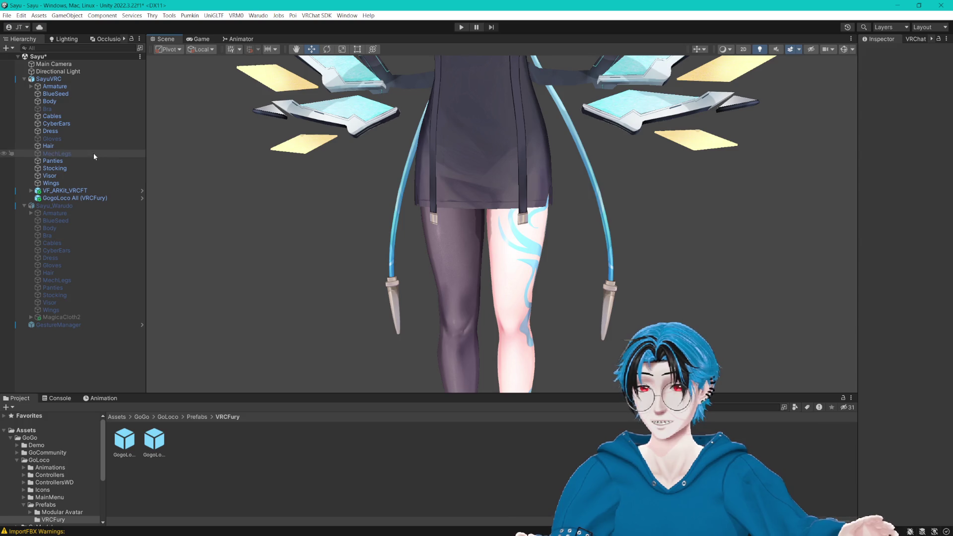
{"action": "left_click", "coordinate": [93, 157]}
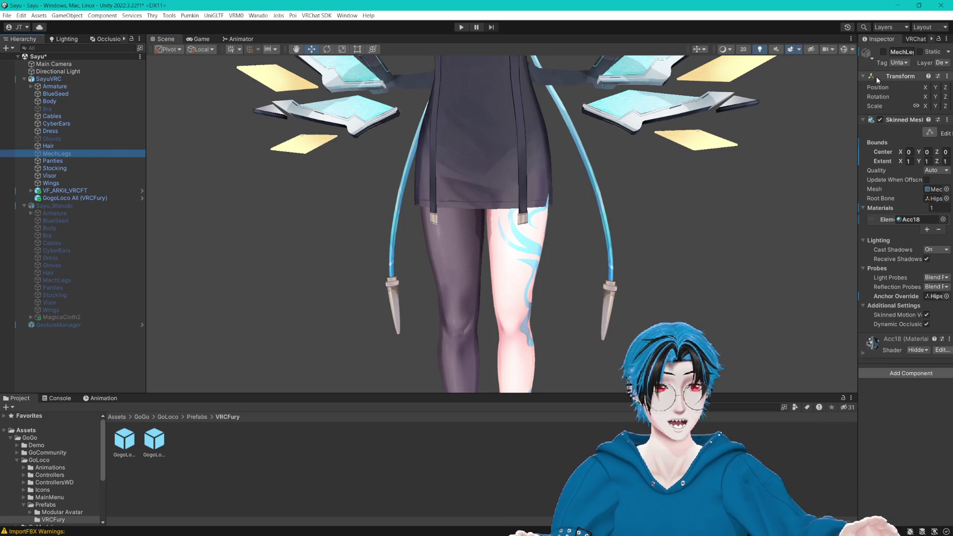
{"action": "left_click", "coordinate": [883, 52]}
{"action": "key", "text": "f"}
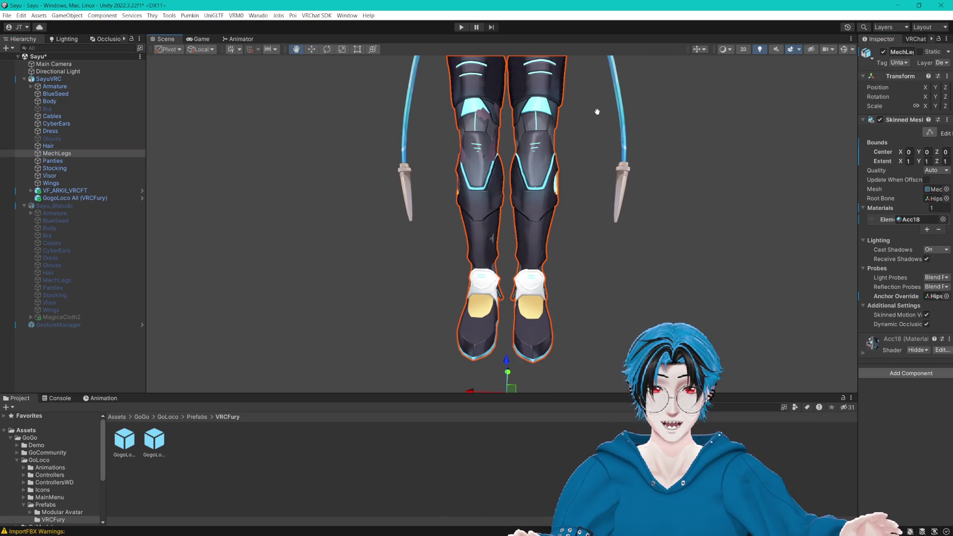
{"action": "mouse_move", "coordinate": [596, 111]}
{"action": "left_mouse_down"}
{"action": "mouse_move", "coordinate": [536, 238]}
{"action": "mouse_move", "coordinate": [552, 291]}
{"action": "mouse_move", "coordinate": [700, 298]}
{"action": "mouse_move", "coordinate": [602, 335]}
{"action": "mouse_move", "coordinate": [263, 285]}
{"action": "left_mouse_up"}
{"action": "key", "text": "f"}
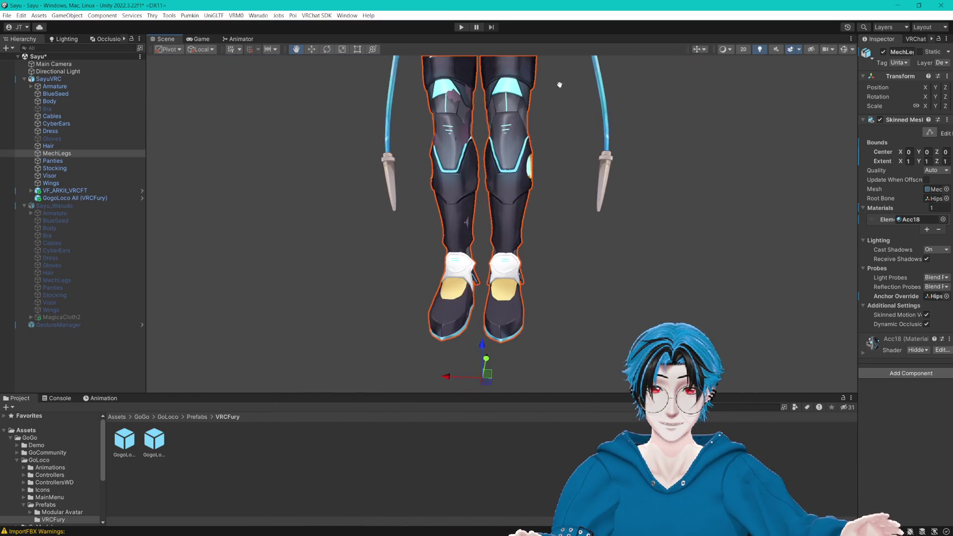
{"action": "scroll", "coordinate": [513, 272], "scroll_direction": "up", "scroll_amount": 3}
{"action": "left_click", "coordinate": [883, 52]}
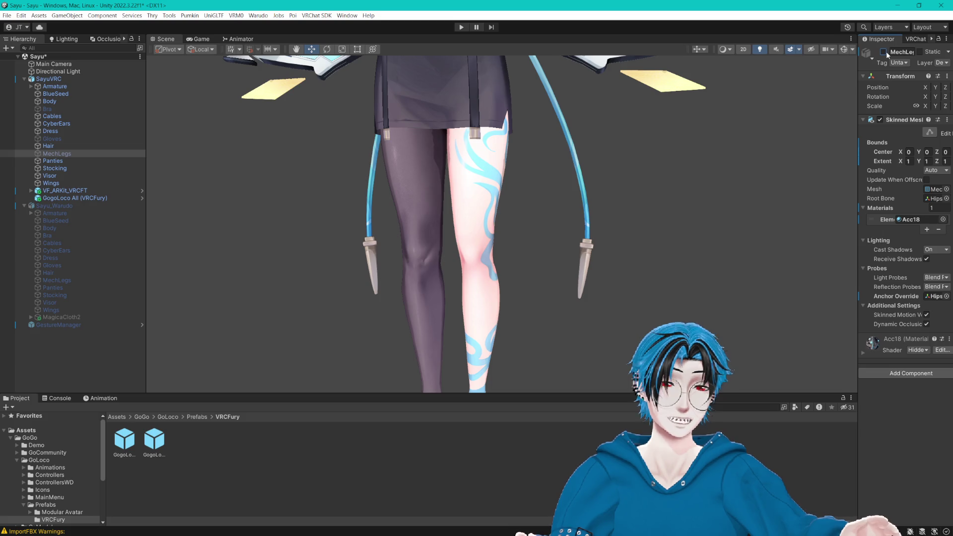
{"action": "left_click_drag", "start_coordinate": [617, 176], "coordinate": [599, 246]}
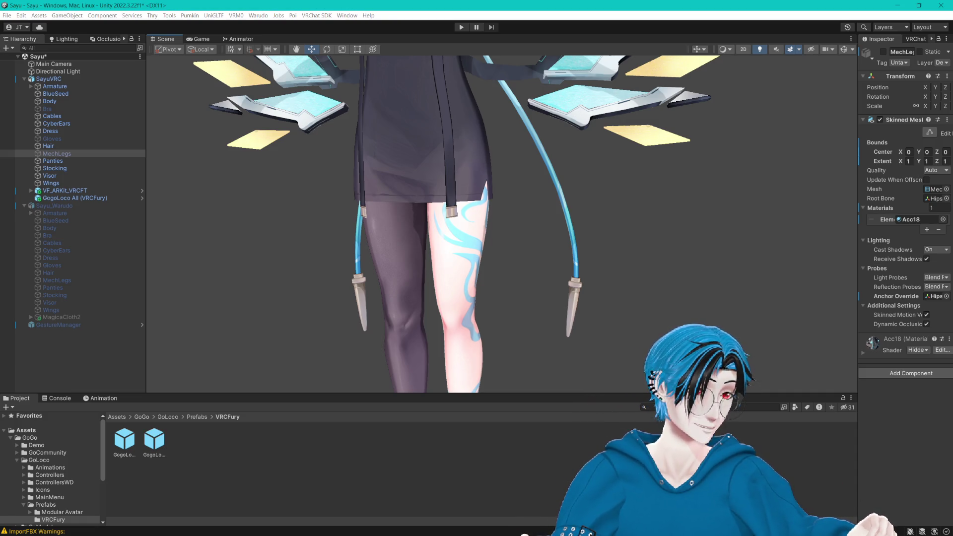
{"action": "mouse_move", "coordinate": [544, 146]}
{"action": "left_mouse_down"}
{"action": "mouse_move", "coordinate": [520, 173]}
{"action": "mouse_move", "coordinate": [645, 317]}
{"action": "left_mouse_up"}
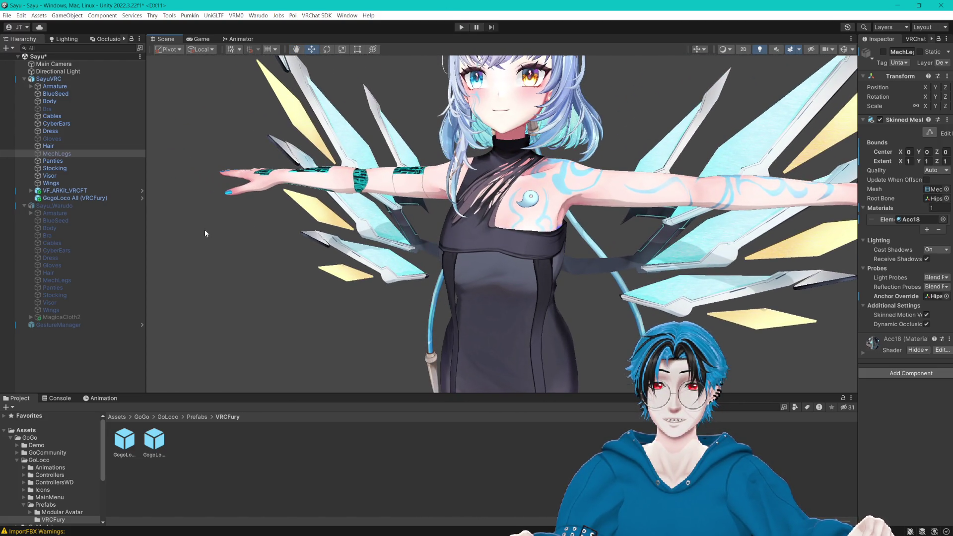
Step: Create empty PhysBones and PhysCols child objects under SayuVRC
{"action": "left_click", "coordinate": [49, 78]}
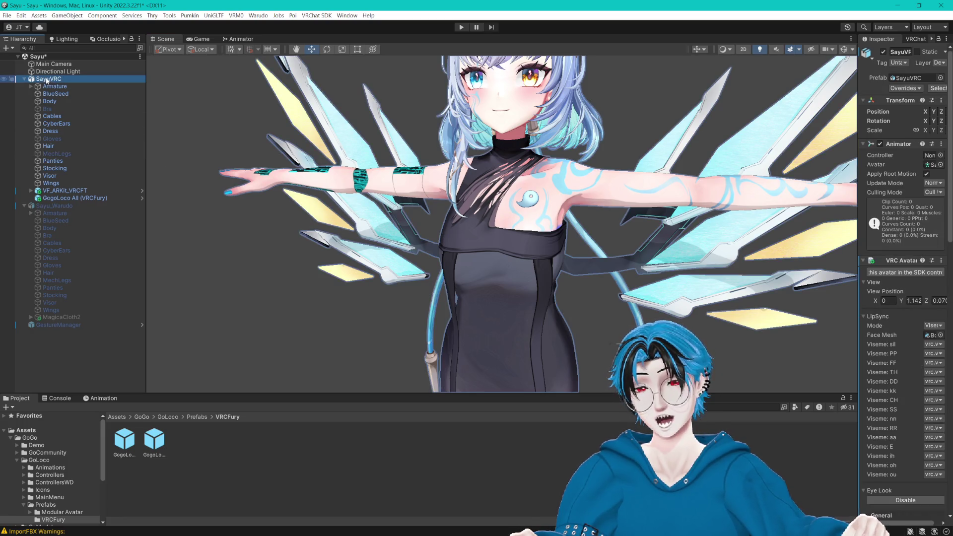
{"action": "right_click", "coordinate": [47, 78]}
{"action": "left_click", "coordinate": [92, 212]}
{"action": "type", "text": "Physbones"}
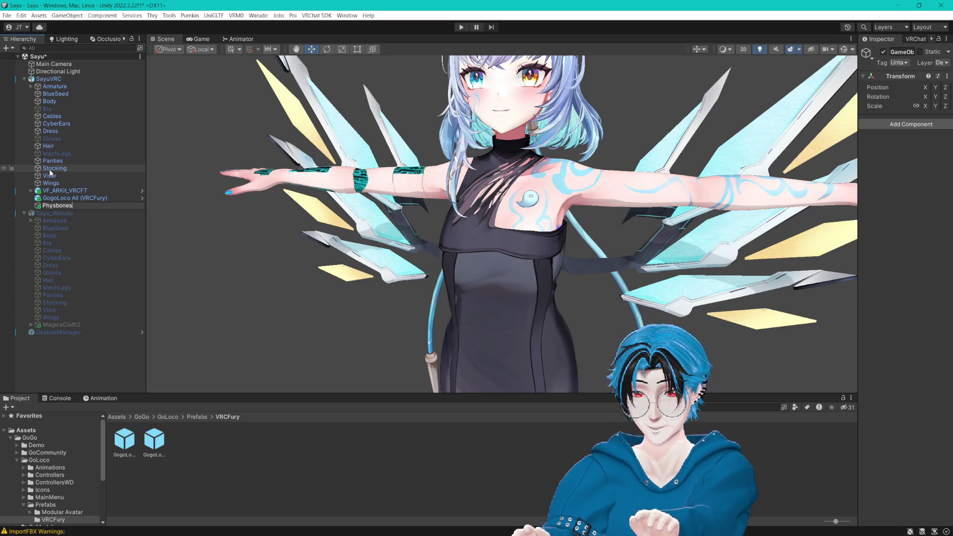
{"action": "key", "text": "BackSpace"}
{"action": "key", "text": "BackSpace"}
{"action": "type", "text": "Bones"}
{"action": "key", "text": "Return"}
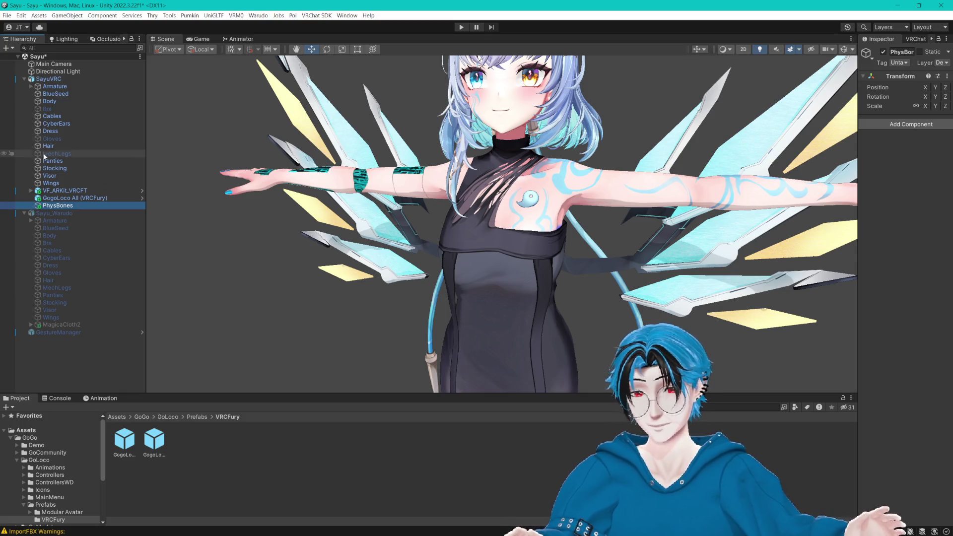
{"action": "key", "text": "ctrl+d"}
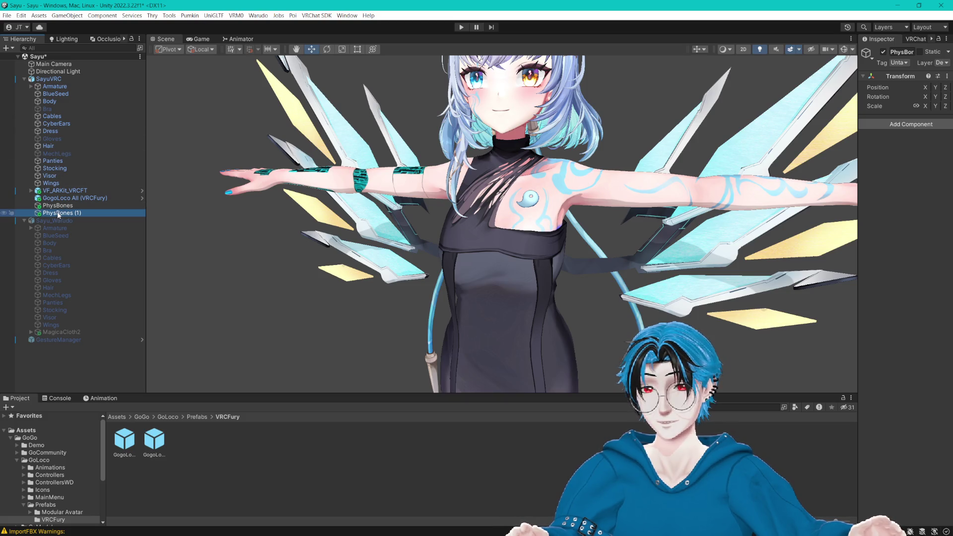
{"action": "left_click", "coordinate": [58, 214]}
{"action": "type", "text": "PhysCO"}
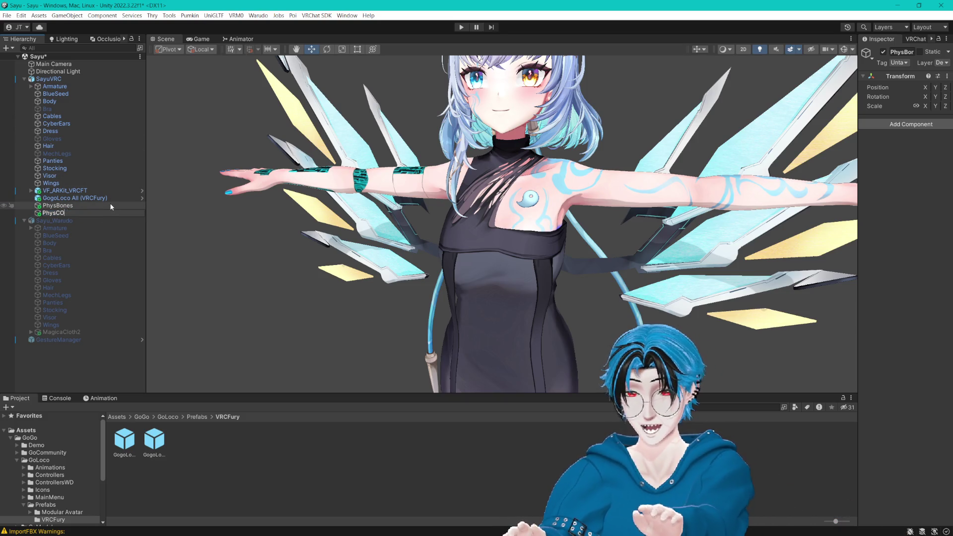
{"action": "type", "text": "ls"}
{"action": "key", "text": "Return"}
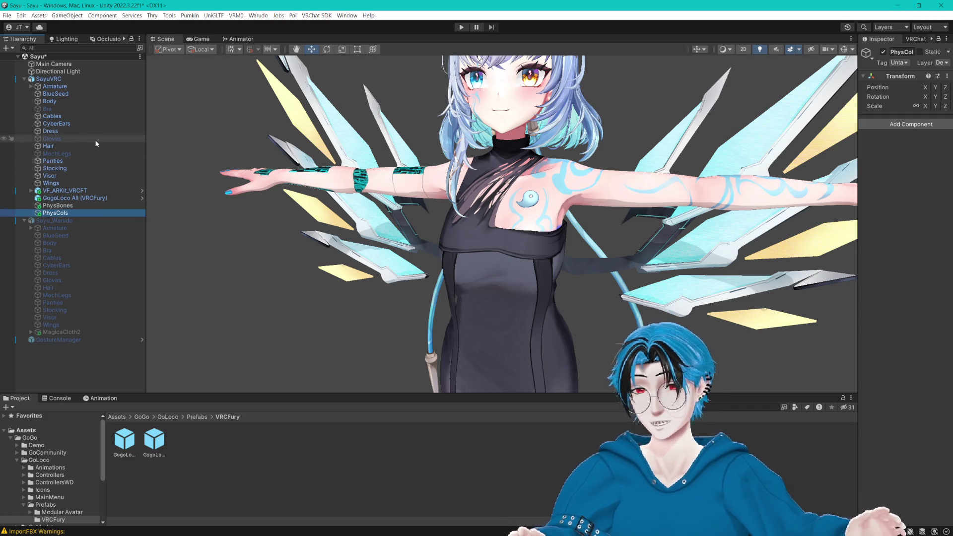
Step: Add an empty Chest object inside PhysBones and save the scene
{"action": "left_click", "coordinate": [71, 207]}
{"action": "right_click", "coordinate": [71, 207]}
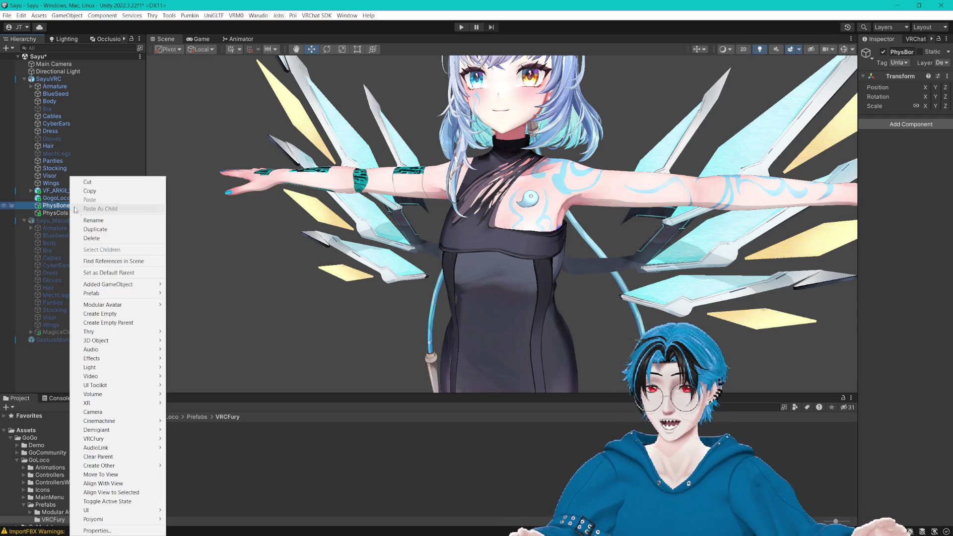
{"action": "left_click", "coordinate": [114, 314]}
{"action": "left_click", "coordinate": [76, 213]}
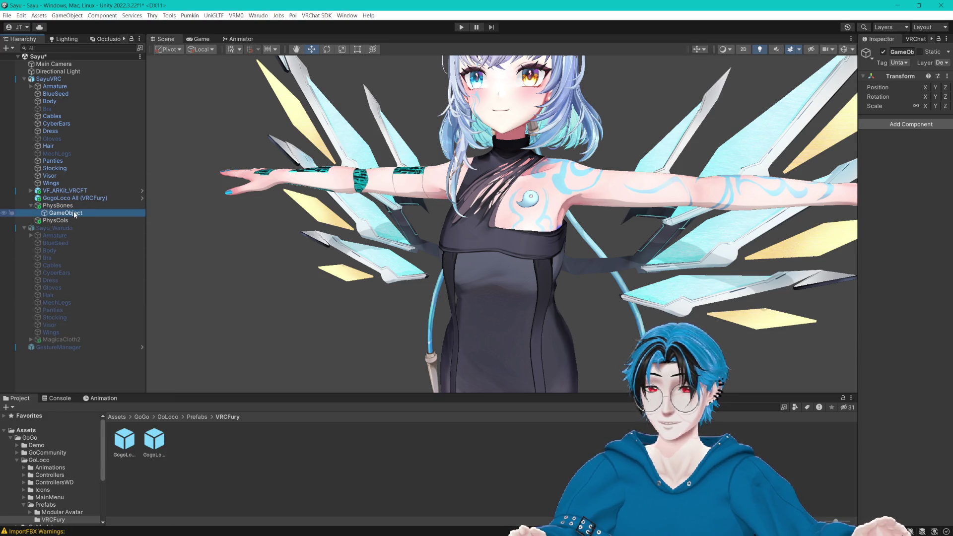
{"action": "left_click", "coordinate": [96, 215]}
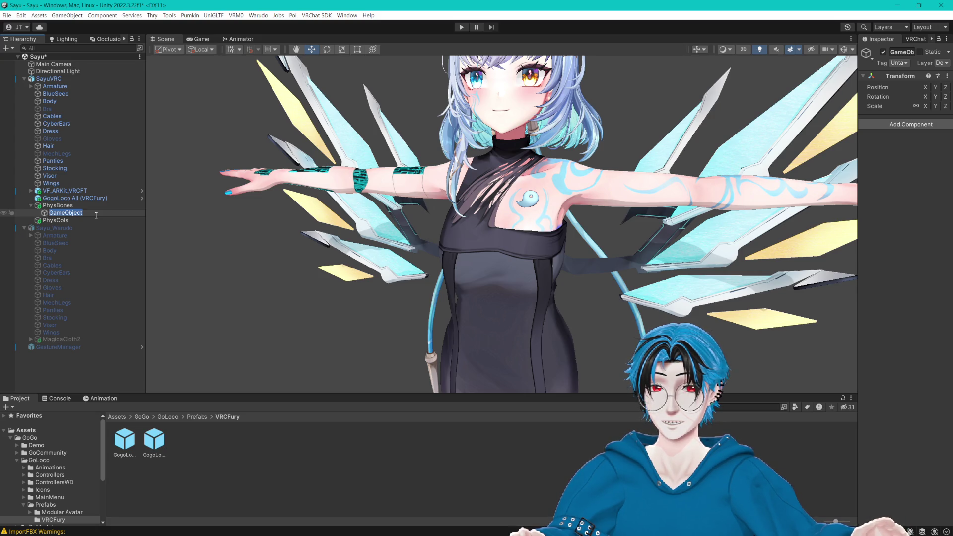
{"action": "type", "text": "C"}
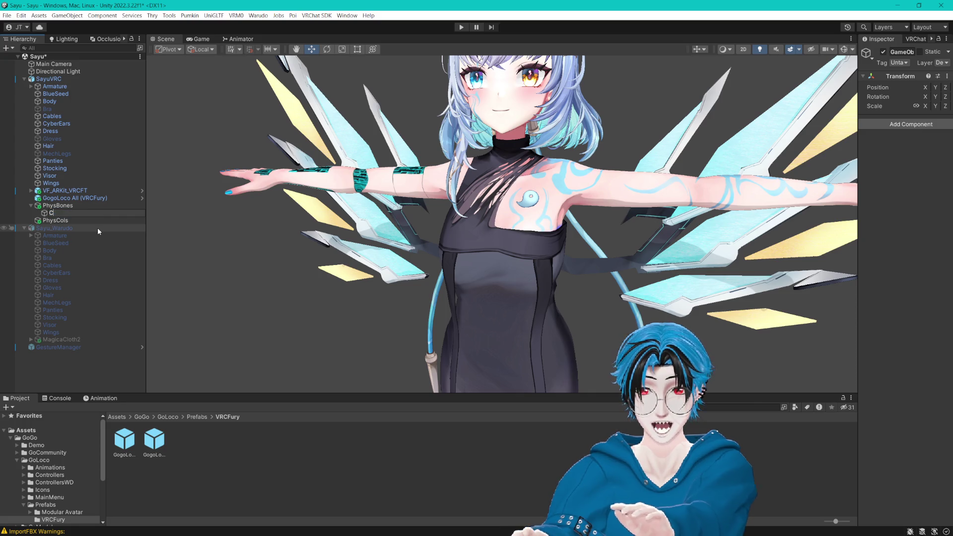
{"action": "type", "text": "hest"}
{"action": "key", "text": "Return"}
{"action": "key", "text": "ctrl+s"}
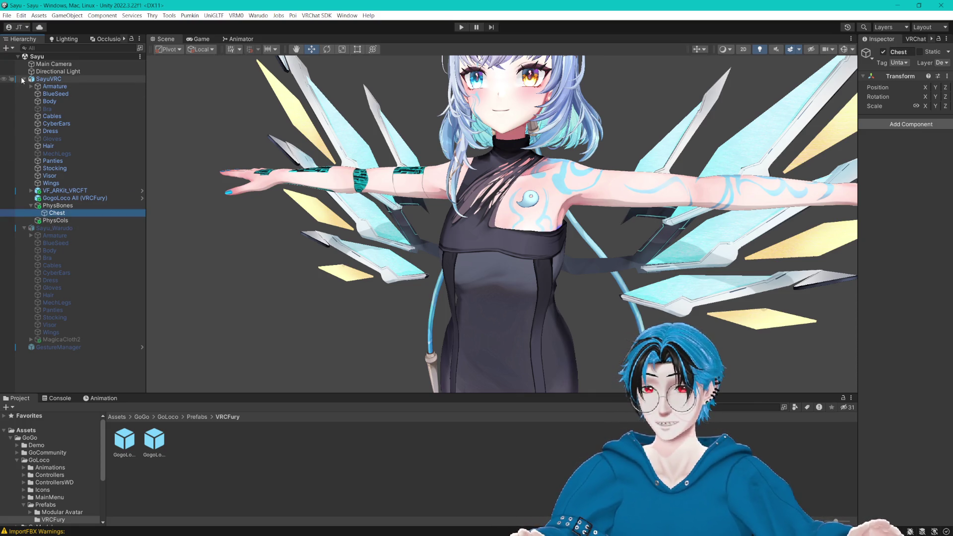
Step: Collapse SayuVRC and open the KeenooSHOP Lasyusha Prefabs folder
{"action": "left_click", "coordinate": [23, 80]}
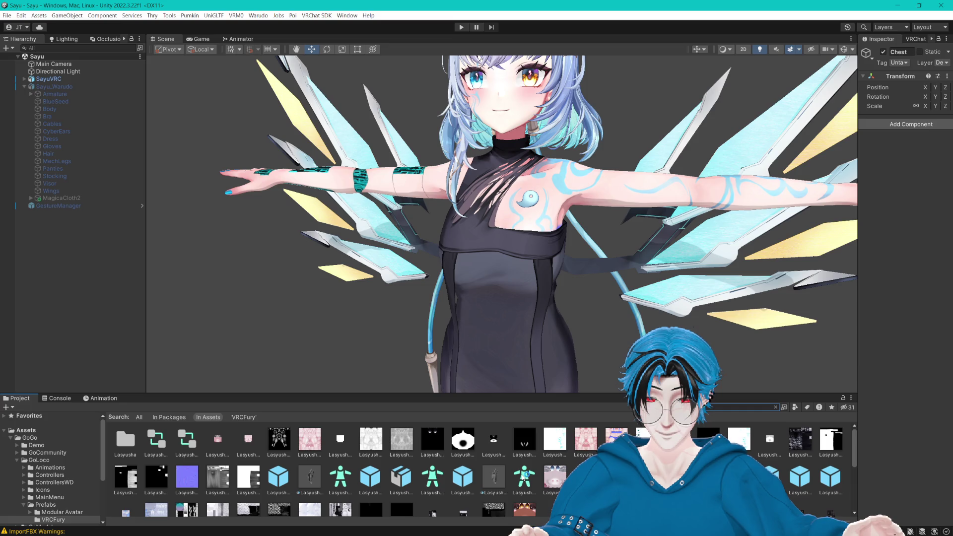
{"action": "double_click", "coordinate": [130, 445]}
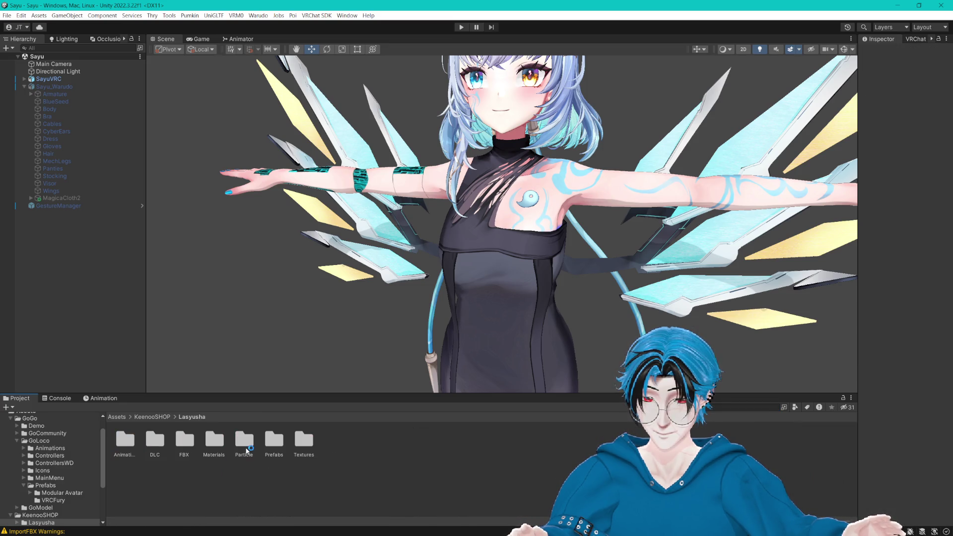
{"action": "left_click", "coordinate": [244, 440]}
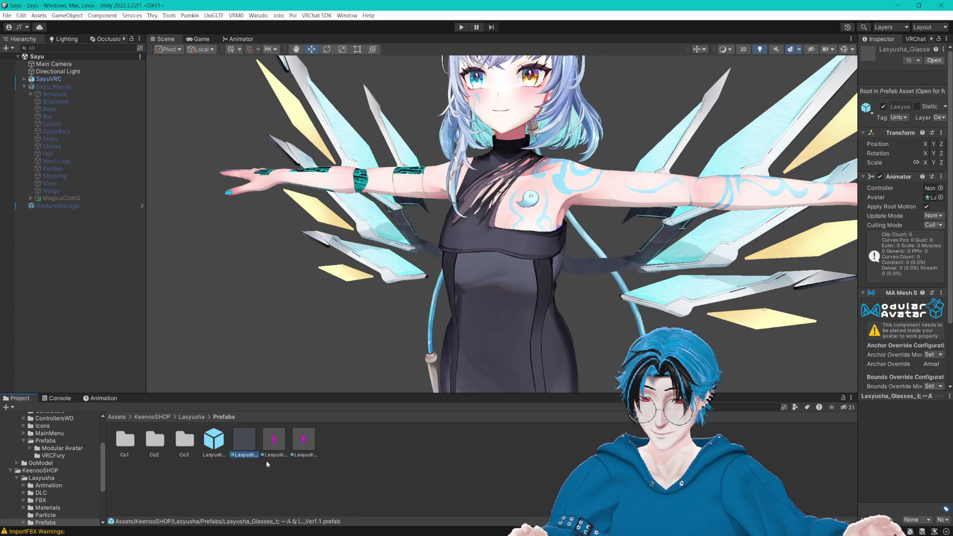
Step: Compare the Lasyusha prefabs, adding the Lasyusha_Glasses_Ver1.1 prefab and then undoing it
{"action": "left_click", "coordinate": [274, 442]}
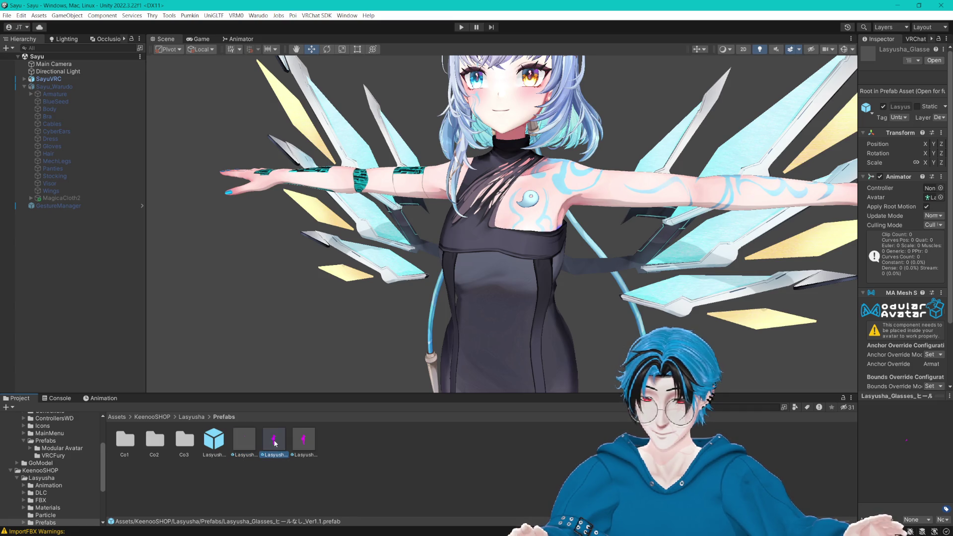
{"action": "left_click", "coordinate": [244, 446]}
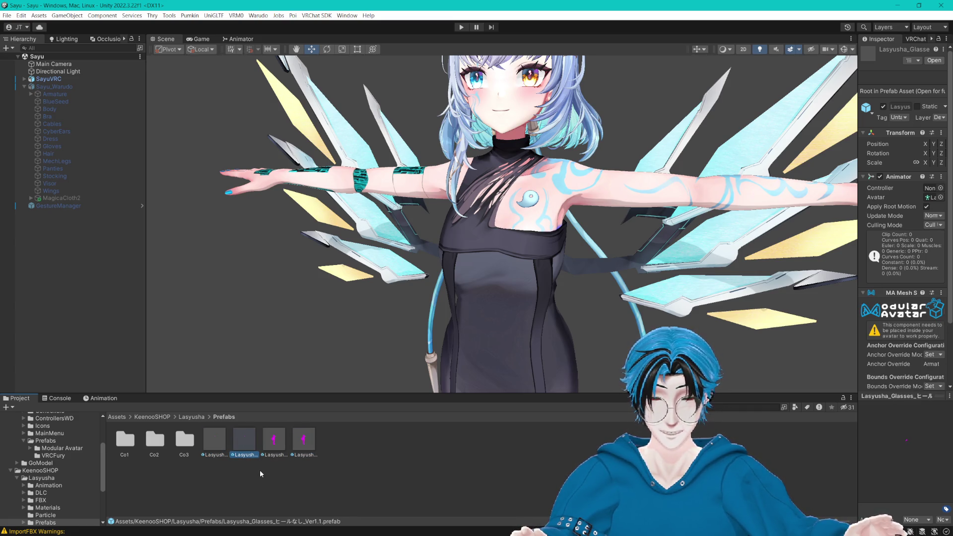
{"action": "left_click", "coordinate": [212, 446]}
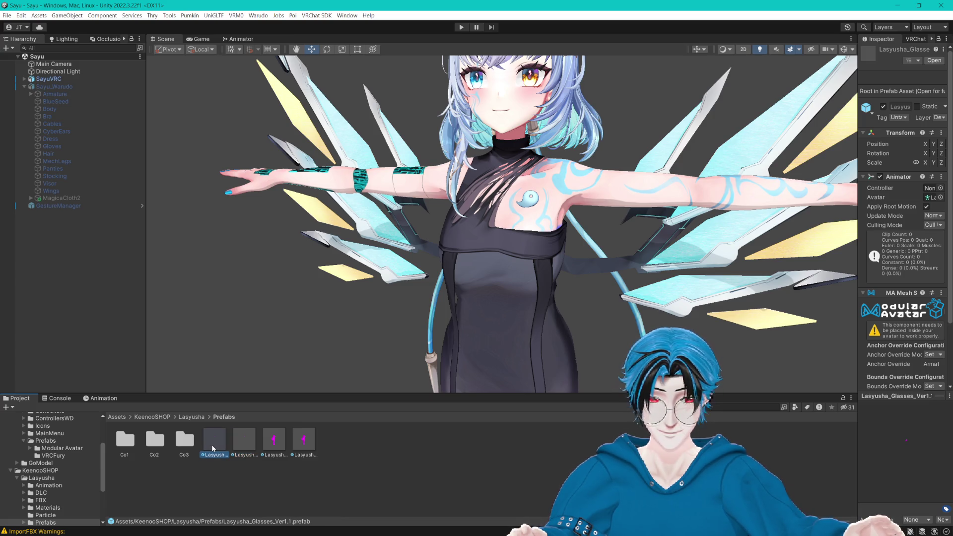
{"action": "left_click", "coordinate": [249, 458]}
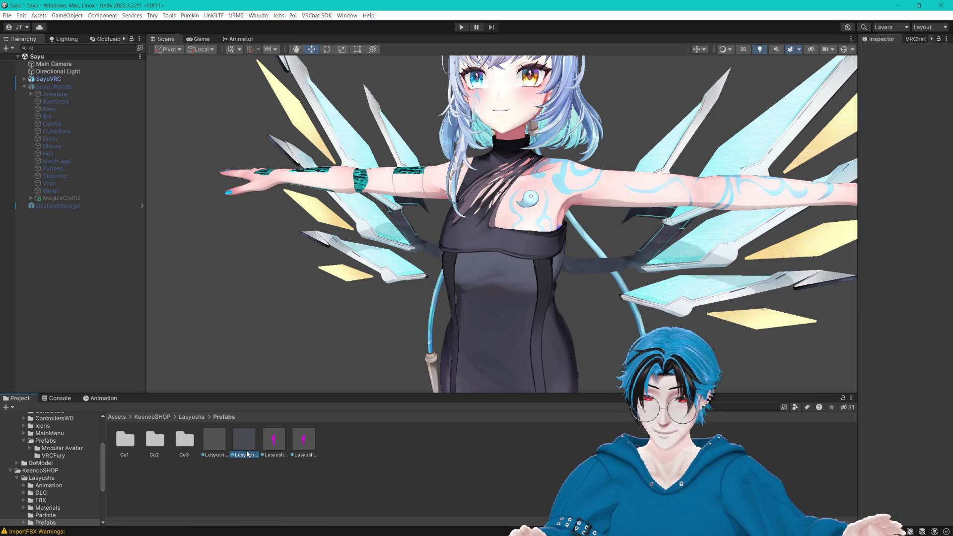
{"action": "left_click_drag", "start_coordinate": [246, 454], "coordinate": [75, 289]}
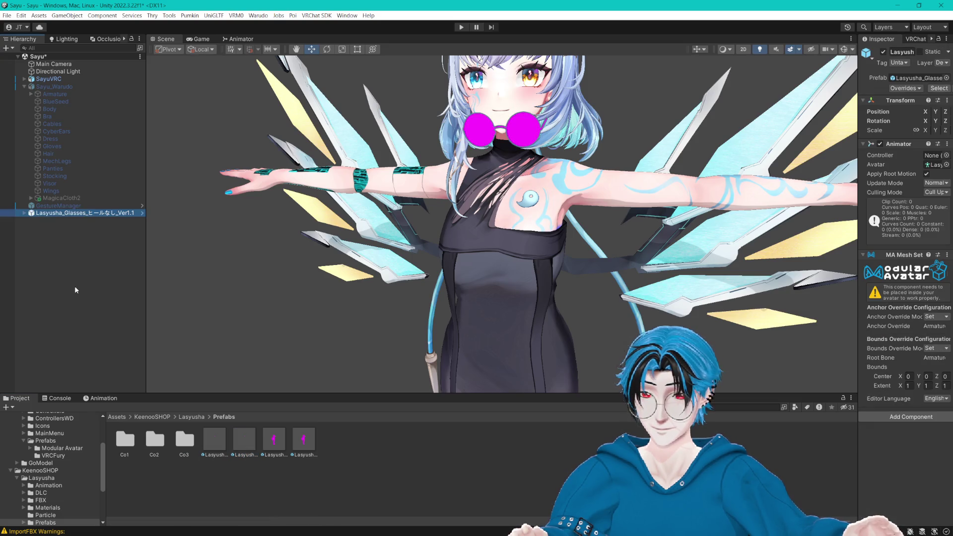
{"action": "key", "text": "ctrl+z"}
Step: Drag the Lasyusha_素体_Ver1.1 body prefab into the Hierarchy
{"action": "left_click", "coordinate": [273, 456]}
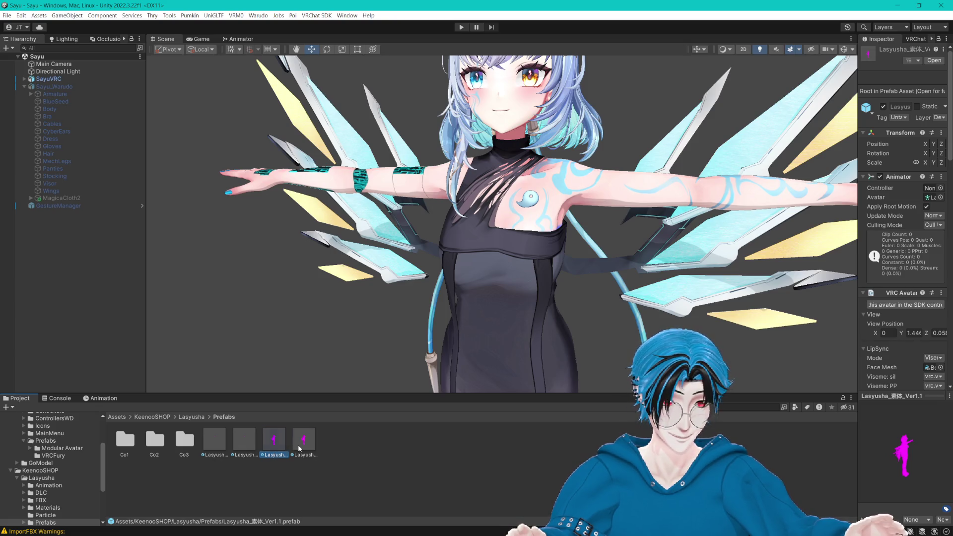
{"action": "left_click", "coordinate": [299, 448]}
{"action": "left_click", "coordinate": [275, 447]}
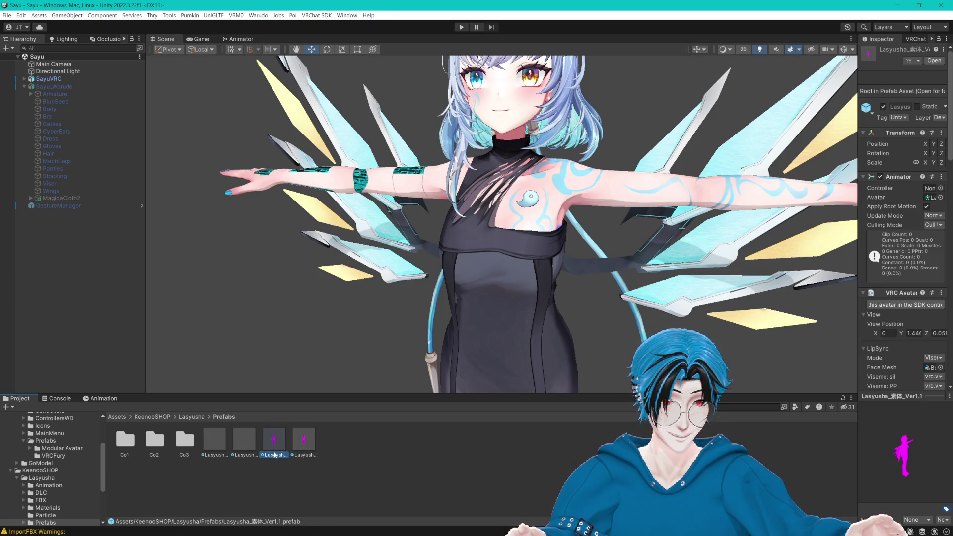
{"action": "left_click_drag", "start_coordinate": [117, 352], "coordinate": [94, 314]}
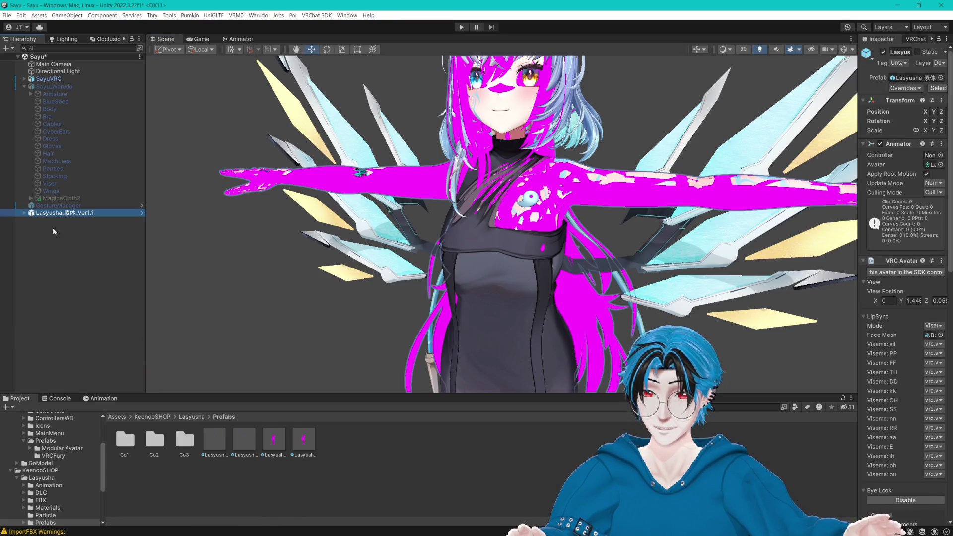
Step: Deactivate Lasyusha_素体_Ver1.1 and inspect its PB_Item/PB_Collider objects, discarding a stray duplicate
{"action": "left_click", "coordinate": [25, 213]}
{"action": "left_click", "coordinate": [884, 52]}
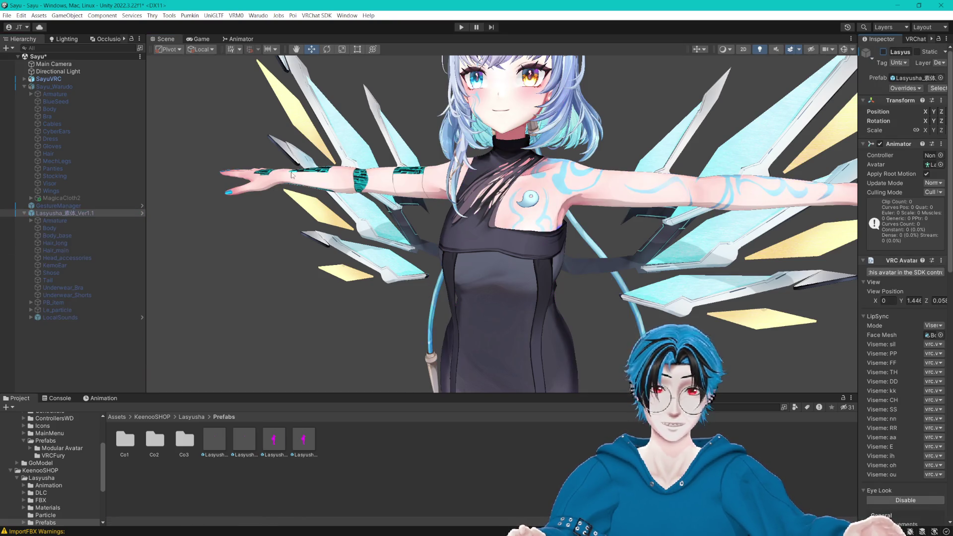
{"action": "left_click", "coordinate": [30, 302]}
{"action": "left_click", "coordinate": [40, 311]}
{"action": "left_click", "coordinate": [38, 310]}
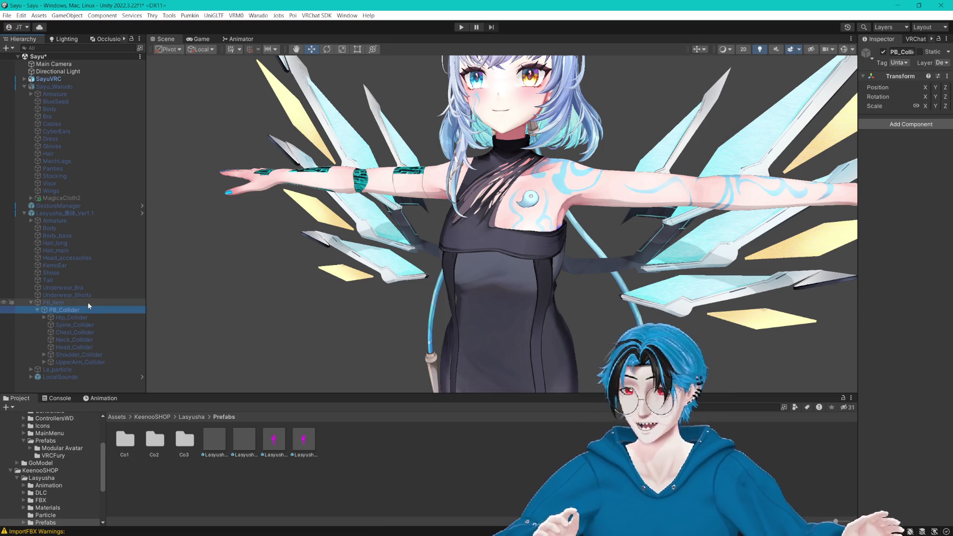
{"action": "key", "text": "ctrl+d"}
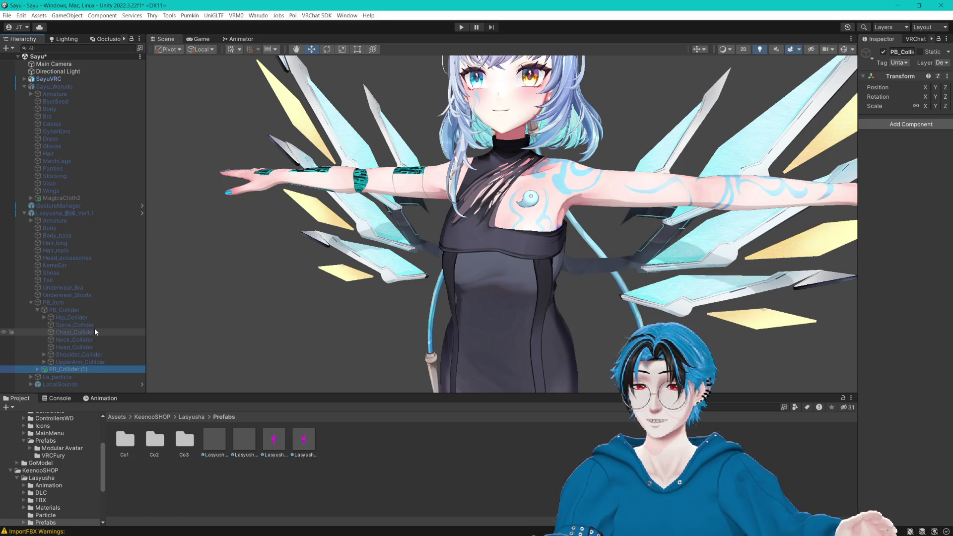
{"action": "key", "text": "Delete"}
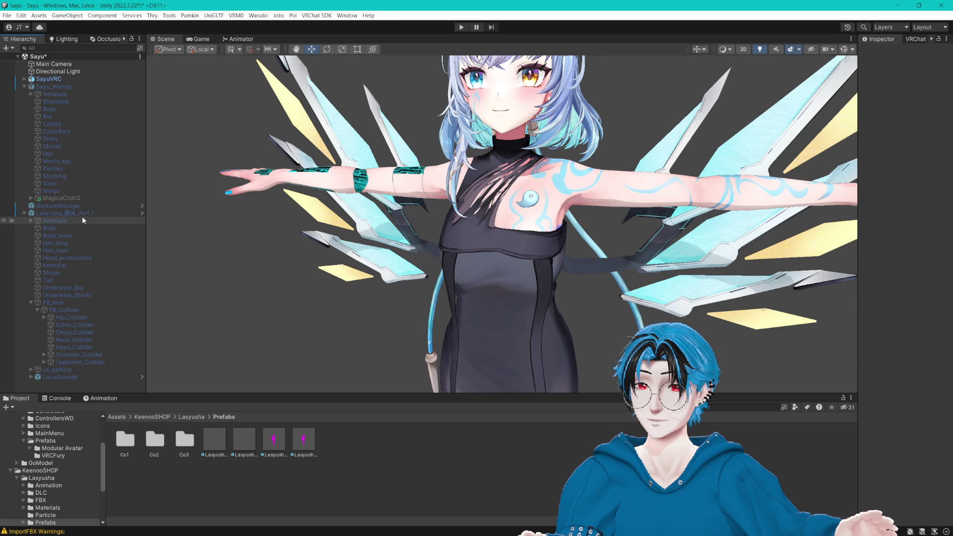
Step: Browse the Sayu_Warudo armature's Hips bones, collapse it, and select SayuVRC
{"action": "left_click", "coordinate": [31, 94]}
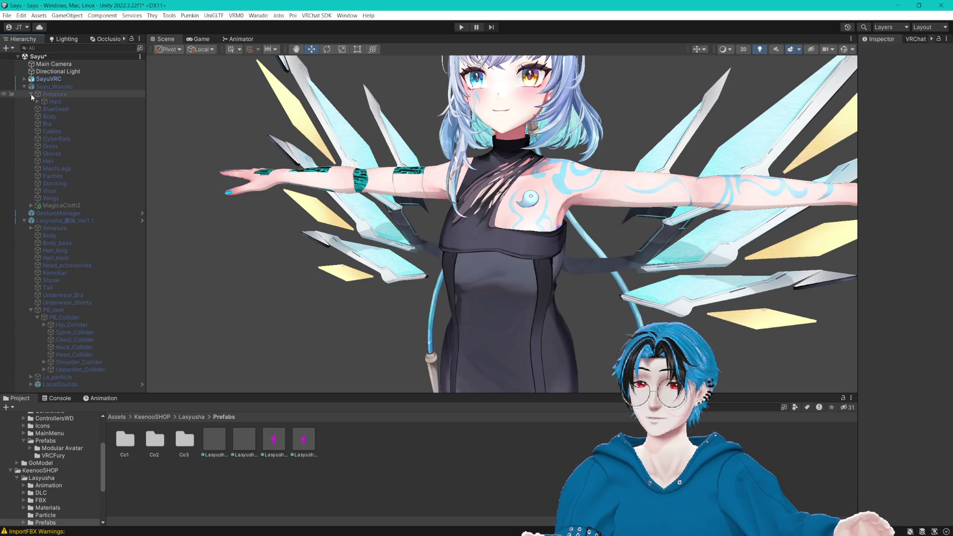
{"action": "left_click", "coordinate": [37, 101]}
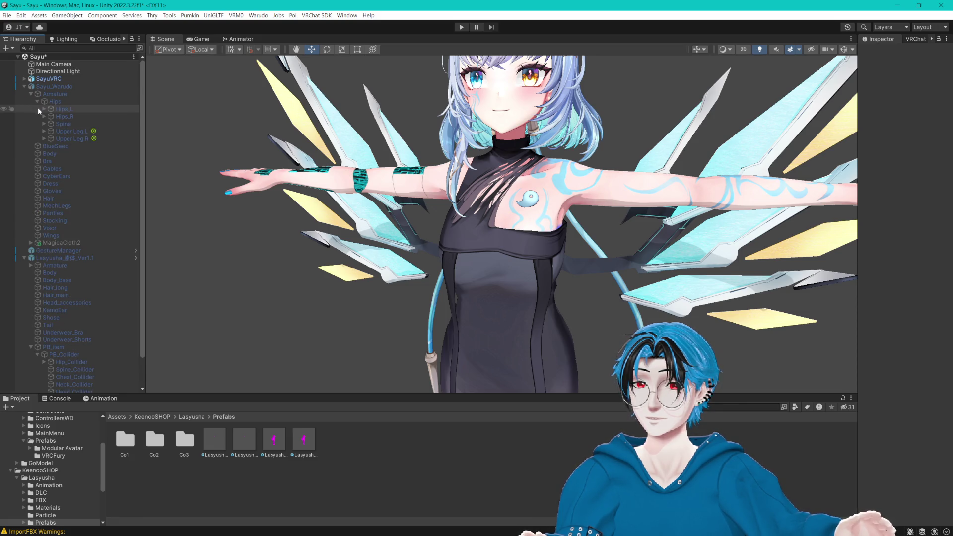
{"action": "left_click", "coordinate": [43, 109]}
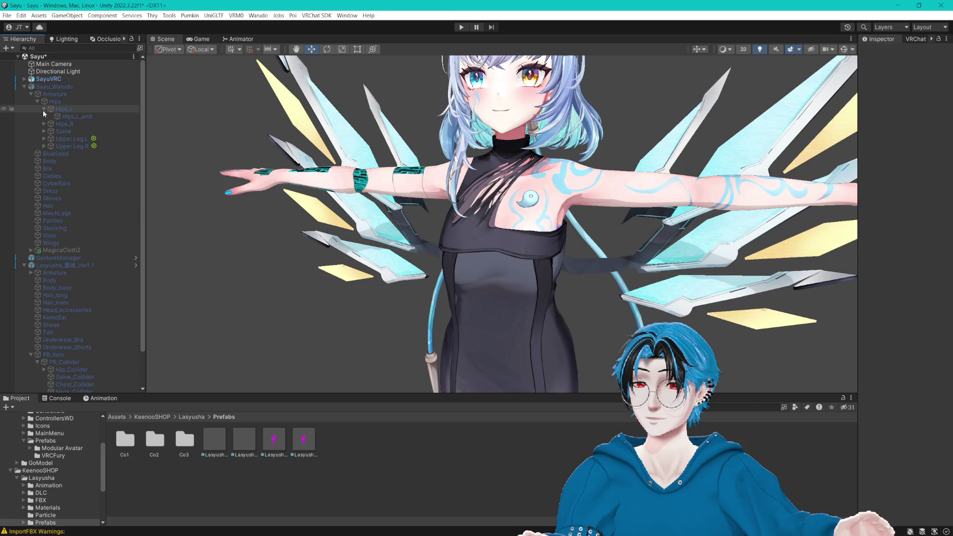
{"action": "left_click", "coordinate": [43, 109]}
{"action": "left_click", "coordinate": [43, 110]}
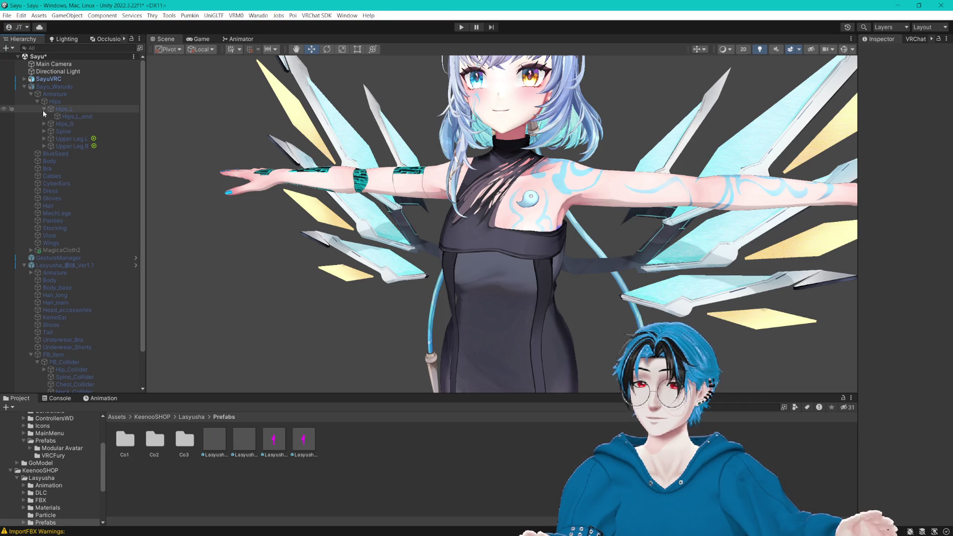
{"action": "left_click", "coordinate": [37, 101]}
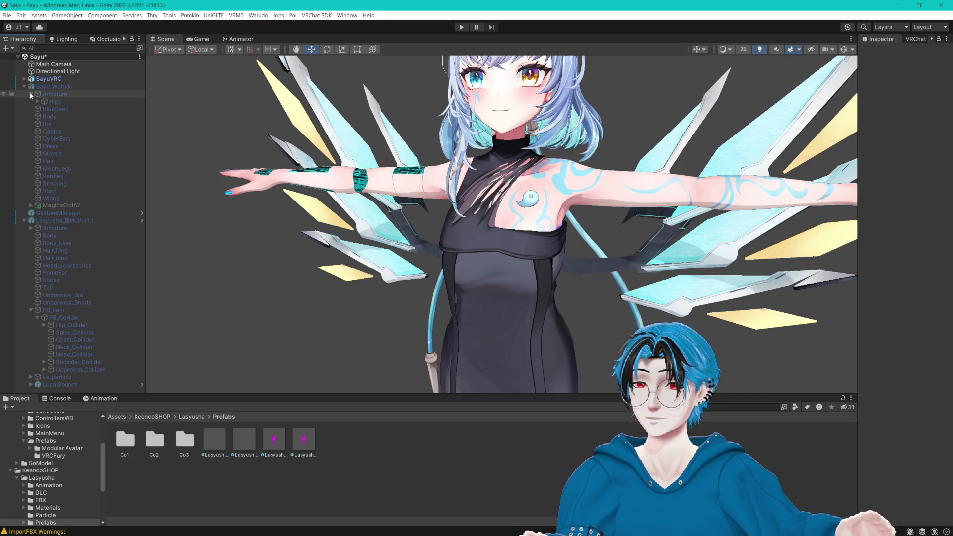
{"action": "left_click", "coordinate": [31, 95]}
{"action": "left_click", "coordinate": [24, 87]}
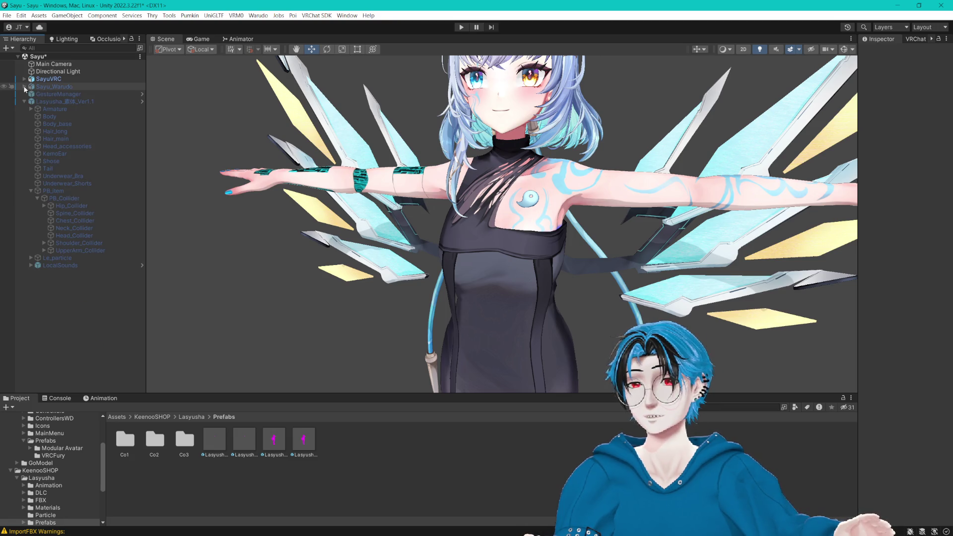
{"action": "left_click", "coordinate": [60, 79]}
Step: In Pumkin's Avatar Tools, set Lasyusha_素体_Ver1.1 as the Copy From source
{"action": "left_click", "coordinate": [169, 15]}
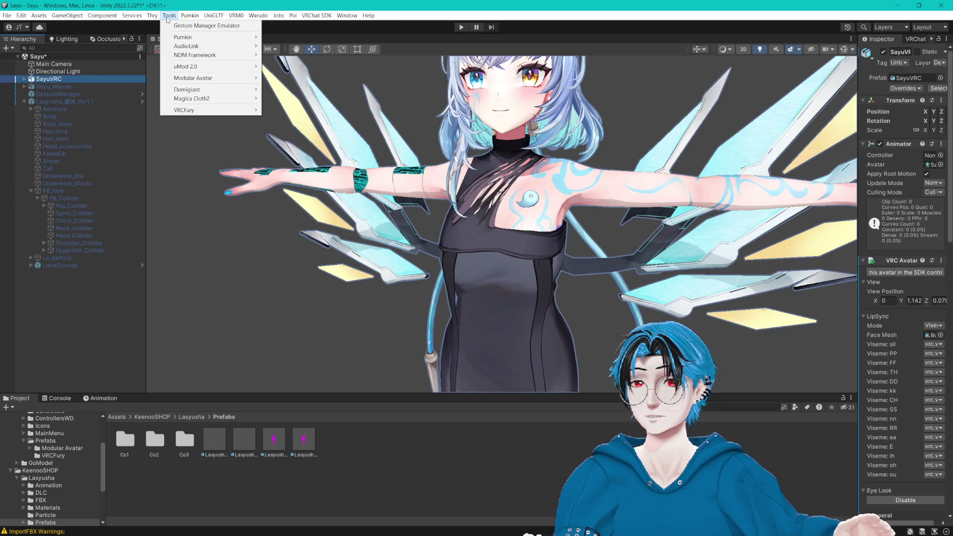
{"action": "mouse_move", "coordinate": [223, 37]}
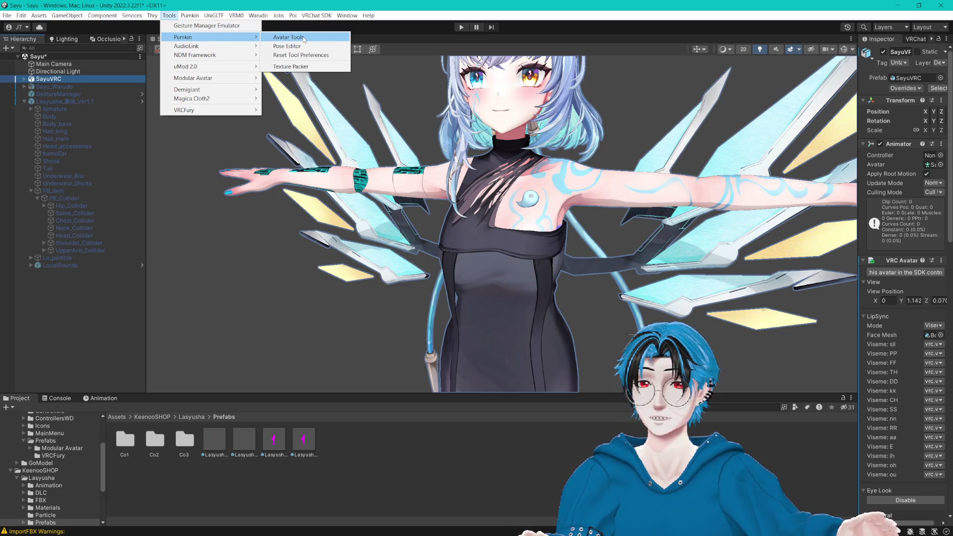
{"action": "left_click", "coordinate": [289, 38]}
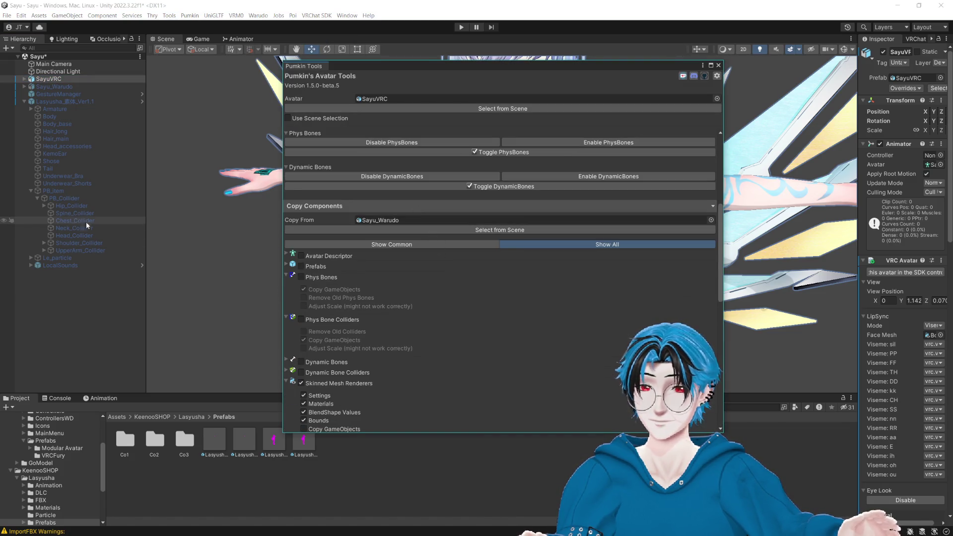
{"action": "left_click_drag", "start_coordinate": [65, 101], "coordinate": [395, 217]}
Step: Tick Phys Bones and Phys Bone Colliders, untick Skinned Mesh Renderers, and run Copy Selected
{"action": "left_click", "coordinate": [301, 277]}
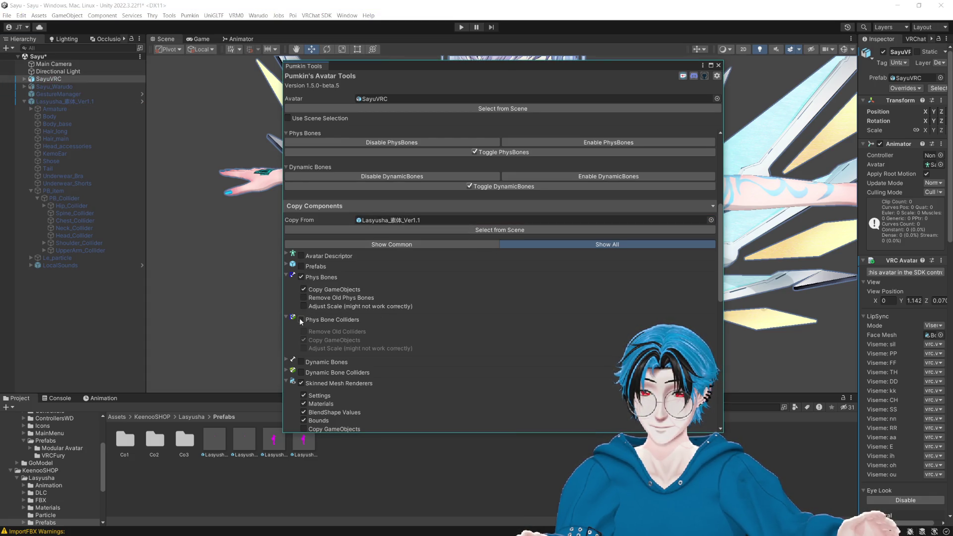
{"action": "left_click", "coordinate": [301, 319]}
{"action": "left_click", "coordinate": [301, 383]}
{"action": "scroll", "coordinate": [384, 396], "scroll_direction": "down", "scroll_amount": 3}
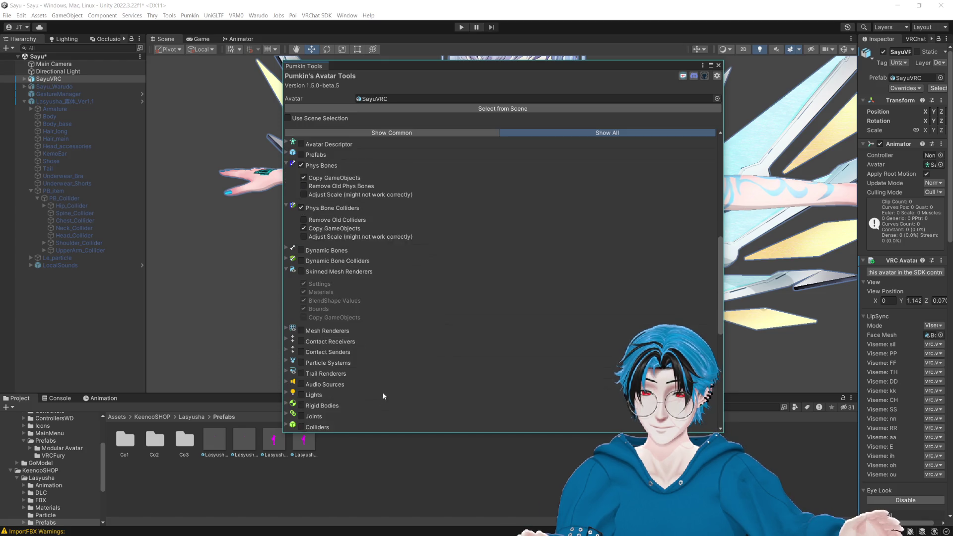
{"action": "scroll", "coordinate": [384, 395], "scroll_direction": "down", "scroll_amount": 8}
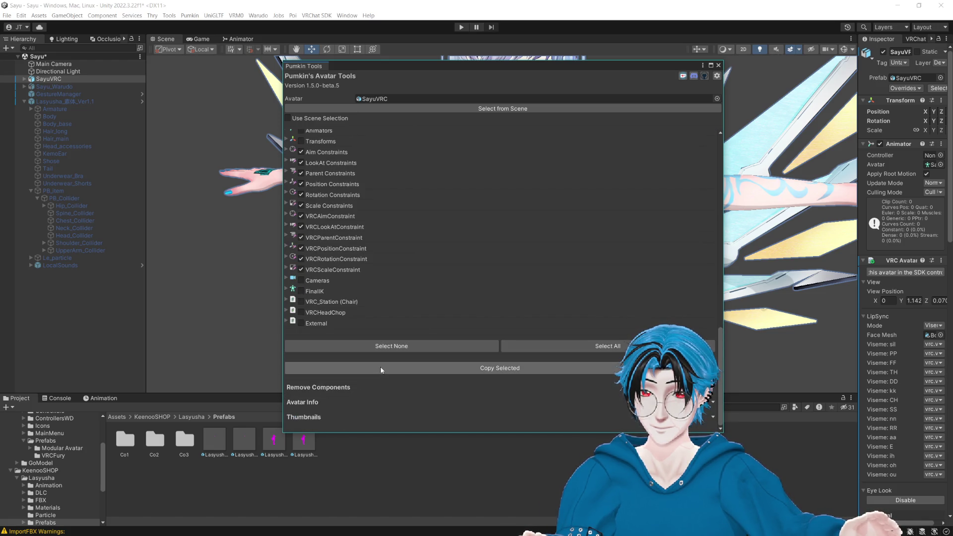
{"action": "scroll", "coordinate": [378, 364], "scroll_direction": "up", "scroll_amount": 1}
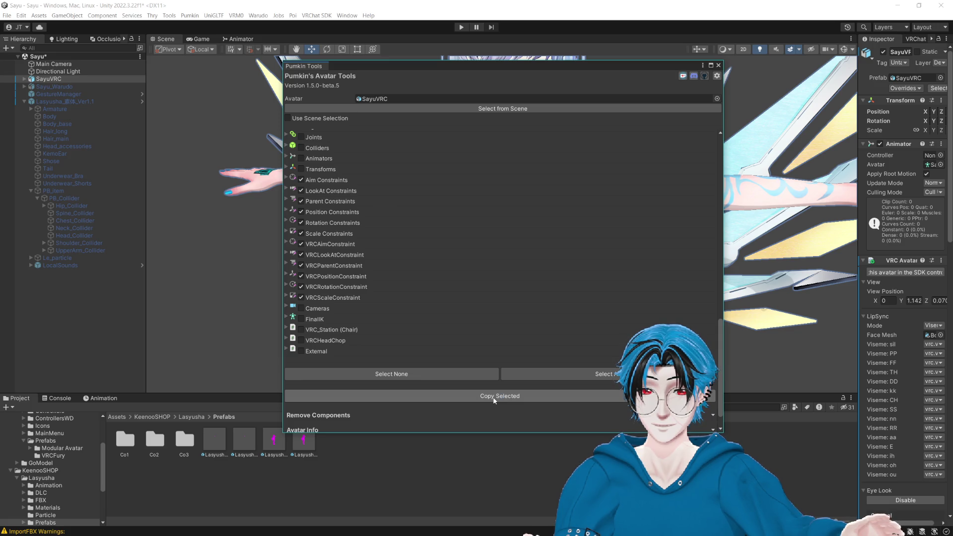
{"action": "left_click", "coordinate": [494, 400]}
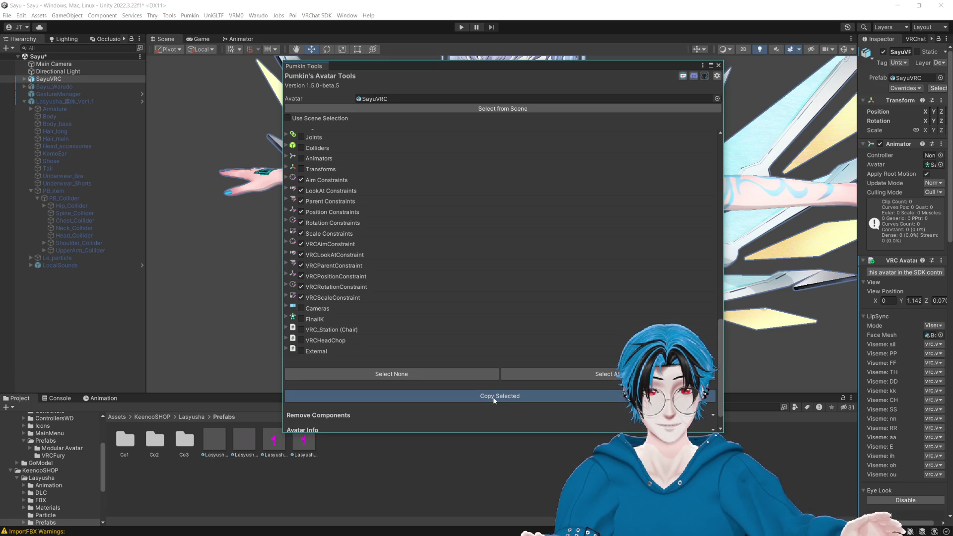
Step: Close the avatar tools window and delete the Le_particle object from SayuVRC
{"action": "left_click", "coordinate": [719, 65]}
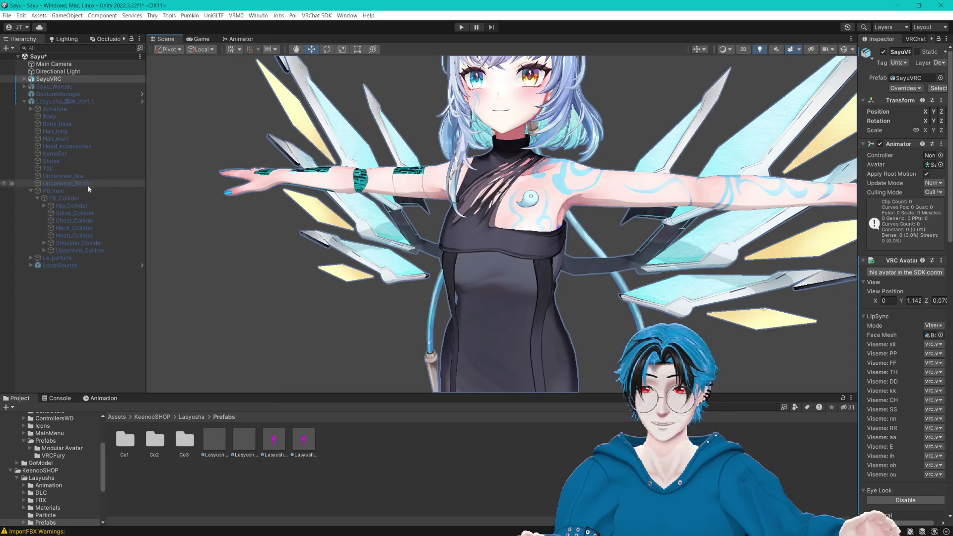
{"action": "left_click", "coordinate": [24, 102]}
{"action": "left_click", "coordinate": [23, 80]}
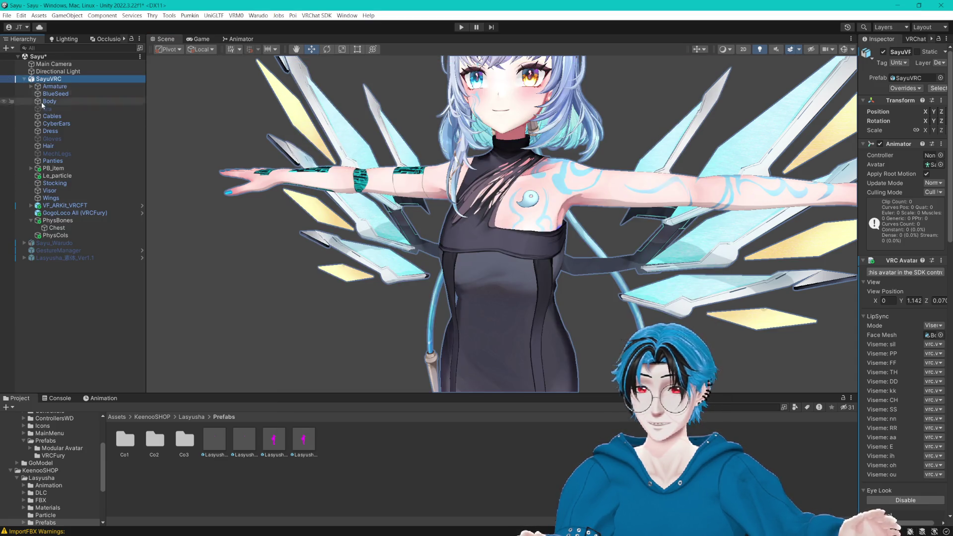
{"action": "left_click", "coordinate": [32, 220]}
{"action": "left_click", "coordinate": [56, 176]}
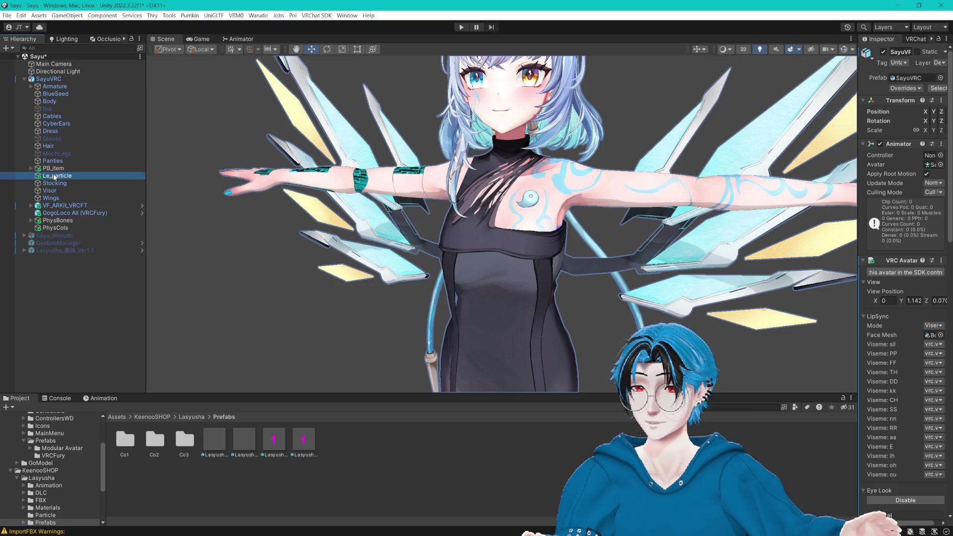
{"action": "left_click_drag", "start_coordinate": [462, 168], "coordinate": [387, 184]}
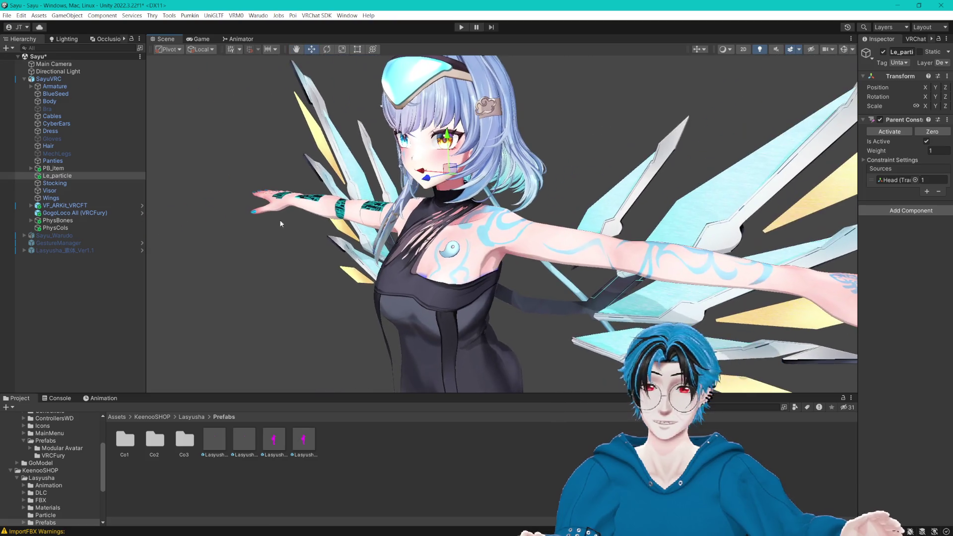
{"action": "left_click", "coordinate": [73, 177]}
{"action": "key", "text": "Delete"}
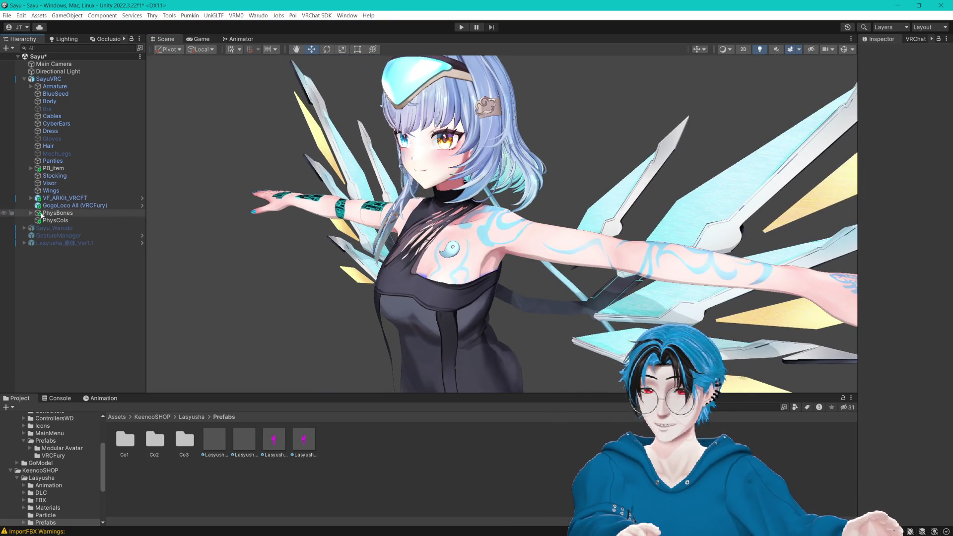
Step: Expand PB_item > PB_Collider and inspect the Spine_Collider settings and the bone it follows
{"action": "left_click", "coordinate": [45, 219]}
{"action": "left_click", "coordinate": [50, 213]}
{"action": "left_click", "coordinate": [30, 213]}
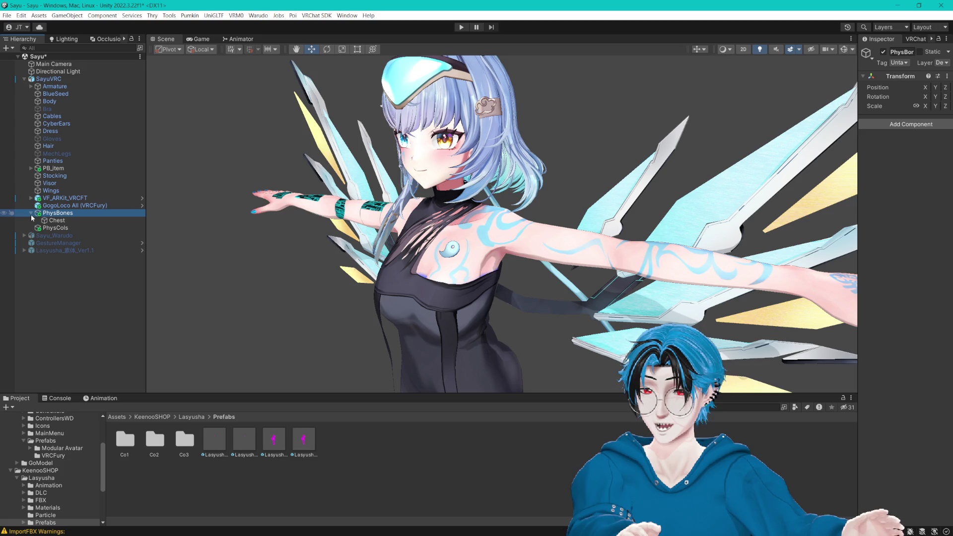
{"action": "left_click", "coordinate": [31, 213]}
{"action": "left_click", "coordinate": [31, 168]}
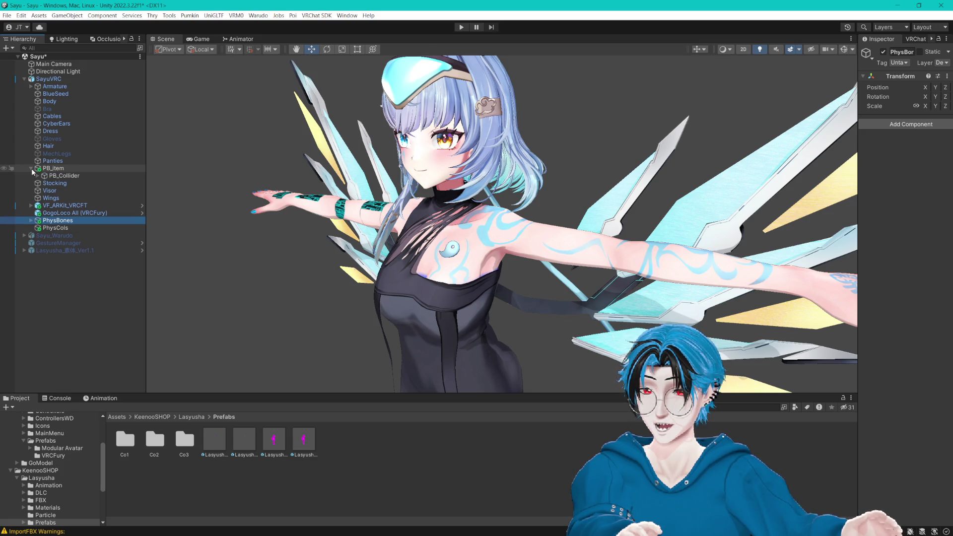
{"action": "left_click", "coordinate": [38, 176]}
{"action": "left_click", "coordinate": [78, 184]}
{"action": "left_click", "coordinate": [77, 191]}
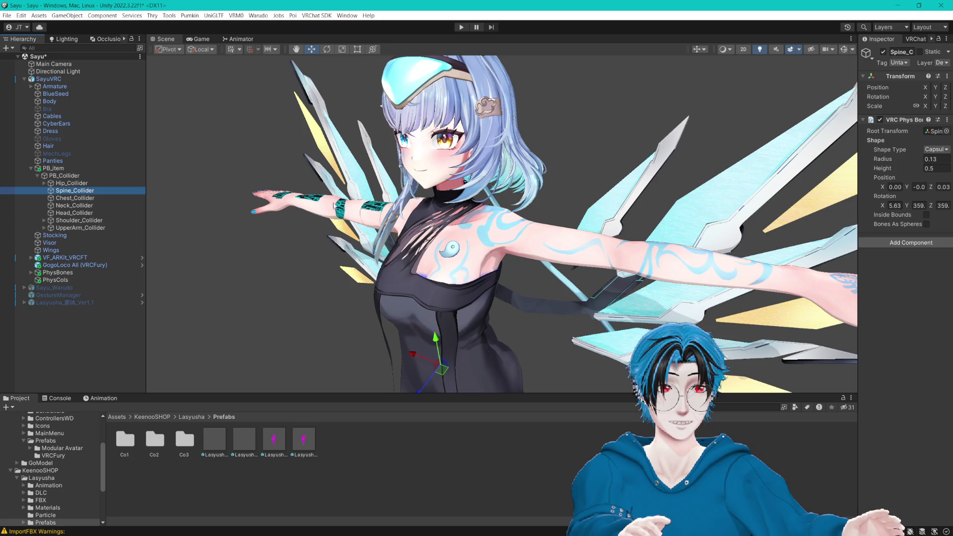
{"action": "left_click_drag", "start_coordinate": [856, 142], "coordinate": [728, 142]}
{"action": "left_click", "coordinate": [838, 132]}
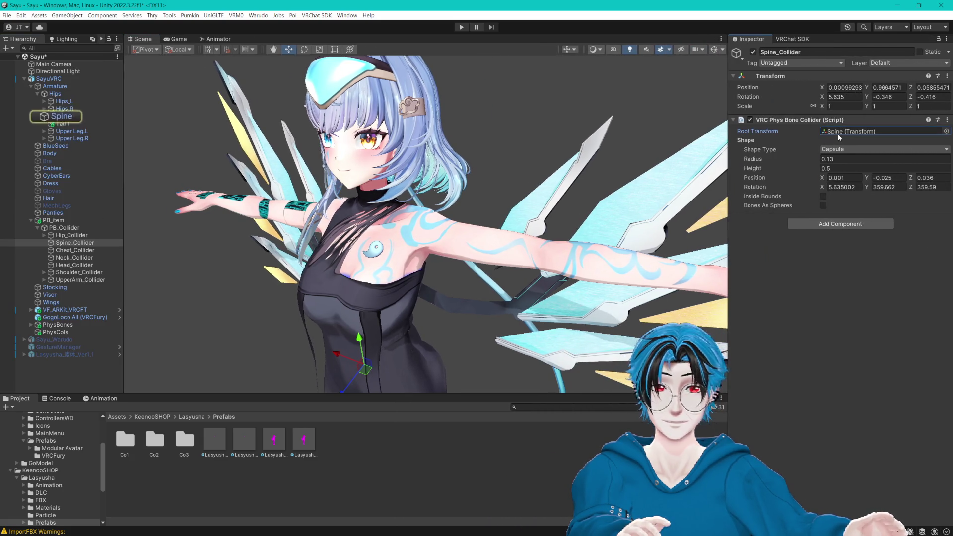
Step: Turn on Gizmos to show the collider shapes on the SayuVRC avatar's legs
{"action": "left_click", "coordinate": [49, 79]}
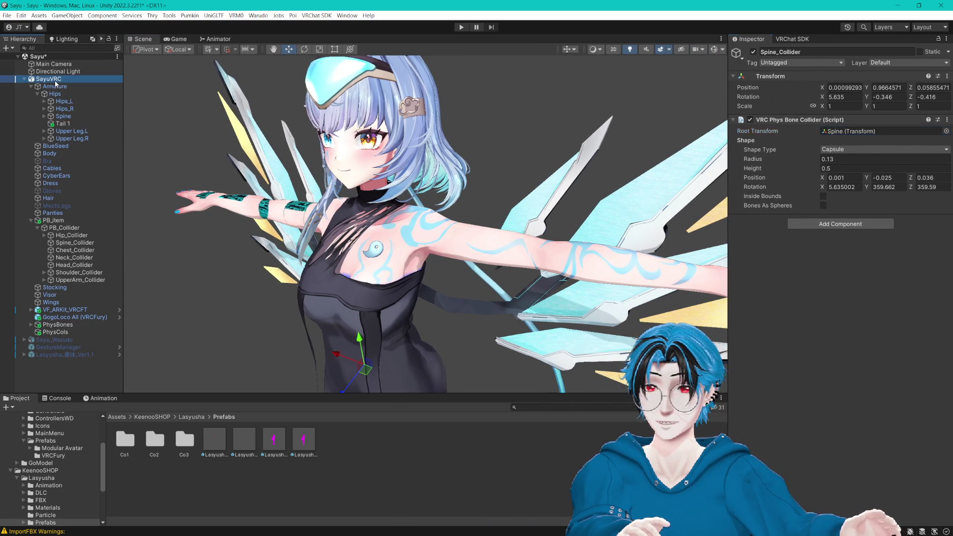
{"action": "left_click", "coordinate": [713, 49]}
{"action": "scroll", "coordinate": [433, 218], "scroll_direction": "up", "scroll_amount": 5}
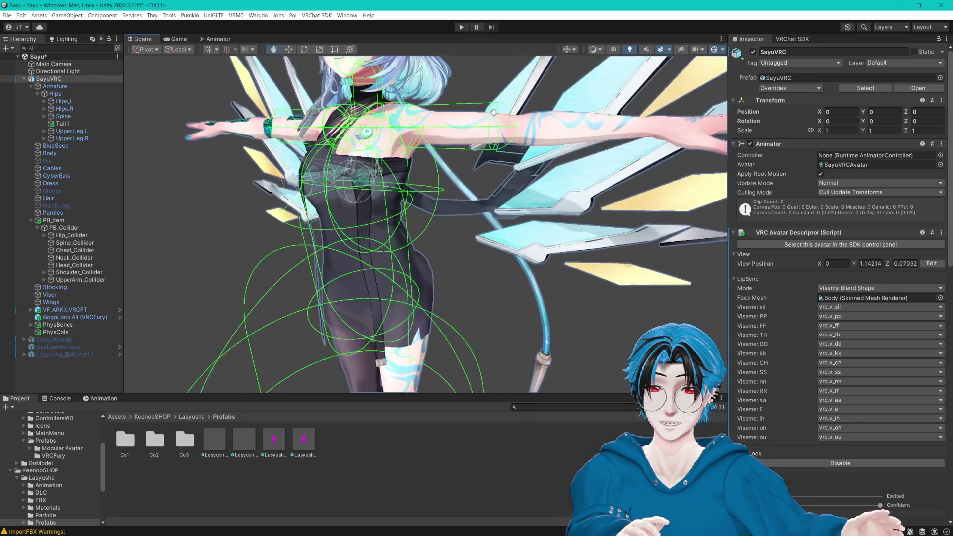
{"action": "mouse_move", "coordinate": [433, 215]}
{"action": "left_mouse_down"}
{"action": "mouse_move", "coordinate": [358, 238]}
{"action": "mouse_move", "coordinate": [298, 228]}
{"action": "left_mouse_up"}
Step: Delete Hip_Collider_tail and then Hip_Collider
{"action": "left_click", "coordinate": [88, 235]}
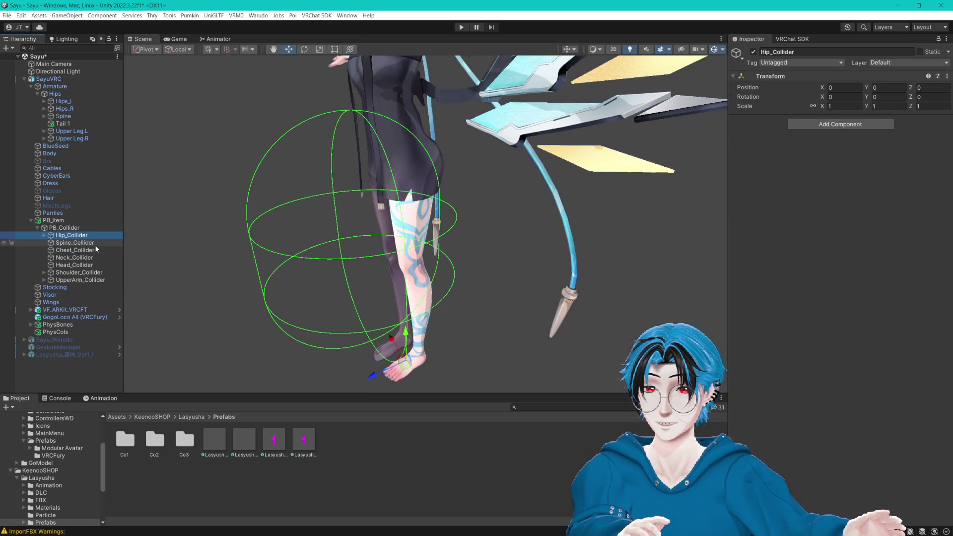
{"action": "left_click", "coordinate": [95, 245]}
{"action": "key", "text": "Up"}
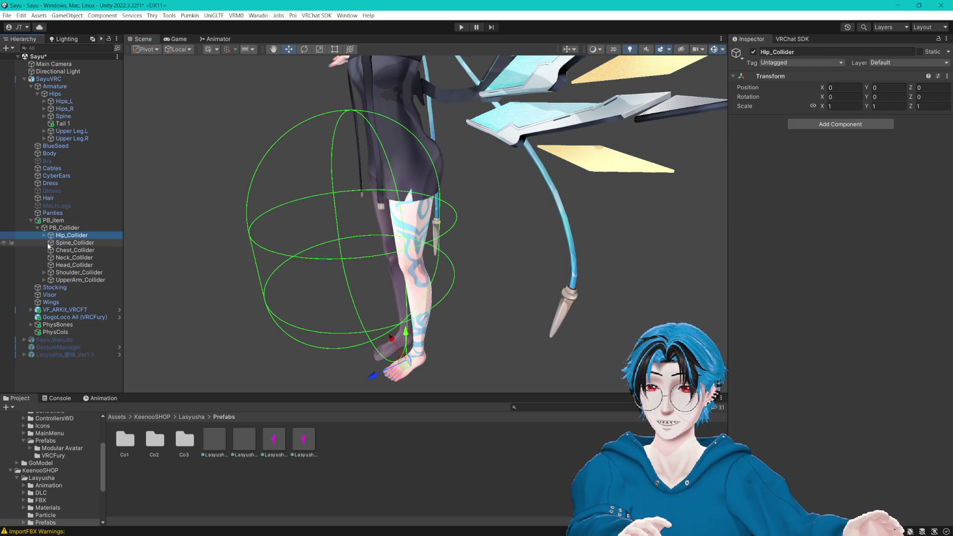
{"action": "left_click", "coordinate": [43, 235]}
{"action": "left_click", "coordinate": [82, 243]}
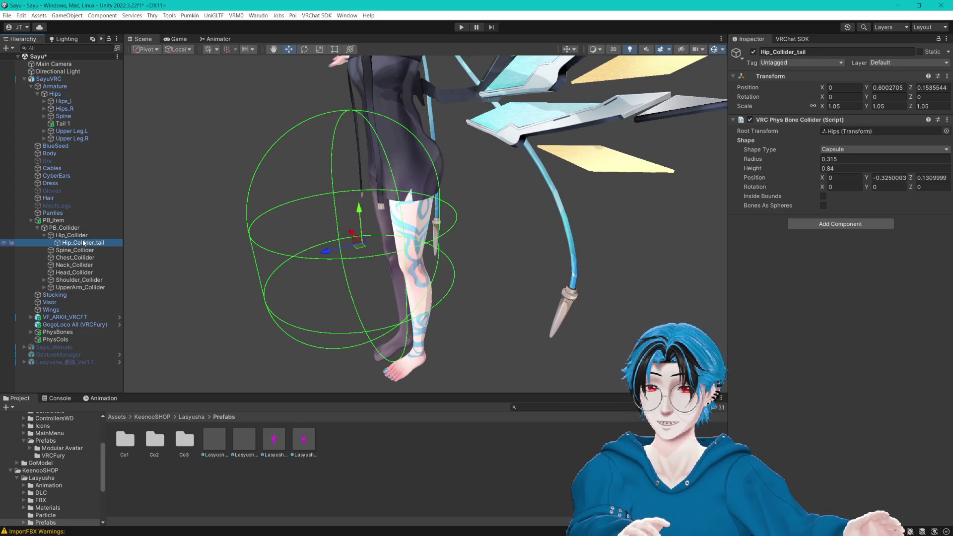
{"action": "left_click", "coordinate": [79, 236]}
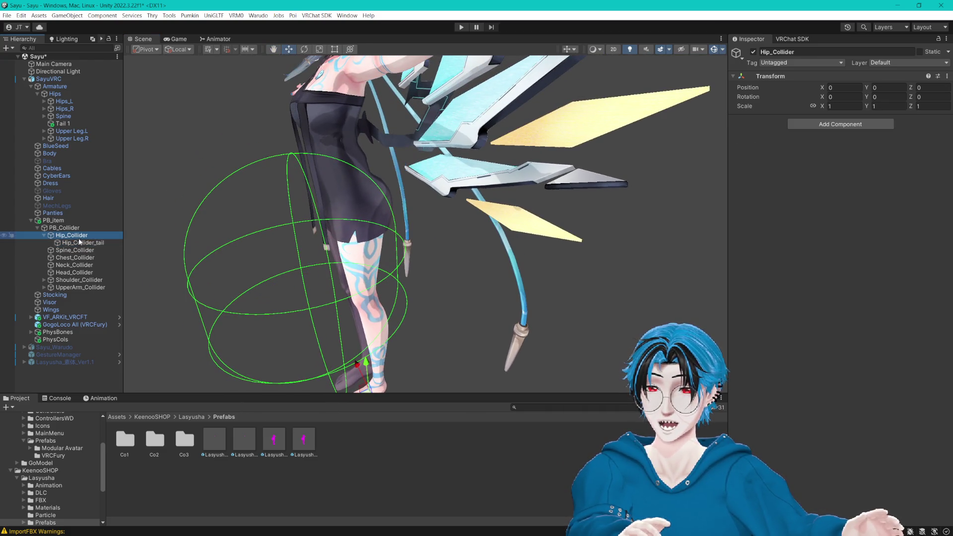
{"action": "left_click", "coordinate": [80, 241]}
{"action": "key", "text": "Delete"}
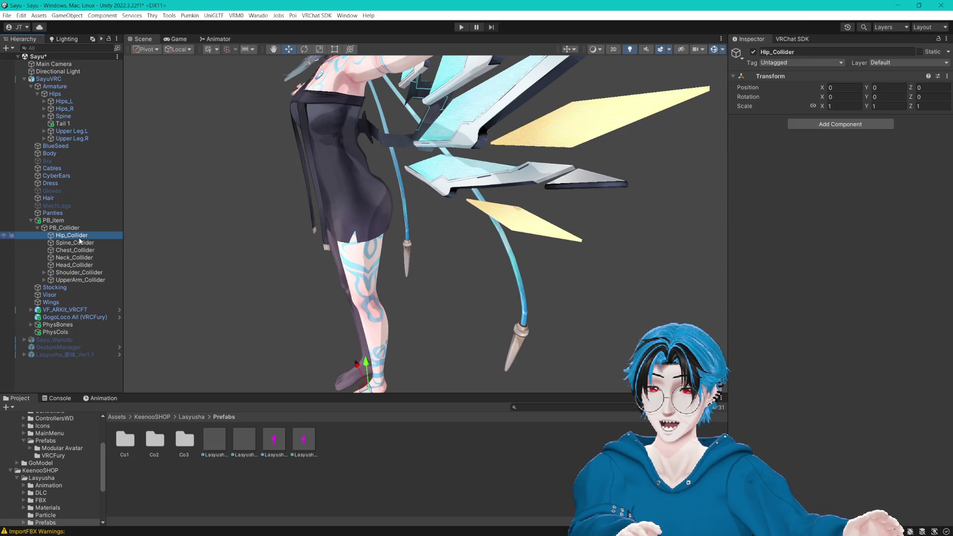
{"action": "key", "text": "Delete"}
Step: Review the remaining Spine, Chest, Neck and UpperArm colliders on the avatar's torso and arms
{"action": "left_click", "coordinate": [80, 236]}
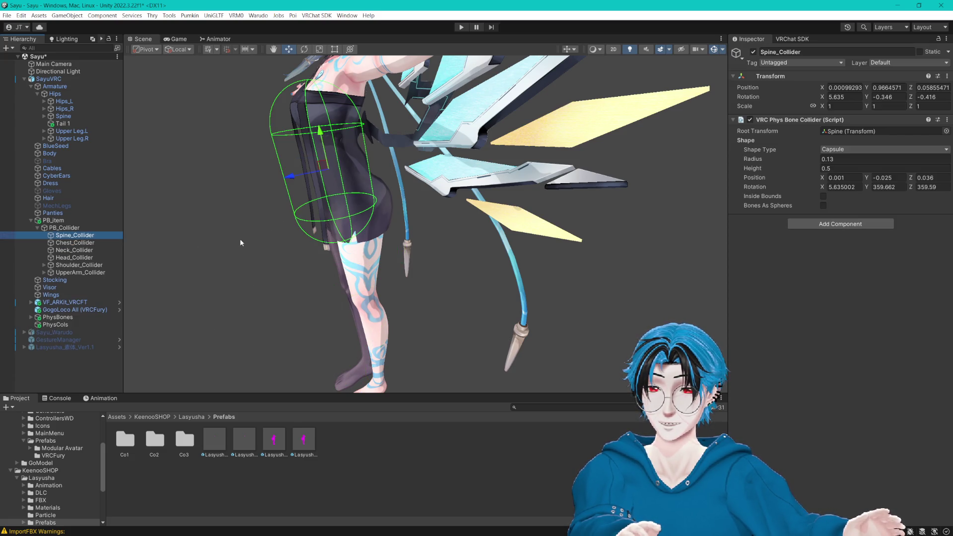
{"action": "left_click_drag", "start_coordinate": [240, 238], "coordinate": [426, 244]}
{"action": "left_click", "coordinate": [75, 243]}
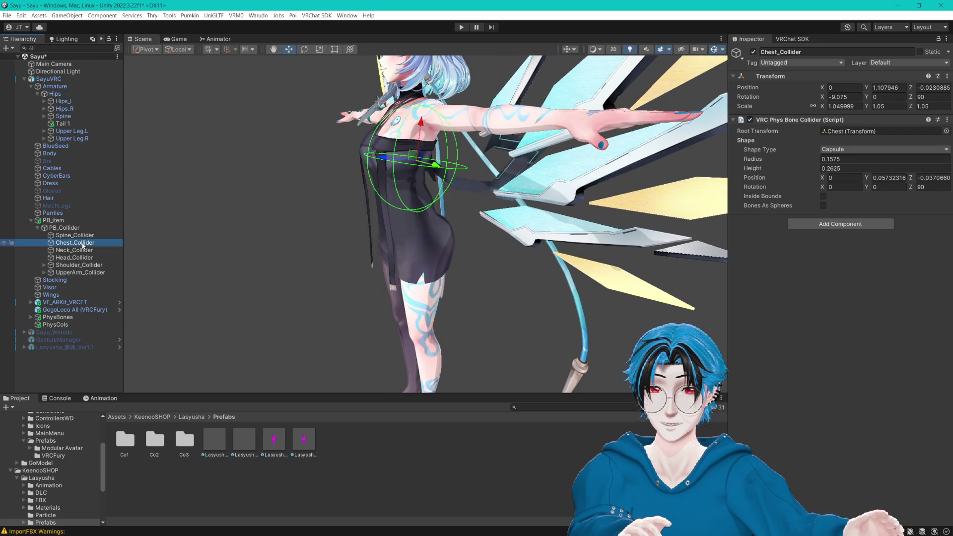
{"action": "left_click", "coordinate": [91, 250]}
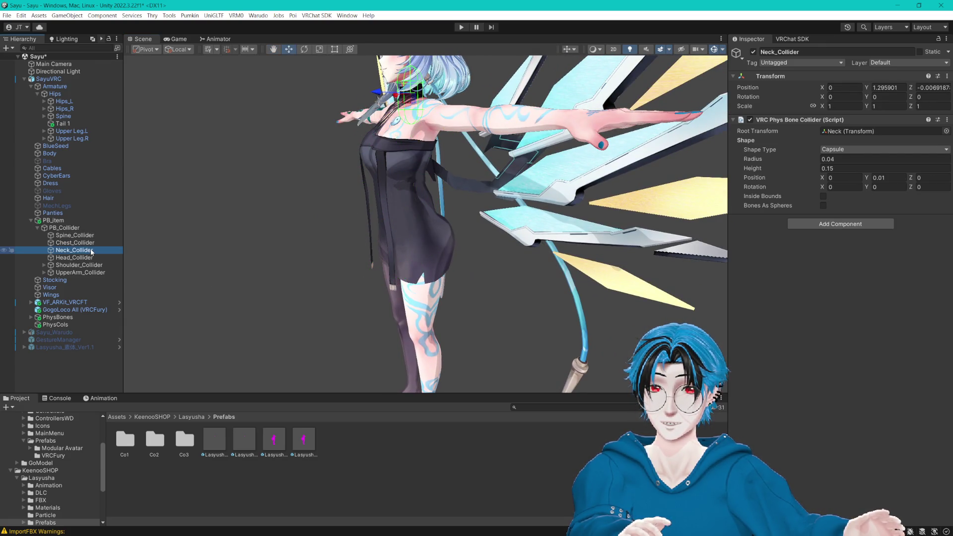
{"action": "key", "text": "Up"}
{"action": "key", "text": "Up"}
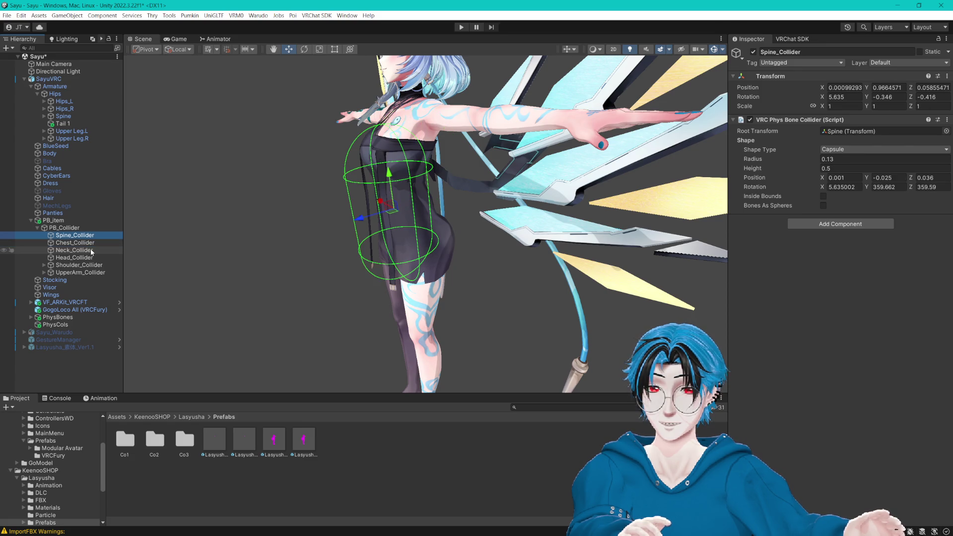
{"action": "key", "text": "Down"}
{"action": "key", "text": "Down"}
{"action": "key", "text": "Down"}
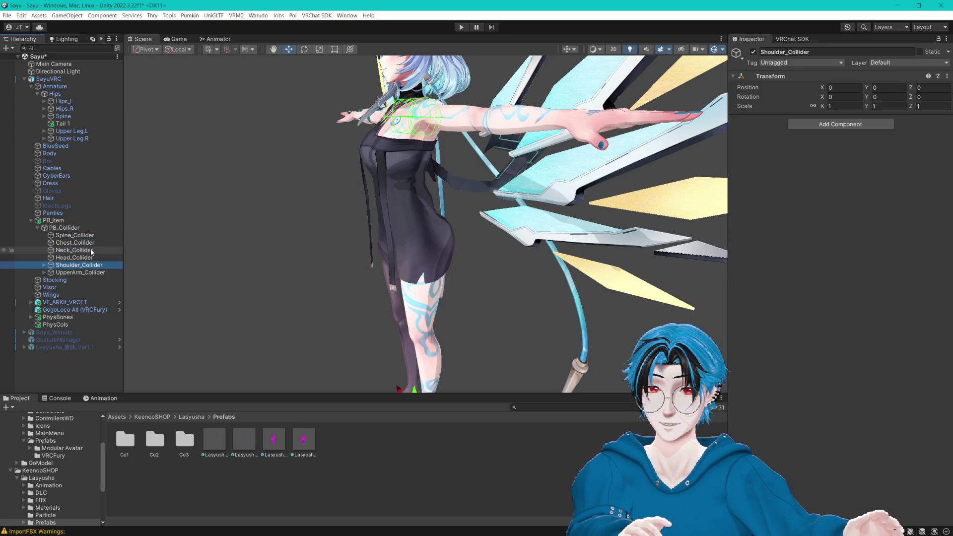
{"action": "key", "text": "Down"}
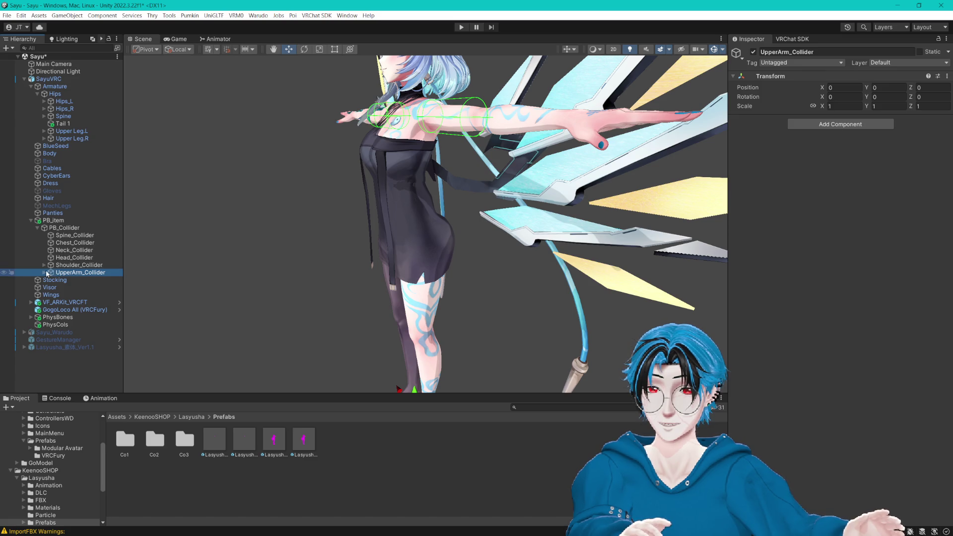
{"action": "left_click", "coordinate": [45, 272]}
{"action": "mouse_move", "coordinate": [273, 260]}
{"action": "left_mouse_down"}
{"action": "mouse_move", "coordinate": [397, 228]}
{"action": "mouse_move", "coordinate": [578, 240]}
{"action": "mouse_move", "coordinate": [541, 233]}
{"action": "left_mouse_up"}
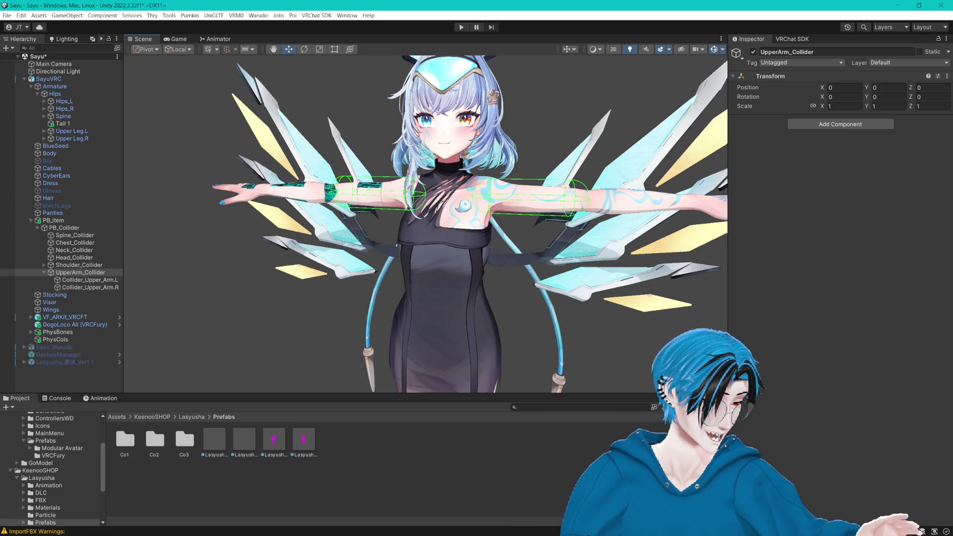
{"action": "key", "text": "alt+Tab"}
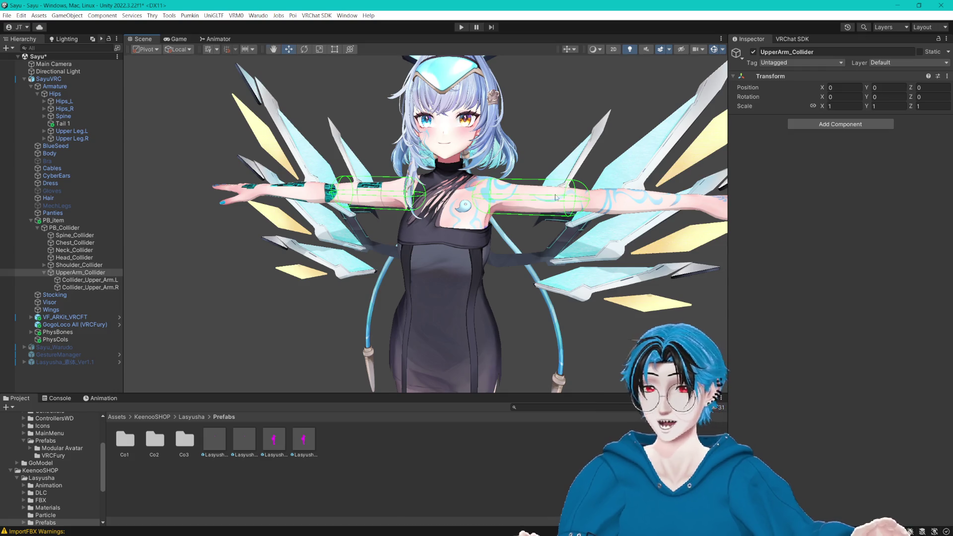
{"action": "left_click_drag", "start_coordinate": [258, 293], "coordinate": [281, 299]}
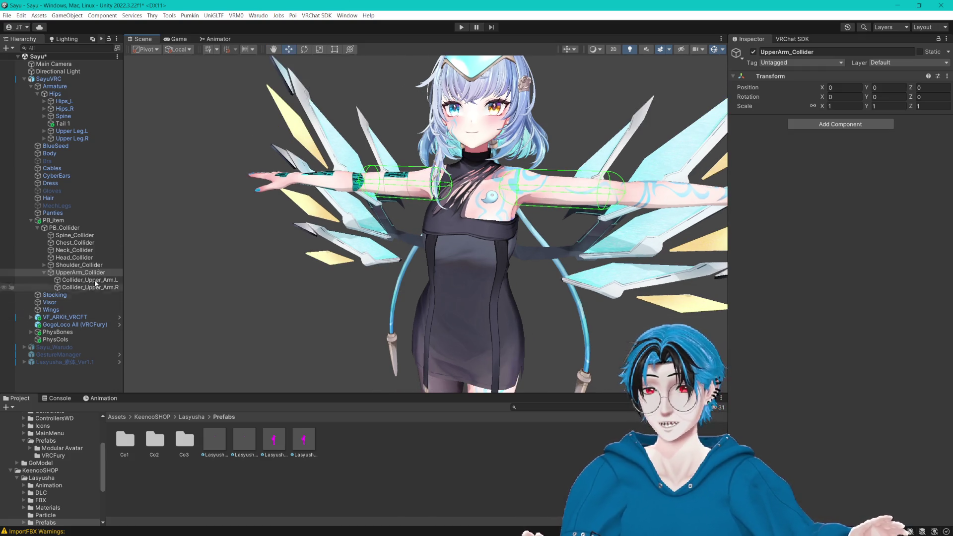
Step: Delete the Tail 1 bone and collapse the Root_HairLong, Root_HairMain and Root_Head_accessories bones
{"action": "left_click", "coordinate": [59, 124]}
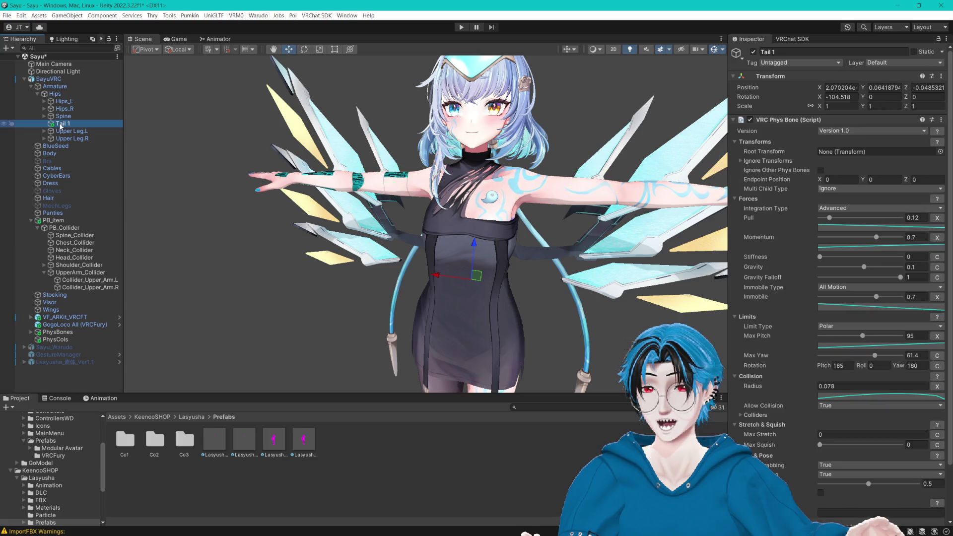
{"action": "key", "text": "Delete"}
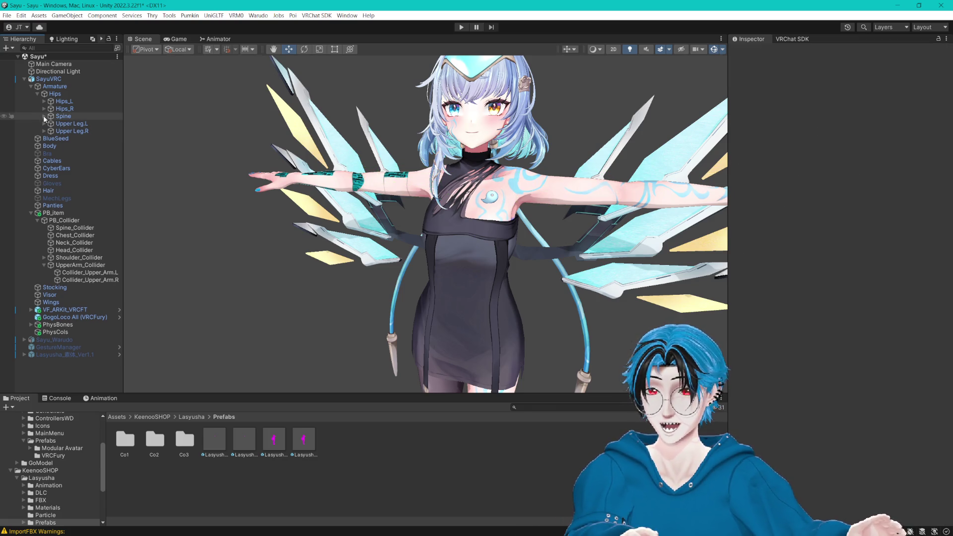
{"action": "left_click", "coordinate": [38, 93], "text": "alt"}
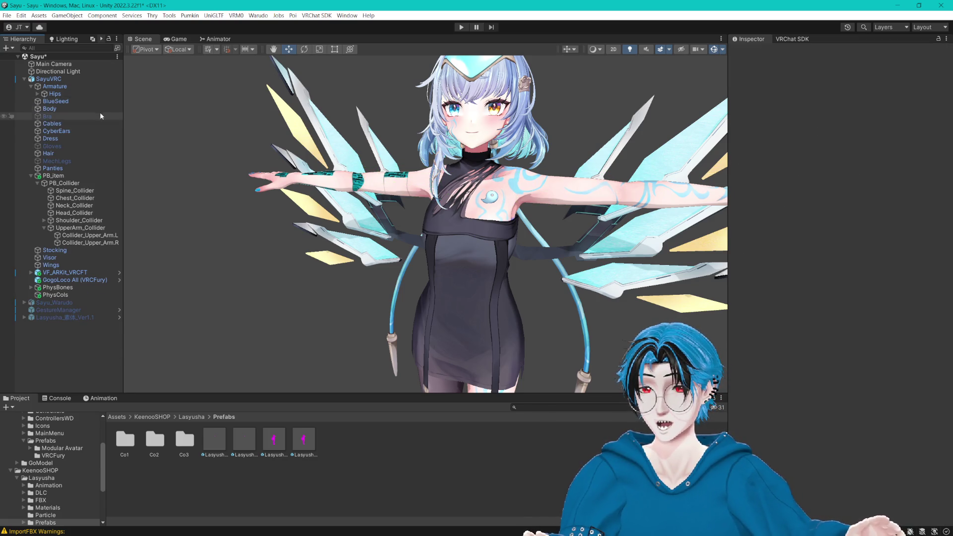
{"action": "left_click", "coordinate": [37, 94], "text": "alt"}
{"action": "scroll", "coordinate": [74, 248], "scroll_direction": "down", "scroll_amount": 10}
{"action": "left_click_drag", "start_coordinate": [122, 120], "coordinate": [295, 125]}
{"action": "scroll", "coordinate": [86, 181], "scroll_direction": "up", "scroll_amount": 5}
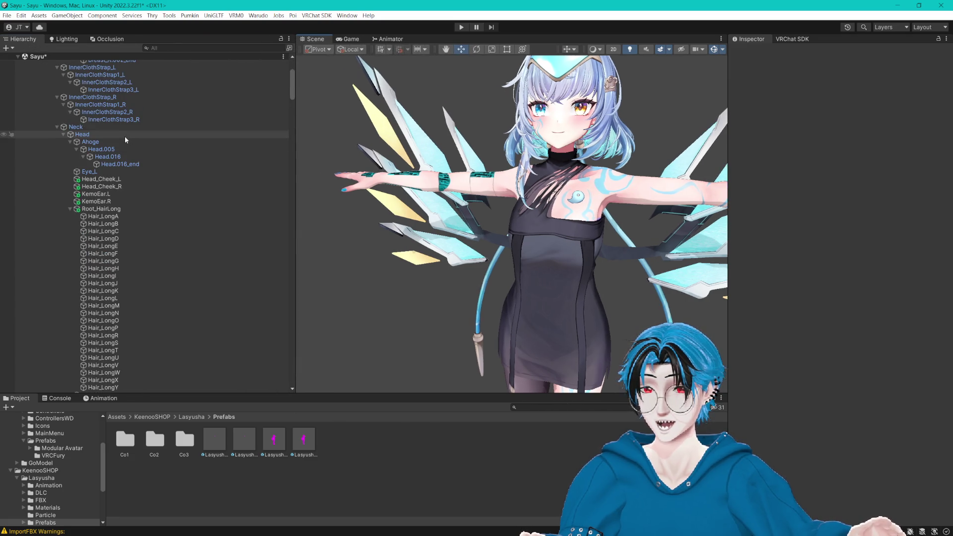
{"action": "left_click", "coordinate": [70, 208]}
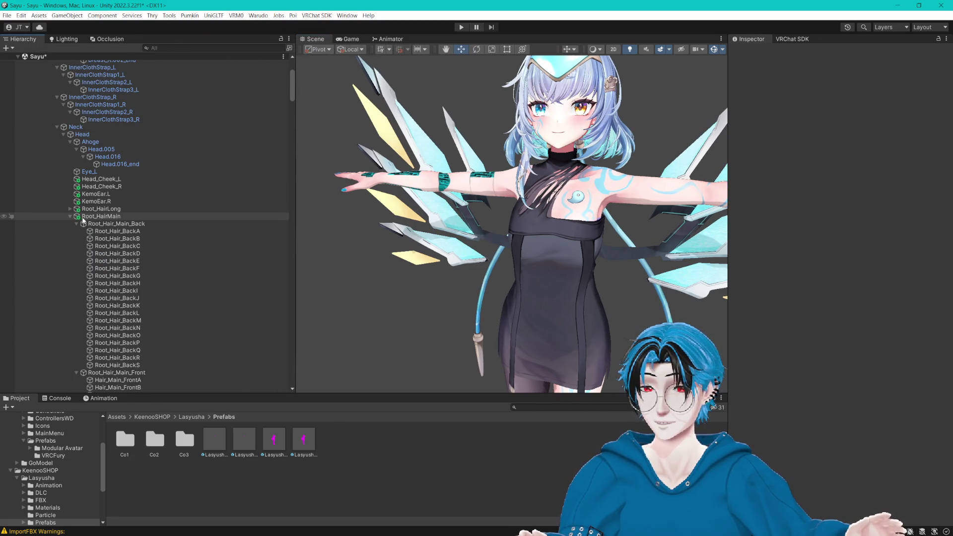
{"action": "left_click", "coordinate": [70, 216]}
{"action": "left_click", "coordinate": [70, 224]}
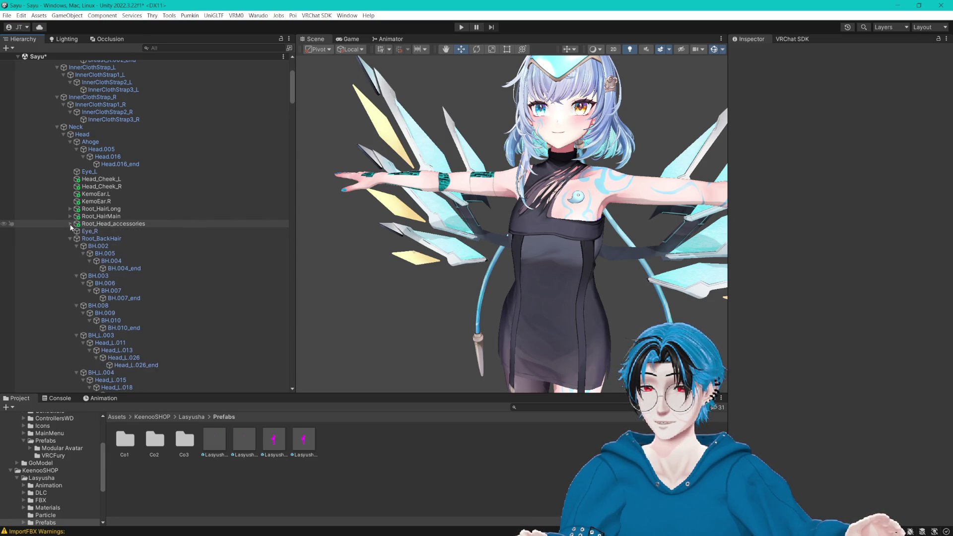
Step: Expand Root_HairMain's Back, Front, SideL and SideR groups and inspect the back hair phys bones
{"action": "left_click", "coordinate": [102, 216]}
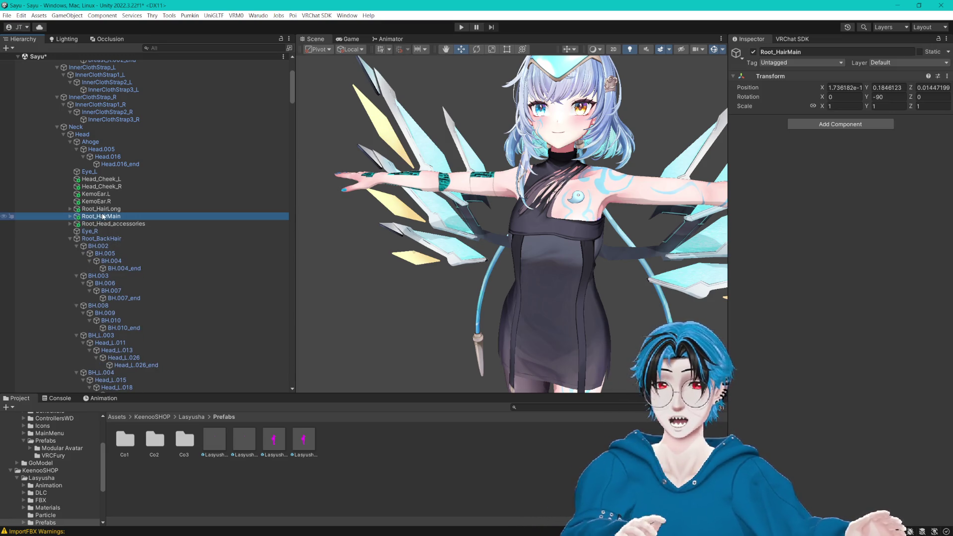
{"action": "left_click", "coordinate": [70, 216]}
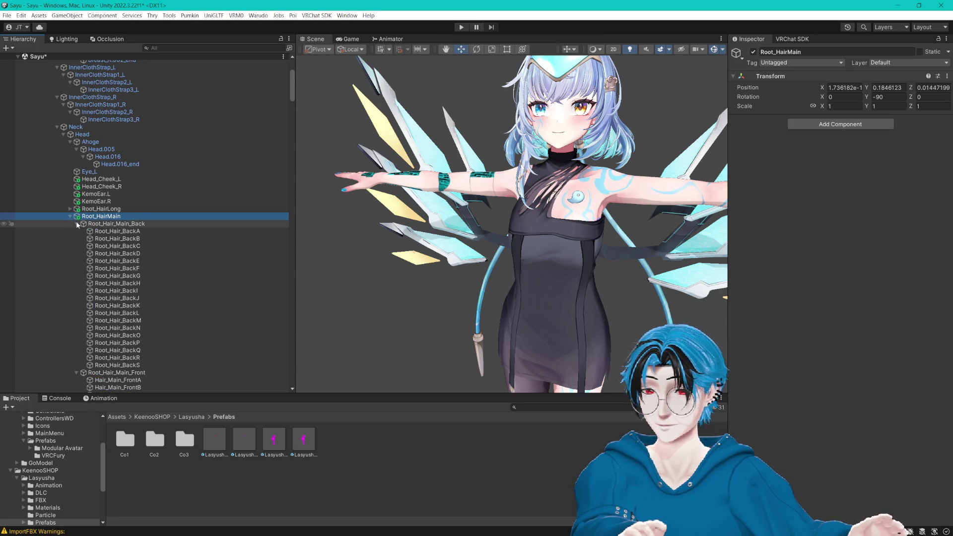
{"action": "left_click", "coordinate": [76, 224]}
{"action": "left_click", "coordinate": [77, 231]}
{"action": "left_click", "coordinate": [76, 239]}
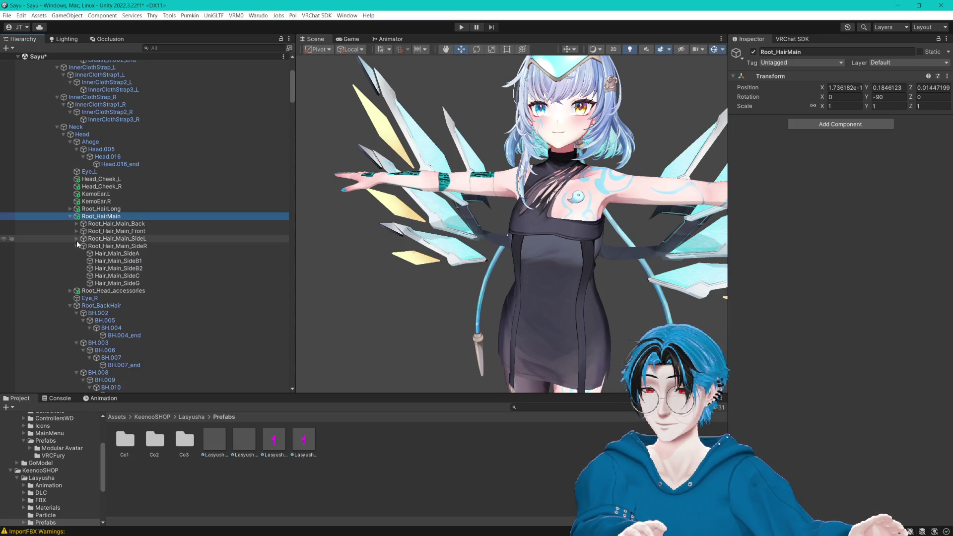
{"action": "left_click", "coordinate": [76, 246]}
{"action": "left_click", "coordinate": [116, 224]}
{"action": "key", "text": "Up"}
{"action": "key", "text": "Up"}
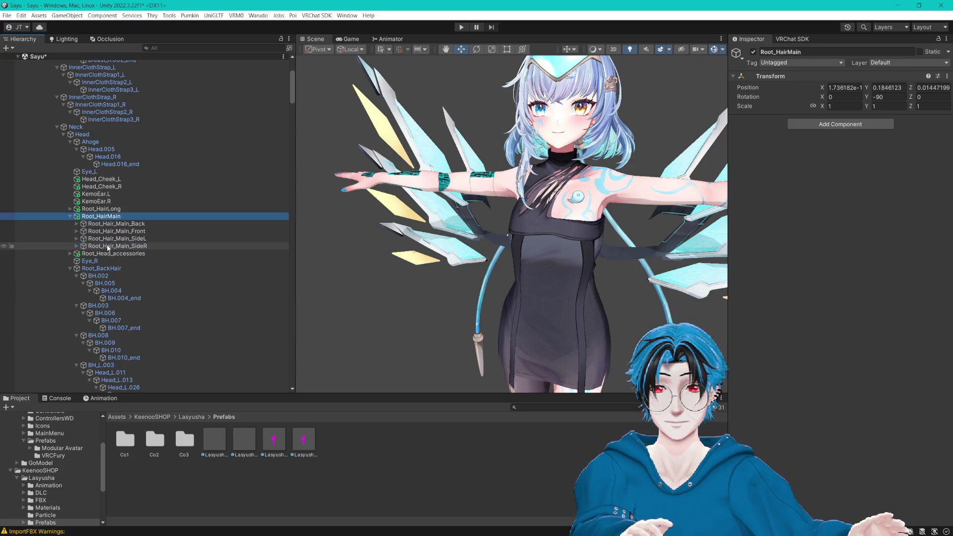
{"action": "left_click", "coordinate": [77, 223]}
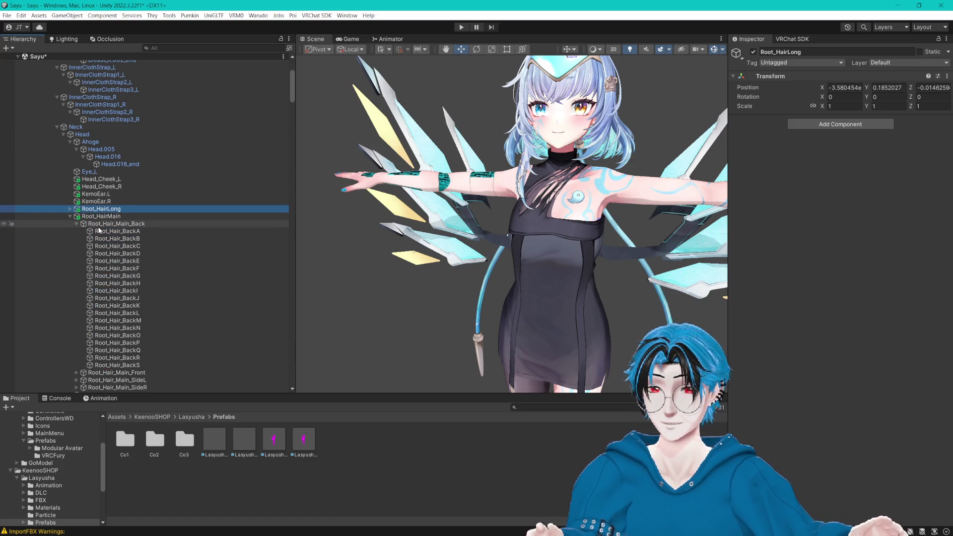
{"action": "left_click", "coordinate": [104, 232]}
{"action": "key", "text": "Down"}
{"action": "key", "text": "Down"}
{"action": "key", "text": "Down"}
{"action": "key", "text": "Down"}
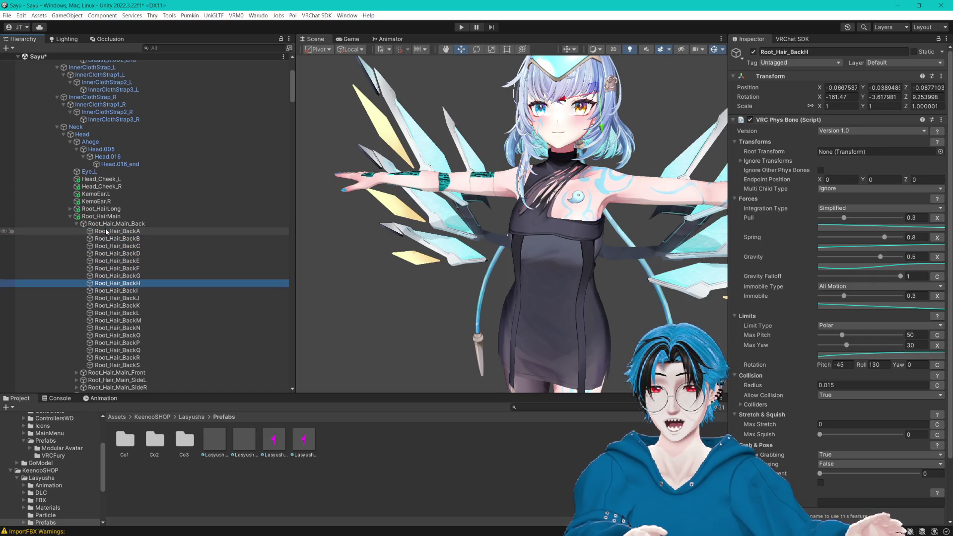
{"action": "key", "text": "Down"}
{"action": "key", "text": "Down"}
{"action": "key", "text": "Down"}
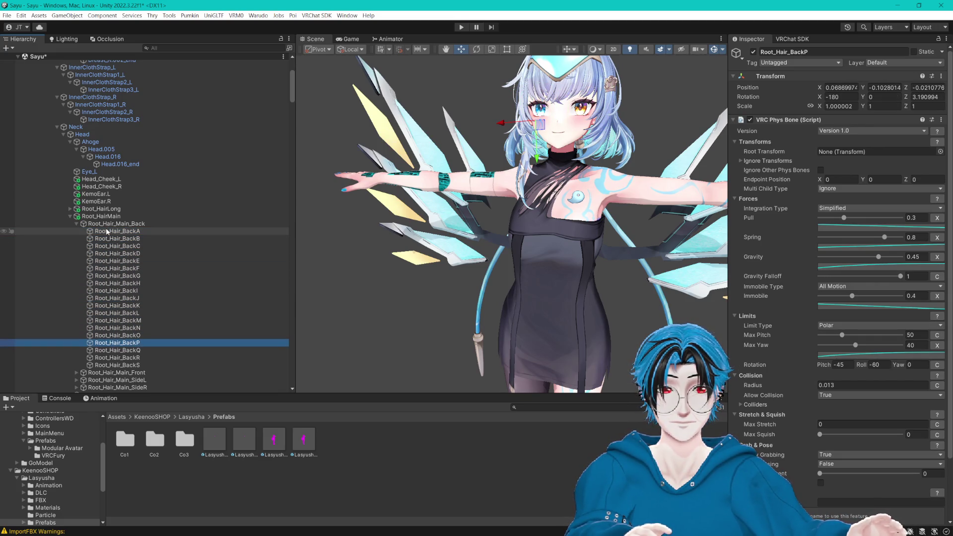
Step: Delete the Root_HairMain, Root_HairLong and Root_Head_accessories roots
{"action": "left_click", "coordinate": [109, 217]}
{"action": "key", "text": "Delete"}
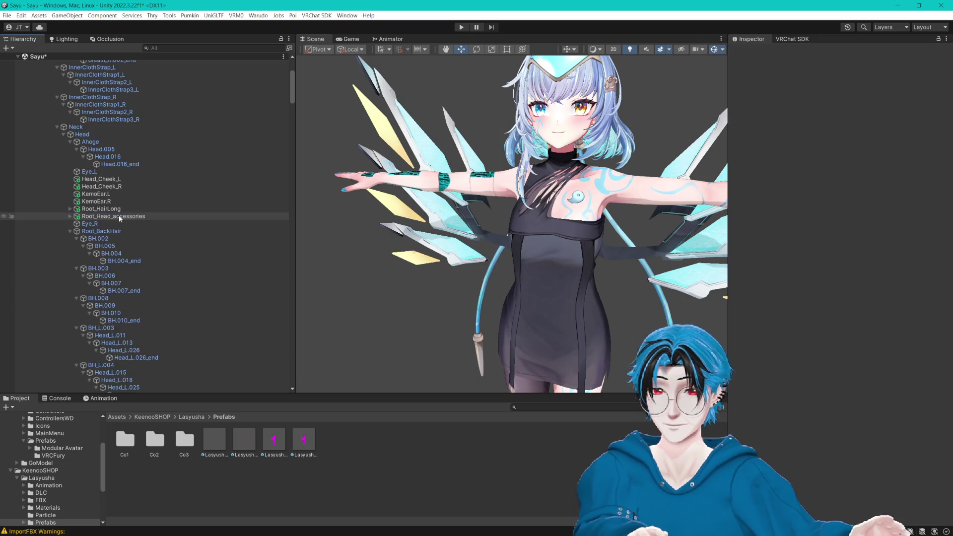
{"action": "left_click", "coordinate": [129, 210]}
{"action": "key", "text": "Delete"}
{"action": "left_click", "coordinate": [135, 209]}
{"action": "key", "text": "Delete"}
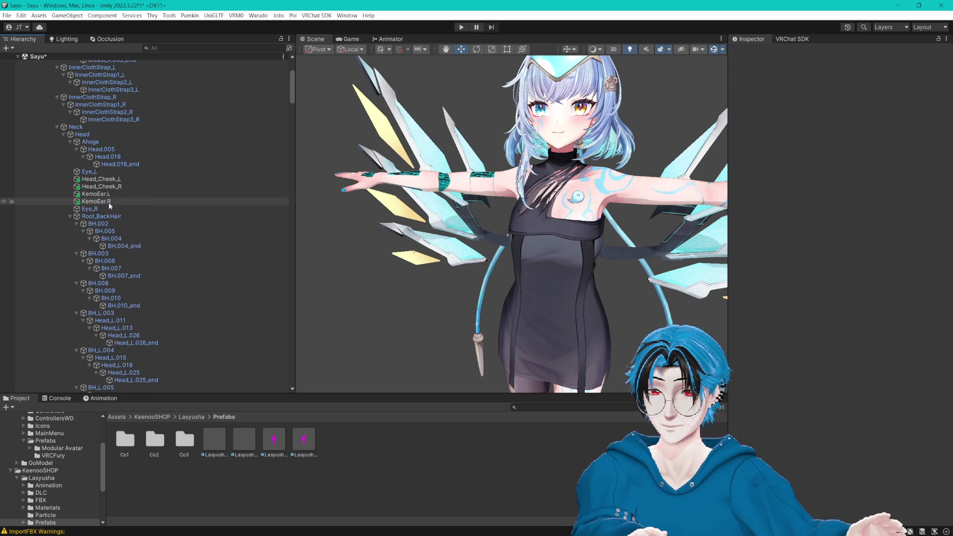
Step: Delete Head_Cheek_L and Head_Cheek_R, restoring the accidentally deleted KemoEar.R with Ctrl+Z
{"action": "left_click", "coordinate": [110, 201]}
{"action": "key", "text": "Delete"}
{"action": "left_click", "coordinate": [110, 194]}
{"action": "key", "text": "f"}
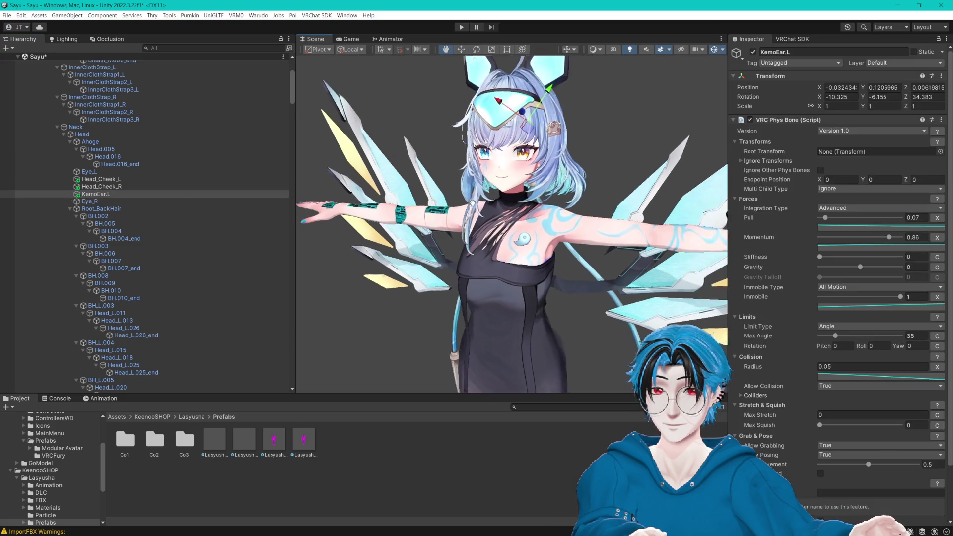
{"action": "key", "text": "ctrl+z"}
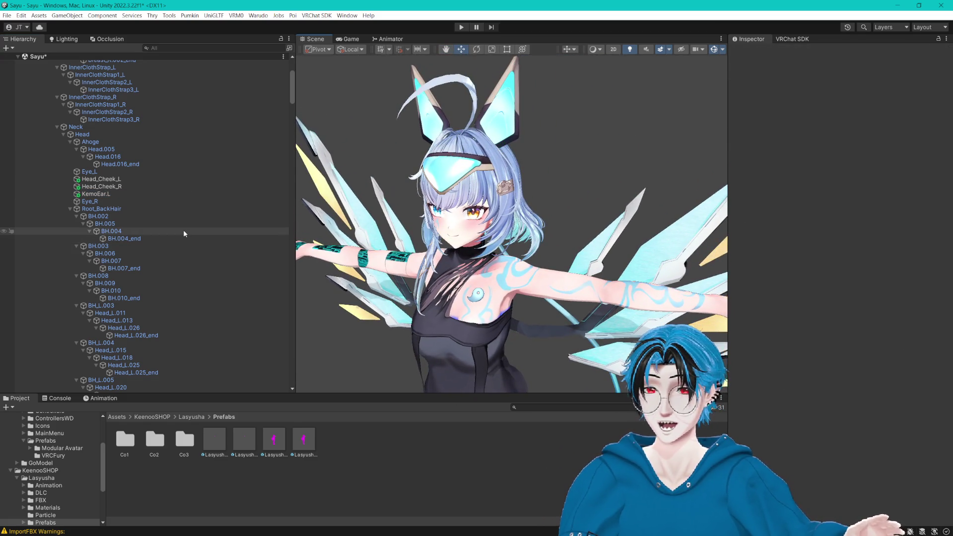
{"action": "key", "text": "ctrl+z"}
{"action": "left_click", "coordinate": [116, 194], "text": "ctrl"}
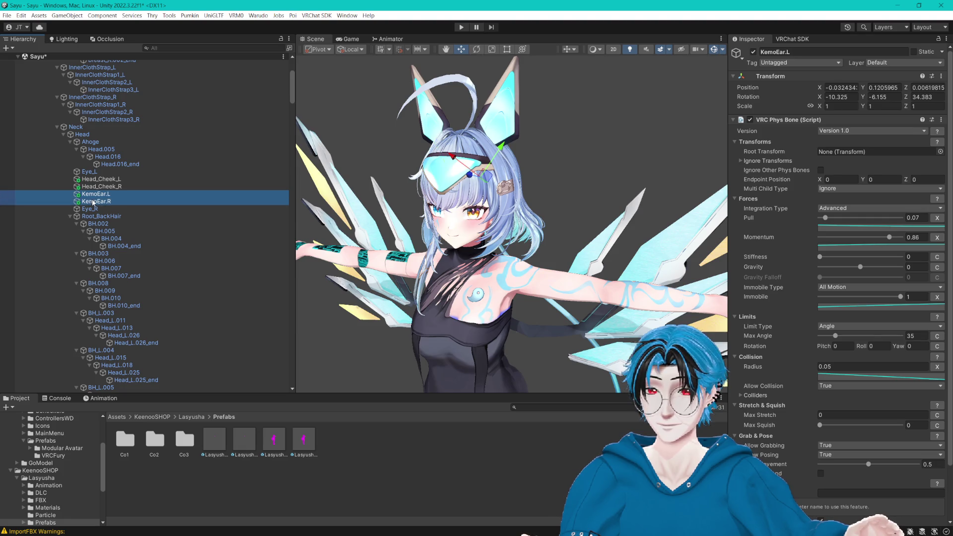
{"action": "left_click", "coordinate": [110, 186]}
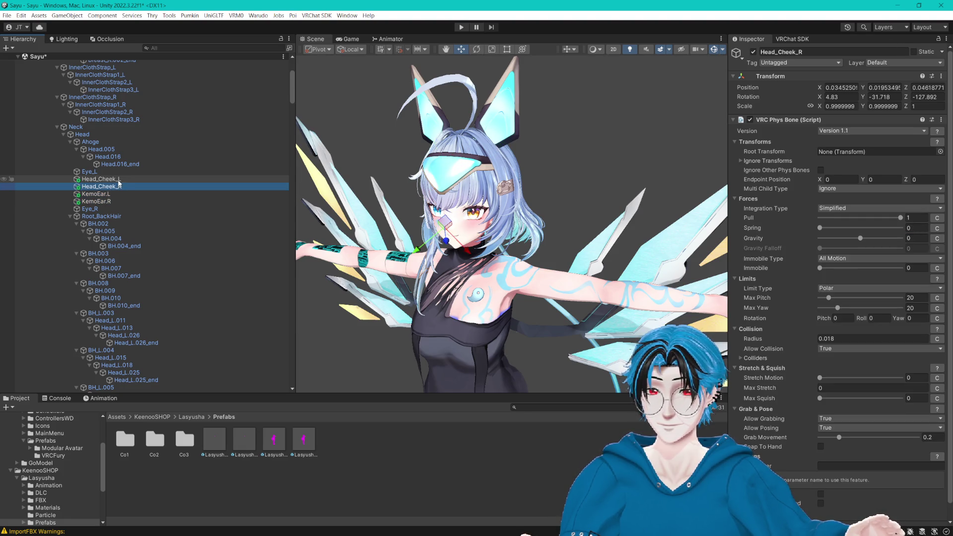
{"action": "left_click", "coordinate": [112, 179], "text": "ctrl"}
{"action": "key", "text": "Delete"}
{"action": "left_click", "coordinate": [119, 186]}
{"action": "left_click", "coordinate": [114, 180], "text": "ctrl"}
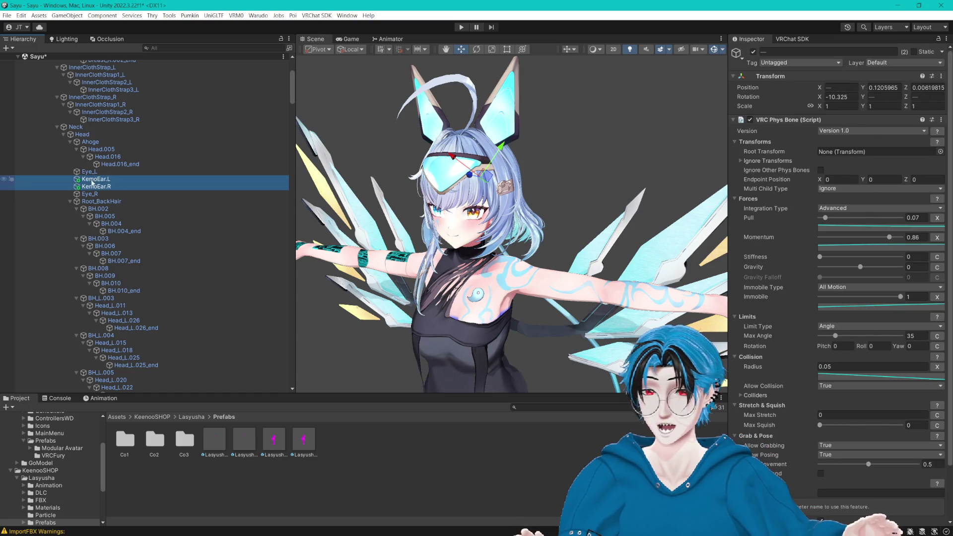
Step: Collapse the Root_BackHair, Root_Bangs, Root_Ear, Root_SideHair, Root_Tube and Root_Wings bone chains
{"action": "left_click", "coordinate": [70, 201]}
{"action": "left_click", "coordinate": [70, 208]}
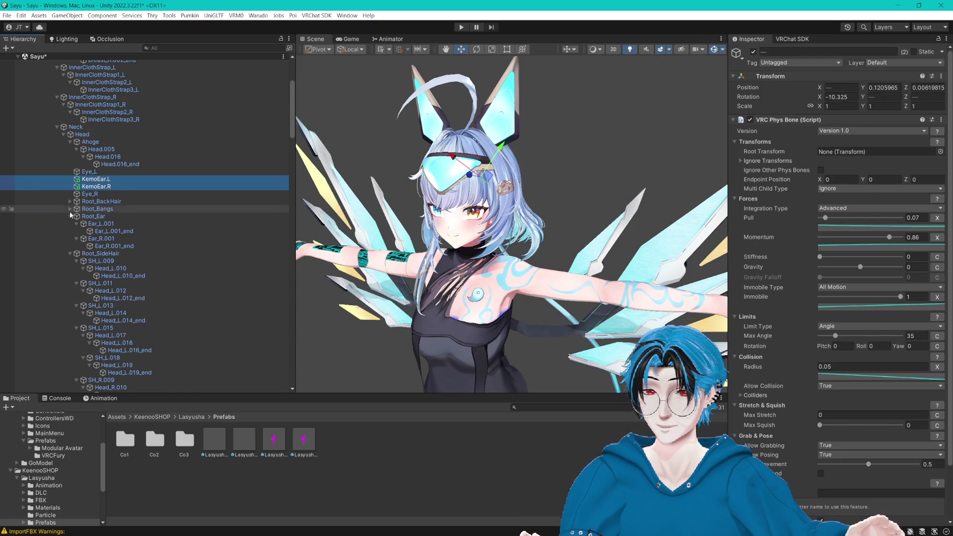
{"action": "left_click", "coordinate": [70, 216]}
{"action": "left_click", "coordinate": [70, 224]}
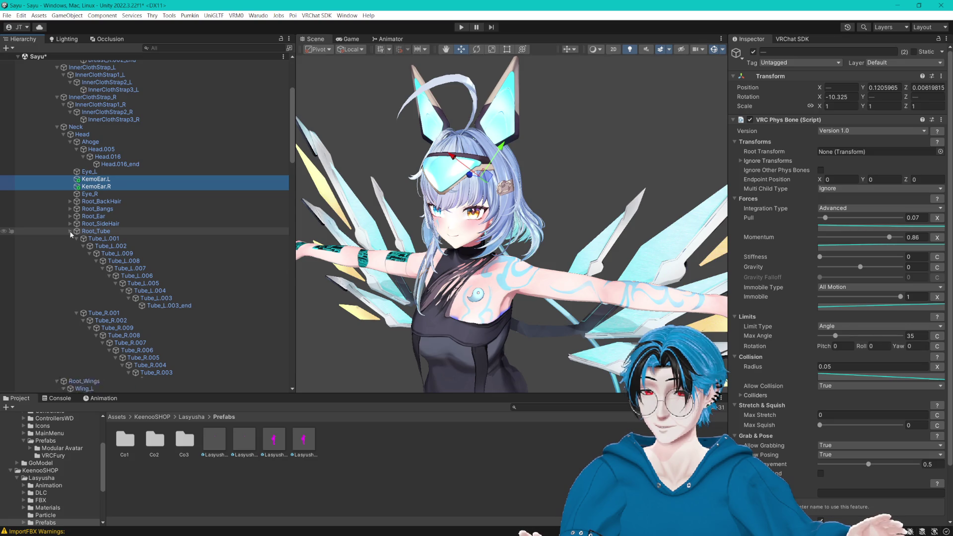
{"action": "left_click", "coordinate": [70, 232]}
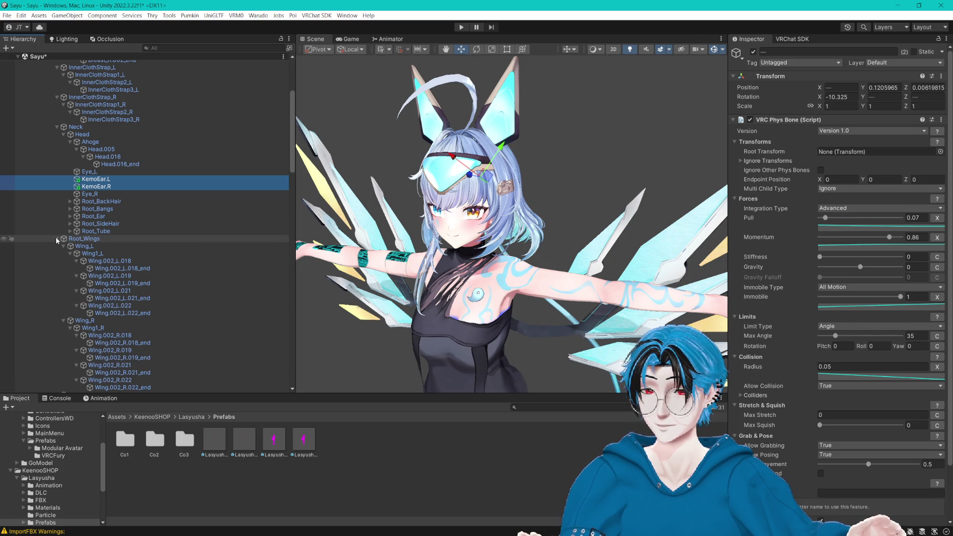
{"action": "left_click", "coordinate": [57, 238]}
Step: Delete the Kimono_Upper Arm.L bone
{"action": "left_click", "coordinate": [110, 254]}
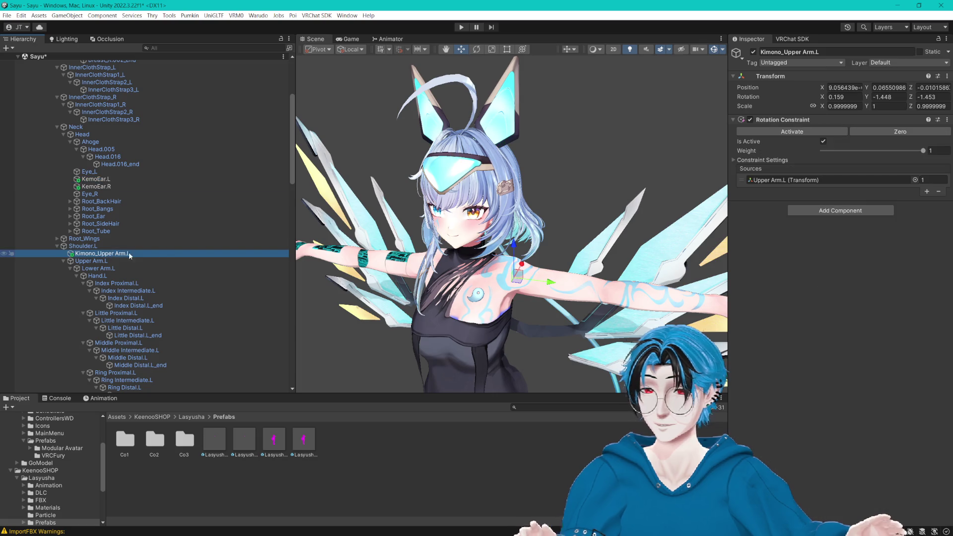
{"action": "scroll", "coordinate": [164, 252], "scroll_direction": "down", "scroll_amount": 4}
{"action": "key", "text": "Delete"}
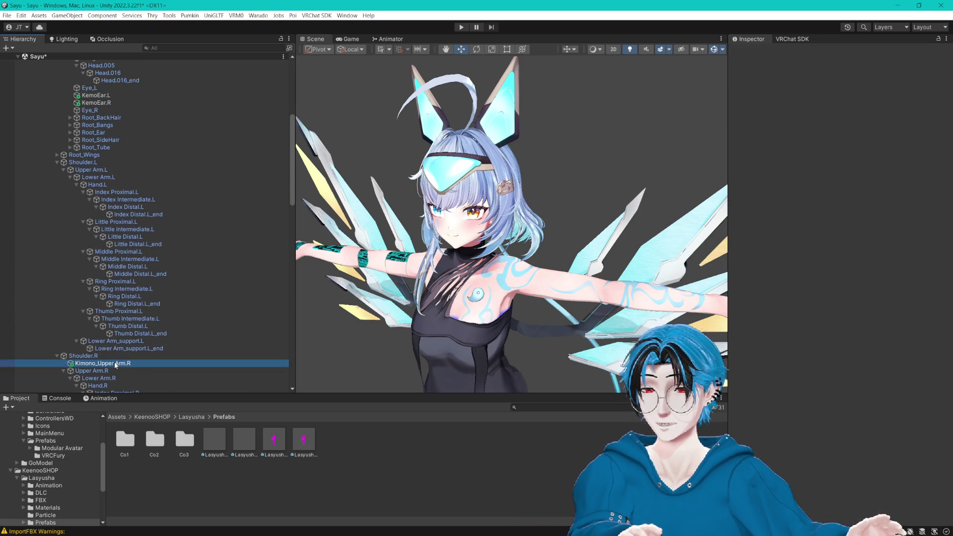
{"action": "scroll", "coordinate": [159, 285], "scroll_direction": "up", "scroll_amount": 10}
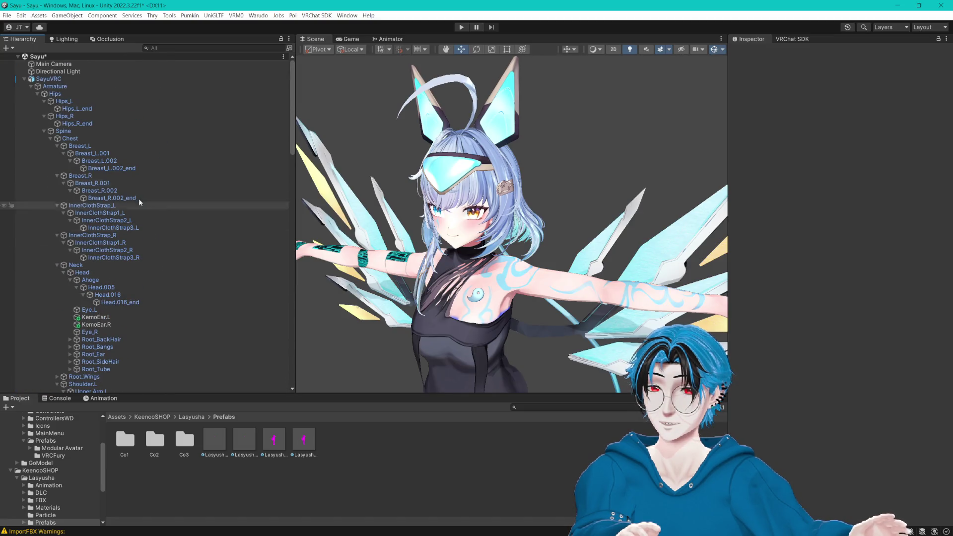
Step: Check the Rotation Constraints on Hips and Hips_L, then collapse the left arm and UpperArm_Collider children
{"action": "left_click", "coordinate": [73, 88]}
{"action": "left_click", "coordinate": [94, 93]}
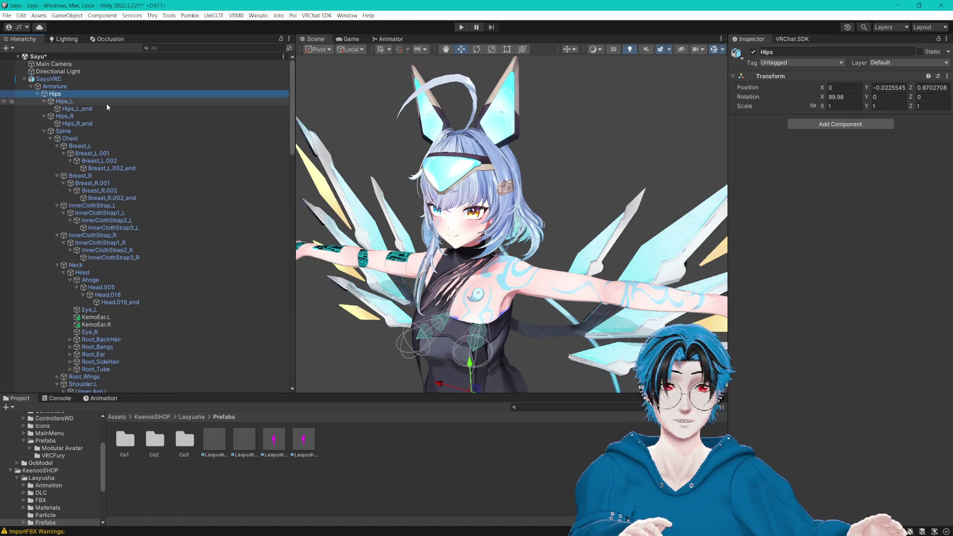
{"action": "left_click", "coordinate": [107, 103]}
{"action": "left_click", "coordinate": [108, 106]}
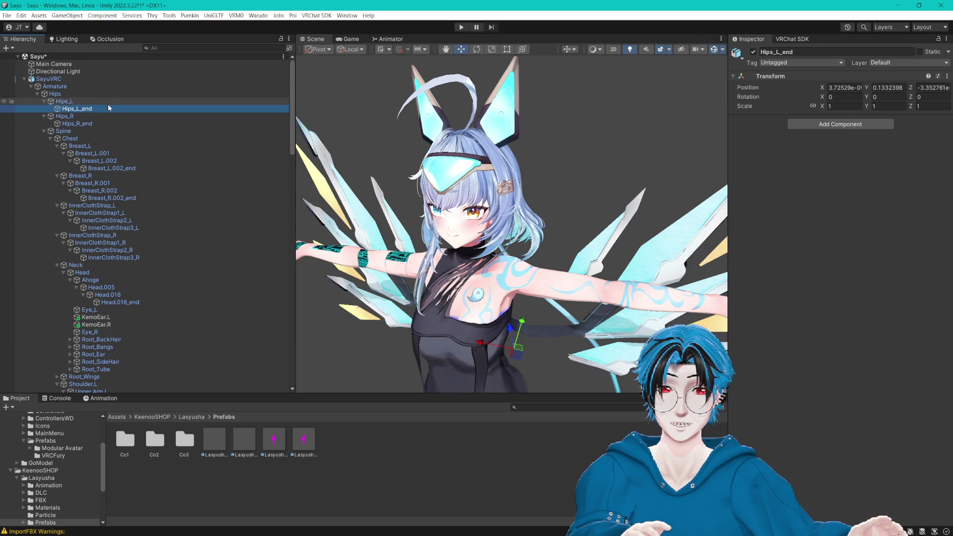
{"action": "key", "text": "Up"}
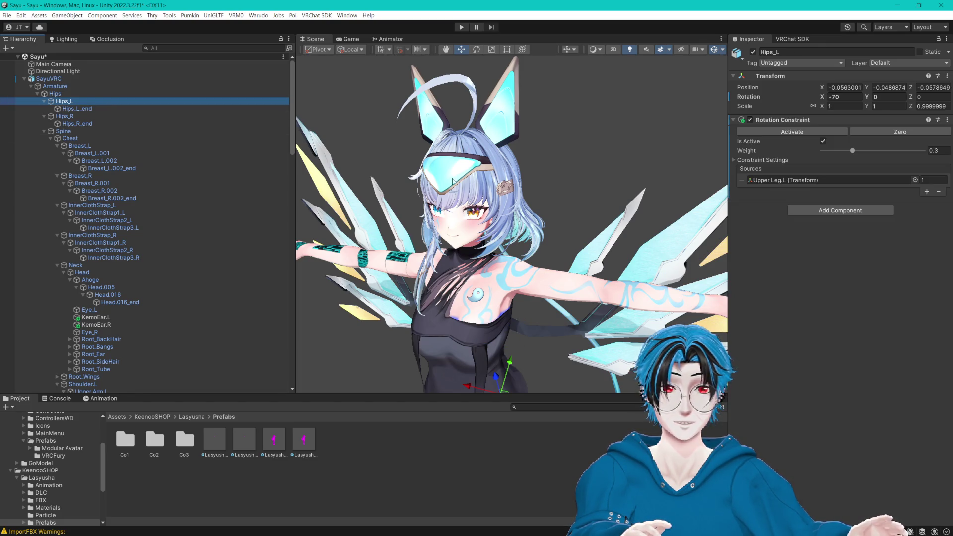
{"action": "mouse_move", "coordinate": [496, 199]}
{"action": "left_mouse_down"}
{"action": "mouse_move", "coordinate": [532, 234]}
{"action": "mouse_move", "coordinate": [419, 120]}
{"action": "mouse_move", "coordinate": [470, 164]}
{"action": "mouse_move", "coordinate": [464, 118]}
{"action": "left_mouse_up"}
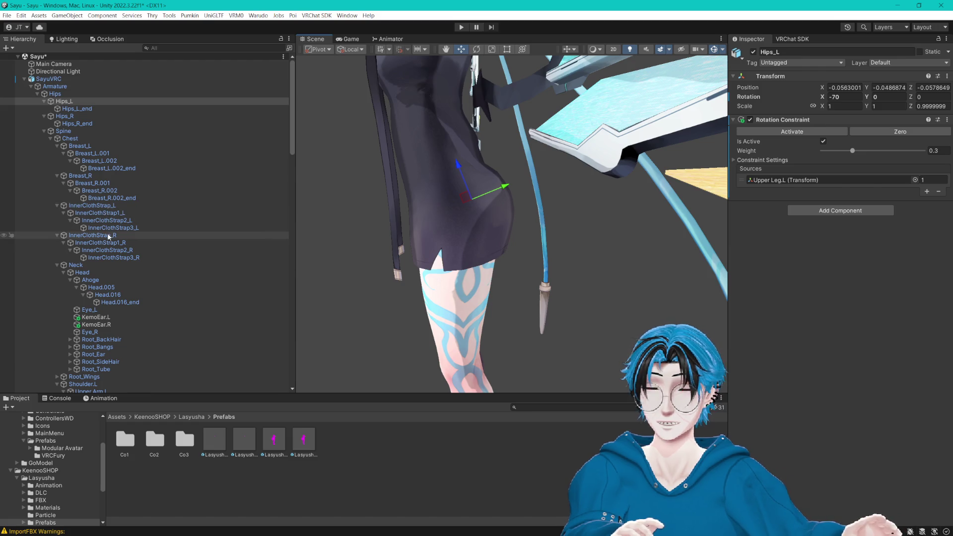
{"action": "scroll", "coordinate": [136, 268], "scroll_direction": "down", "scroll_amount": 10}
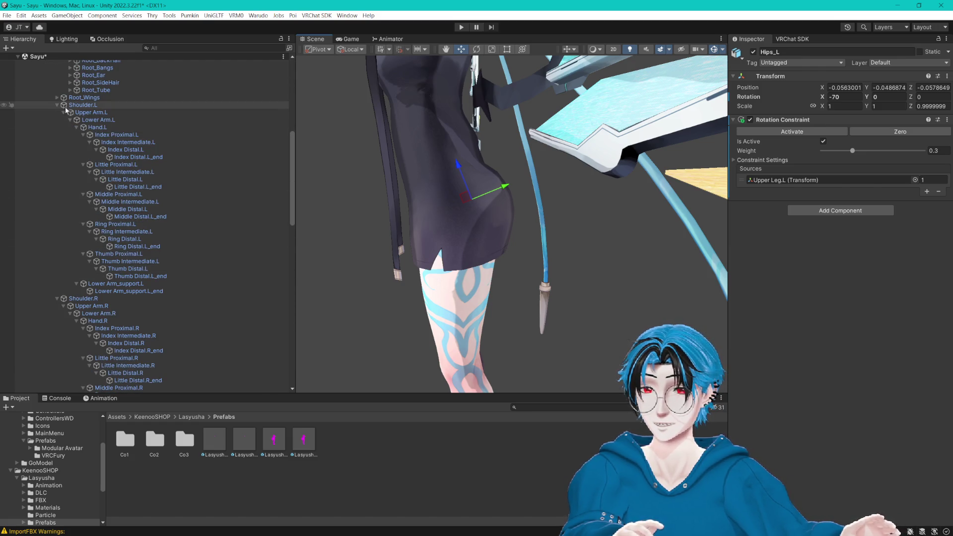
{"action": "left_click", "coordinate": [63, 112]}
{"action": "scroll", "coordinate": [74, 160], "scroll_direction": "down", "scroll_amount": 15}
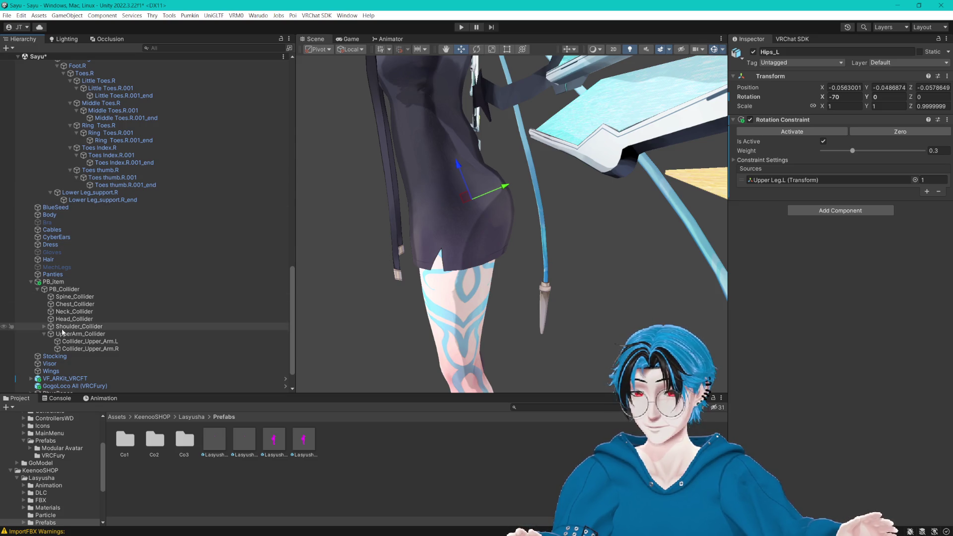
{"action": "left_click", "coordinate": [44, 334]}
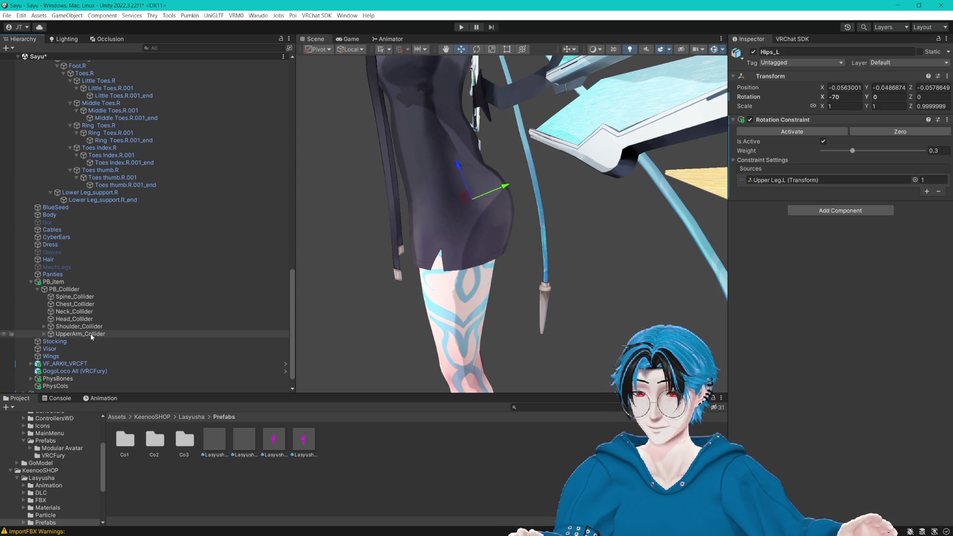
Step: Move the six colliders, Spine_Collider through UpperArm_Collider, into the PhysCols folder
{"action": "scroll", "coordinate": [91, 337], "scroll_direction": "down", "scroll_amount": 1}
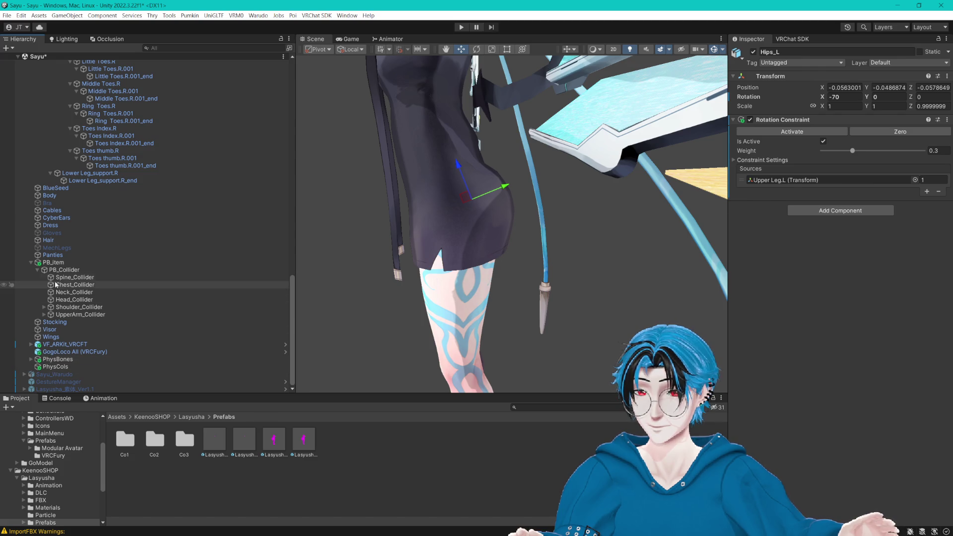
{"action": "left_click", "coordinate": [57, 263]}
{"action": "left_click", "coordinate": [70, 270]}
{"action": "left_click", "coordinate": [81, 277]}
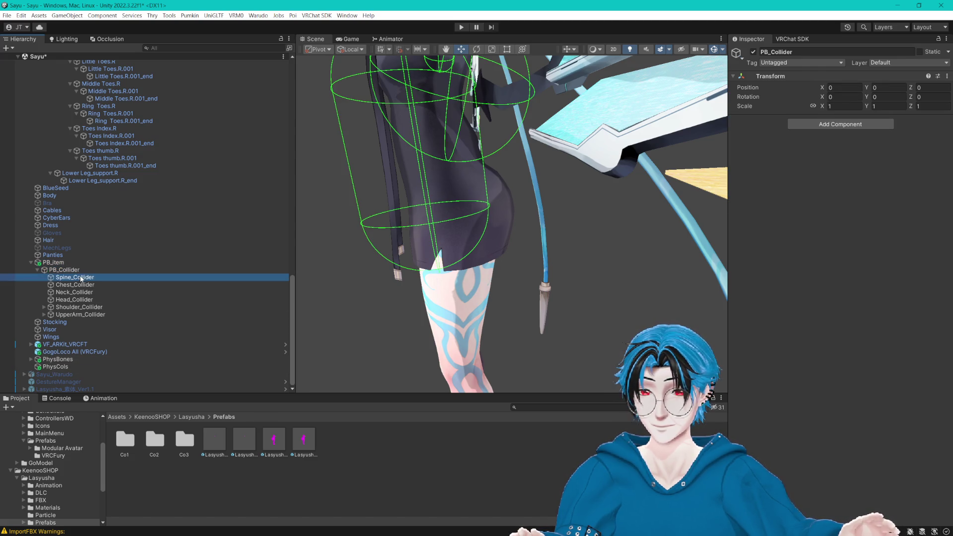
{"action": "left_click", "coordinate": [89, 314], "text": "shift"}
{"action": "left_click_drag", "start_coordinate": [62, 367], "coordinate": [62, 368]}
Step: Delete the now-empty PB_item group along with its PB_Collider child
{"action": "left_click", "coordinate": [74, 262]}
{"action": "left_click", "coordinate": [69, 270]}
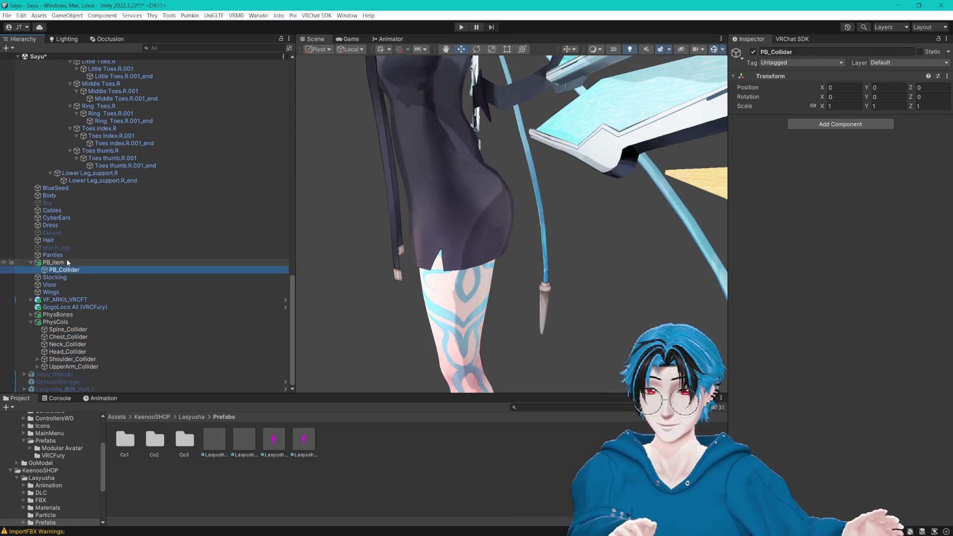
{"action": "left_click", "coordinate": [57, 263]}
{"action": "key", "text": "Delete"}
Step: Inspect the leg bones and their Lower Leg_support constraints, collapsing the leg and toe chains
{"action": "scroll", "coordinate": [126, 302], "scroll_direction": "up", "scroll_amount": 6}
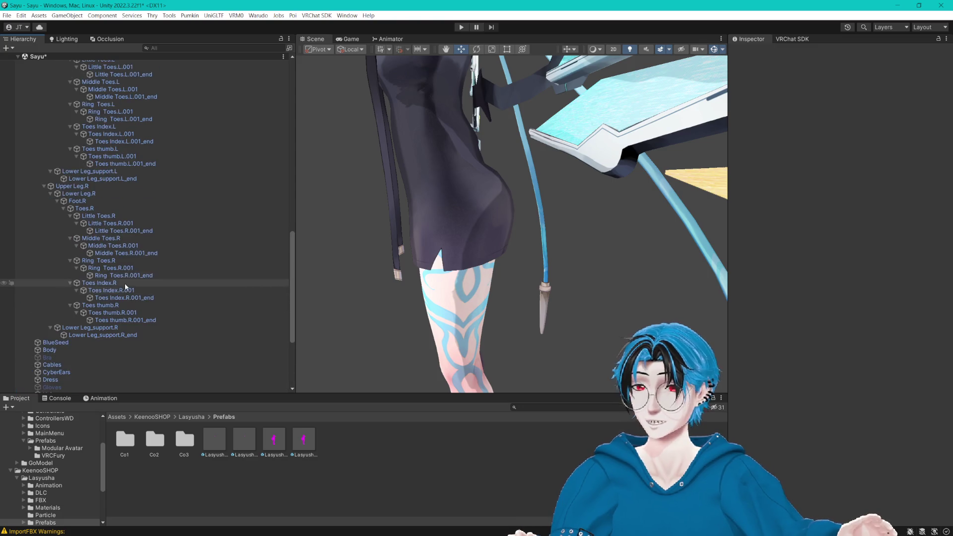
{"action": "left_click", "coordinate": [124, 328]}
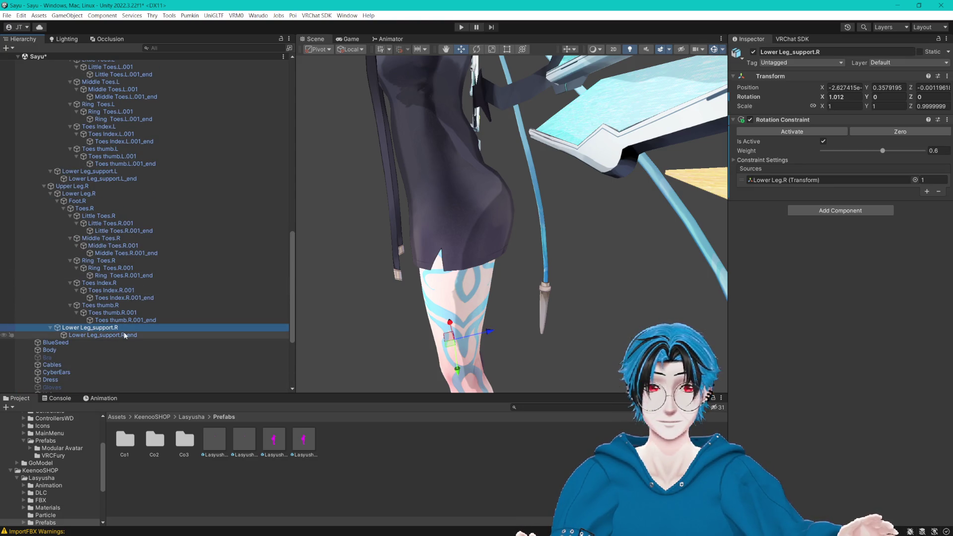
{"action": "left_click", "coordinate": [82, 187]}
{"action": "key", "text": "Down"}
{"action": "key", "text": "Down"}
{"action": "key", "text": "Down"}
{"action": "key", "text": "Down"}
{"action": "key", "text": "Down"}
{"action": "key", "text": "Down"}
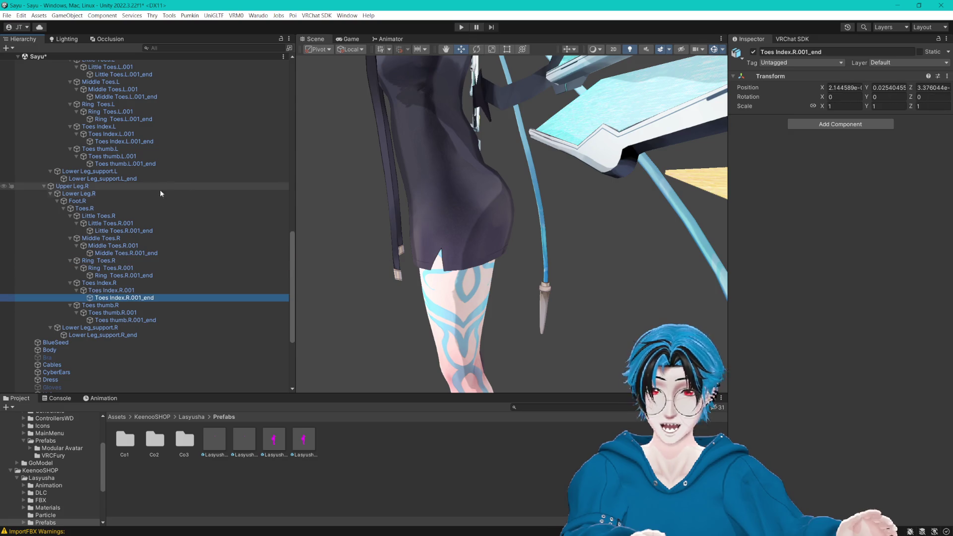
{"action": "left_click", "coordinate": [50, 194]}
{"action": "key", "text": "Up"}
{"action": "key", "text": "Up"}
{"action": "key", "text": "Up"}
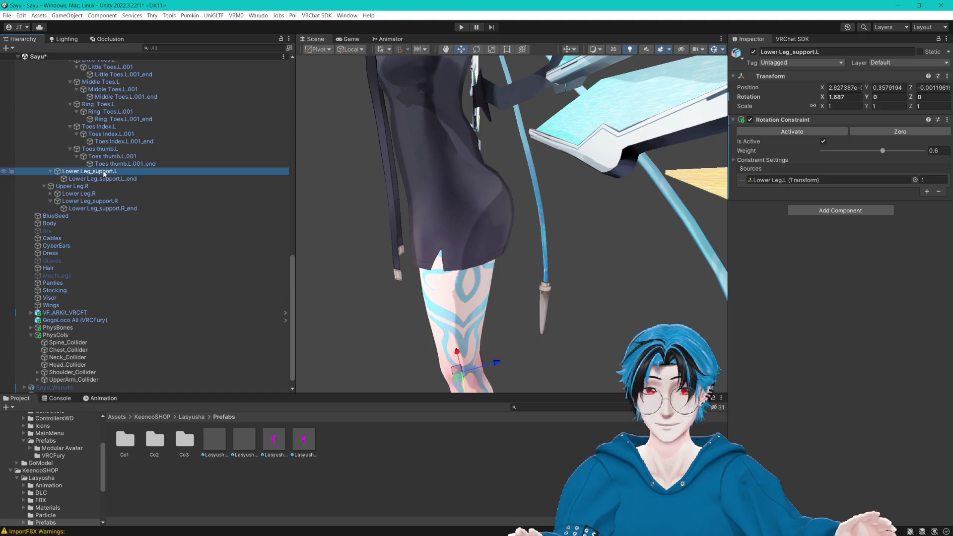
{"action": "scroll", "coordinate": [103, 172], "scroll_direction": "up", "scroll_amount": 3}
{"action": "left_click", "coordinate": [65, 194]}
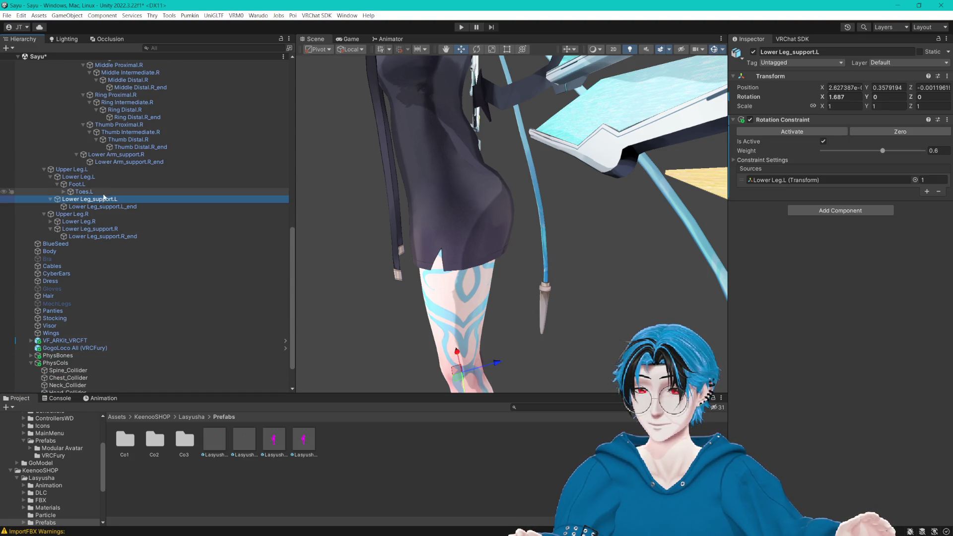
{"action": "key", "text": "Up"}
{"action": "key", "text": "Up"}
{"action": "key", "text": "Up"}
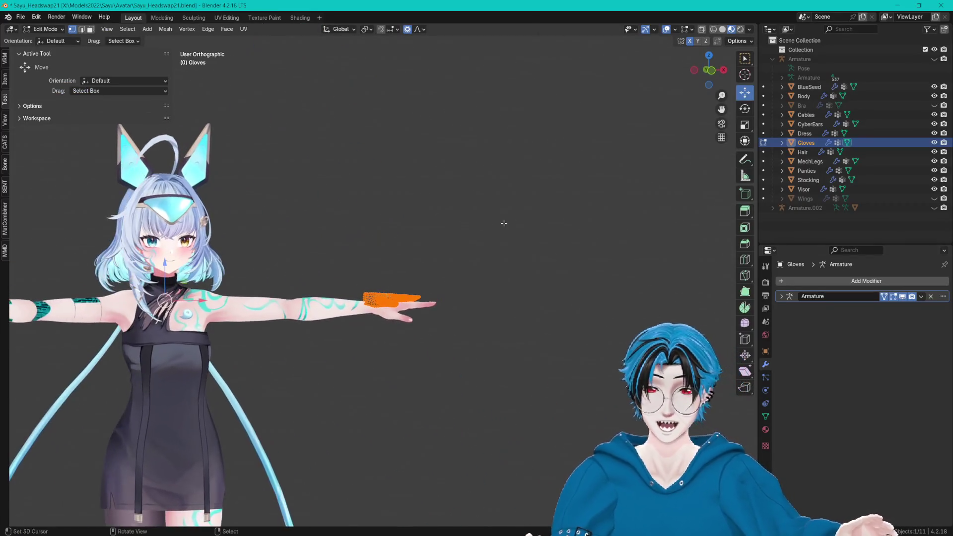
{"action": "left_click_drag", "start_coordinate": [504, 223], "coordinate": [395, 206]}
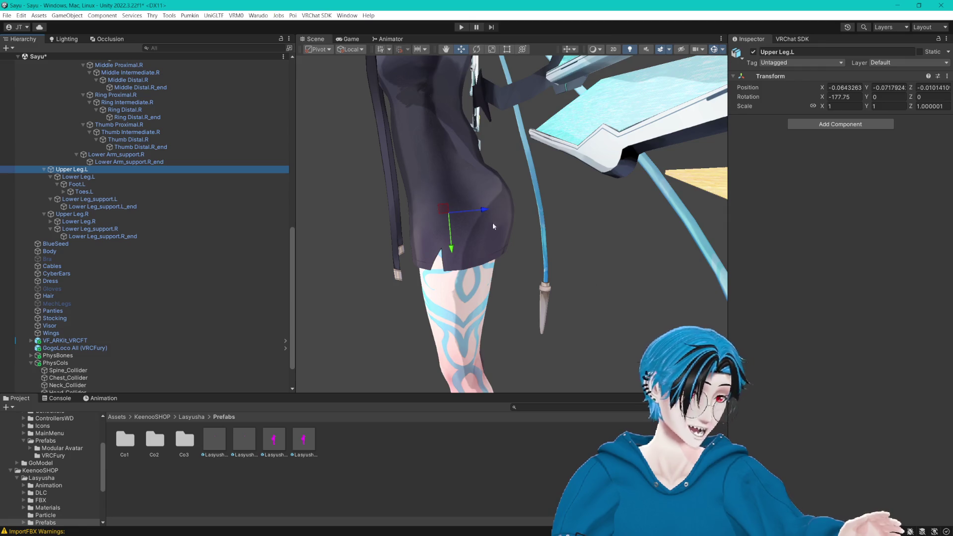
{"action": "mouse_move", "coordinate": [492, 222]}
{"action": "left_mouse_down"}
{"action": "mouse_move", "coordinate": [560, 270]}
{"action": "mouse_move", "coordinate": [344, 271]}
{"action": "left_mouse_up"}
Step: Frame the avatar's head in the Scene view and collapse the arm bone foldouts in the Hierarchy
{"action": "left_click_drag", "start_coordinate": [292, 216], "coordinate": [211, 216]}
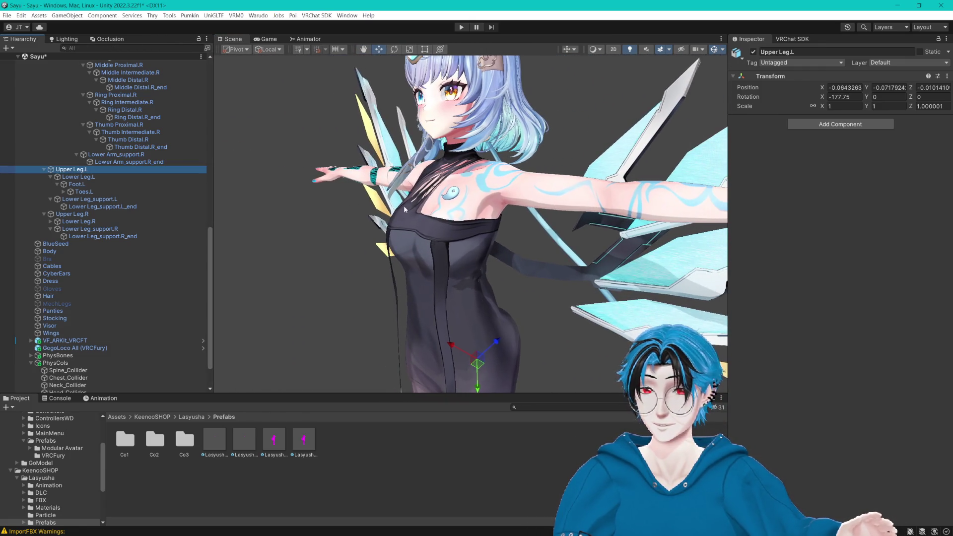
{"action": "mouse_move", "coordinate": [404, 209]}
{"action": "left_mouse_down"}
{"action": "mouse_move", "coordinate": [566, 202]}
{"action": "mouse_move", "coordinate": [541, 215]}
{"action": "left_mouse_up"}
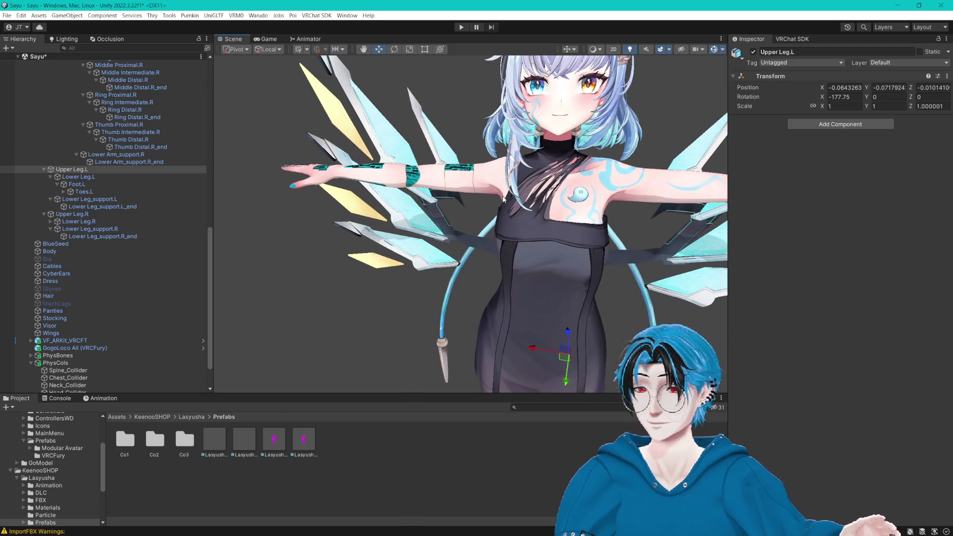
{"action": "left_click_drag", "start_coordinate": [496, 167], "coordinate": [347, 172]}
{"action": "left_click", "coordinate": [140, 161]}
{"action": "scroll", "coordinate": [141, 161], "scroll_direction": "up", "scroll_amount": 5}
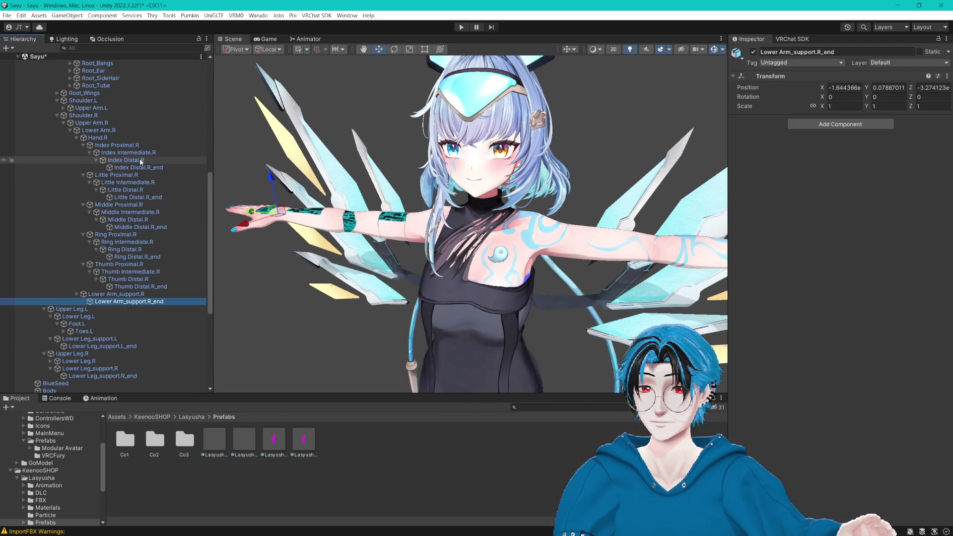
{"action": "left_click", "coordinate": [80, 138]}
{"action": "left_click", "coordinate": [77, 138]}
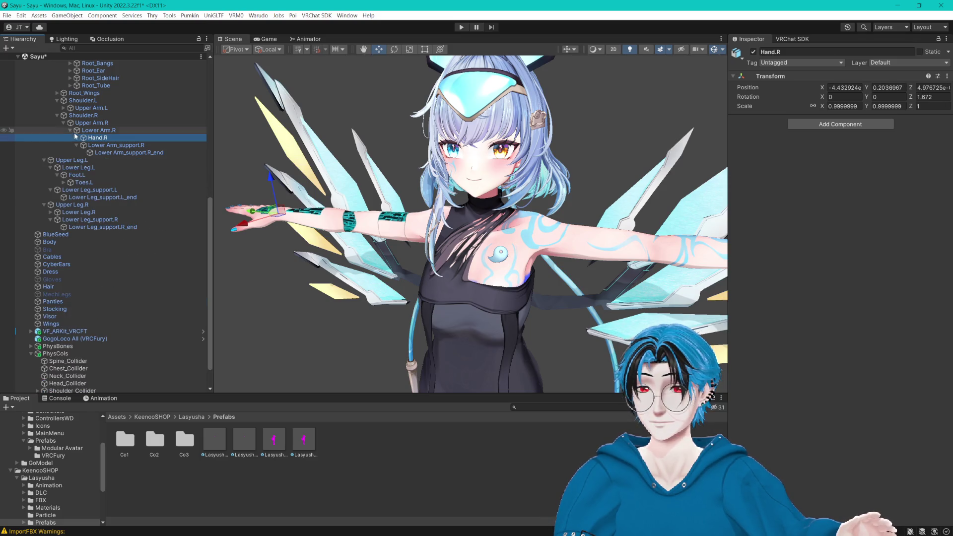
{"action": "left_click", "coordinate": [97, 130]}
{"action": "left_click", "coordinate": [90, 123]}
{"action": "left_click", "coordinate": [91, 108]}
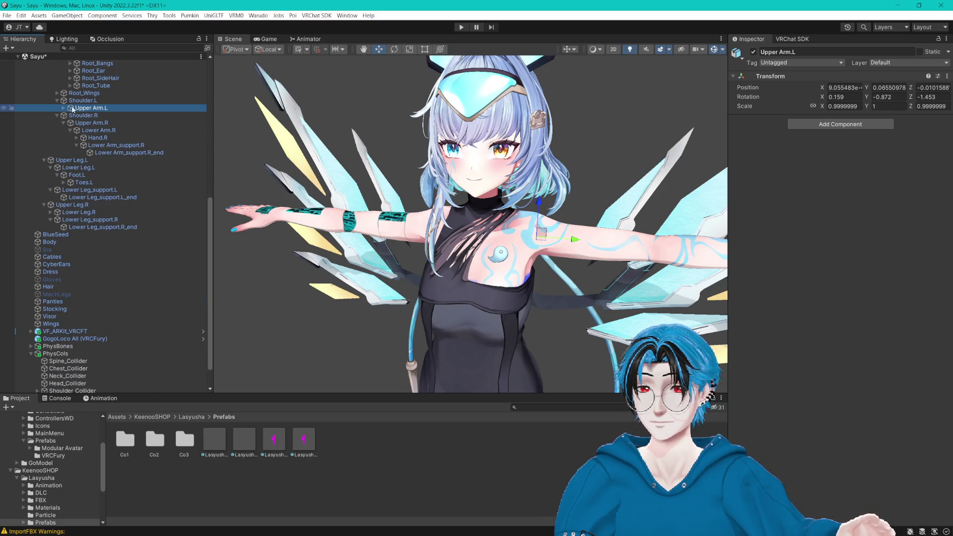
{"action": "left_click", "coordinate": [57, 101]}
{"action": "left_click", "coordinate": [73, 87]}
{"action": "scroll", "coordinate": [75, 95], "scroll_direction": "up", "scroll_amount": 6}
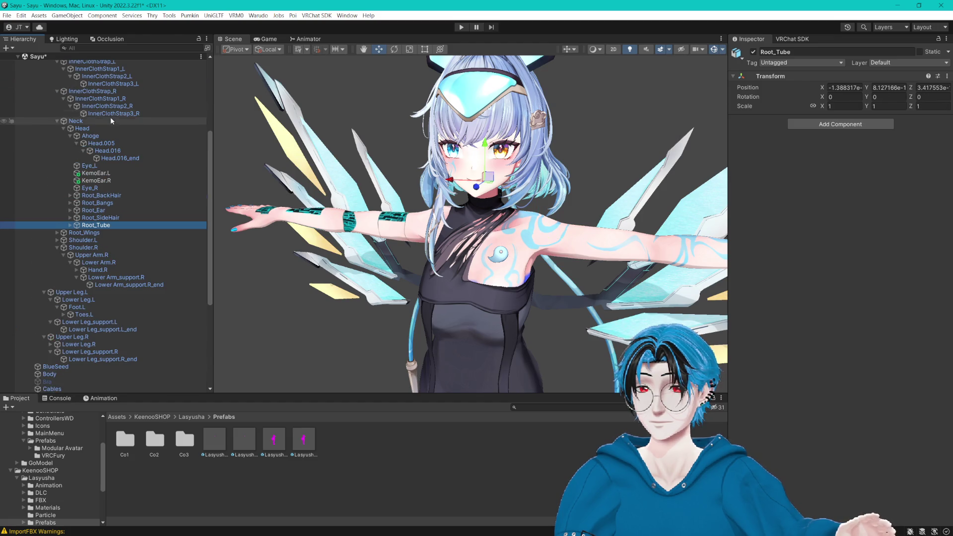
Step: Drag KemoEar.R and KemoEar.L onto the PhysBones object
{"action": "left_click", "coordinate": [103, 181]}
{"action": "left_click", "coordinate": [104, 173], "text": "ctrl"}
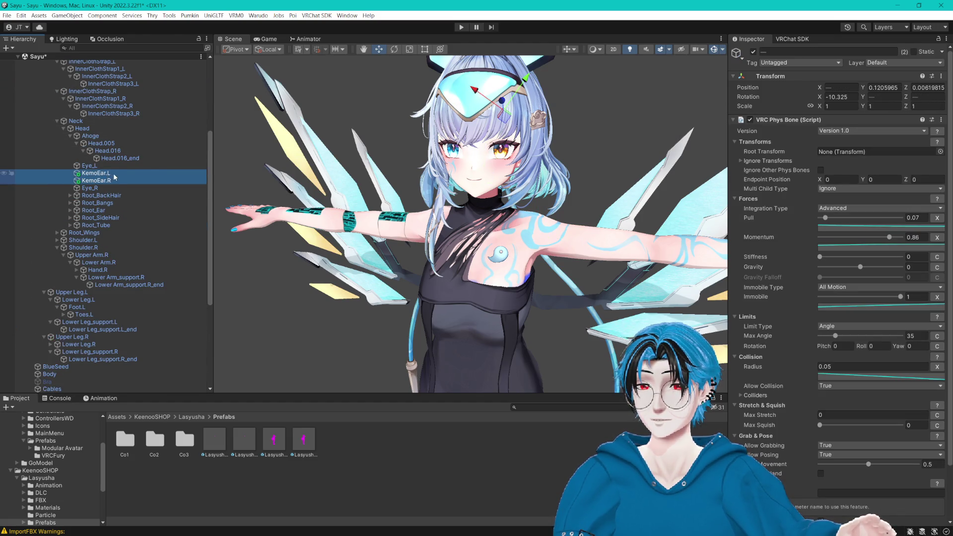
{"action": "scroll", "coordinate": [111, 85], "scroll_direction": "down", "scroll_amount": 5}
{"action": "mouse_move", "coordinate": [103, 68]}
{"action": "left_mouse_down"}
{"action": "mouse_move", "coordinate": [72, 393]}
{"action": "mouse_move", "coordinate": [80, 345]}
{"action": "mouse_move", "coordinate": [71, 316]}
{"action": "left_mouse_up"}
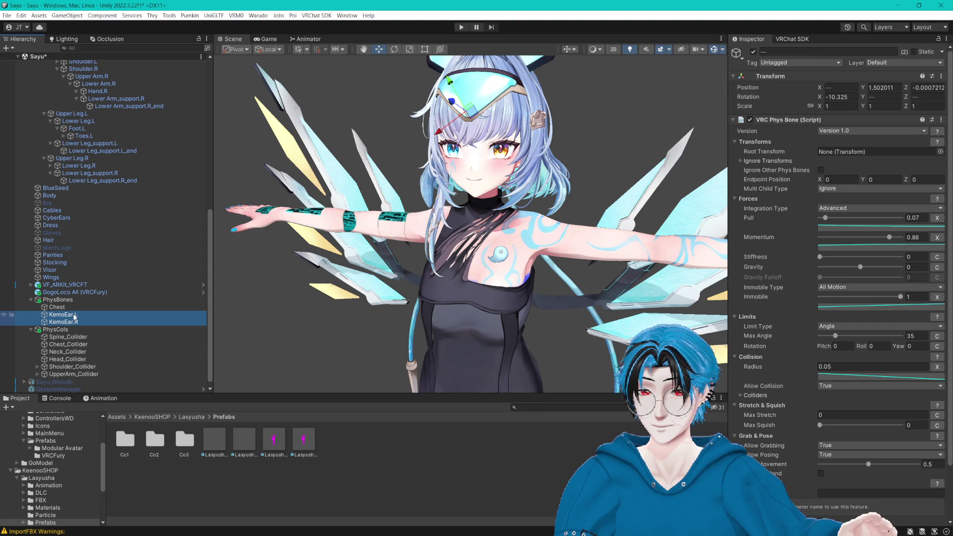
Step: Select KemoEar.L and expand Root_Ear to reveal Ear_L.001 and Ear_R.001
{"action": "left_click", "coordinate": [75, 315]}
{"action": "scroll", "coordinate": [130, 316], "scroll_direction": "up", "scroll_amount": 10}
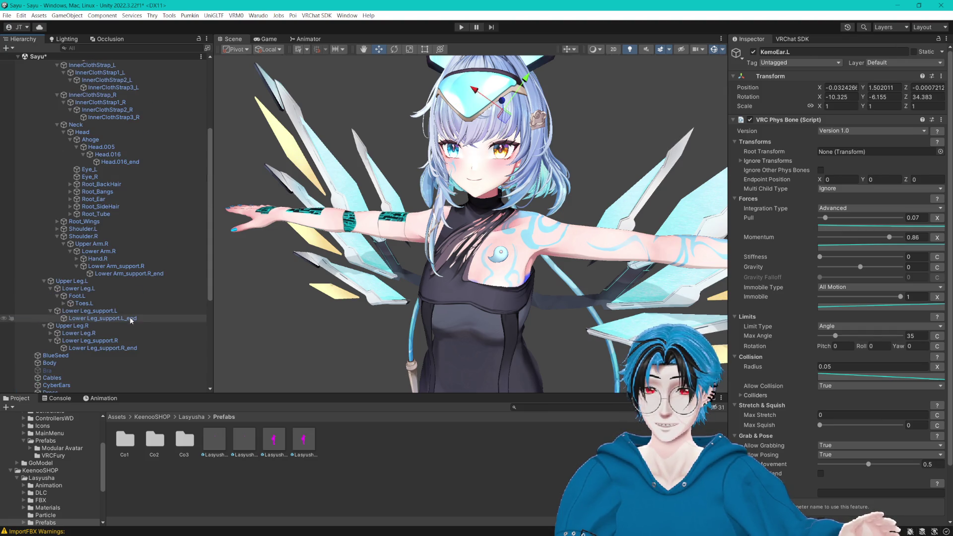
{"action": "scroll", "coordinate": [129, 317], "scroll_direction": "up", "scroll_amount": 10}
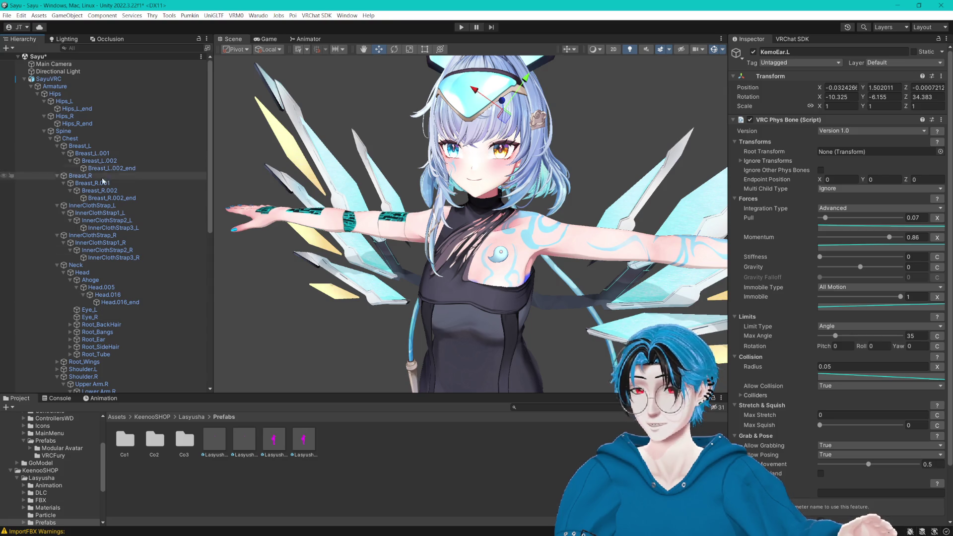
{"action": "left_click", "coordinate": [70, 280]}
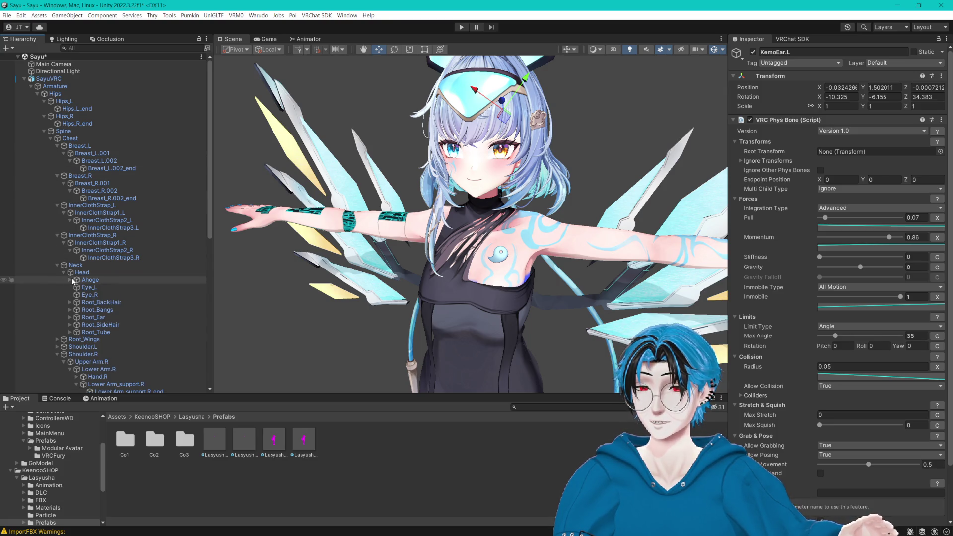
{"action": "left_click", "coordinate": [101, 317]}
{"action": "scroll", "coordinate": [173, 324], "scroll_direction": "down", "scroll_amount": 10}
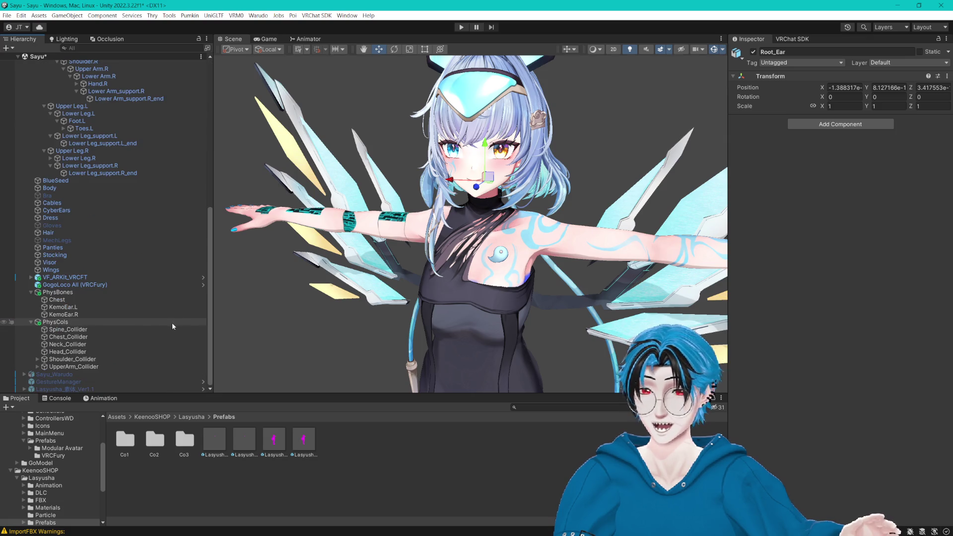
{"action": "left_click", "coordinate": [82, 308]}
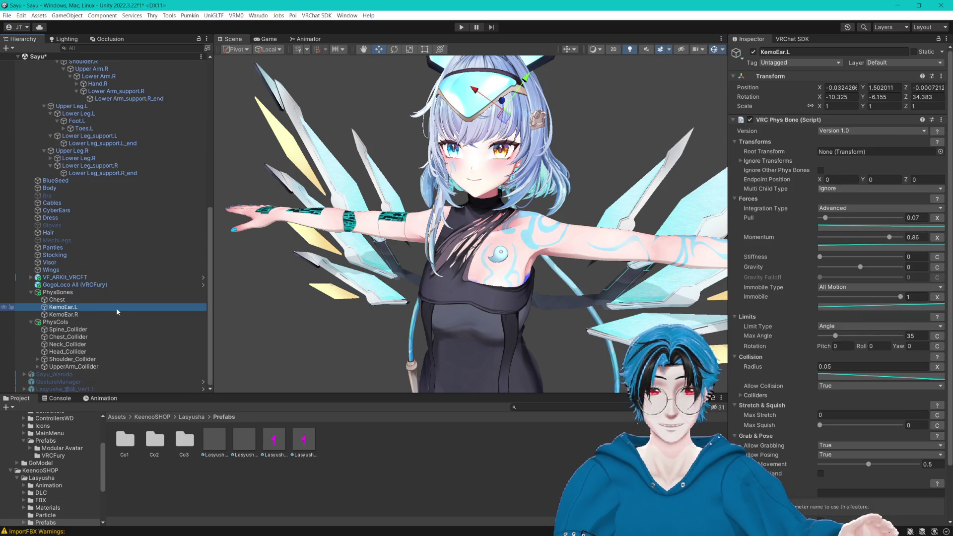
{"action": "scroll", "coordinate": [116, 308], "scroll_direction": "up", "scroll_amount": 10}
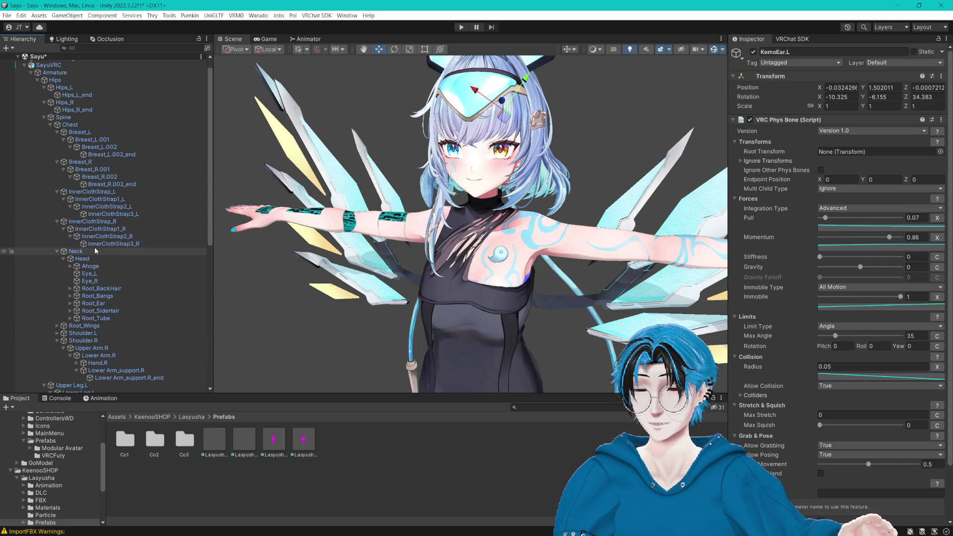
{"action": "left_click", "coordinate": [70, 304]}
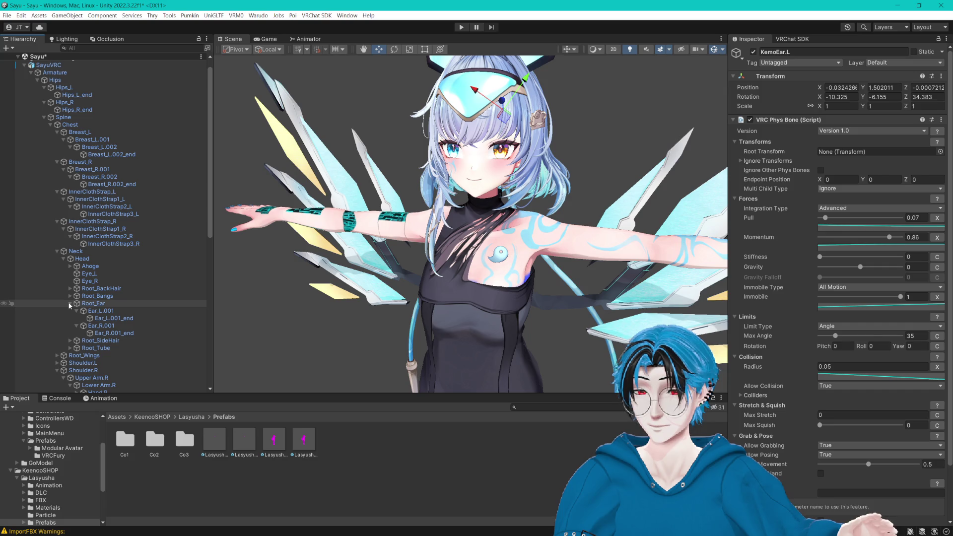
Step: Assign Ear_L.001 as KemoEar.L's Phys Bone root transform
{"action": "left_click_drag", "start_coordinate": [101, 311], "coordinate": [858, 147]}
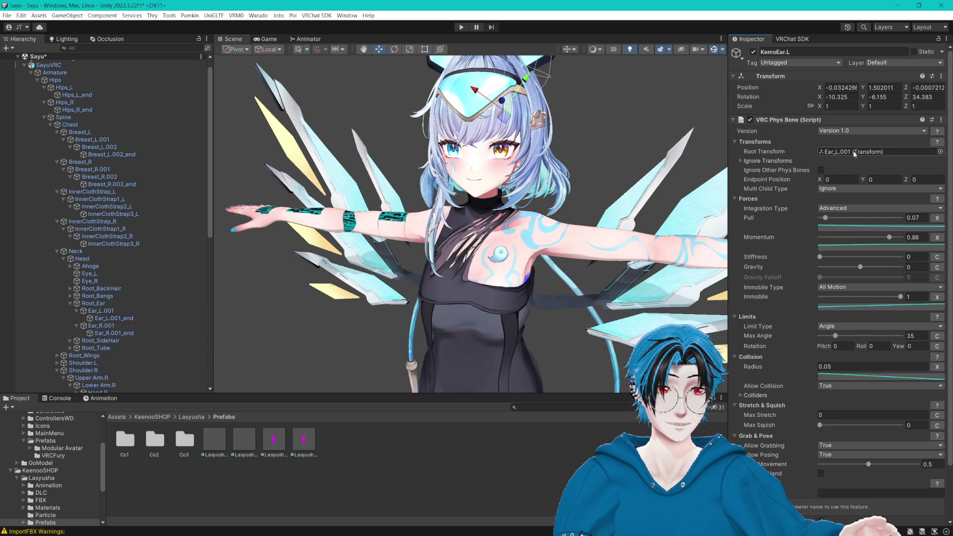
{"action": "scroll", "coordinate": [159, 280], "scroll_direction": "down", "scroll_amount": 10}
{"action": "left_click", "coordinate": [79, 314]}
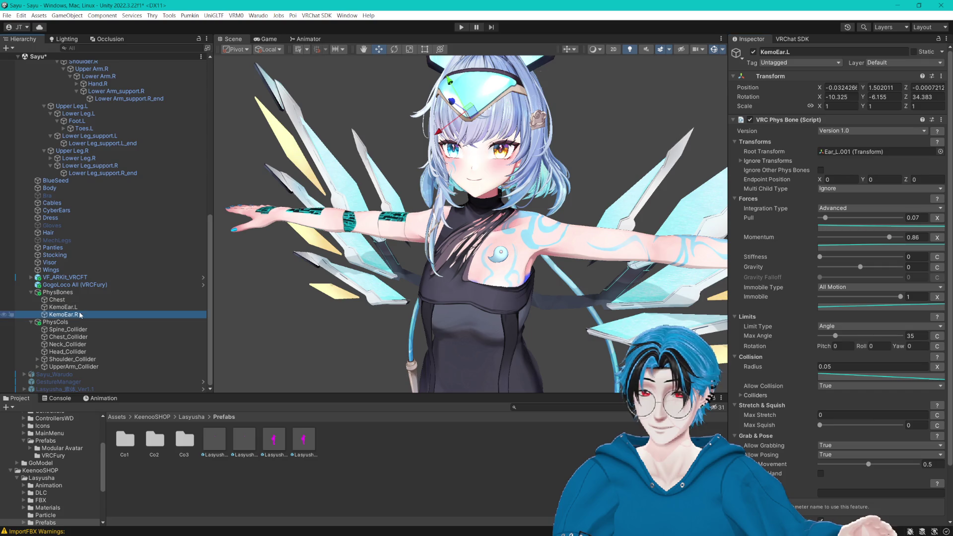
{"action": "scroll", "coordinate": [120, 303], "scroll_direction": "up", "scroll_amount": 15}
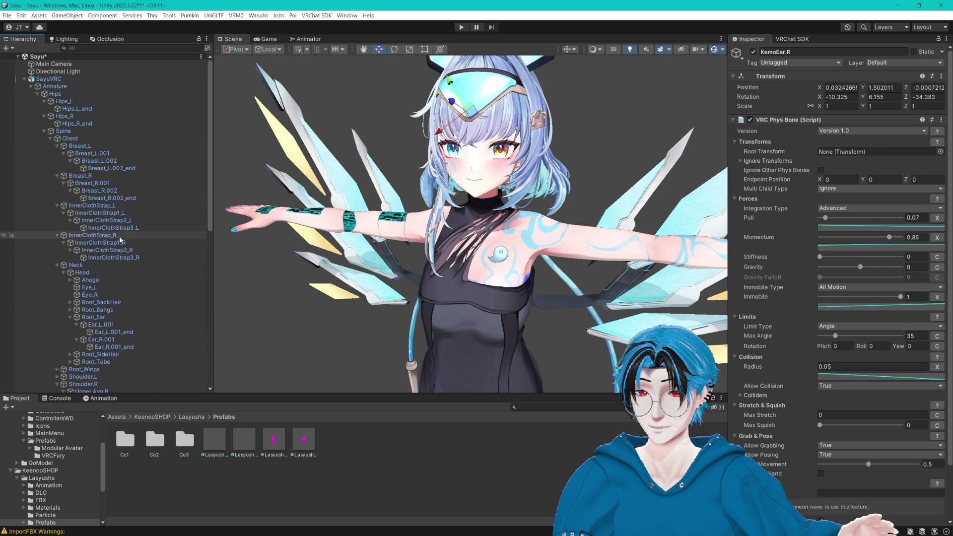
Step: Assign Ear_R.001 as KemoEar.R's Phys Bone root transform and orbit around the head
{"action": "left_click_drag", "start_coordinate": [104, 339], "coordinate": [738, 259]}
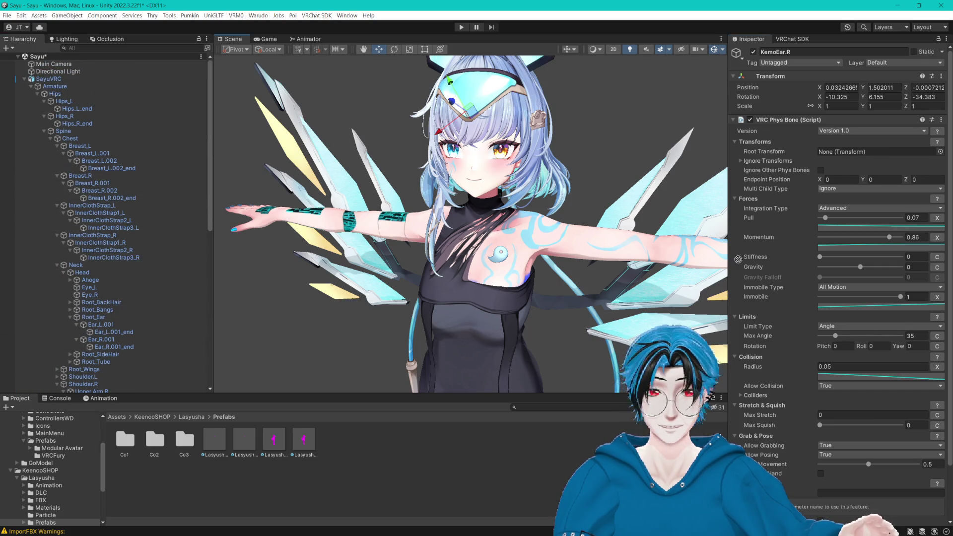
{"action": "left_click_drag", "start_coordinate": [844, 158], "coordinate": [844, 154]}
{"action": "scroll", "coordinate": [834, 262], "scroll_direction": "down", "scroll_amount": 3}
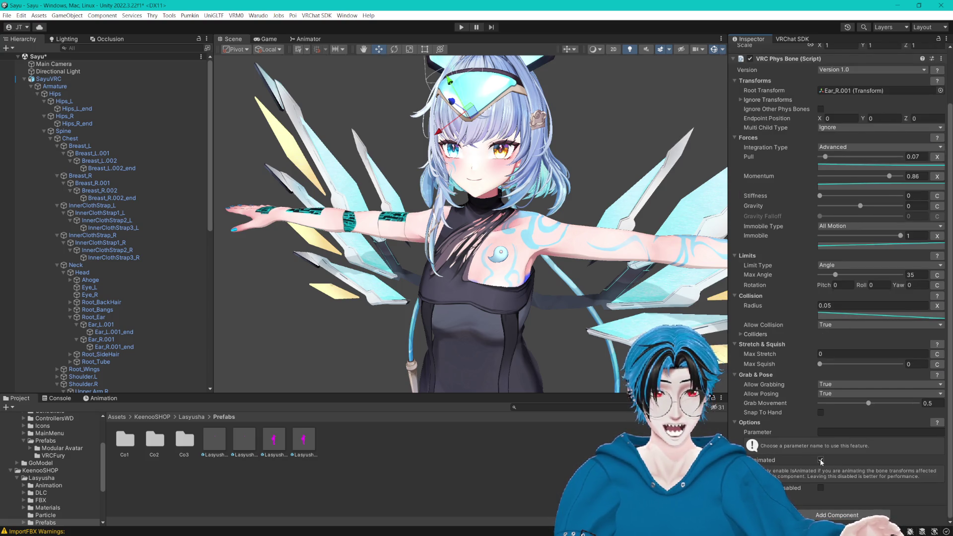
{"action": "scroll", "coordinate": [820, 461], "scroll_direction": "up", "scroll_amount": 1}
{"action": "left_click_drag", "start_coordinate": [216, 287], "coordinate": [431, 248]}
{"action": "left_click_drag", "start_coordinate": [620, 273], "coordinate": [648, 276]}
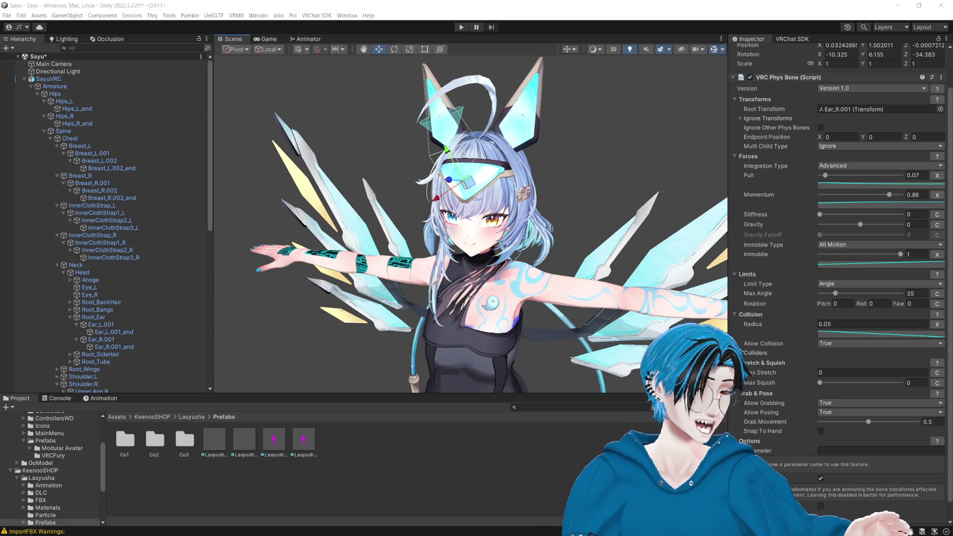
Step: Collapse Ear_L.001 and Ear_R.001 and frame the view on Root_SideHair
{"action": "scroll", "coordinate": [206, 231], "scroll_direction": "down", "scroll_amount": 5}
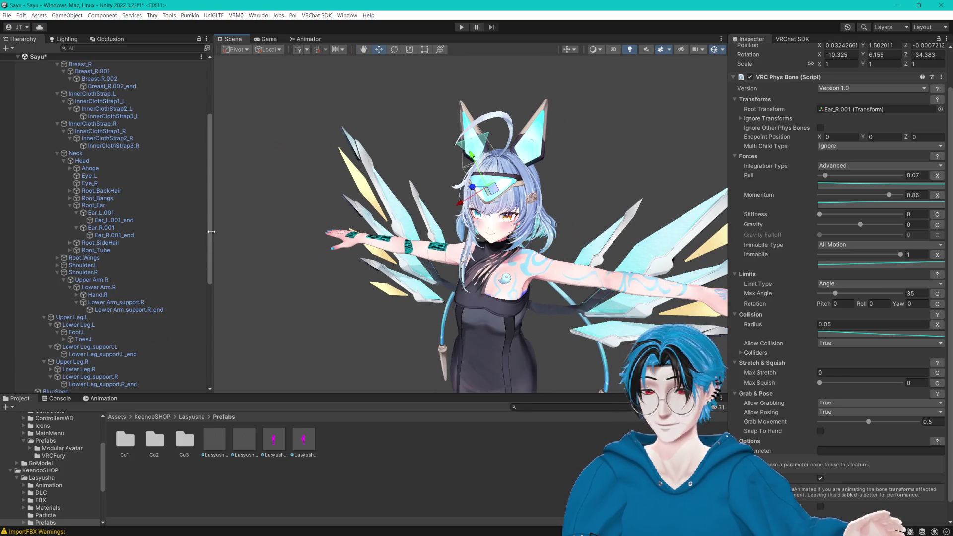
{"action": "left_click", "coordinate": [77, 213]}
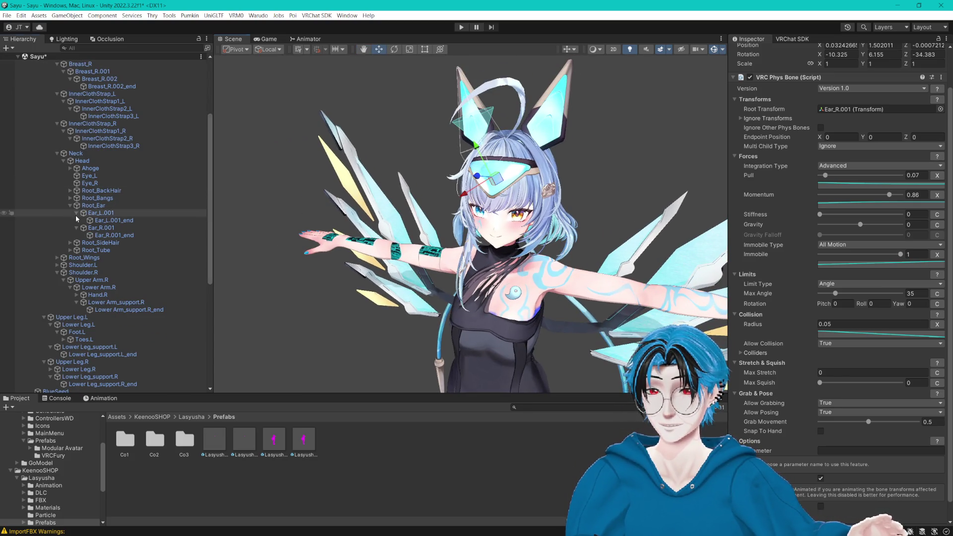
{"action": "left_click", "coordinate": [76, 220]}
{"action": "left_click", "coordinate": [62, 228]}
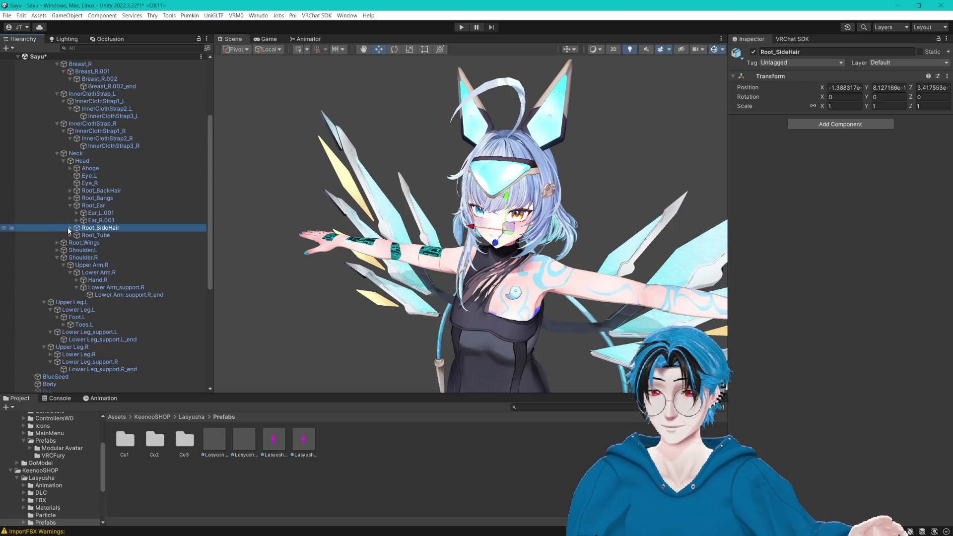
{"action": "key", "text": "f"}
{"action": "scroll", "coordinate": [147, 256], "scroll_direction": "down", "scroll_amount": 8}
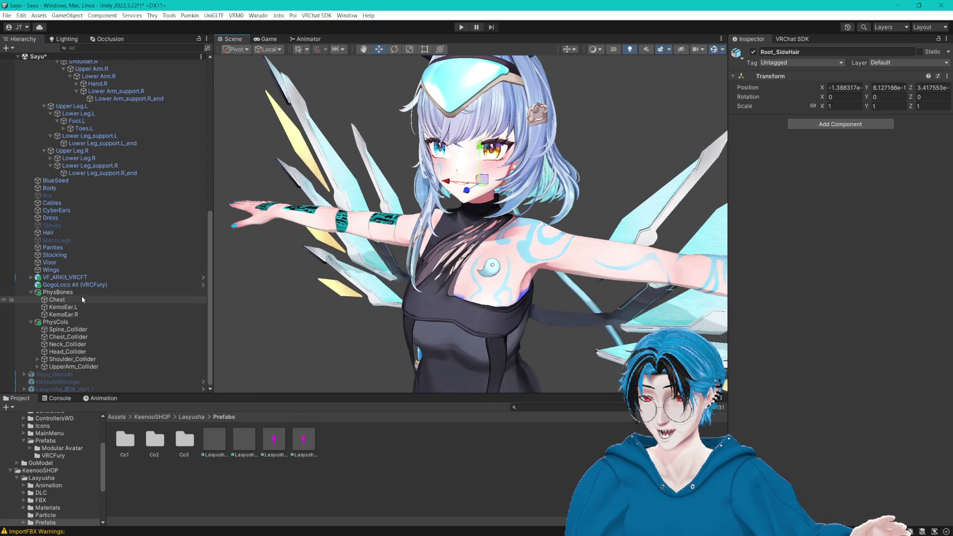
{"action": "scroll", "coordinate": [108, 266], "scroll_direction": "up", "scroll_amount": 10}
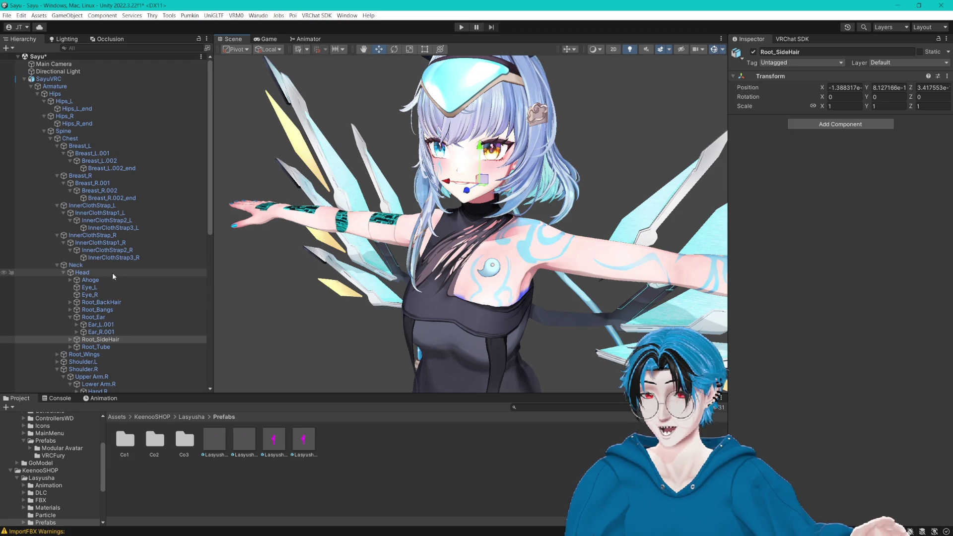
Step: Inspect the Head, Ahoge, Root_Ear and Root_Tube bones, collapsing the ear foldout
{"action": "left_click", "coordinate": [112, 273]}
{"action": "left_click", "coordinate": [114, 280]}
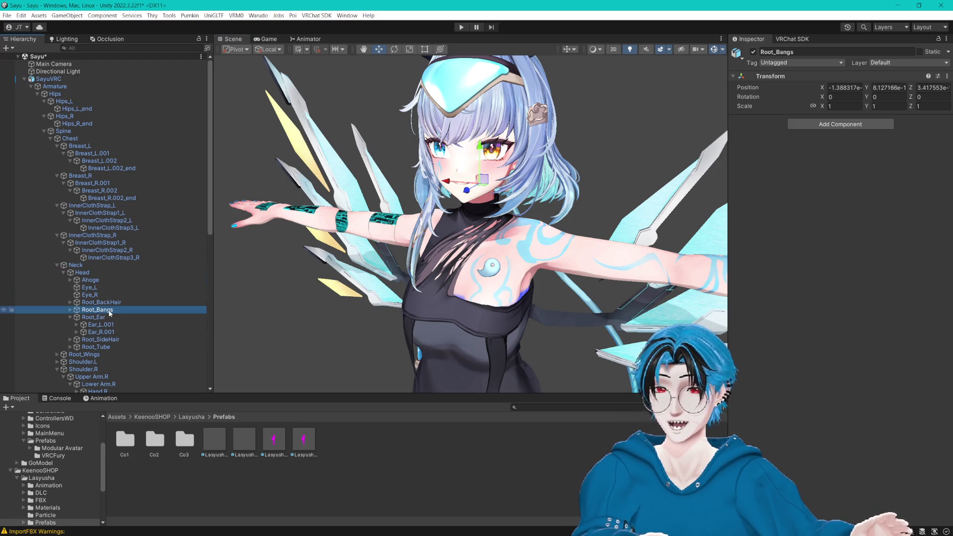
{"action": "left_click", "coordinate": [84, 318]}
{"action": "left_click", "coordinate": [71, 317]}
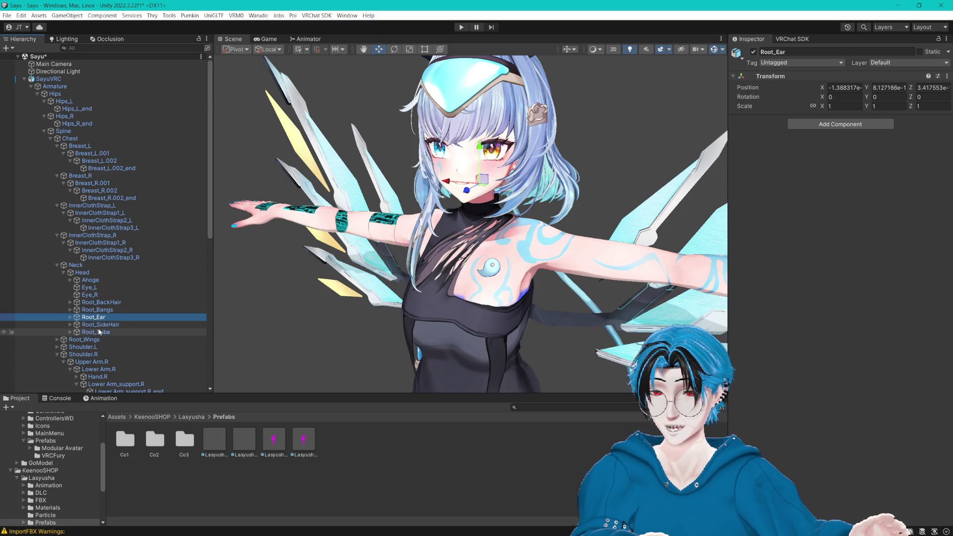
{"action": "scroll", "coordinate": [79, 326], "scroll_direction": "down", "scroll_amount": 3}
{"action": "left_click", "coordinate": [114, 249]}
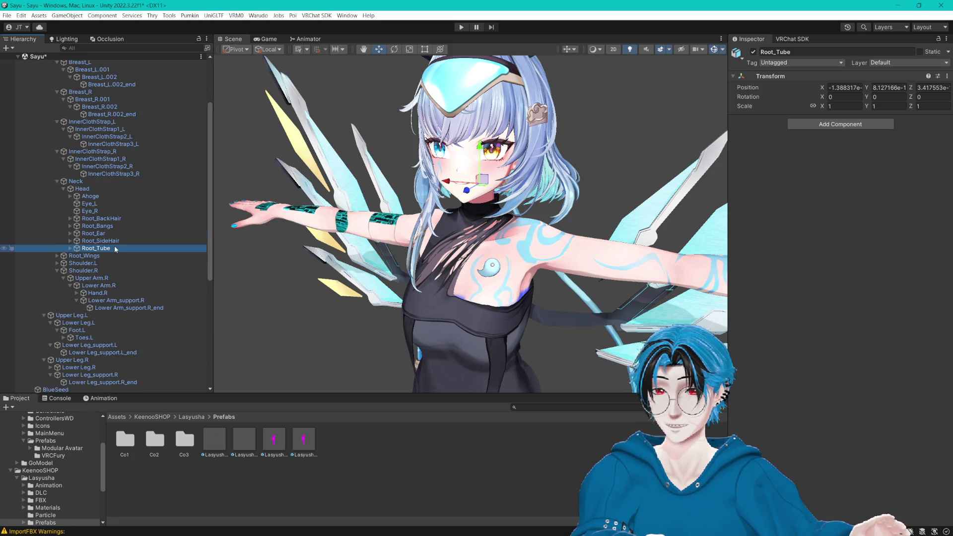
{"action": "scroll", "coordinate": [116, 248], "scroll_direction": "down", "scroll_amount": 8}
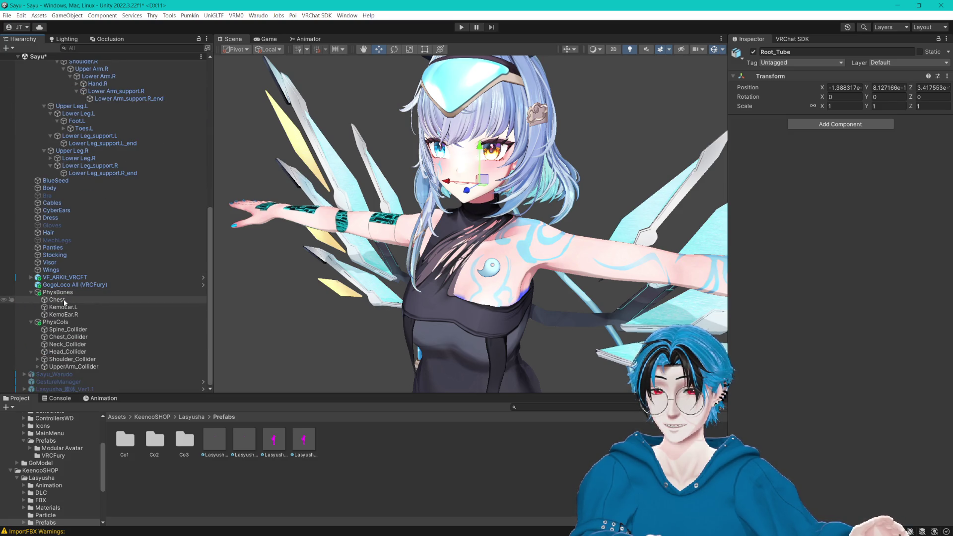
{"action": "scroll", "coordinate": [126, 294], "scroll_direction": "up", "scroll_amount": 7}
Step: Check the Breast_R and Breast_L Phys Bones, setting Breast_L as its root transform
{"action": "left_click", "coordinate": [95, 86]}
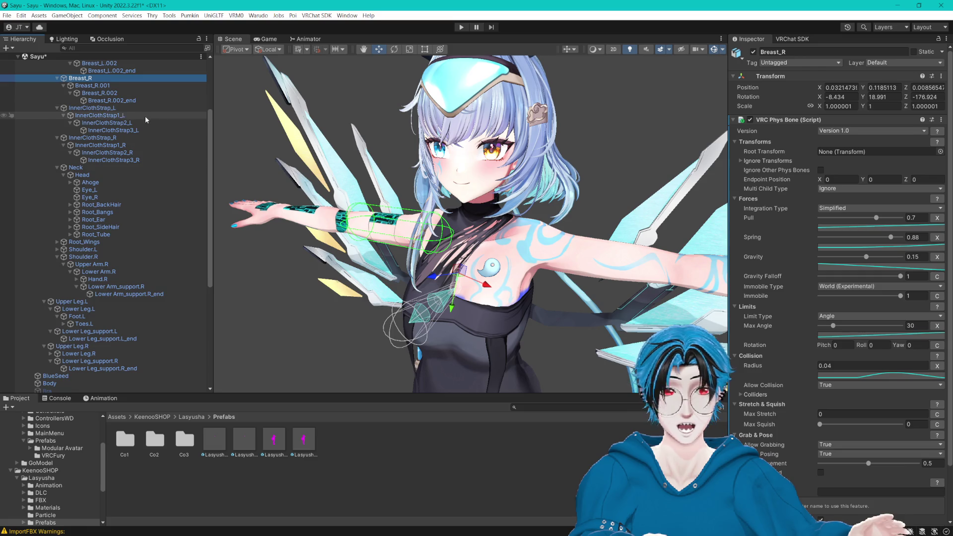
{"action": "scroll", "coordinate": [153, 123], "scroll_direction": "up", "scroll_amount": 1}
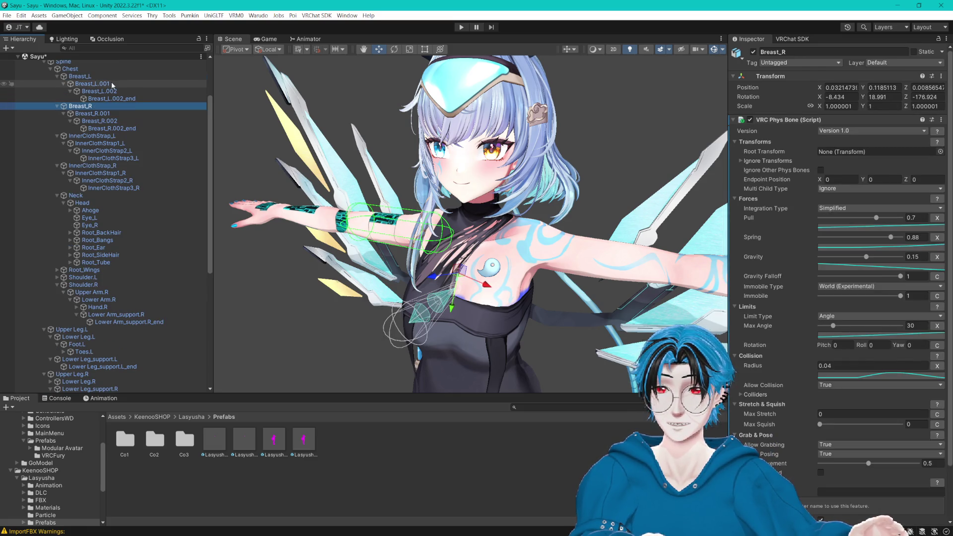
{"action": "left_click", "coordinate": [105, 79]}
{"action": "scroll", "coordinate": [134, 149], "scroll_direction": "down", "scroll_amount": 8}
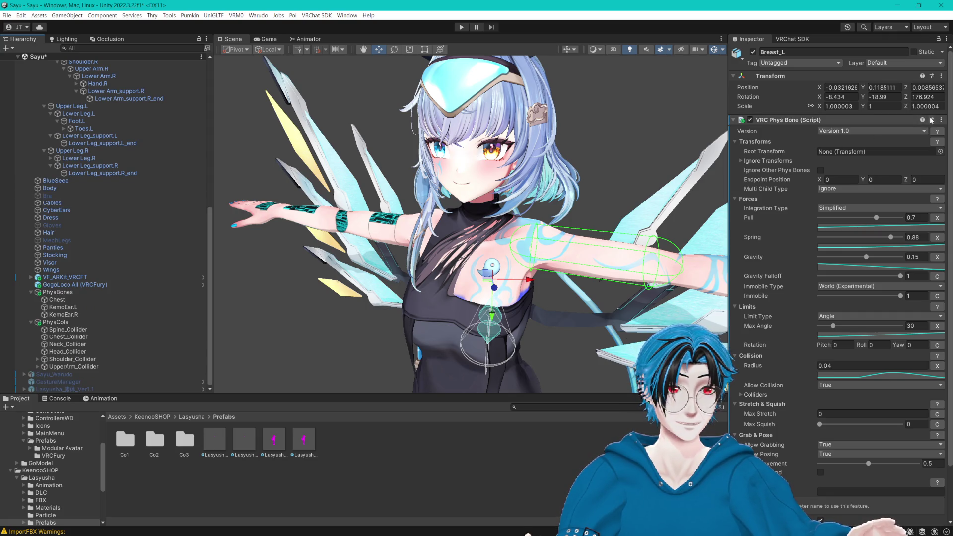
{"action": "scroll", "coordinate": [95, 137], "scroll_direction": "up", "scroll_amount": 10}
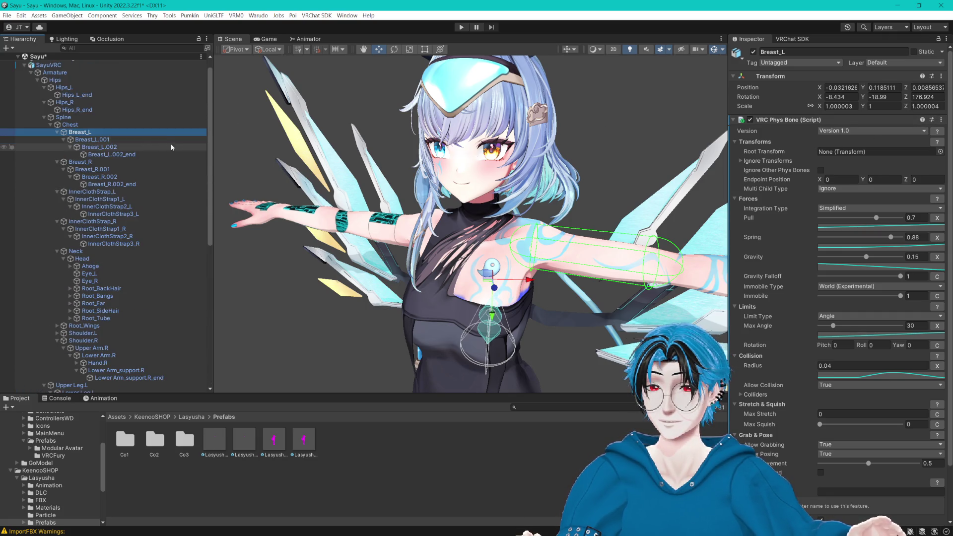
{"action": "left_click_drag", "start_coordinate": [855, 148], "coordinate": [854, 150]}
{"action": "left_click", "coordinate": [92, 162]}
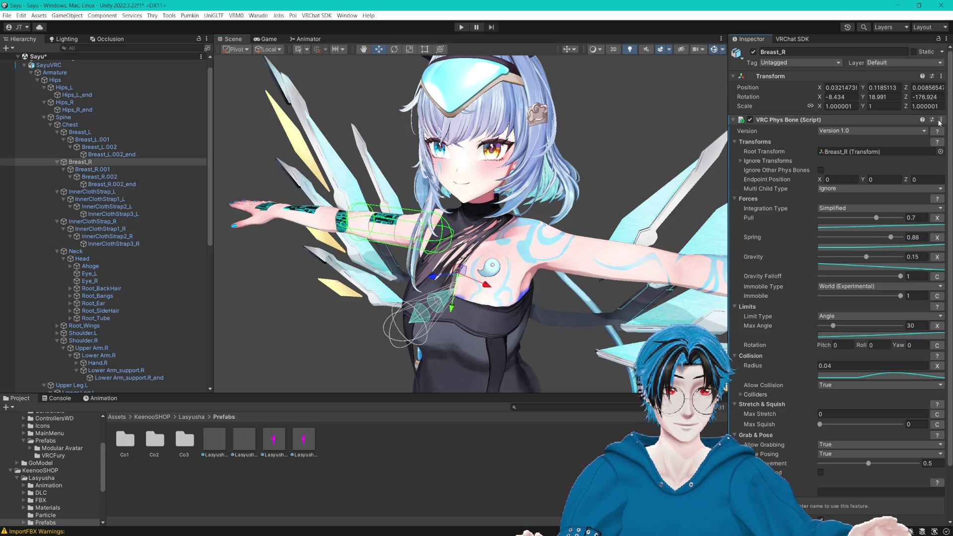
{"action": "left_click", "coordinate": [80, 132]}
Step: Copy Breast_L's VRC Phys Bone component and collapse the breast and strap bone chains
{"action": "left_click", "coordinate": [941, 121]}
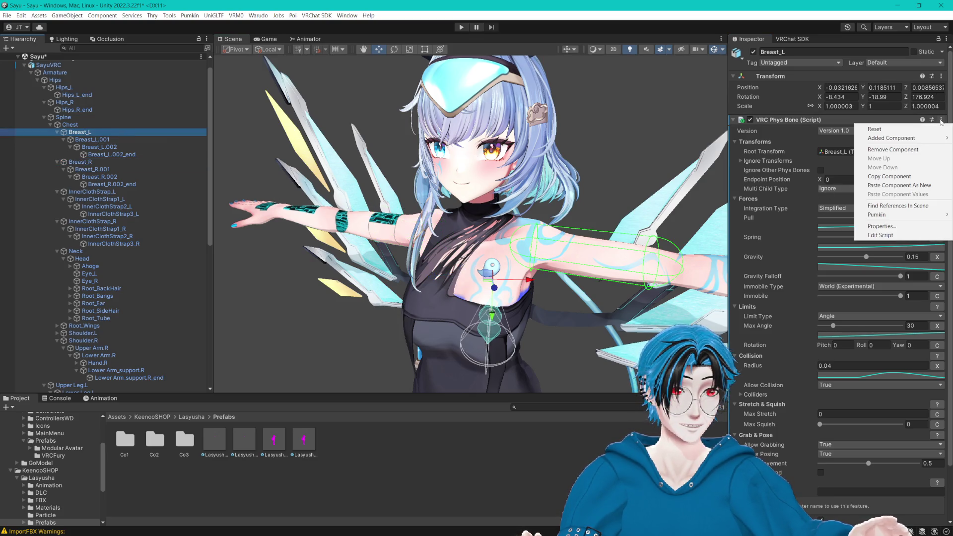
{"action": "left_click", "coordinate": [889, 176]}
{"action": "left_click", "coordinate": [117, 139]}
{"action": "key", "text": "Down"}
{"action": "key", "text": "Down"}
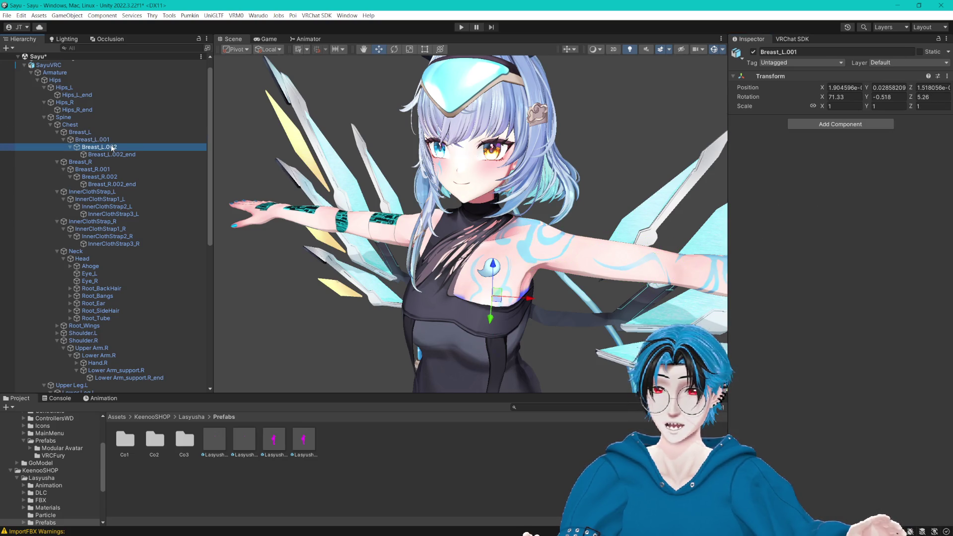
{"action": "left_click", "coordinate": [58, 132]}
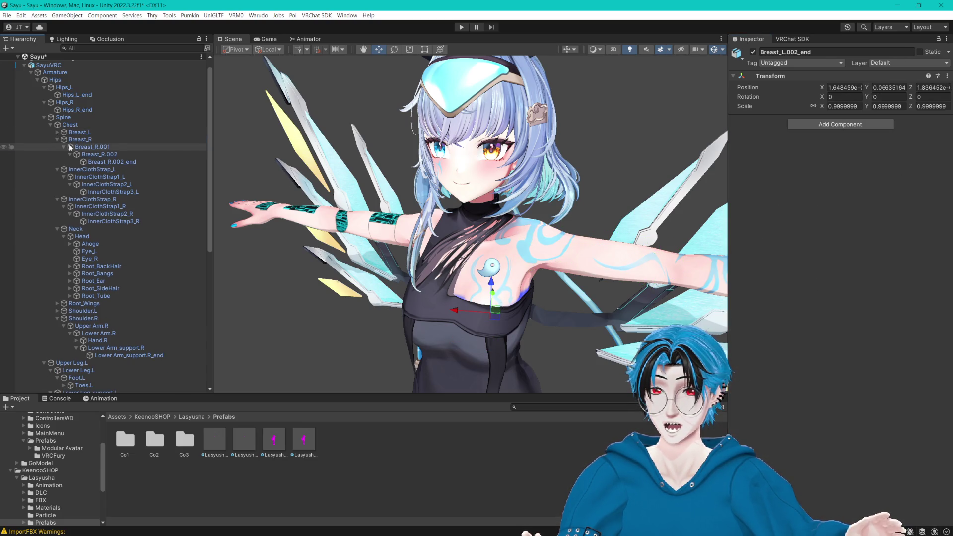
{"action": "left_click", "coordinate": [57, 140]}
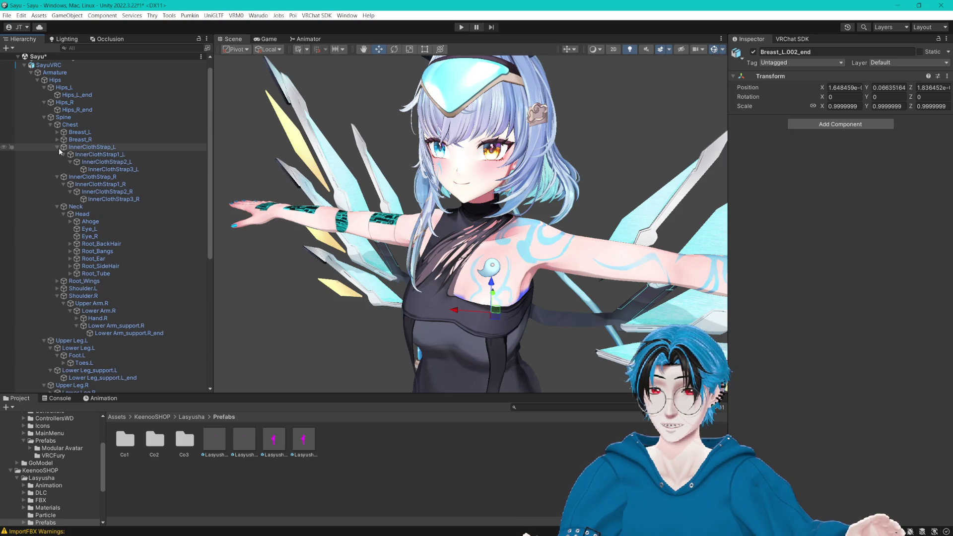
{"action": "left_click", "coordinate": [58, 147]}
{"action": "left_click", "coordinate": [57, 154]}
Step: Collapse the Neck, Shoulder.R, Upper Leg, Hips and Spine branches
{"action": "left_click", "coordinate": [57, 161]}
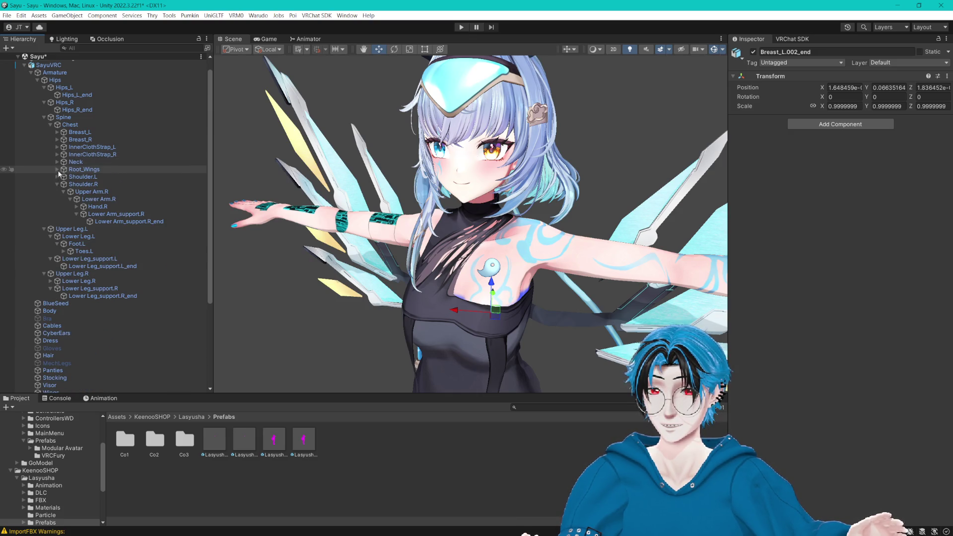
{"action": "left_click", "coordinate": [58, 184]}
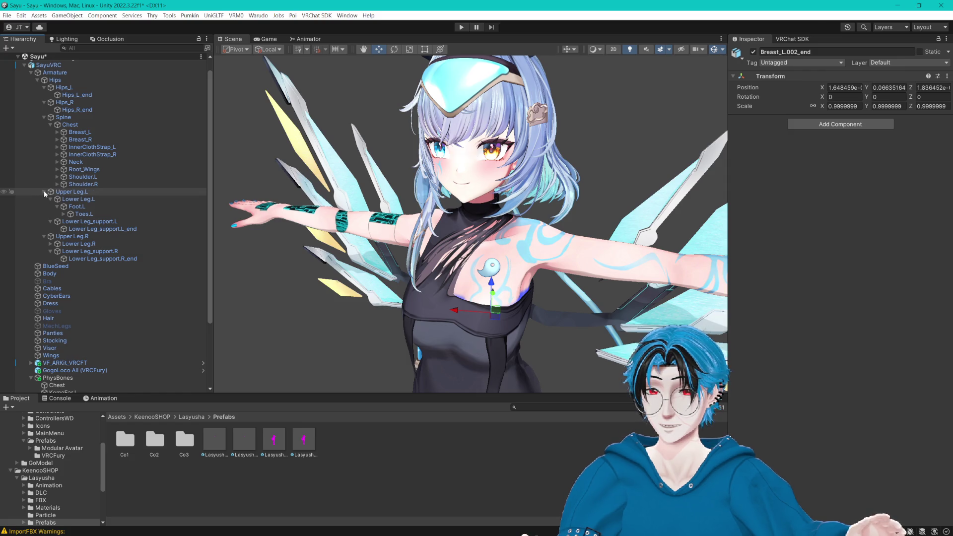
{"action": "left_click", "coordinate": [44, 191]}
{"action": "left_click", "coordinate": [43, 198]}
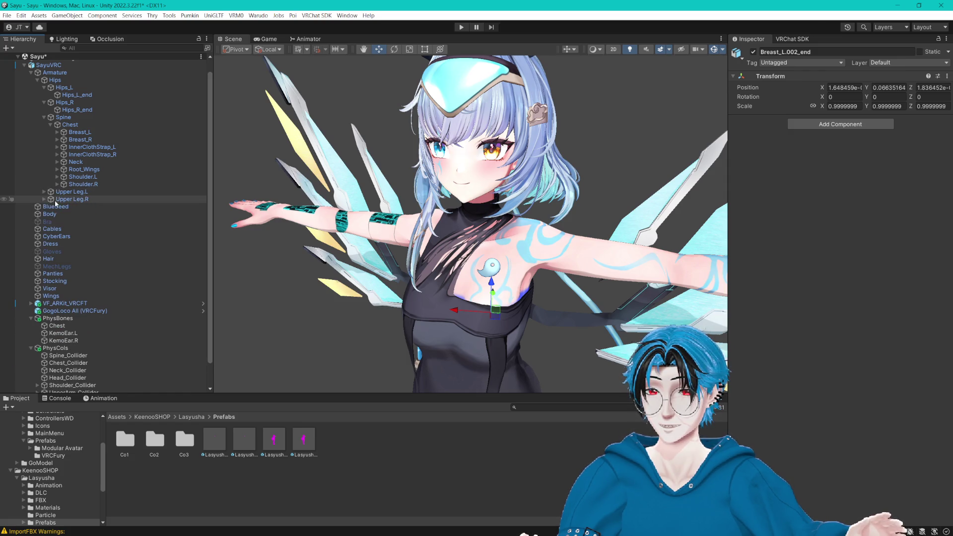
{"action": "left_click", "coordinate": [44, 87]}
{"action": "left_click", "coordinate": [44, 94]}
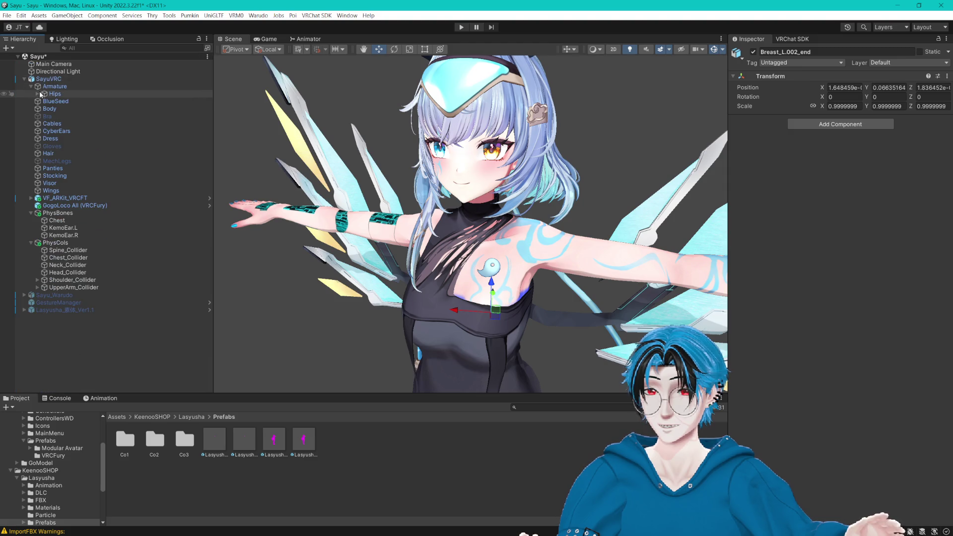
{"action": "left_click", "coordinate": [44, 102]}
Step: Expand Spine and Chest, copy Breast_L's Phys Bone again, and select PhysBones > Chest
{"action": "left_click", "coordinate": [44, 116]}
{"action": "left_click", "coordinate": [51, 123]}
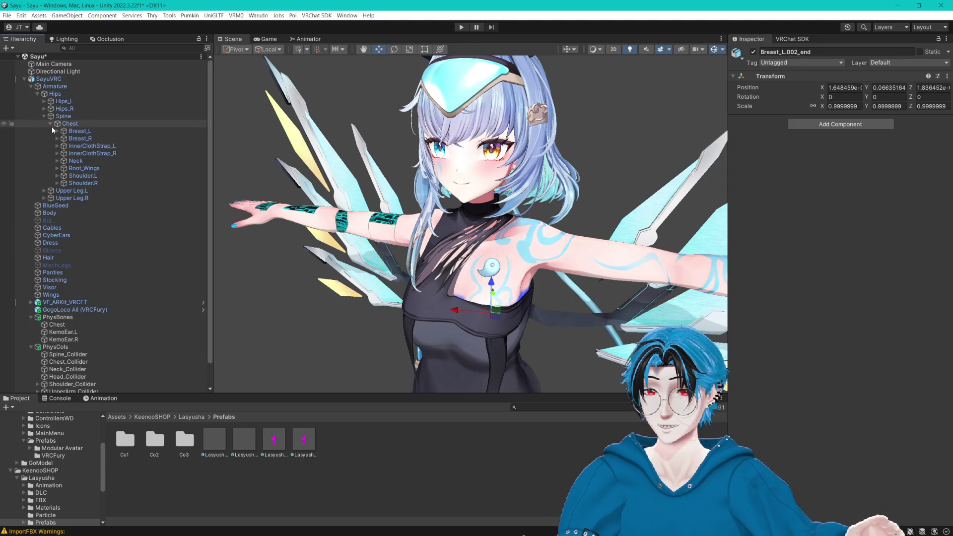
{"action": "left_click", "coordinate": [82, 131]}
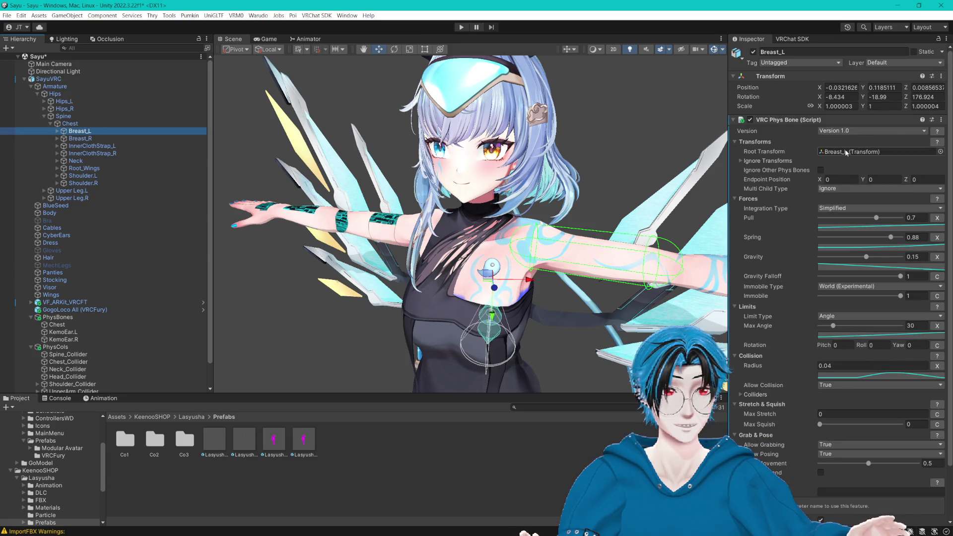
{"action": "left_click", "coordinate": [942, 120]}
{"action": "left_click", "coordinate": [888, 176]}
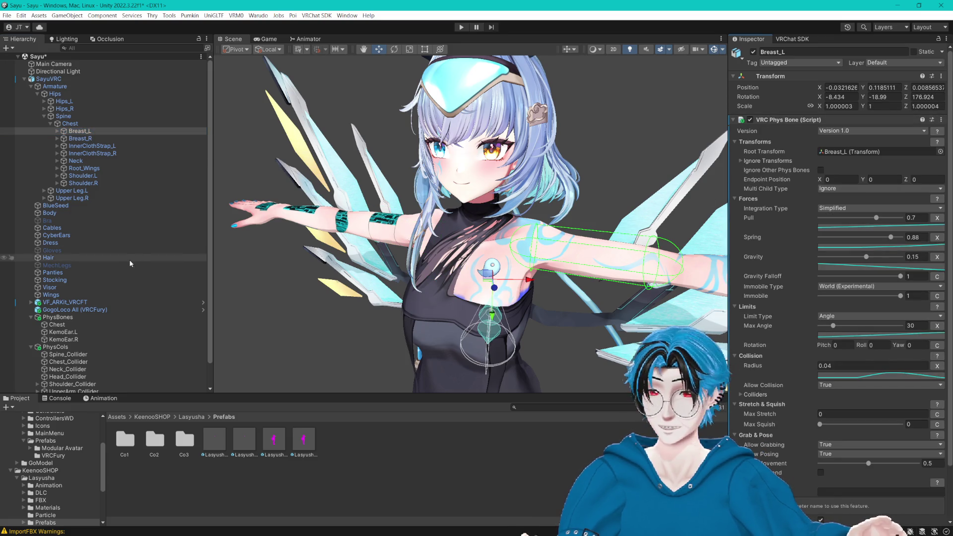
{"action": "left_click", "coordinate": [69, 324]}
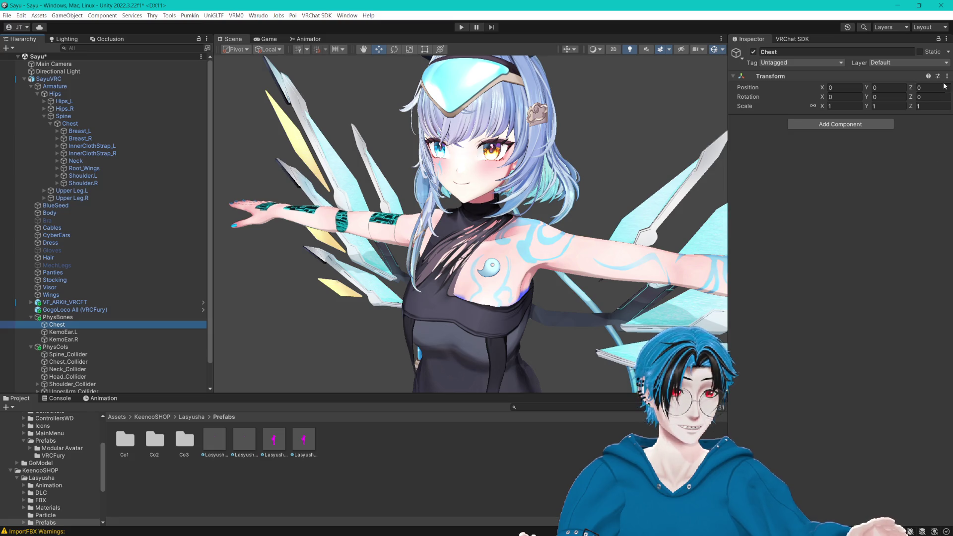
Step: Paste Breast_L's Phys Bone onto Chest as new, then copy and paste Breast_R's as well
{"action": "left_click", "coordinate": [946, 76]}
{"action": "mouse_move", "coordinate": [889, 158]}
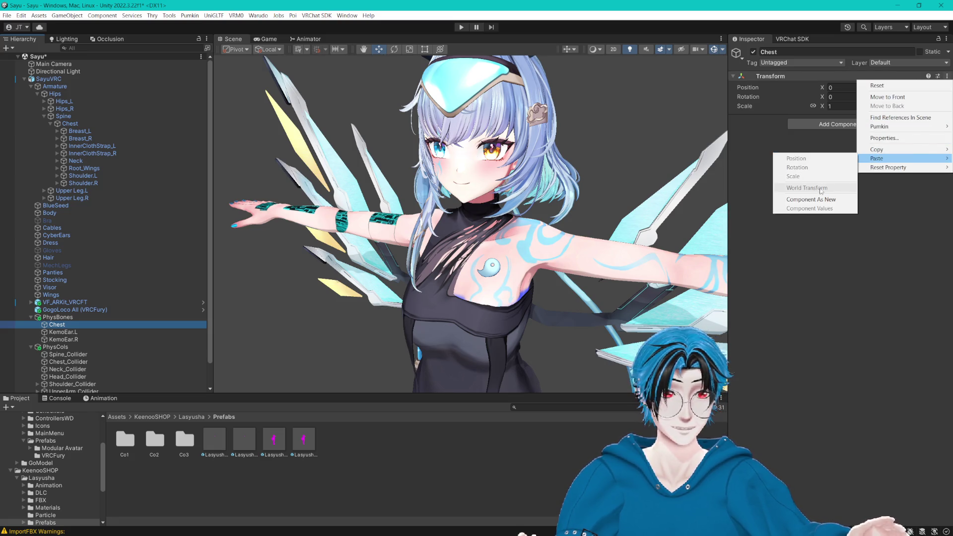
{"action": "left_click", "coordinate": [811, 199]}
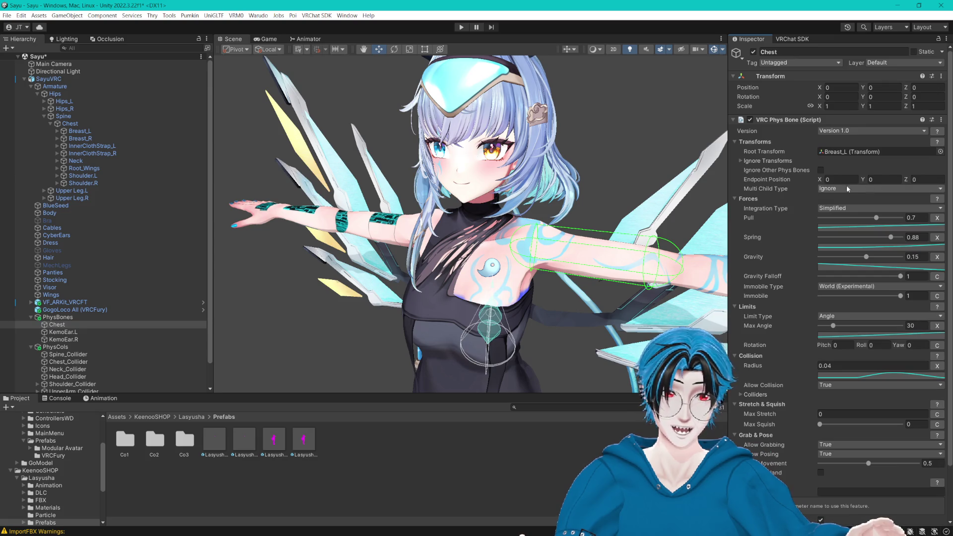
{"action": "left_click", "coordinate": [94, 139]}
{"action": "left_click", "coordinate": [941, 120]}
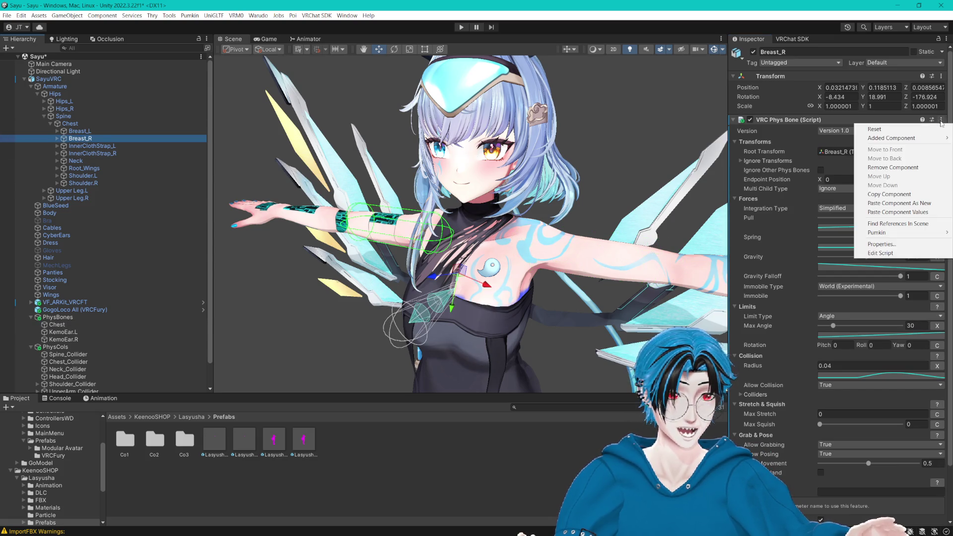
{"action": "left_click", "coordinate": [888, 196]}
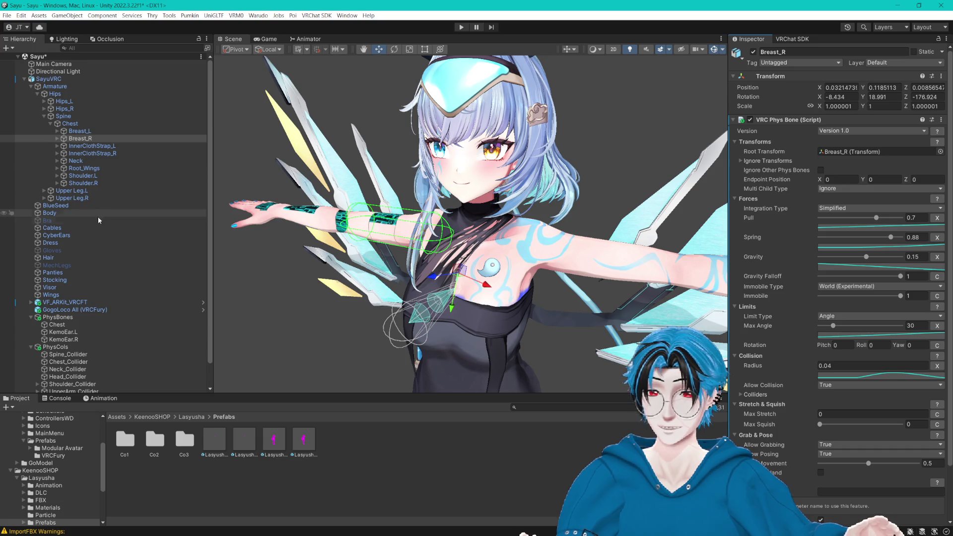
{"action": "left_click", "coordinate": [100, 325]}
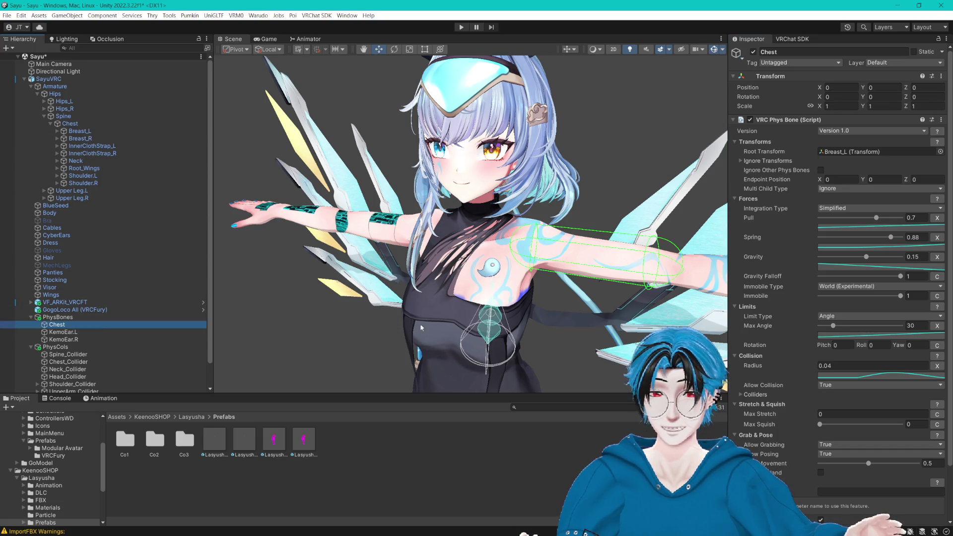
{"action": "left_click", "coordinate": [941, 119]}
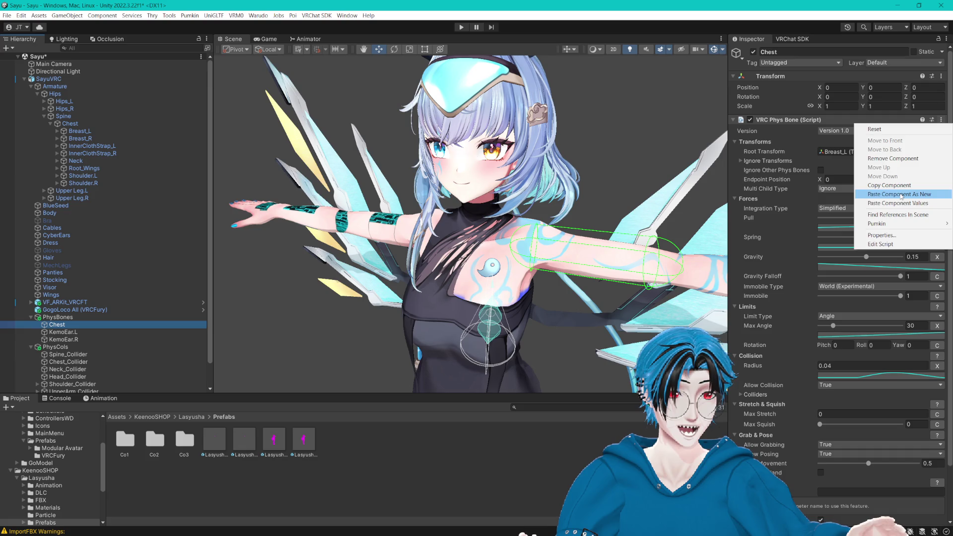
{"action": "left_click", "coordinate": [901, 195]}
Step: Select both Breast_L and Breast_R bones and open their Phys Bone options menu
{"action": "scroll", "coordinate": [868, 203], "scroll_direction": "down", "scroll_amount": 10}
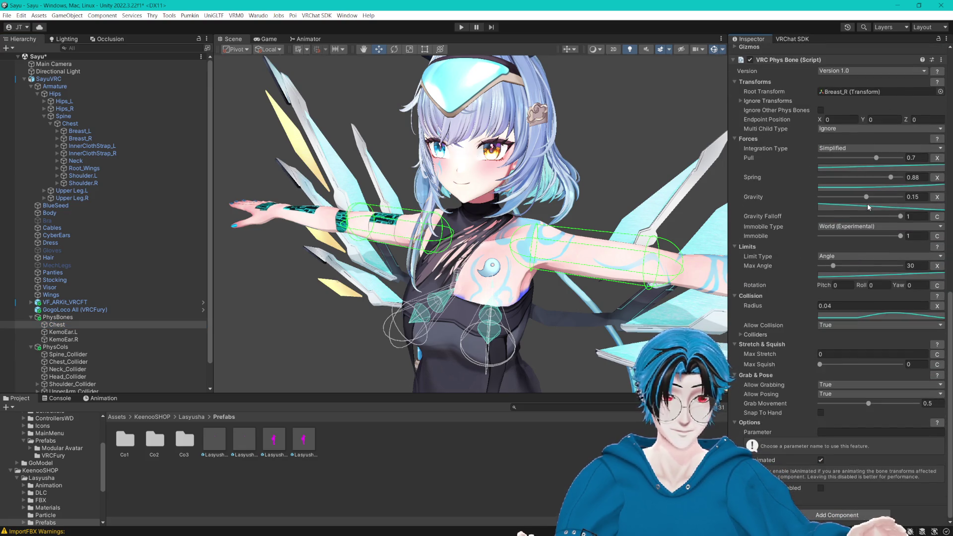
{"action": "left_click", "coordinate": [84, 138]}
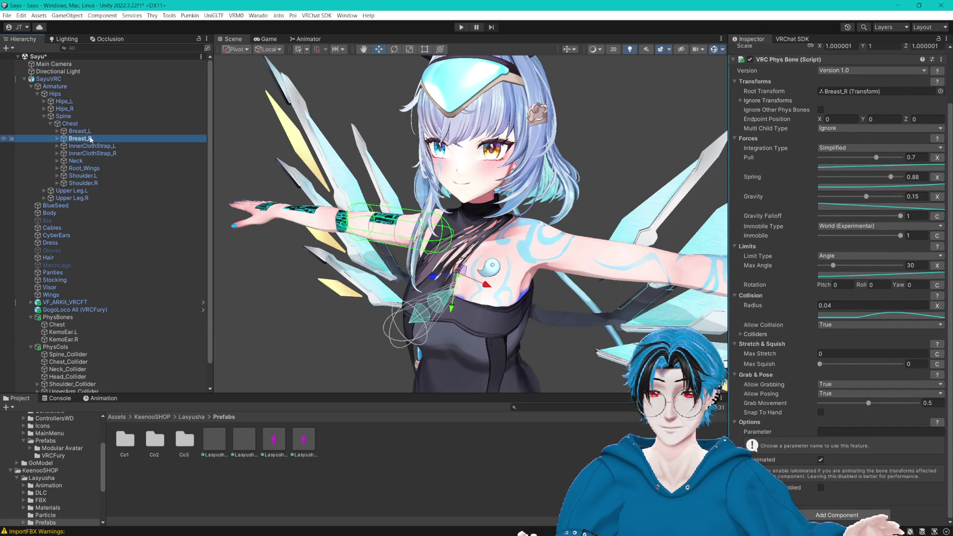
{"action": "left_click", "coordinate": [80, 131], "text": "ctrl"}
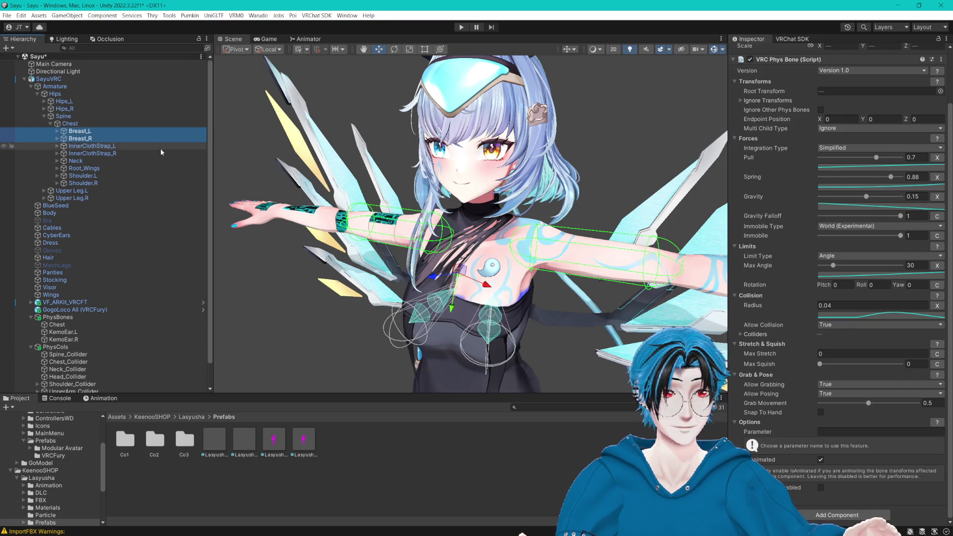
{"action": "left_click", "coordinate": [940, 121]}
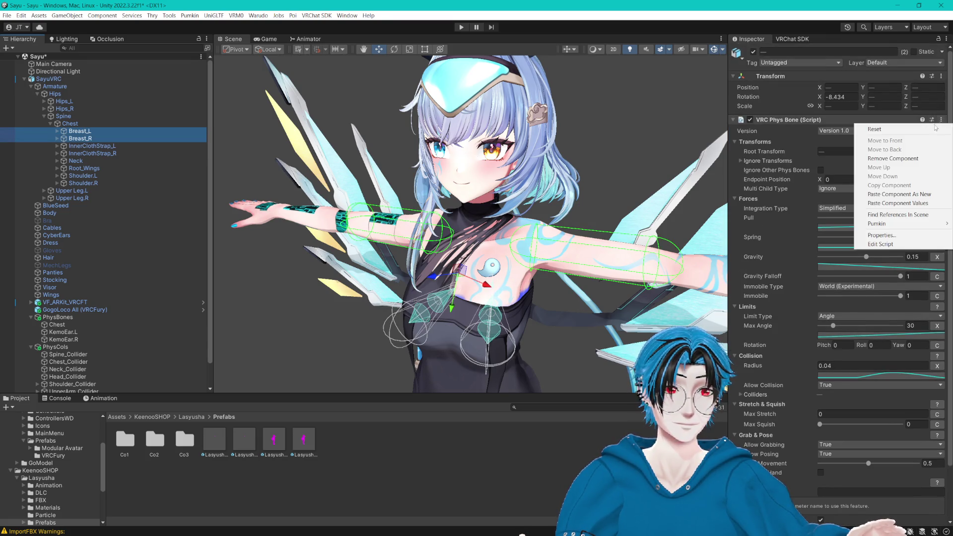
Step: Remove the Phys Bones from Breast_L and Breast_R, re-centre the view, and save the scene
{"action": "left_click", "coordinate": [883, 159]}
{"action": "mouse_move", "coordinate": [616, 122]}
{"action": "left_mouse_down"}
{"action": "mouse_move", "coordinate": [555, 142]}
{"action": "mouse_move", "coordinate": [531, 130]}
{"action": "mouse_move", "coordinate": [560, 180]}
{"action": "mouse_move", "coordinate": [555, 191]}
{"action": "left_mouse_up"}
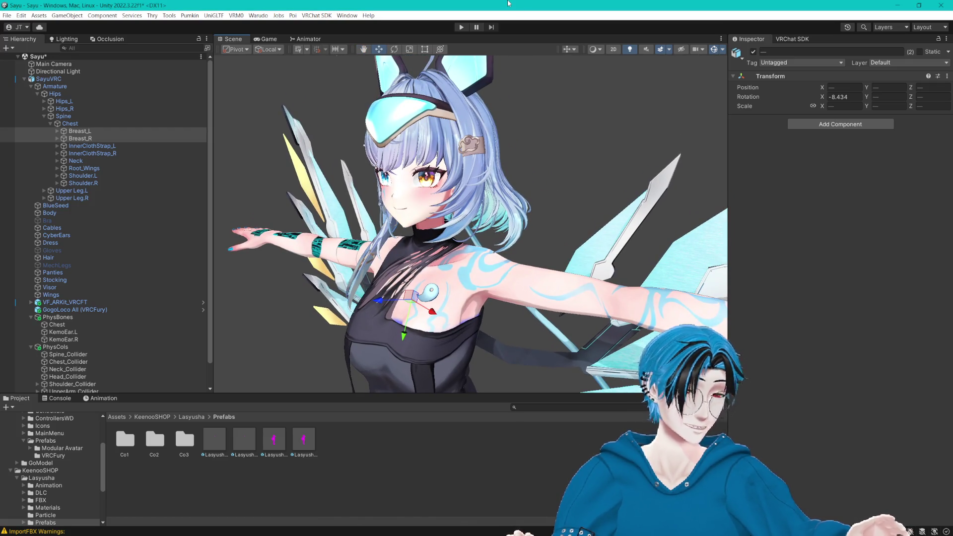
{"action": "mouse_move", "coordinate": [525, 134]}
{"action": "left_mouse_down"}
{"action": "mouse_move", "coordinate": [561, 142]}
{"action": "mouse_move", "coordinate": [517, 164]}
{"action": "mouse_move", "coordinate": [521, 197]}
{"action": "mouse_move", "coordinate": [519, 175]}
{"action": "left_mouse_up"}
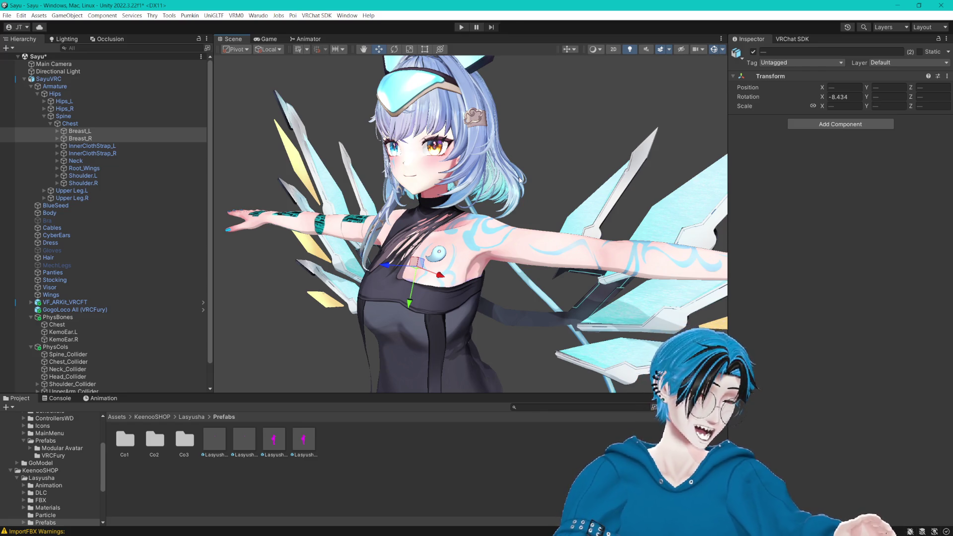
{"action": "left_click_drag", "start_coordinate": [490, 100], "coordinate": [504, 140]}
{"action": "key", "text": "ctrl+s"}
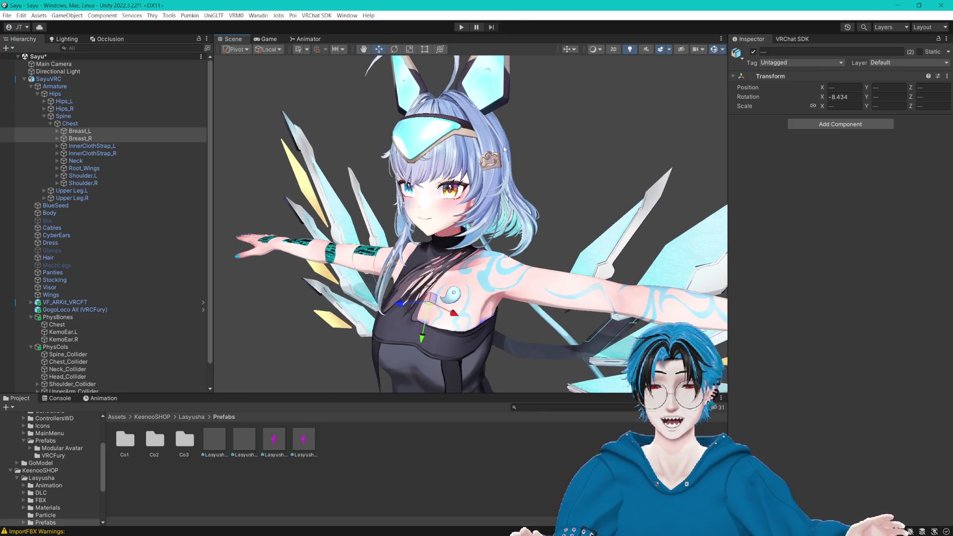
Step: Inspect the strap, wing and shoulder bones, then SayuVRC and Armature, zooming out
{"action": "left_click", "coordinate": [91, 146]}
{"action": "left_click", "coordinate": [92, 153]}
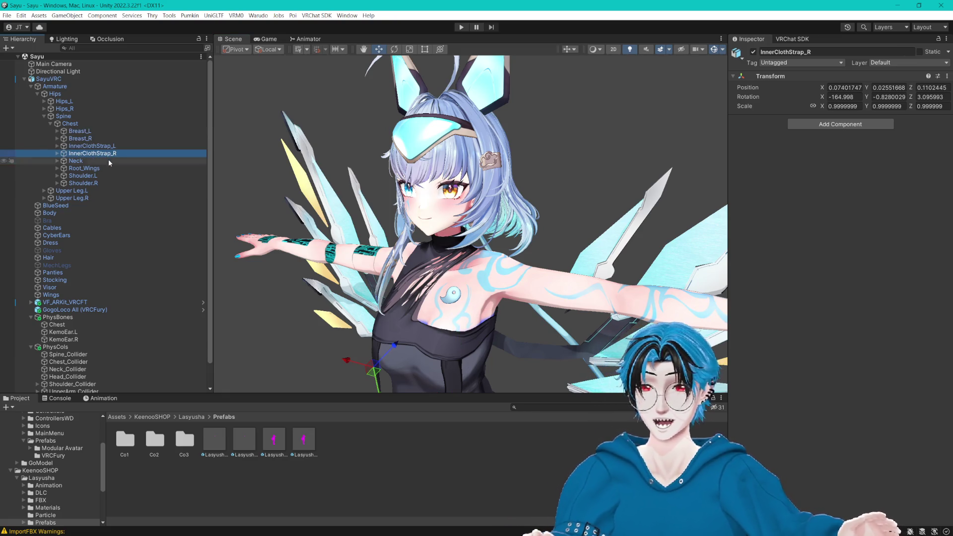
{"action": "left_click", "coordinate": [96, 169]}
{"action": "left_click", "coordinate": [82, 176]}
{"action": "left_click", "coordinate": [83, 183]}
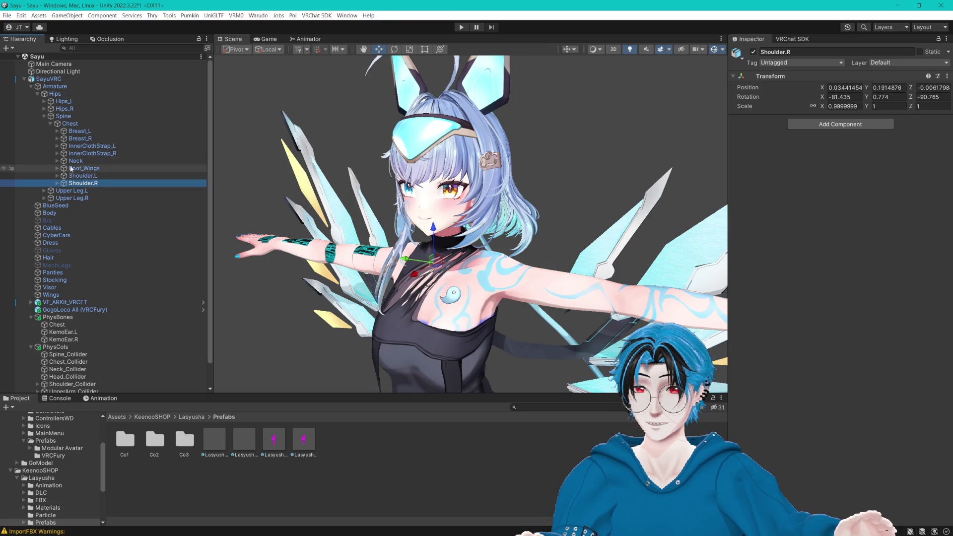
{"action": "left_click", "coordinate": [62, 78]}
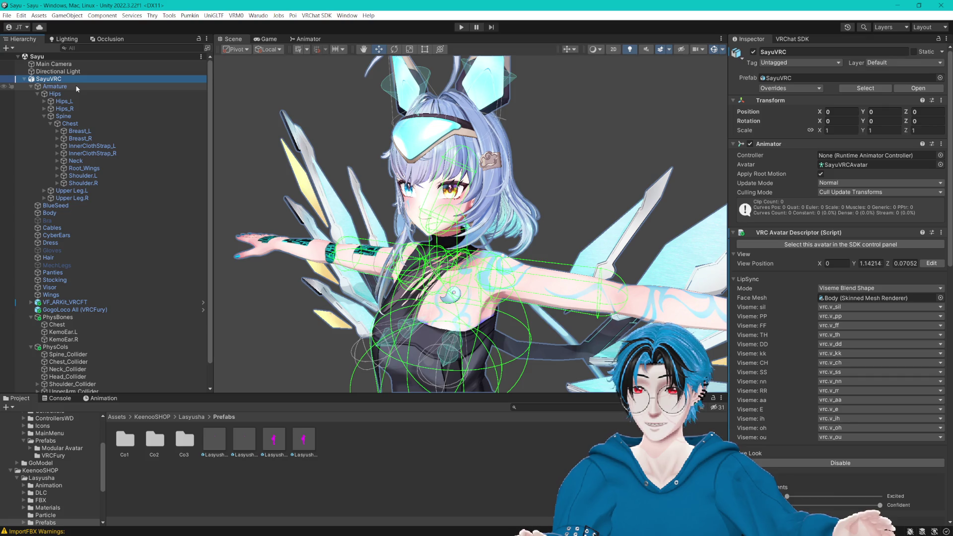
{"action": "left_click", "coordinate": [55, 86]}
{"action": "scroll", "coordinate": [574, 127], "scroll_direction": "down", "scroll_amount": 5}
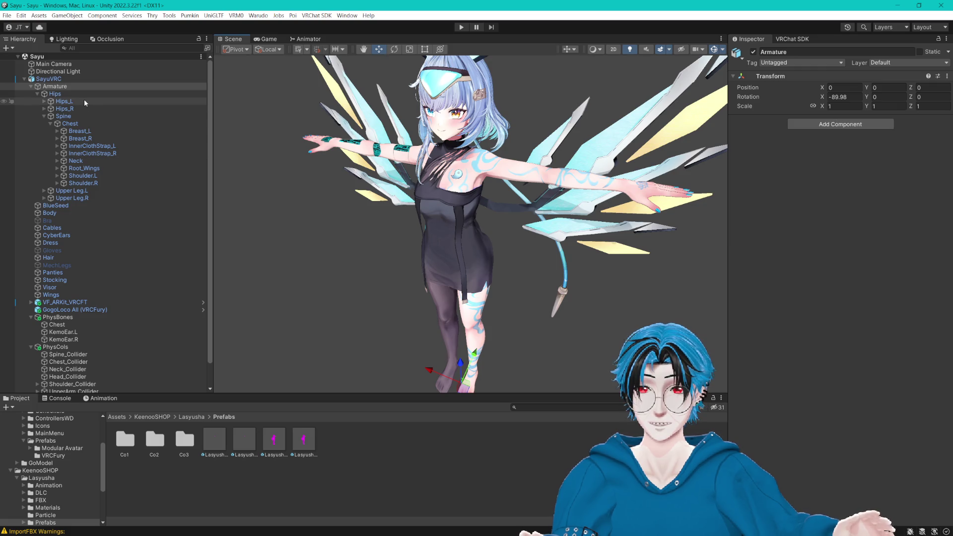
Step: Select the PhysBones group, then rename its Chest child to Breast
{"action": "left_click", "coordinate": [58, 318]}
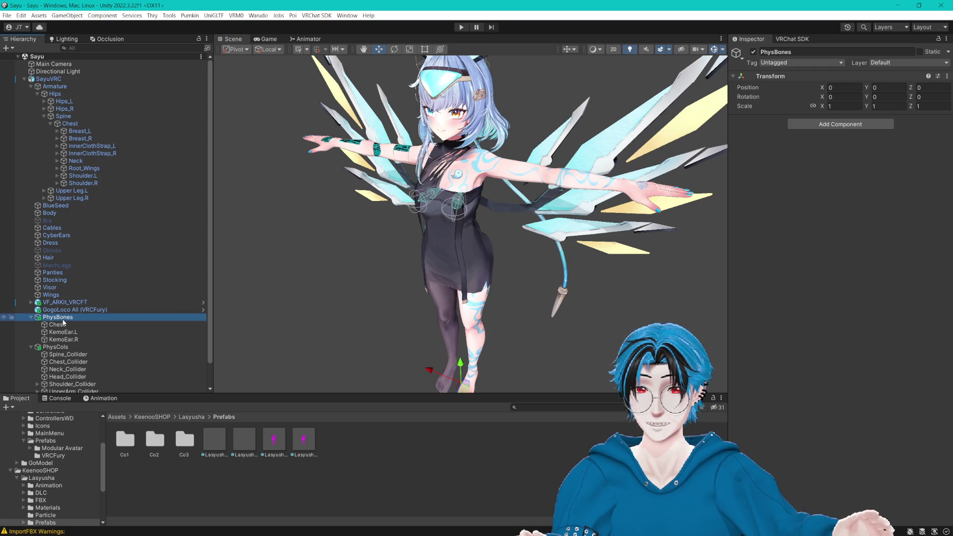
{"action": "mouse_move", "coordinate": [436, 253]}
{"action": "left_mouse_down"}
{"action": "mouse_move", "coordinate": [340, 189]}
{"action": "mouse_move", "coordinate": [377, 160]}
{"action": "mouse_move", "coordinate": [370, 166]}
{"action": "mouse_move", "coordinate": [385, 174]}
{"action": "left_mouse_up"}
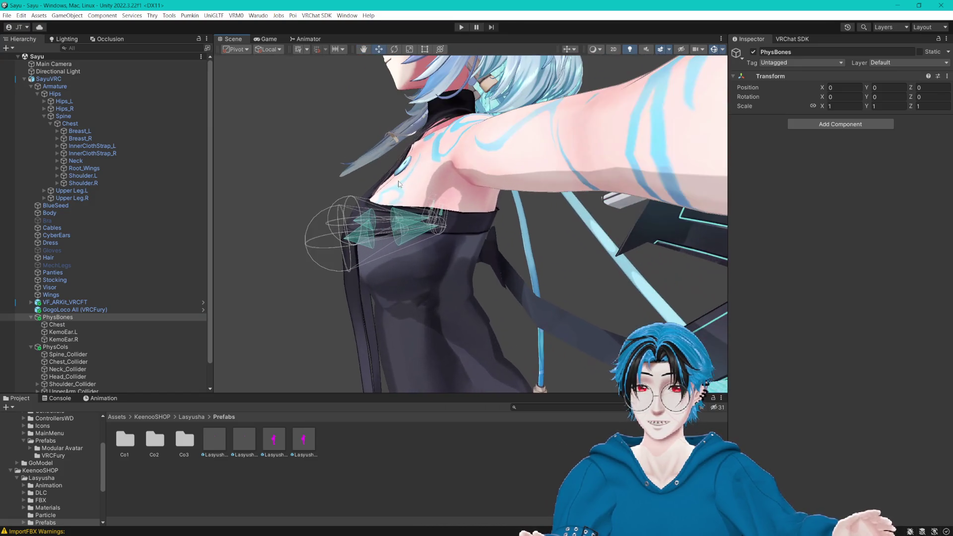
{"action": "left_click", "coordinate": [73, 326]}
{"action": "key", "text": "F2"}
{"action": "type", "text": "Breast"}
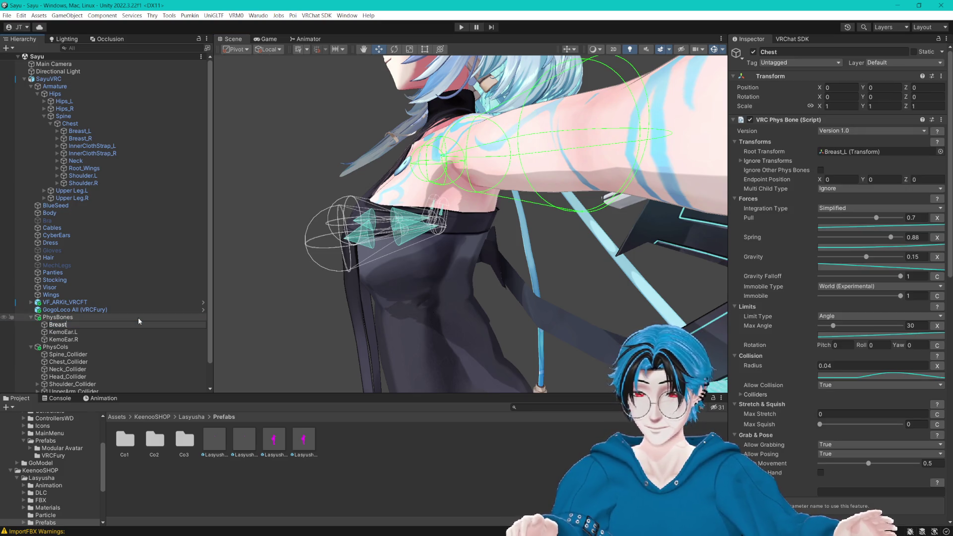
{"action": "key", "text": "Return"}
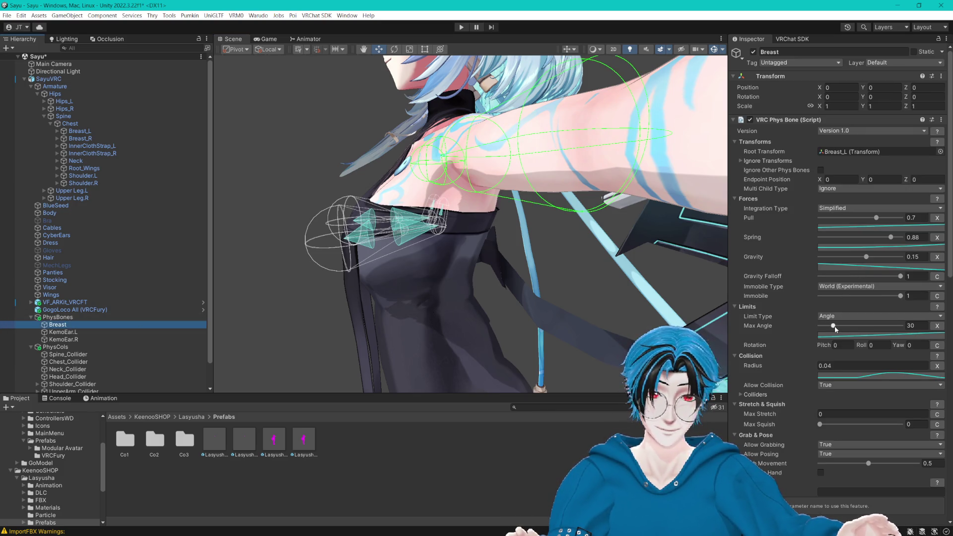
Step: Set the Phys Bone collision radius to 0.04 and frame the avatar's upper body
{"action": "left_click", "coordinate": [829, 366]}
{"action": "type", "text": "0.03"}
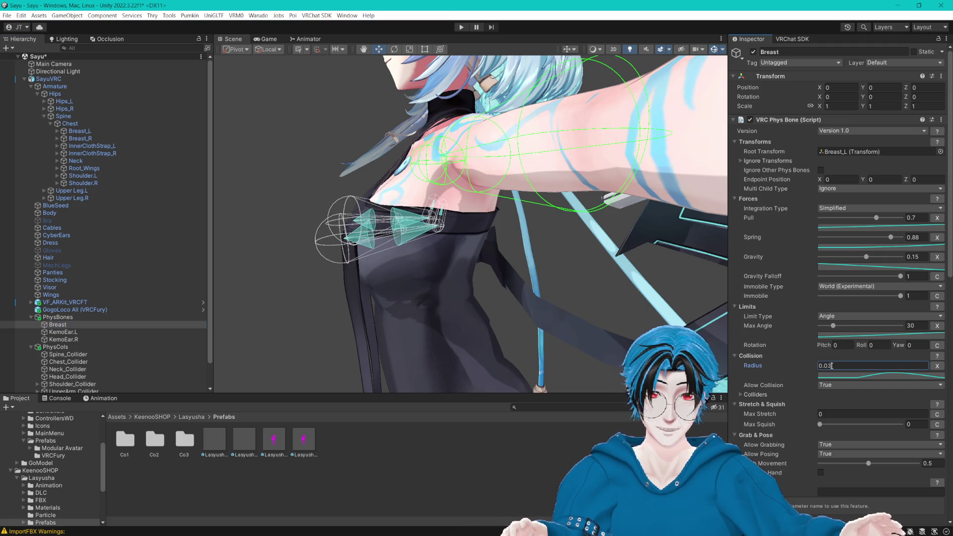
{"action": "key", "text": "BackSpace"}
{"action": "type", "text": "4"}
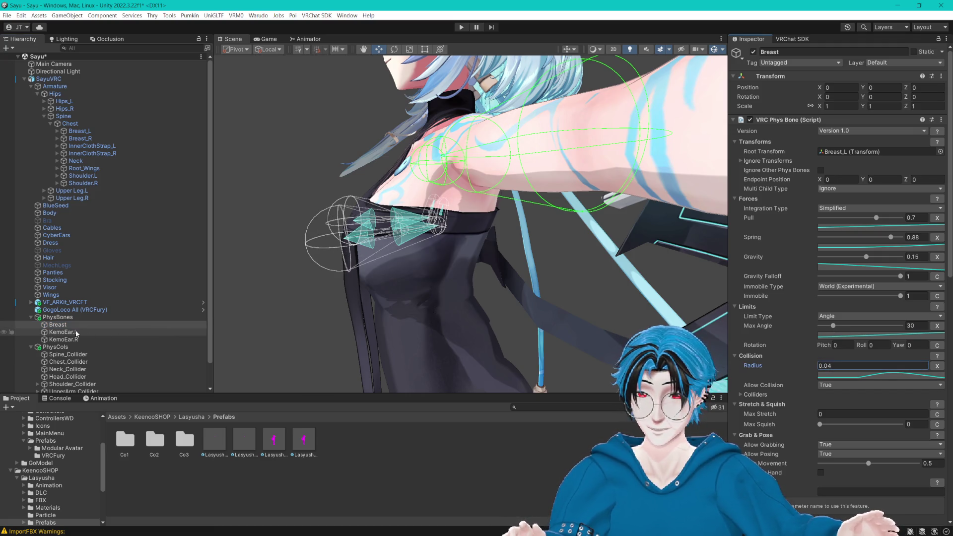
{"action": "scroll", "coordinate": [815, 314], "scroll_direction": "down", "scroll_amount": 15}
{"action": "scroll", "coordinate": [802, 314], "scroll_direction": "down", "scroll_amount": 1}
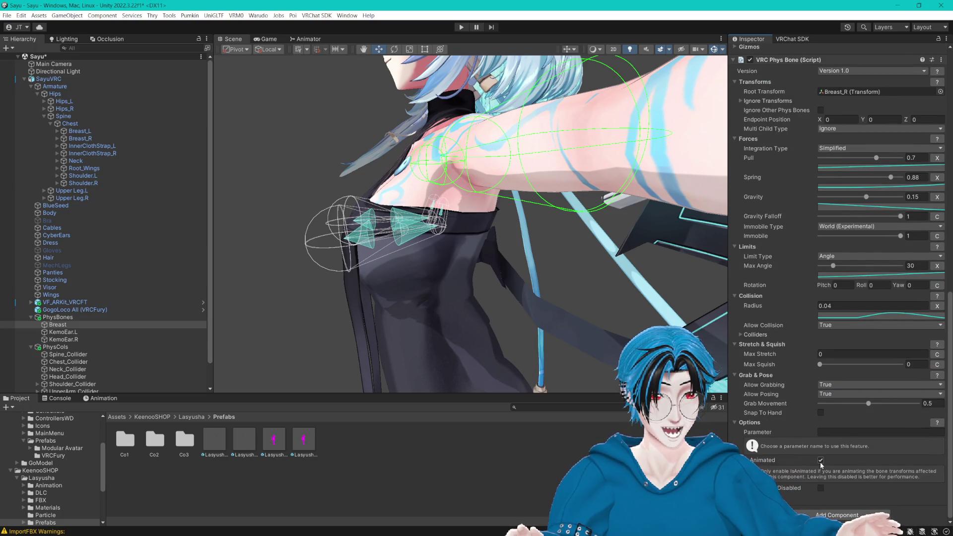
{"action": "scroll", "coordinate": [820, 461], "scroll_direction": "up", "scroll_amount": 15}
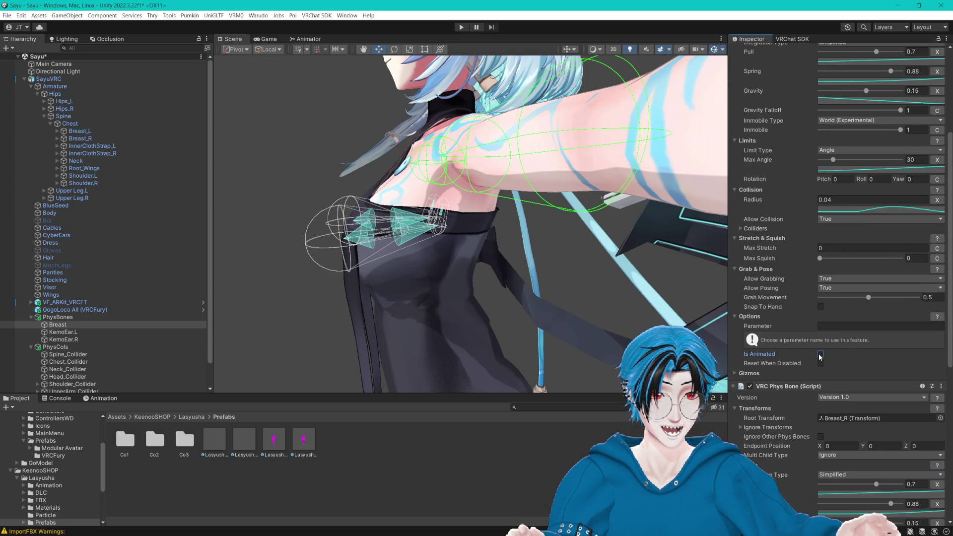
{"action": "mouse_move", "coordinate": [446, 291]}
{"action": "left_mouse_down"}
{"action": "mouse_move", "coordinate": [496, 278]}
{"action": "mouse_move", "coordinate": [477, 270]}
{"action": "mouse_move", "coordinate": [497, 265]}
{"action": "left_mouse_up"}
{"action": "scroll", "coordinate": [794, 305], "scroll_direction": "down", "scroll_amount": 15}
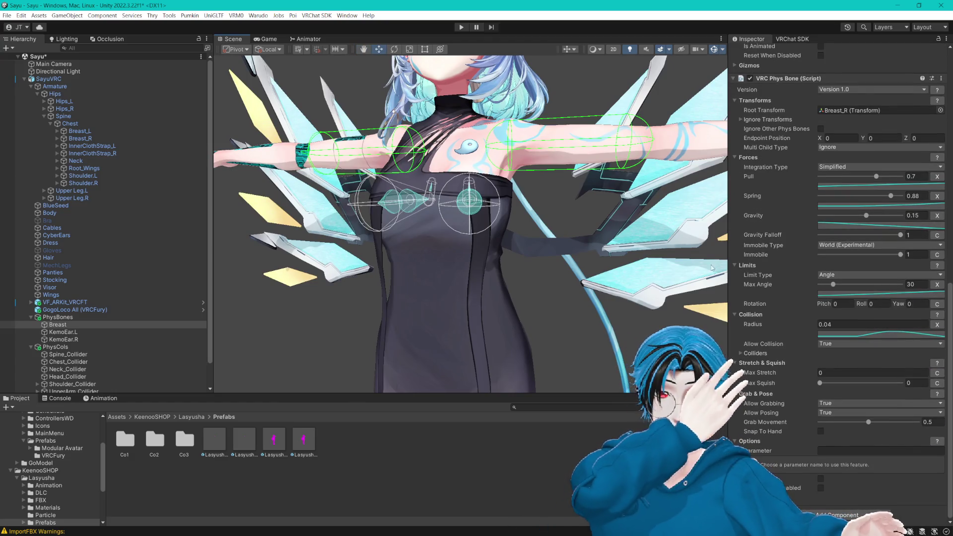
{"action": "key", "text": "f"}
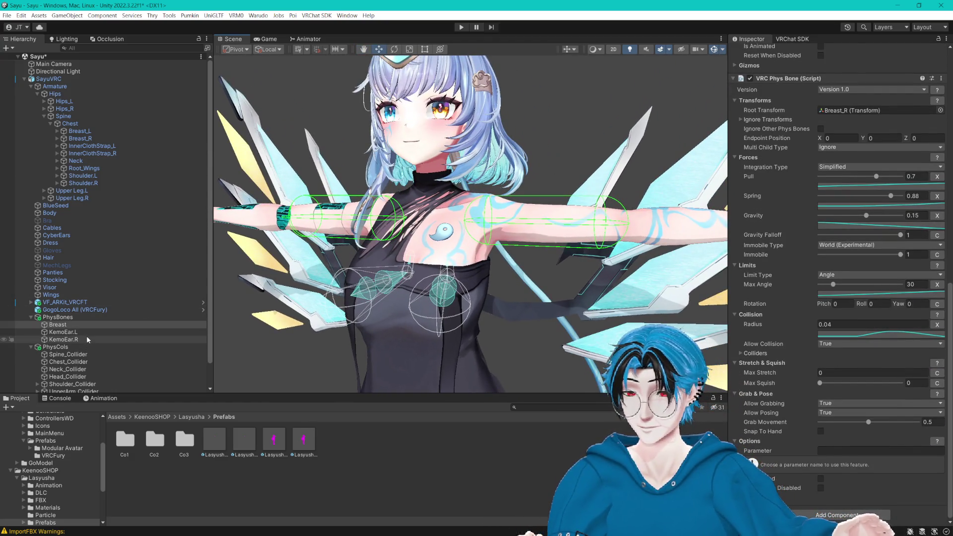
Step: Copy KemoEar.R's Phys Bone and paste it as a new component on KemoEar.L
{"action": "left_click", "coordinate": [78, 332]}
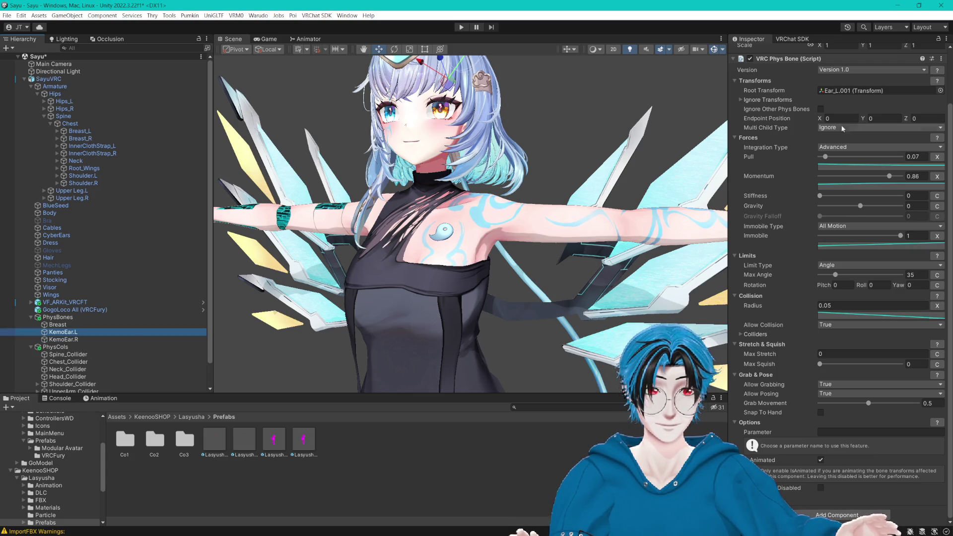
{"action": "left_click", "coordinate": [63, 340]}
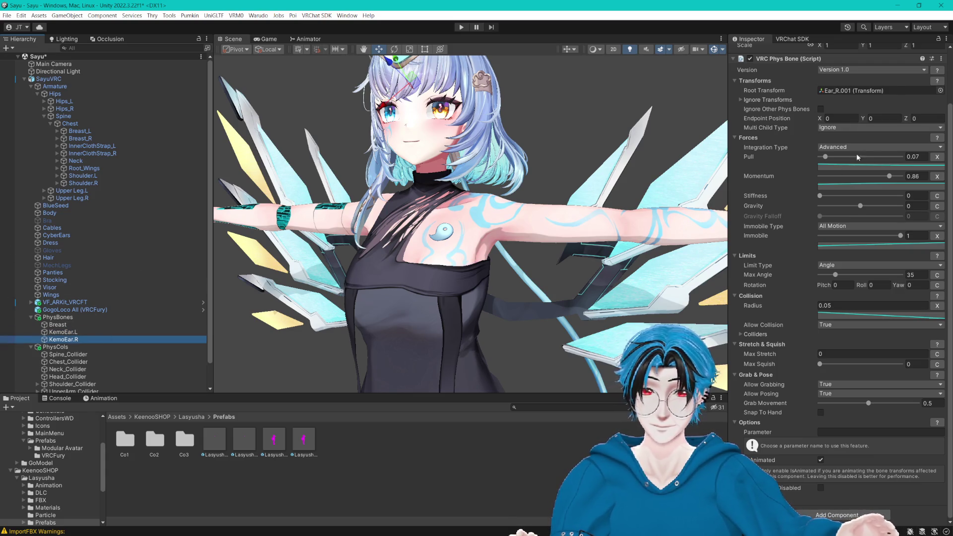
{"action": "left_click", "coordinate": [943, 61]}
{"action": "left_click", "coordinate": [889, 124]}
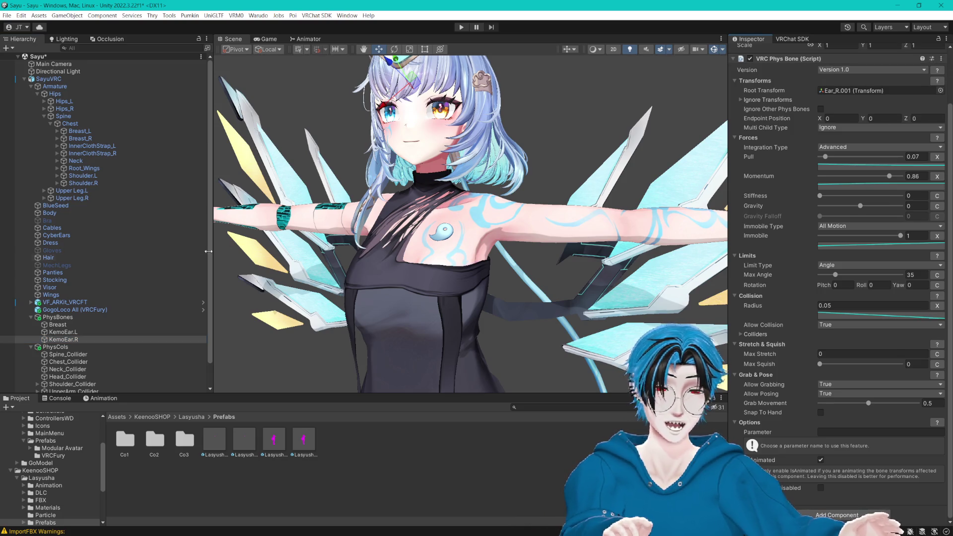
{"action": "left_click", "coordinate": [63, 332]}
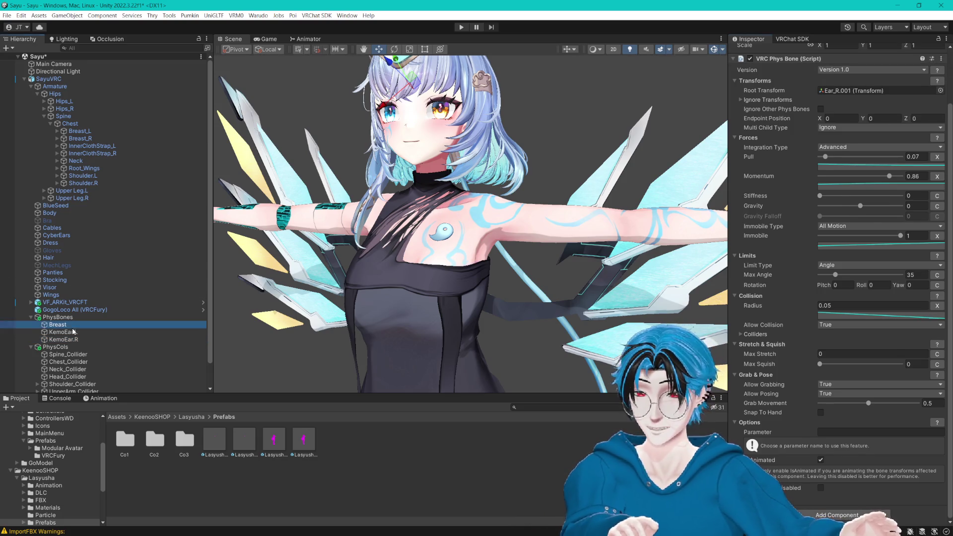
{"action": "left_click", "coordinate": [941, 59]}
{"action": "left_click", "coordinate": [896, 128]}
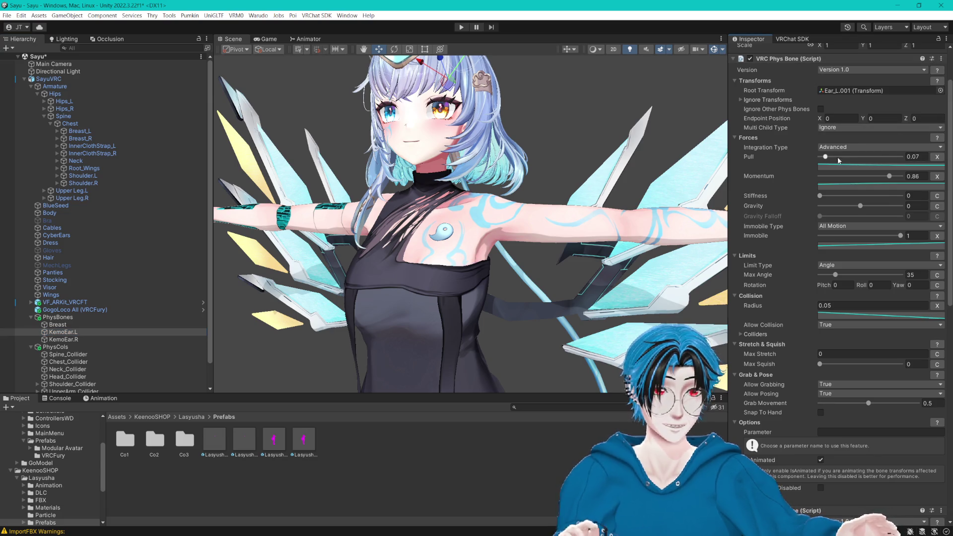
{"action": "scroll", "coordinate": [836, 157], "scroll_direction": "down", "scroll_amount": 10}
Step: Delete KemoEar.R, rename KemoEar.L to Ears, and save the scene
{"action": "left_click", "coordinate": [68, 340]}
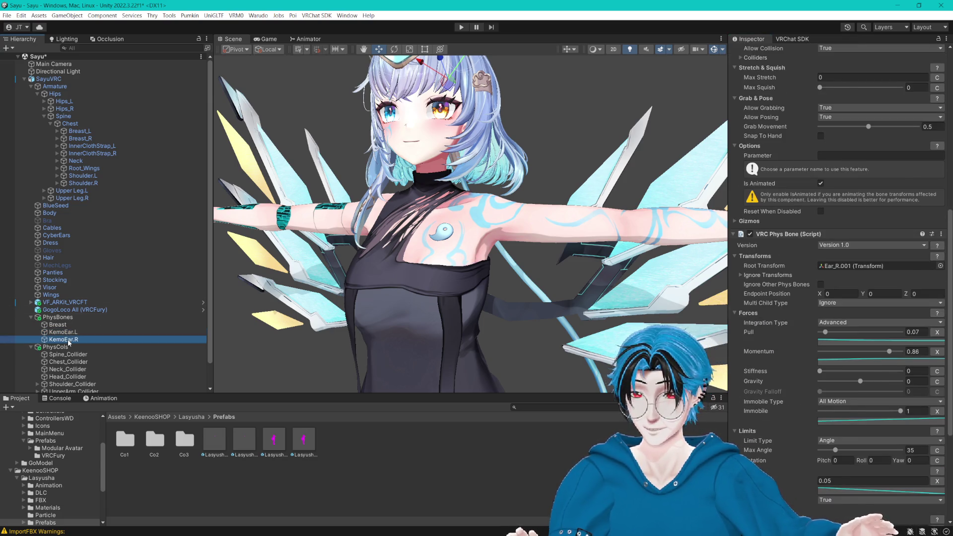
{"action": "key", "text": "Delete"}
{"action": "left_click", "coordinate": [82, 331]}
{"action": "key", "text": "F2"}
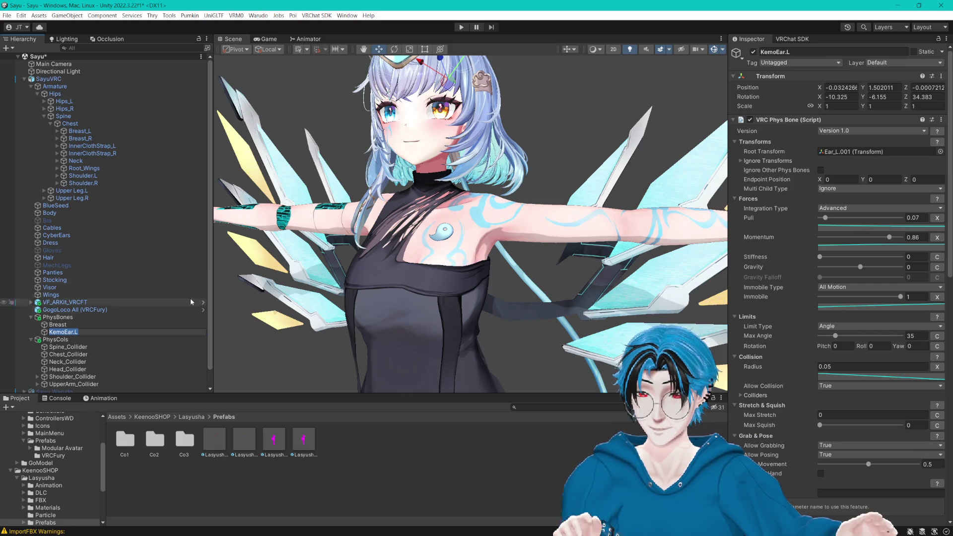
{"action": "type", "text": "Ears"}
{"action": "key", "text": "Return"}
{"action": "key", "text": "ctrl+s"}
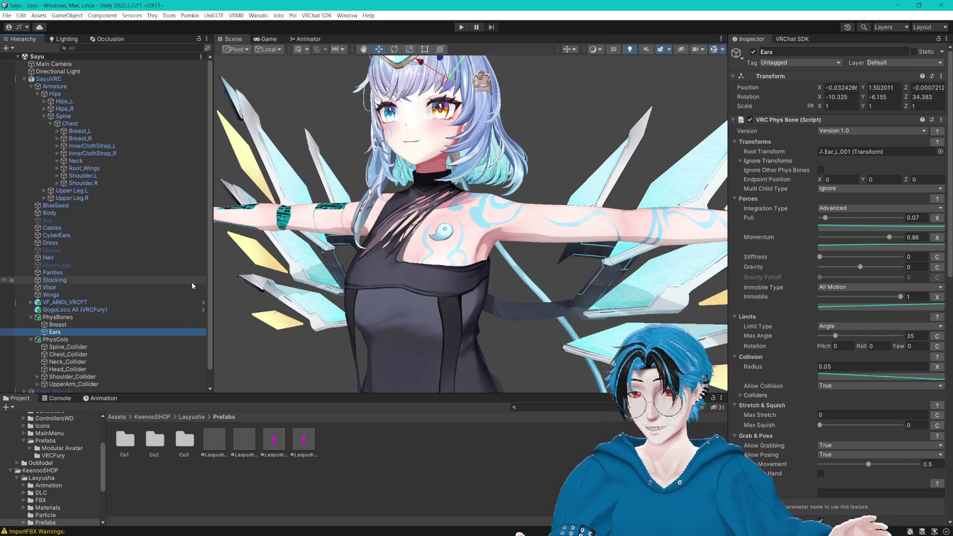
{"action": "scroll", "coordinate": [80, 328], "scroll_direction": "down", "scroll_amount": 1}
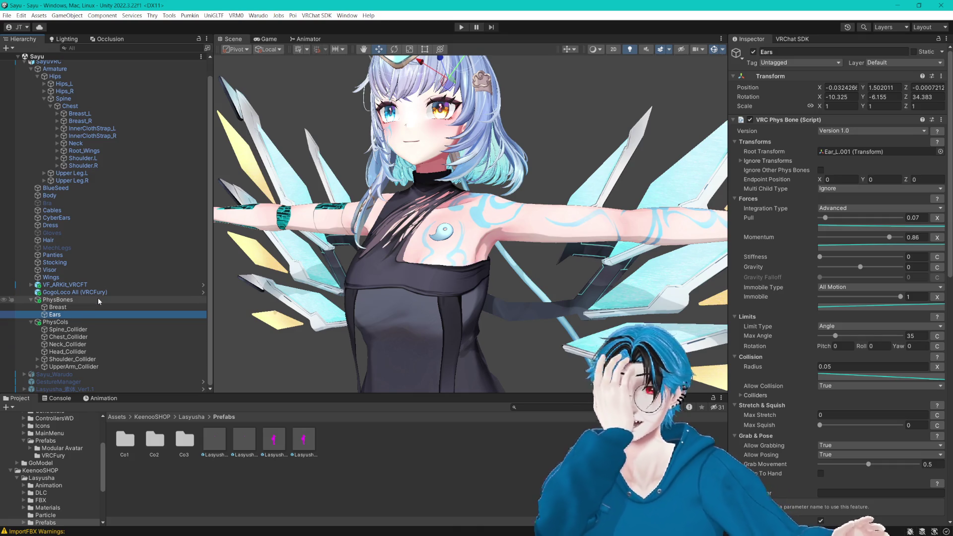
Step: On Spine_Collider, set radius 0.1, Position Y -0.08 and Position Z 0.01
{"action": "left_click", "coordinate": [63, 330]}
{"action": "mouse_move", "coordinate": [470, 273]}
{"action": "left_mouse_down"}
{"action": "mouse_move", "coordinate": [442, 223]}
{"action": "mouse_move", "coordinate": [481, 237]}
{"action": "mouse_move", "coordinate": [461, 258]}
{"action": "mouse_move", "coordinate": [801, 197]}
{"action": "left_mouse_up"}
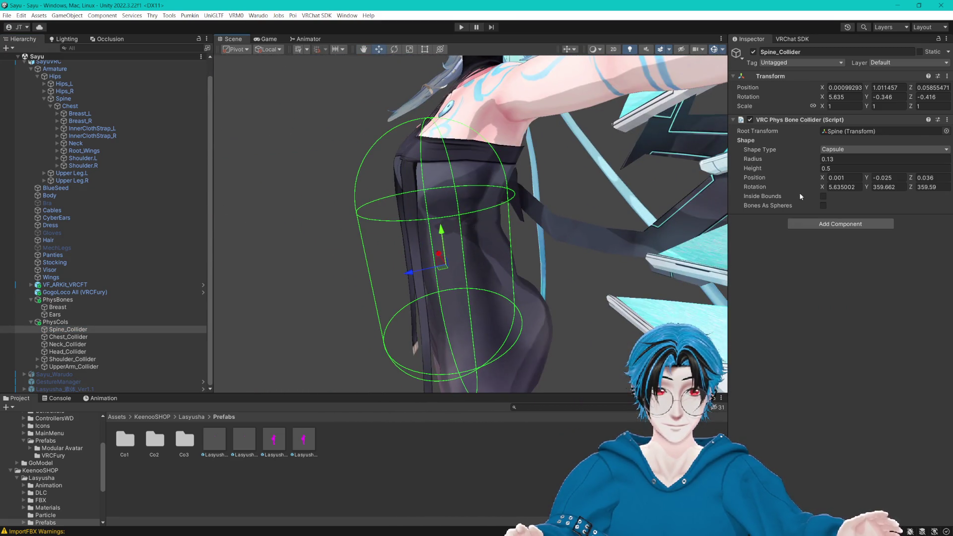
{"action": "left_click", "coordinate": [833, 160]}
{"action": "type", "text": "0.1"}
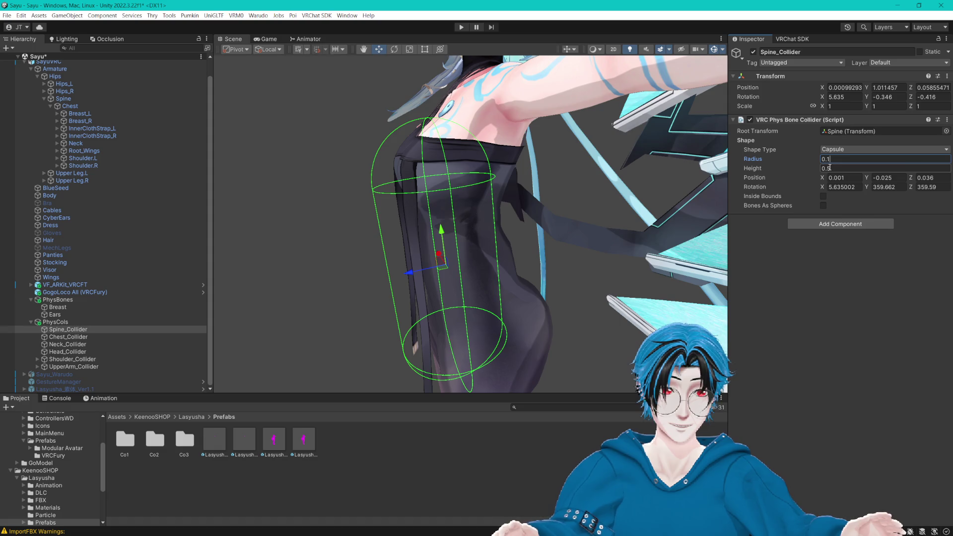
{"action": "left_click", "coordinate": [893, 177]}
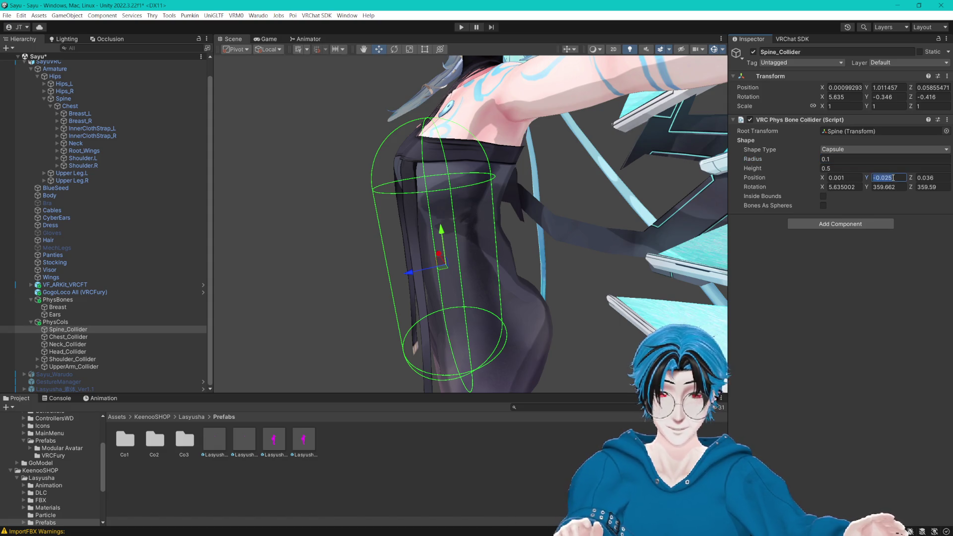
{"action": "type", "text": "0"}
{"action": "key", "text": "ctrl+z"}
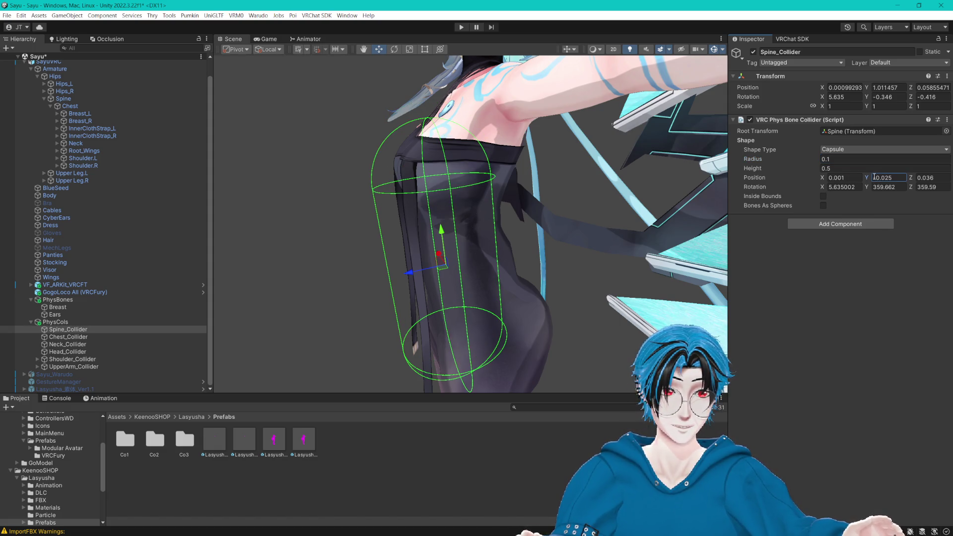
{"action": "type", "text": "-0.1"}
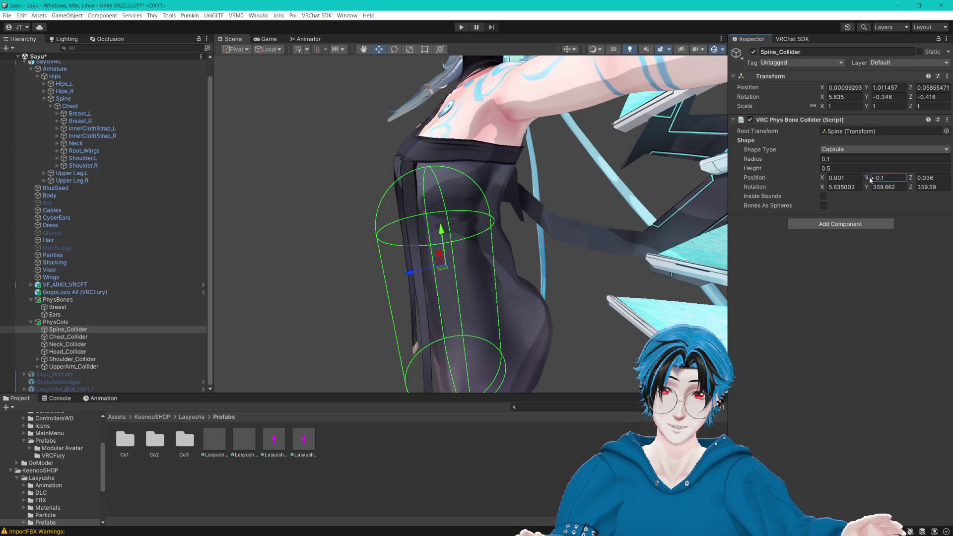
{"action": "key", "text": "BackSpace"}
{"action": "type", "text": "08"}
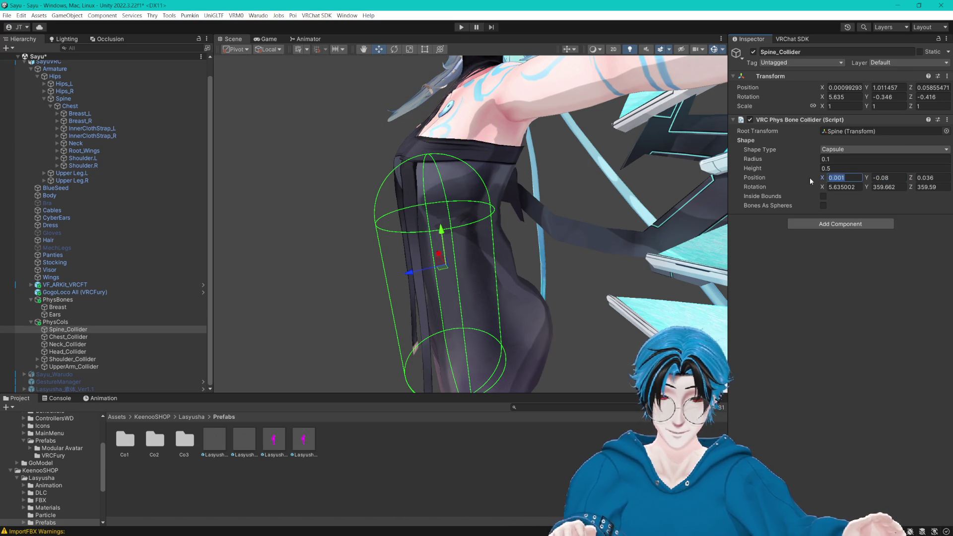
{"action": "type", "text": "0"}
{"action": "left_click", "coordinate": [910, 178]}
{"action": "type", "text": "0.01"}
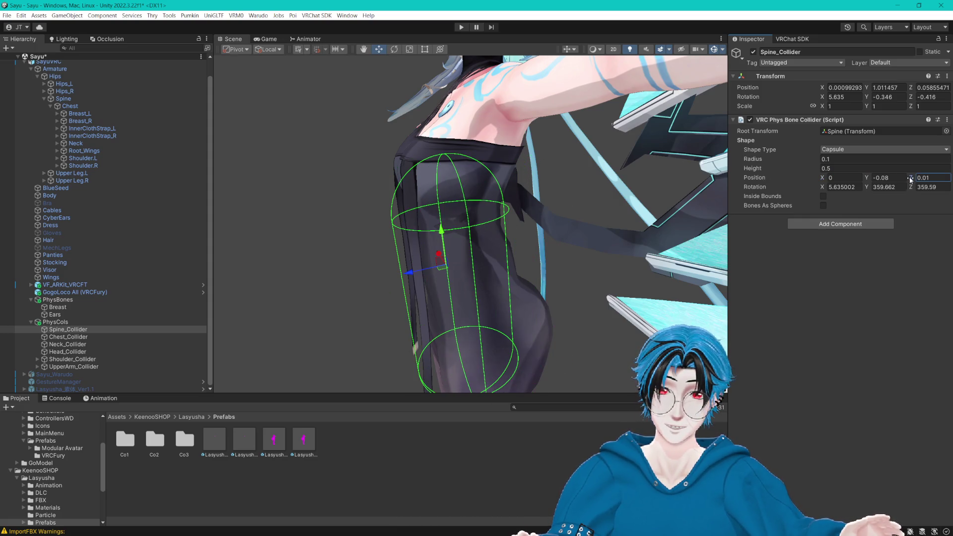
Step: Refine the spine collider's Z position and lower its radius to about 0.092
{"action": "mouse_move", "coordinate": [571, 223]}
{"action": "left_mouse_down"}
{"action": "mouse_move", "coordinate": [576, 292]}
{"action": "mouse_move", "coordinate": [597, 300]}
{"action": "mouse_move", "coordinate": [504, 333]}
{"action": "mouse_move", "coordinate": [590, 201]}
{"action": "mouse_move", "coordinate": [579, 198]}
{"action": "mouse_move", "coordinate": [601, 214]}
{"action": "mouse_move", "coordinate": [558, 246]}
{"action": "mouse_move", "coordinate": [550, 224]}
{"action": "mouse_move", "coordinate": [556, 240]}
{"action": "mouse_move", "coordinate": [604, 225]}
{"action": "mouse_move", "coordinate": [596, 252]}
{"action": "mouse_move", "coordinate": [604, 252]}
{"action": "left_mouse_up"}
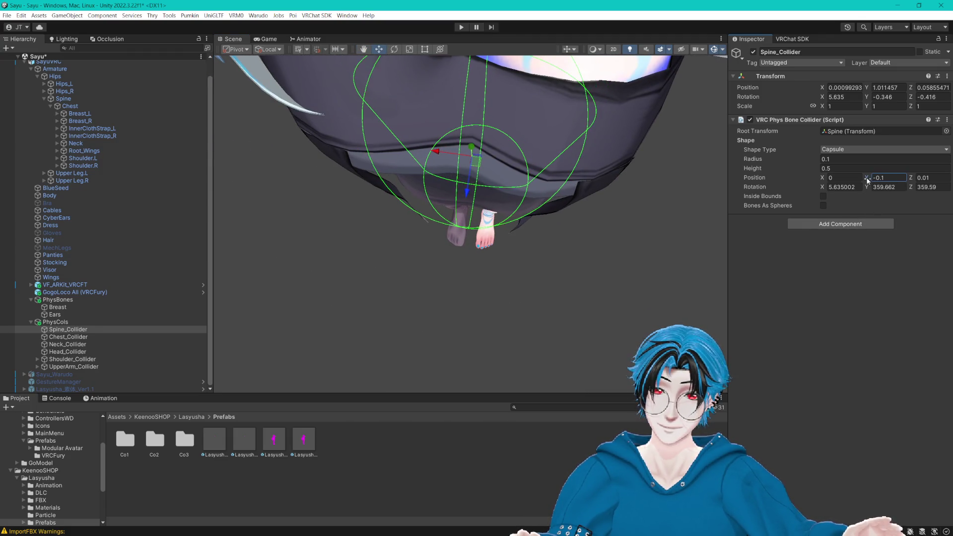
{"action": "left_click", "coordinate": [914, 181]}
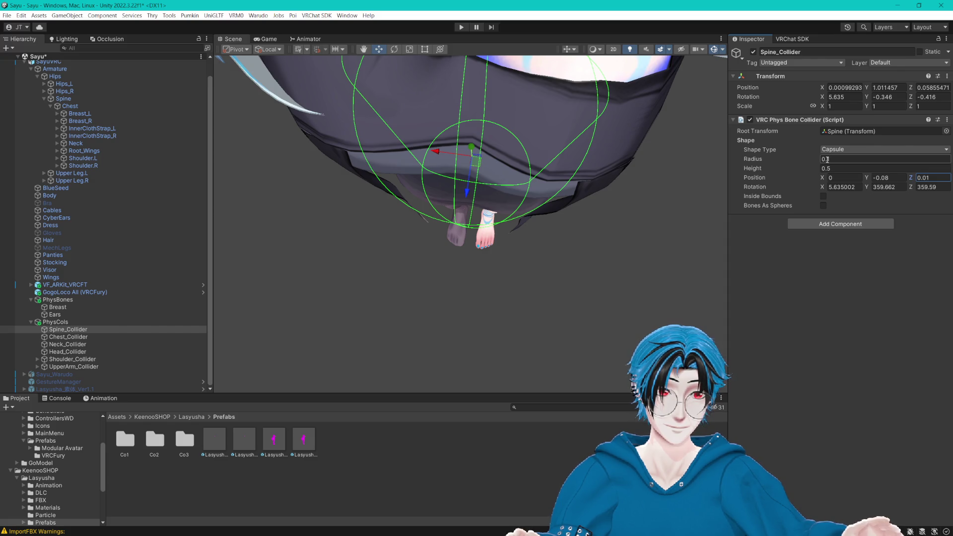
{"action": "type", "text": "08"}
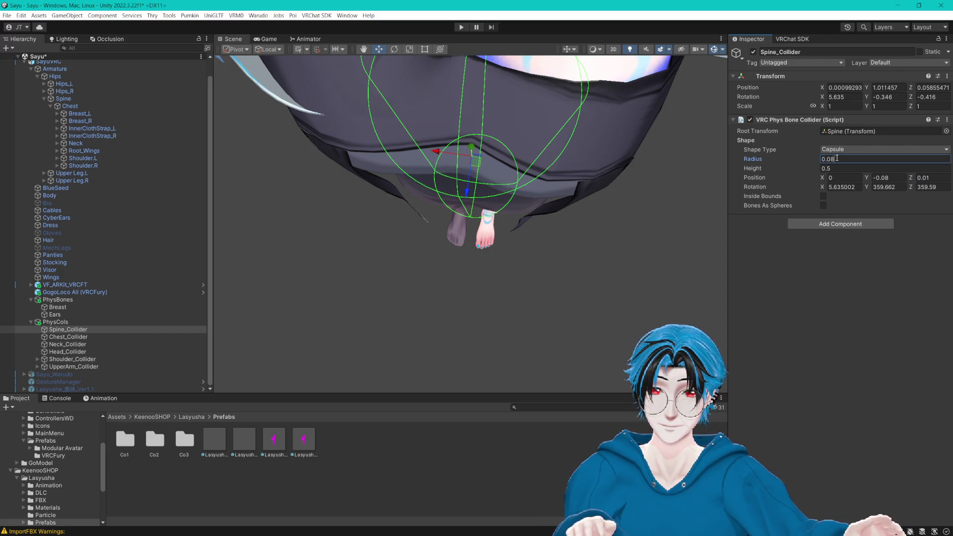
{"action": "key", "text": "BackSpace"}
{"action": "type", "text": "9"}
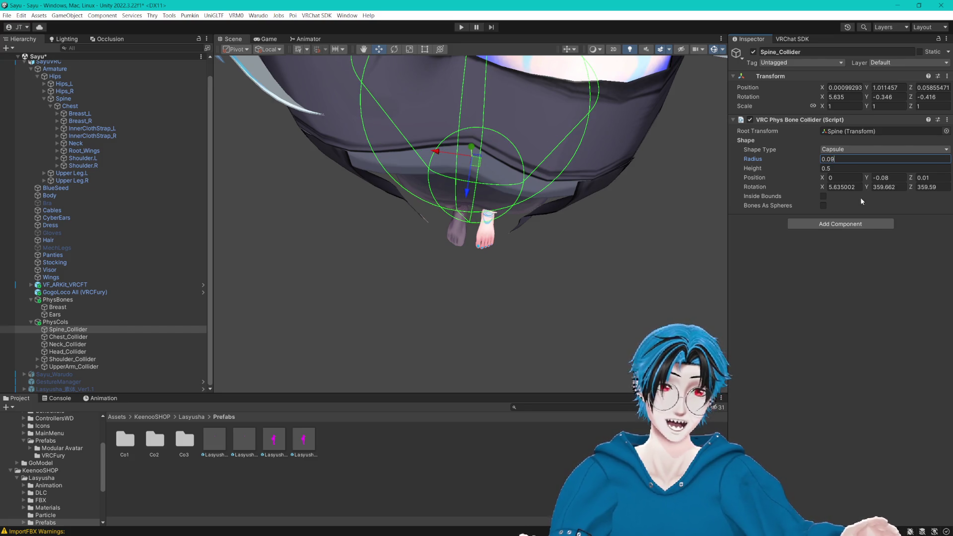
{"action": "type", "text": "2"}
{"action": "mouse_move", "coordinate": [494, 282]}
{"action": "left_mouse_down"}
{"action": "mouse_move", "coordinate": [519, 210]}
{"action": "mouse_move", "coordinate": [603, 162]}
{"action": "mouse_move", "coordinate": [602, 178]}
{"action": "mouse_move", "coordinate": [633, 177]}
{"action": "mouse_move", "coordinate": [471, 184]}
{"action": "left_mouse_up"}
Step: Set Chest_Collider's radius to 0.15 and save the scene
{"action": "left_click", "coordinate": [58, 336]}
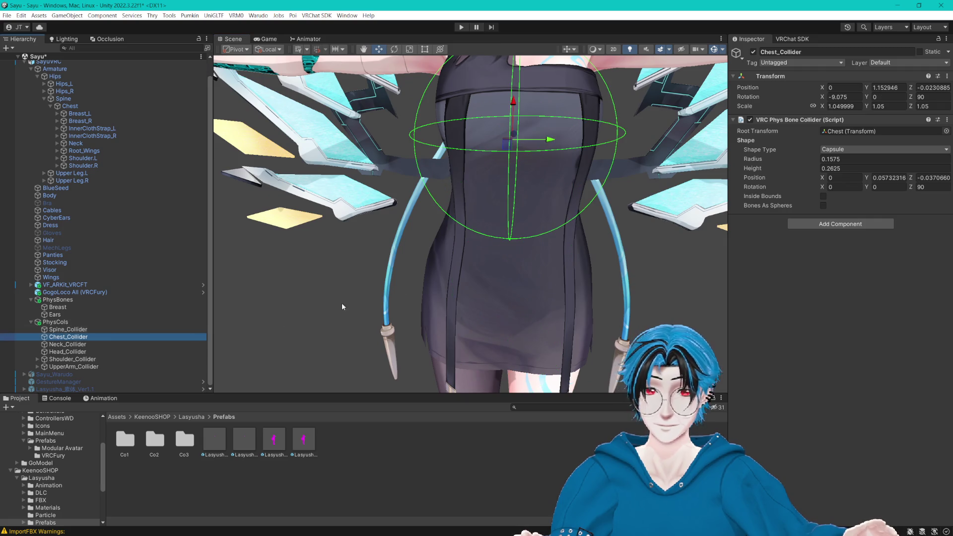
{"action": "mouse_move", "coordinate": [342, 303]}
{"action": "left_mouse_down"}
{"action": "mouse_move", "coordinate": [359, 254]}
{"action": "mouse_move", "coordinate": [455, 213]}
{"action": "mouse_move", "coordinate": [437, 207]}
{"action": "mouse_move", "coordinate": [423, 242]}
{"action": "mouse_move", "coordinate": [494, 228]}
{"action": "mouse_move", "coordinate": [673, 245]}
{"action": "mouse_move", "coordinate": [430, 264]}
{"action": "left_mouse_up"}
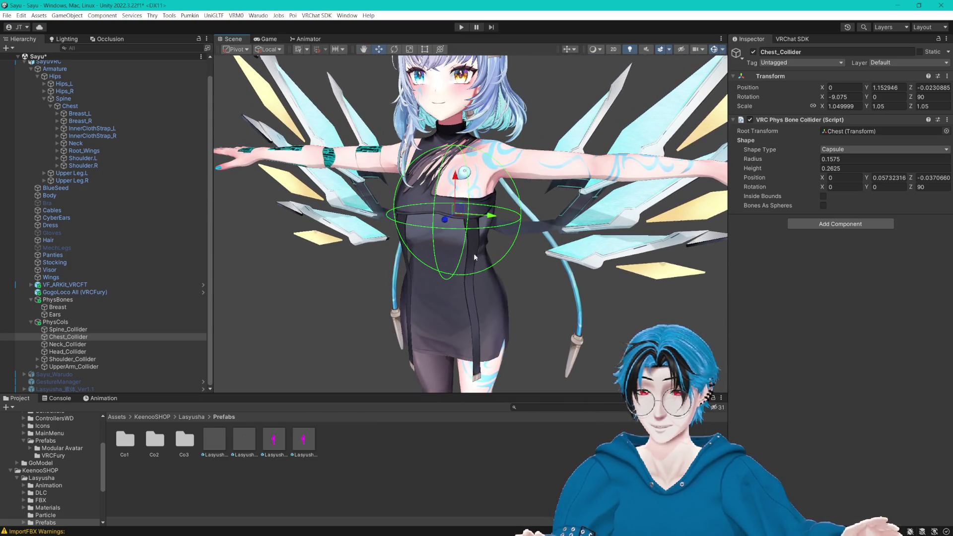
{"action": "left_click", "coordinate": [834, 158]}
{"action": "key", "text": "BackSpace"}
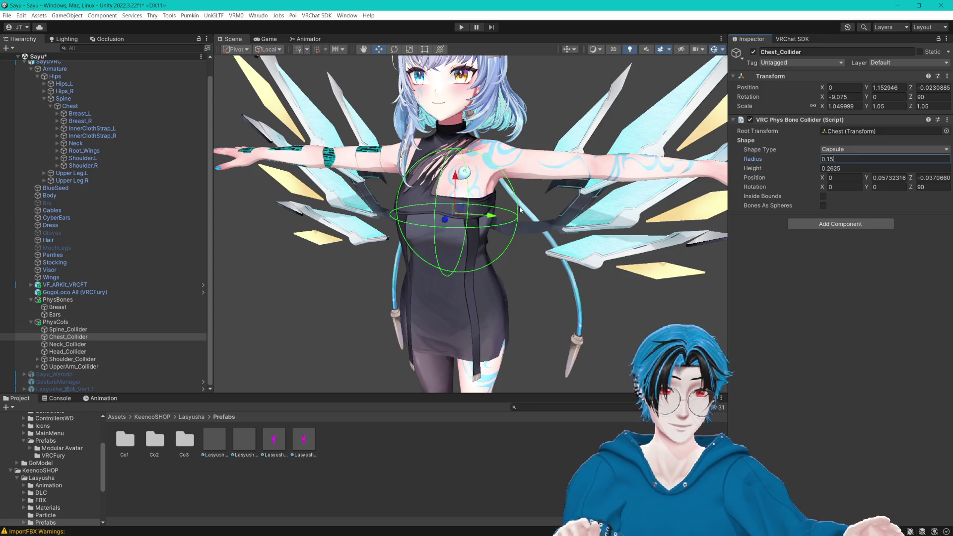
{"action": "key", "text": "Return"}
{"action": "key", "text": "ctrl+s"}
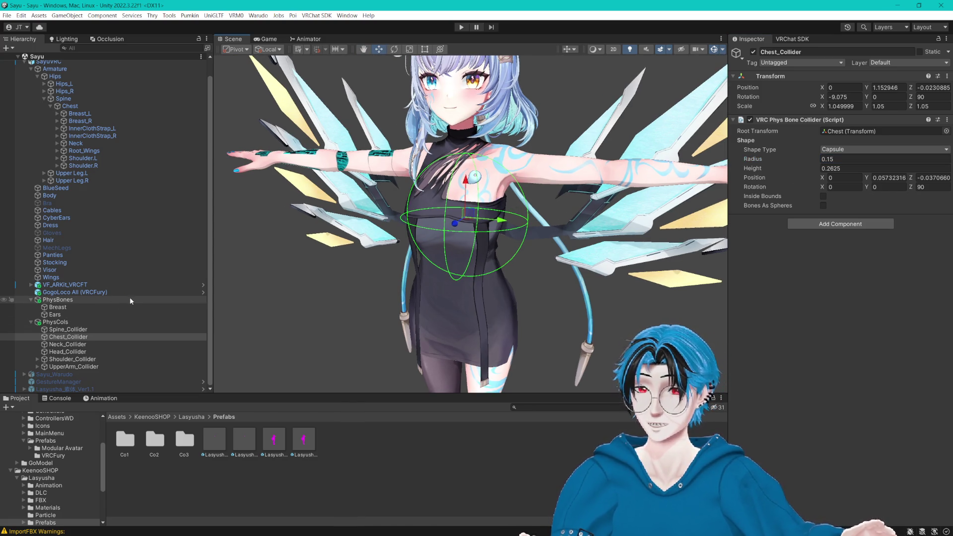
Step: Create an empty child object named Tubes under PhysBones
{"action": "left_click", "coordinate": [67, 300]}
{"action": "right_click", "coordinate": [68, 299]}
{"action": "left_click", "coordinate": [111, 314]}
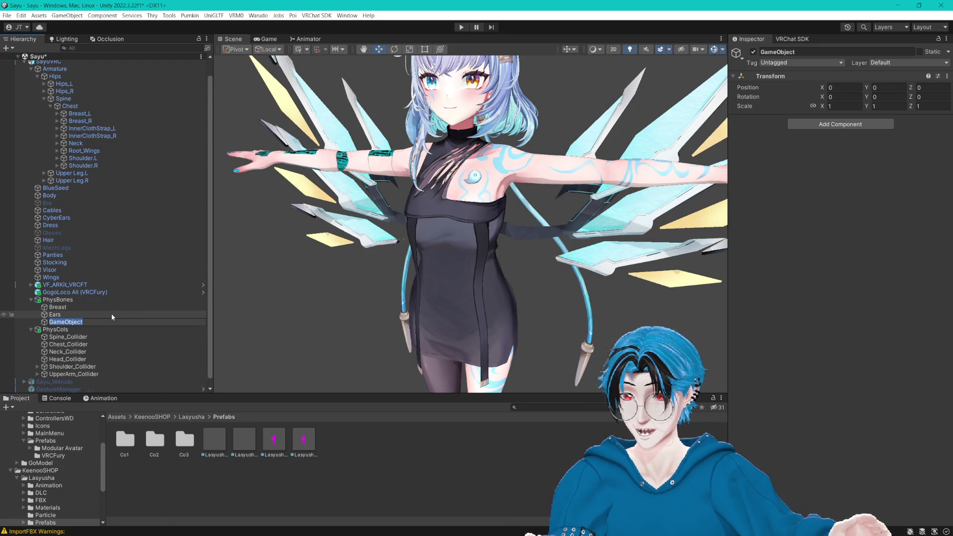
{"action": "type", "text": "Tubes"}
{"action": "key", "text": "Return"}
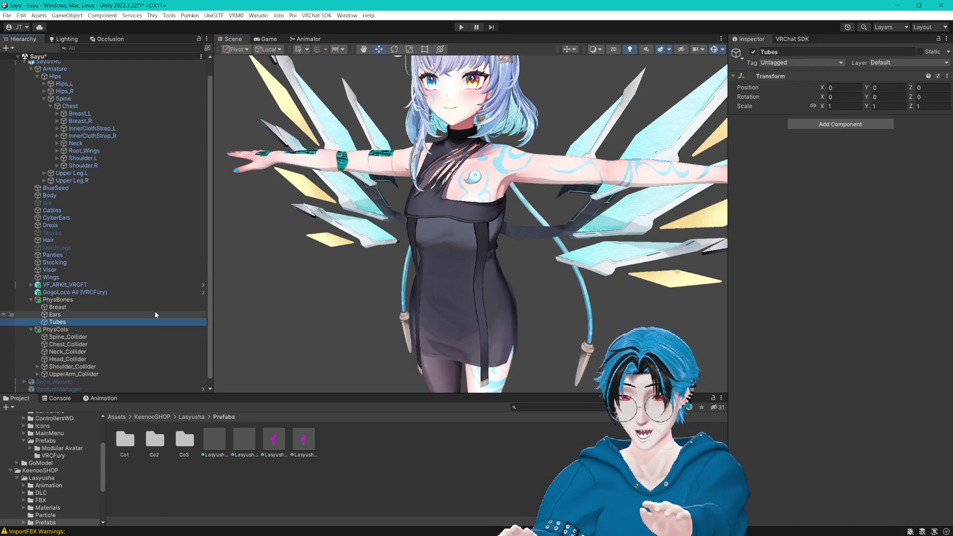
{"action": "key", "text": "ctrl+s"}
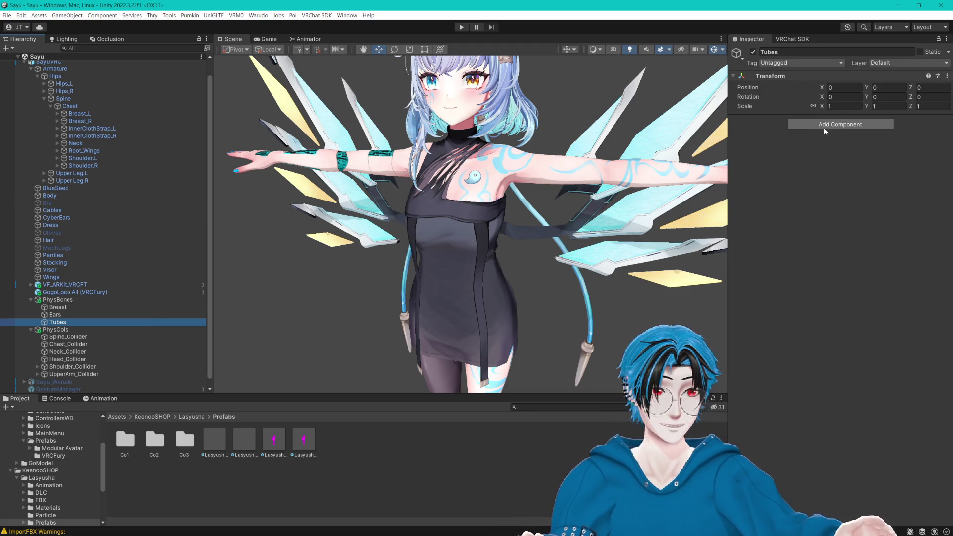
Step: Add a VRC Phys Bone component to Tubes
{"action": "left_click", "coordinate": [825, 128]}
{"action": "type", "text": "phs"}
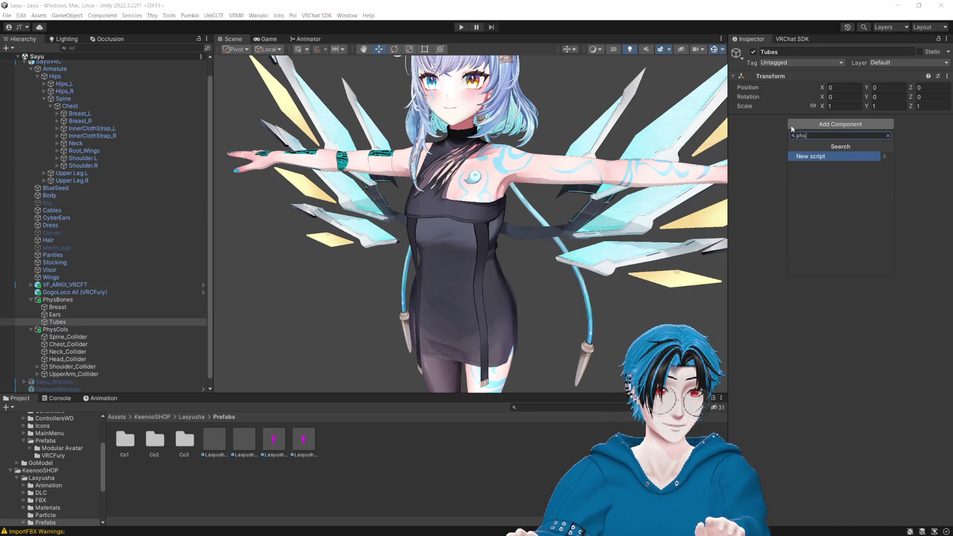
{"action": "key", "text": "BackSpace"}
{"action": "type", "text": "ys"}
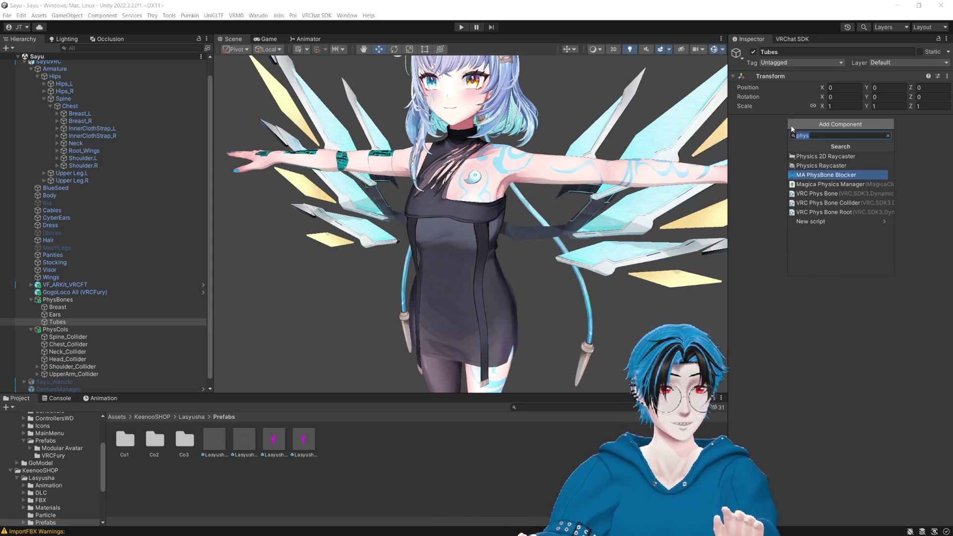
{"action": "key", "text": "Down"}
{"action": "key", "text": "Down"}
{"action": "key", "text": "Return"}
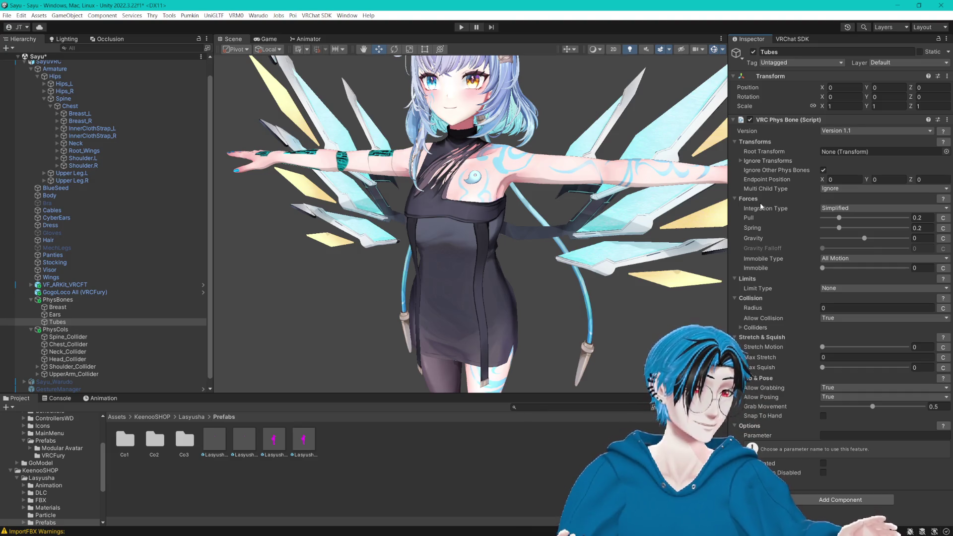
Step: Set the phys bone's Root Transform to Root_Tube under Neck > Head
{"action": "mouse_move", "coordinate": [756, 208]}
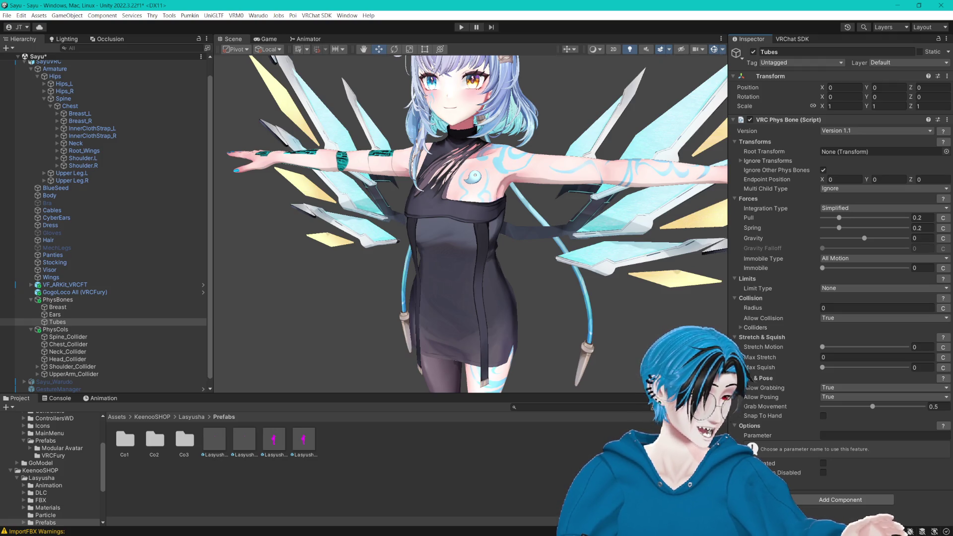
{"action": "scroll", "coordinate": [562, 199], "scroll_direction": "up", "scroll_amount": 5}
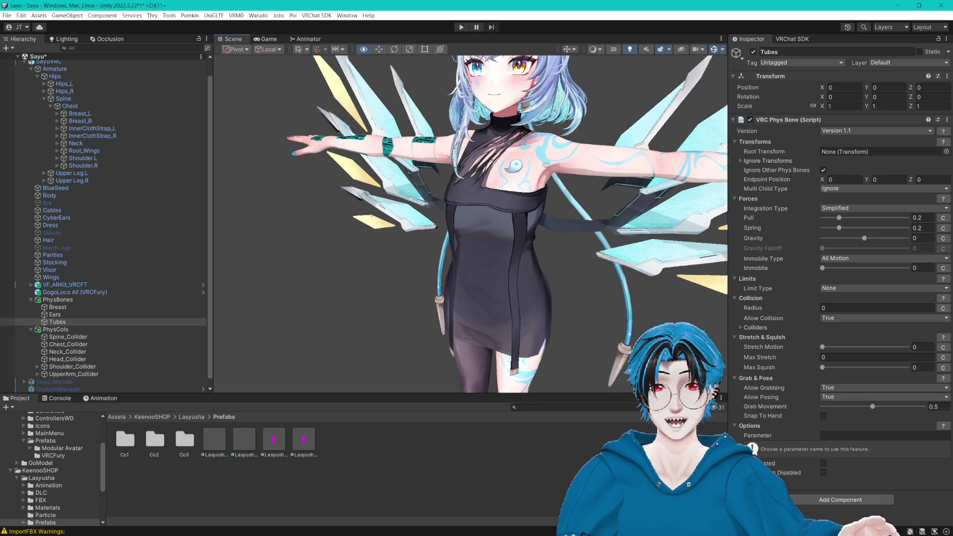
{"action": "scroll", "coordinate": [561, 199], "scroll_direction": "down", "scroll_amount": 2}
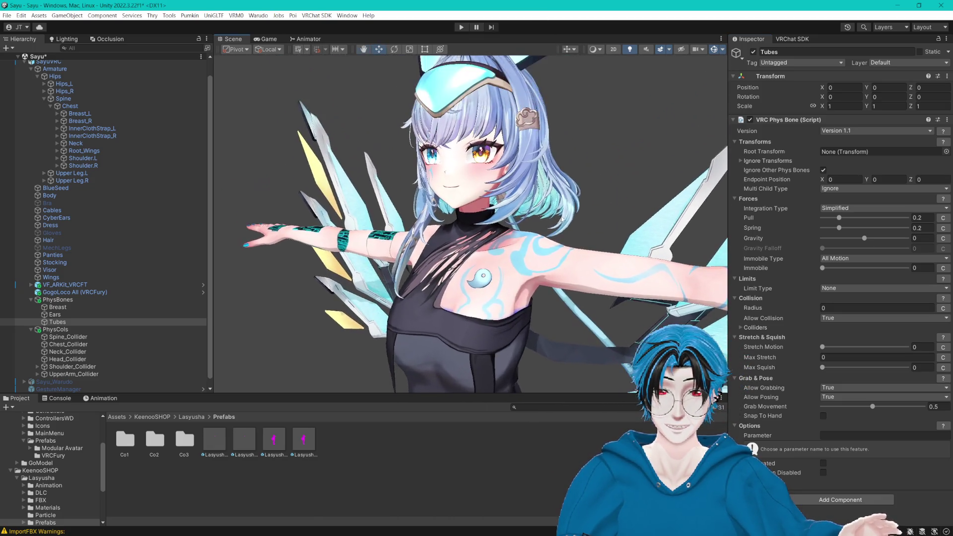
{"action": "scroll", "coordinate": [561, 203], "scroll_direction": "up", "scroll_amount": 3}
{"action": "scroll", "coordinate": [560, 210], "scroll_direction": "down", "scroll_amount": 3}
{"action": "scroll", "coordinate": [559, 210], "scroll_direction": "down", "scroll_amount": 2}
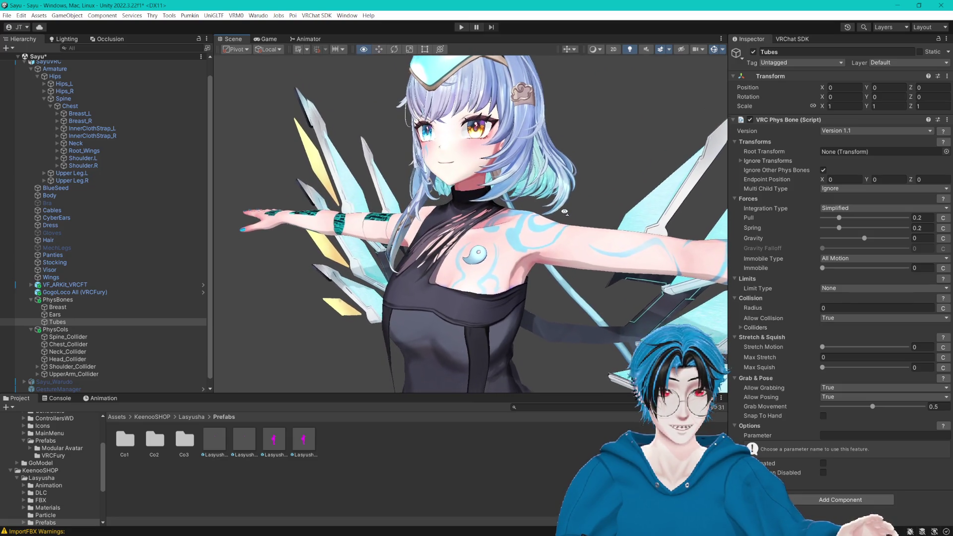
{"action": "scroll", "coordinate": [565, 207], "scroll_direction": "up", "scroll_amount": 3}
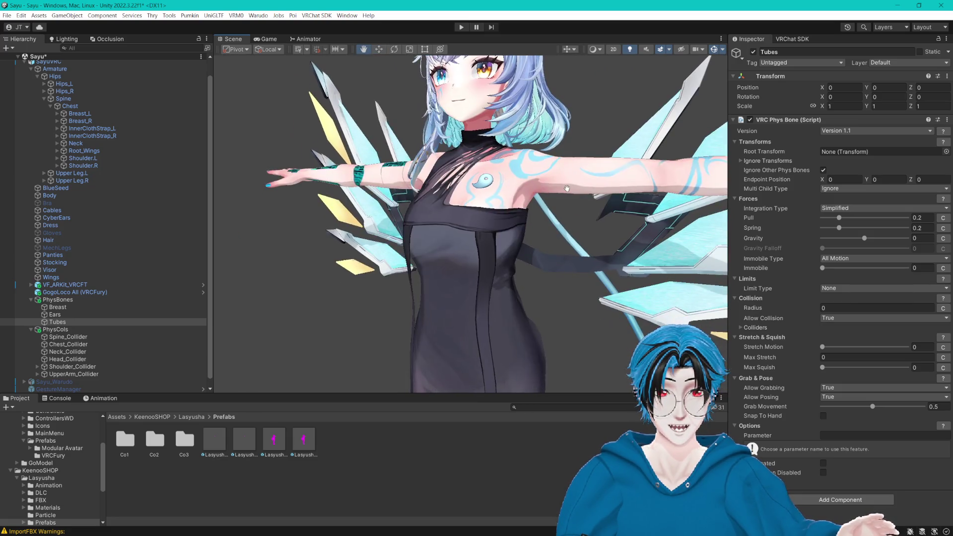
{"action": "left_click_drag", "start_coordinate": [566, 188], "coordinate": [568, 182]}
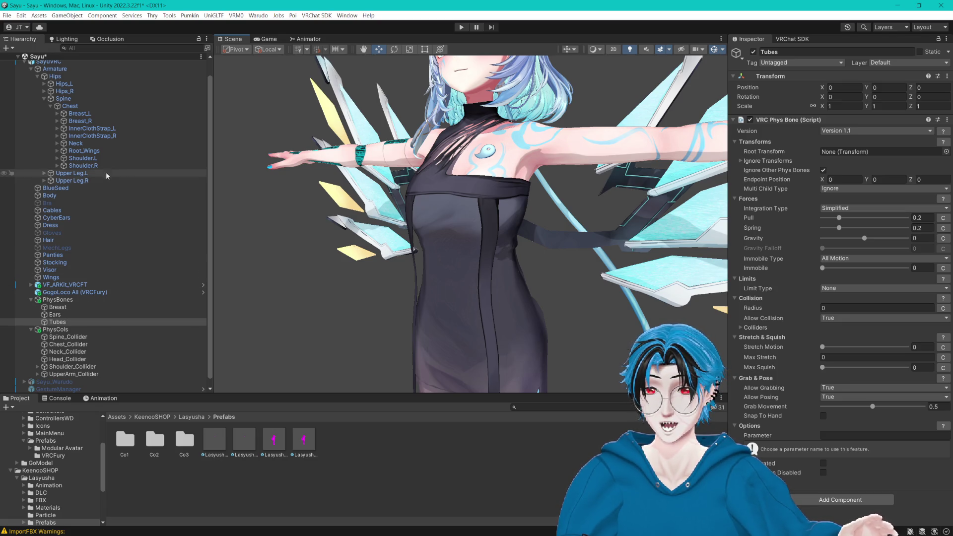
{"action": "left_click", "coordinate": [57, 143]}
{"action": "left_click", "coordinate": [64, 151]}
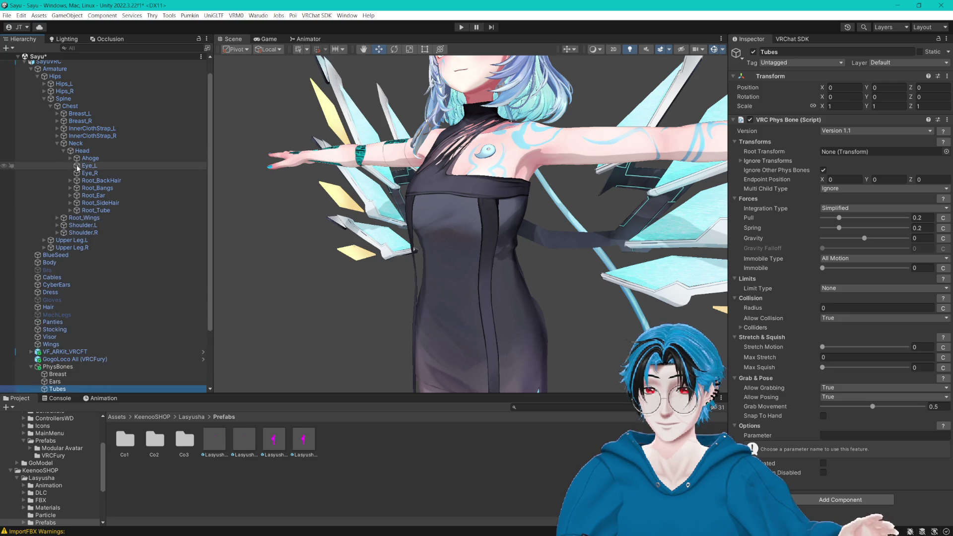
{"action": "mouse_move", "coordinate": [99, 211]}
{"action": "left_mouse_down"}
{"action": "mouse_move", "coordinate": [471, 169]}
{"action": "mouse_move", "coordinate": [873, 151]}
{"action": "left_mouse_up"}
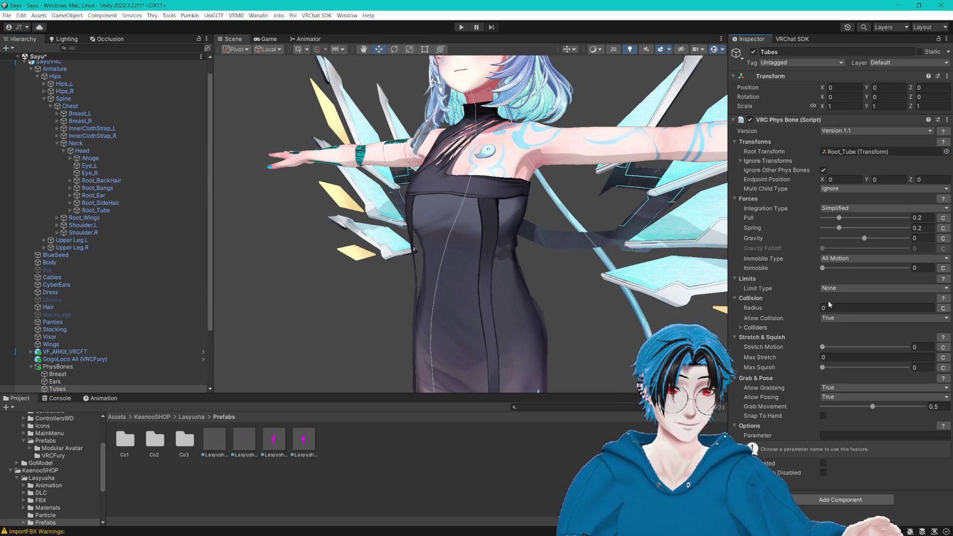
Step: Use an Angle limit with max angle 40 and keep collision allowed
{"action": "left_click", "coordinate": [844, 288]}
{"action": "left_click", "coordinate": [836, 307]}
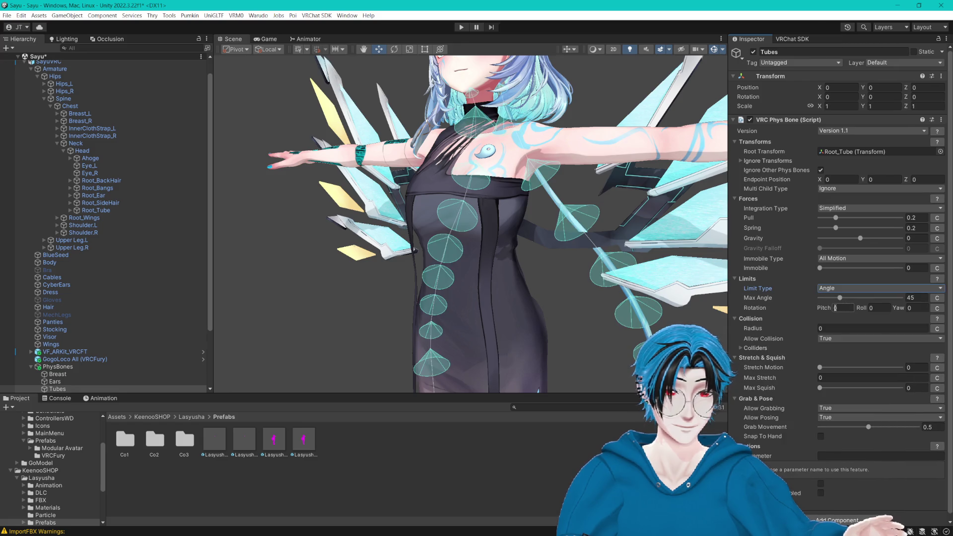
{"action": "left_click_drag", "start_coordinate": [838, 298], "coordinate": [834, 298]}
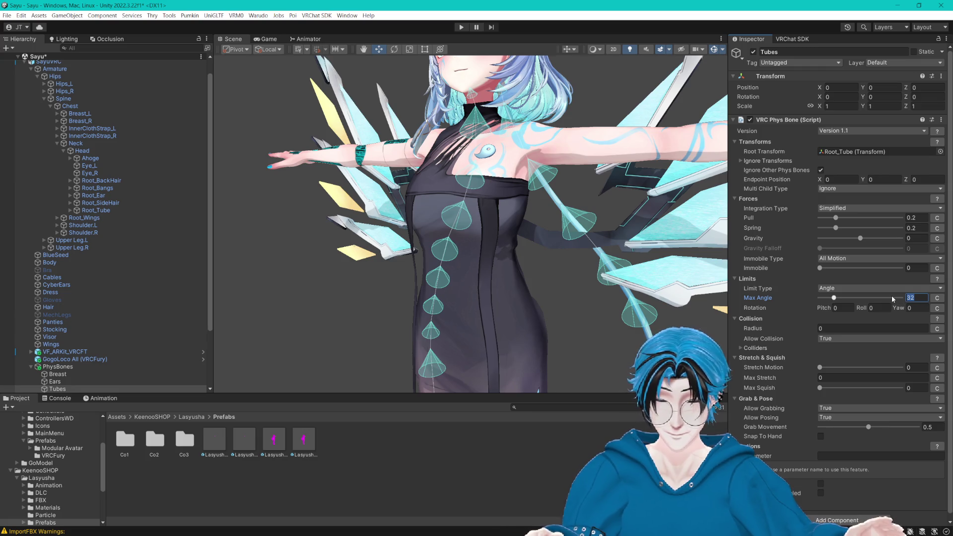
{"action": "type", "text": "40"}
{"action": "left_click", "coordinate": [831, 339]}
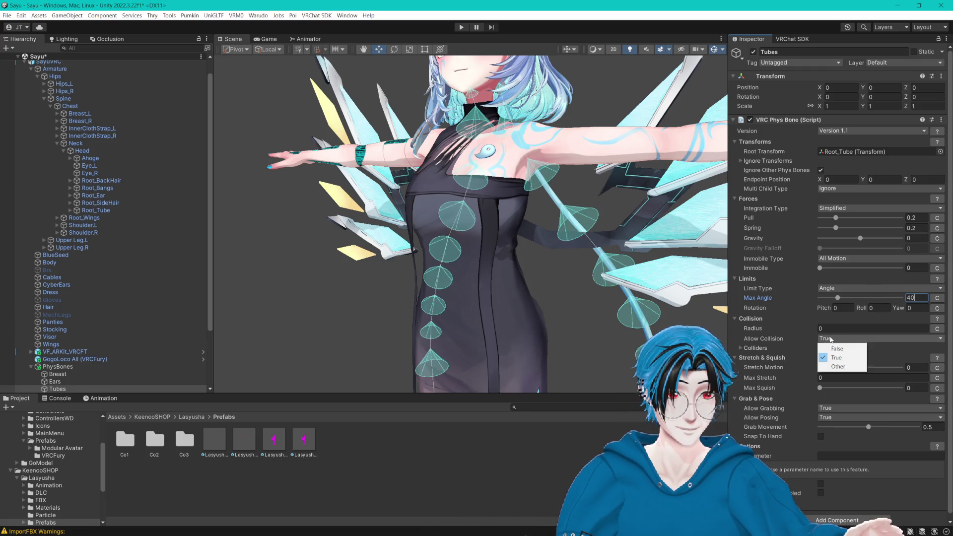
{"action": "left_click", "coordinate": [776, 354]}
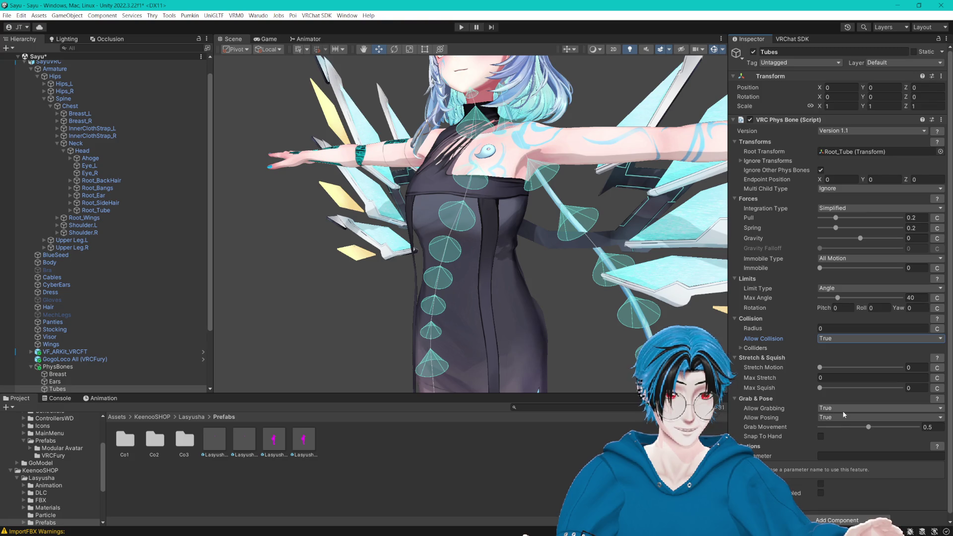
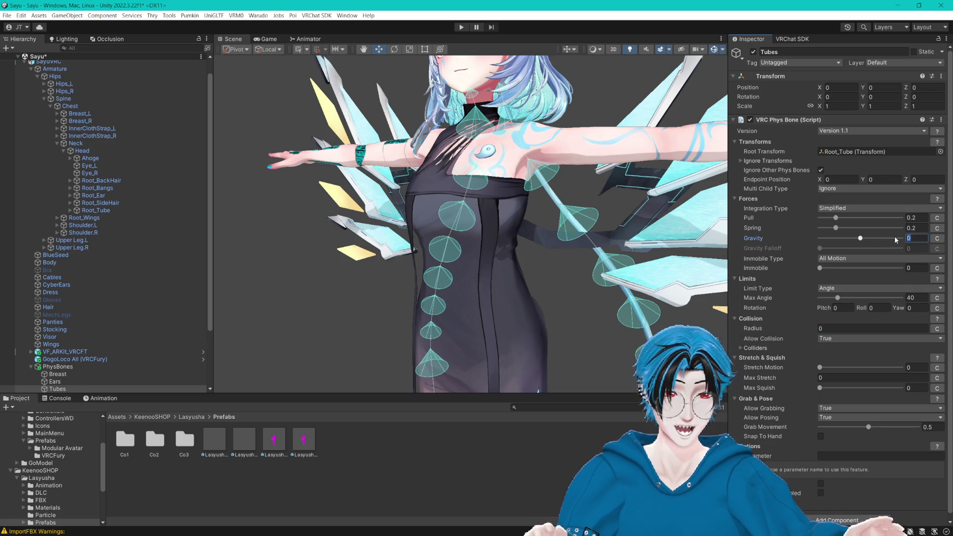
Step: Give the Tubes phys bone Gravity 0.2 with Gravity Falloff at 1
{"action": "type", "text": "0.2"}
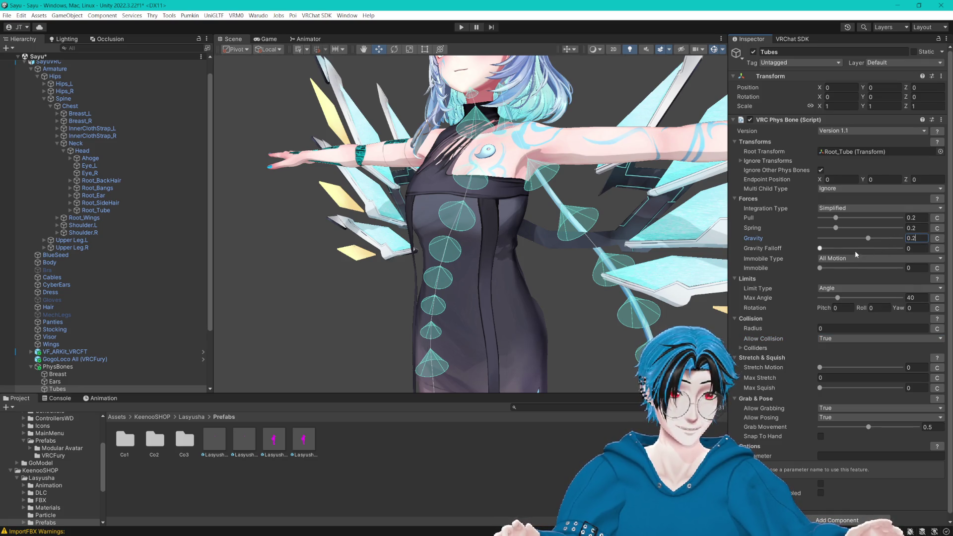
{"action": "left_click_drag", "start_coordinate": [855, 251], "coordinate": [926, 240]}
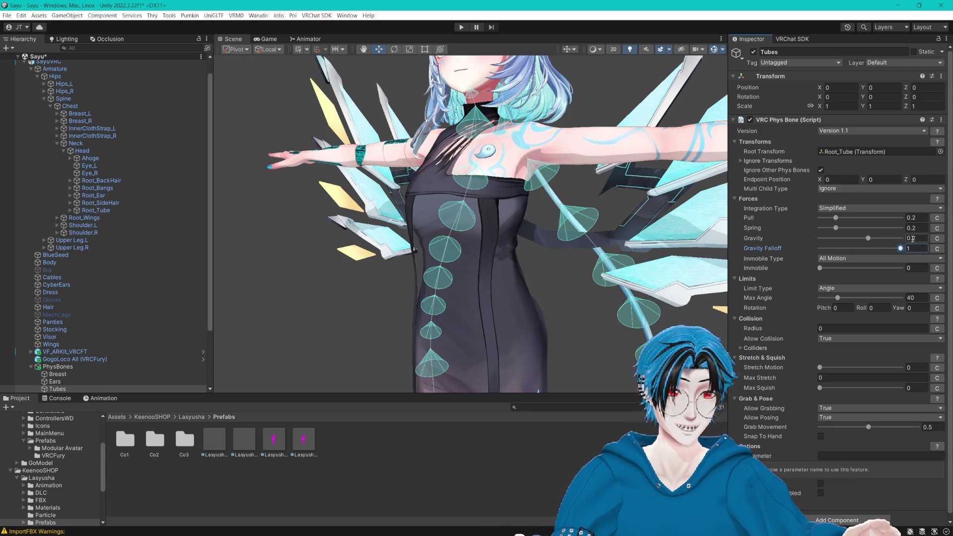
{"action": "left_click_drag", "start_coordinate": [583, 254], "coordinate": [784, 258]}
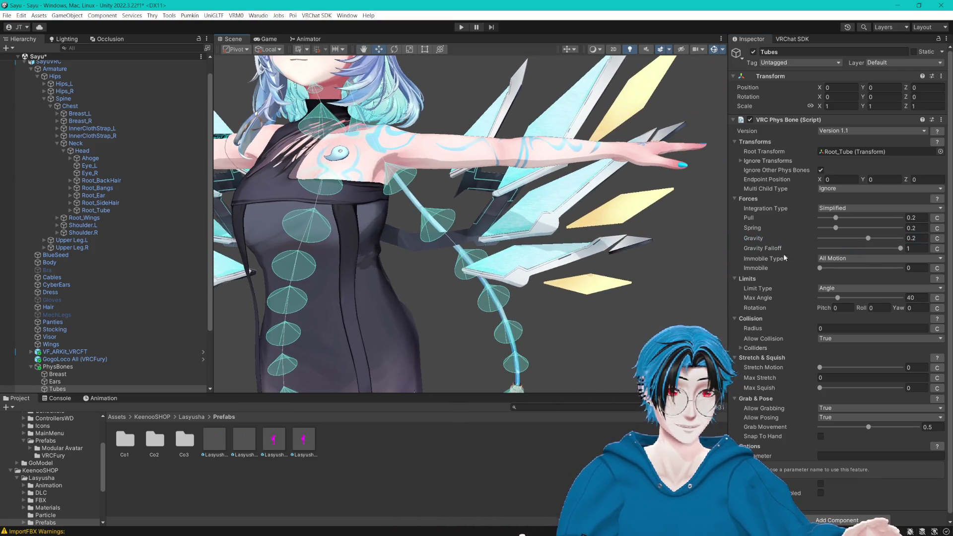
Step: Set Immobile Type to World (Experimental) with Immobile 0.8, then save the scene
{"action": "left_click", "coordinate": [885, 260]}
{"action": "left_click", "coordinate": [897, 272]}
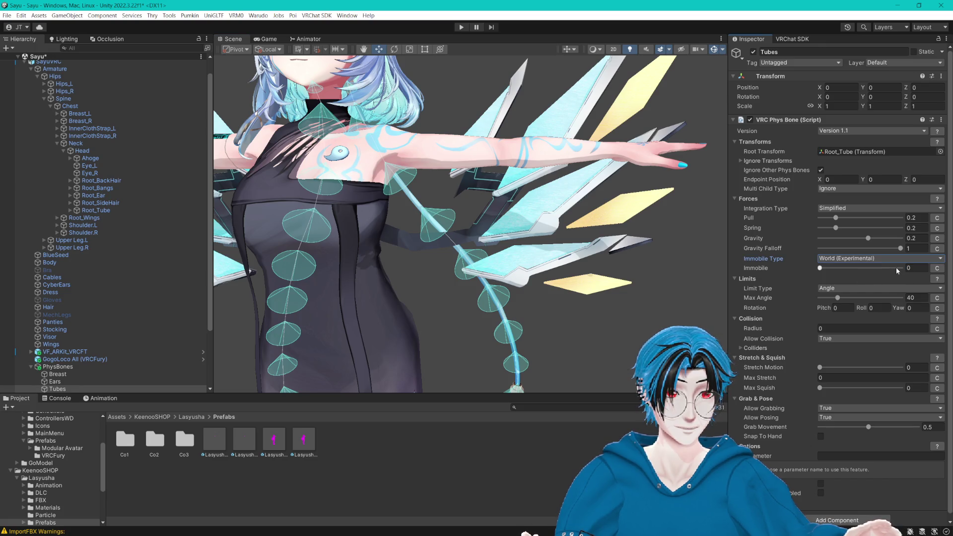
{"action": "left_click", "coordinate": [883, 268]}
{"action": "type", "text": "0.8"}
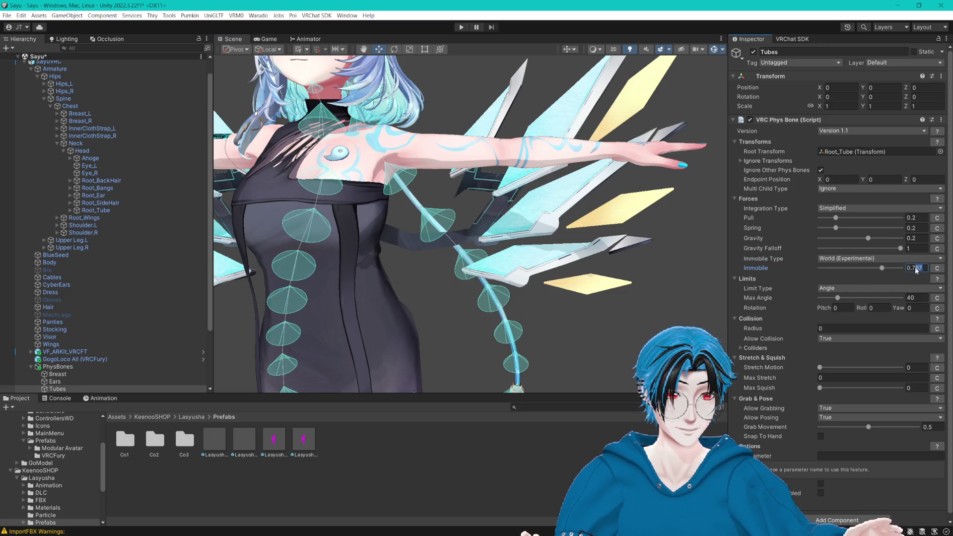
{"action": "mouse_move", "coordinate": [593, 265]}
{"action": "left_mouse_down"}
{"action": "mouse_move", "coordinate": [546, 273]}
{"action": "mouse_move", "coordinate": [564, 279]}
{"action": "left_mouse_up"}
{"action": "key", "text": "ctrl+s"}
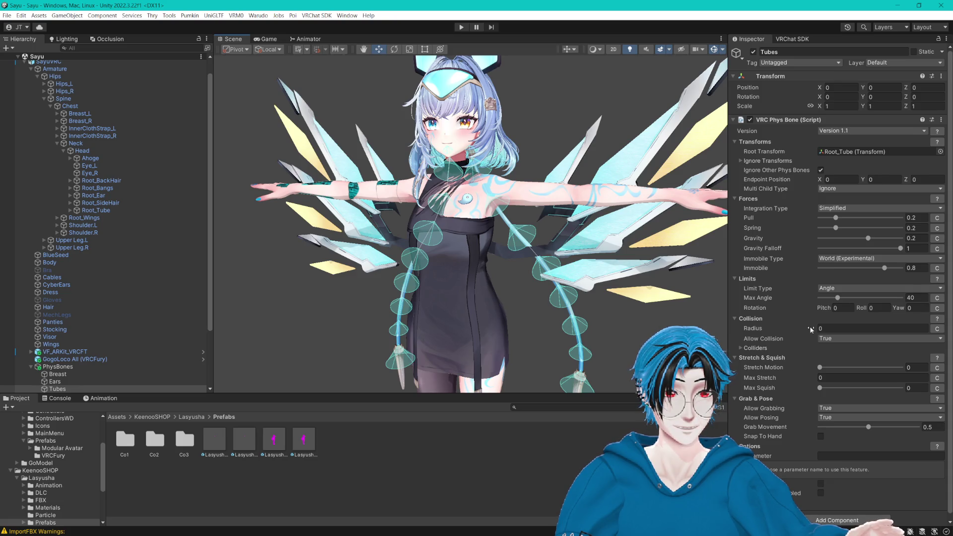
Step: Set the Tubes collision radius to 0.023 and expand its empty Colliders list
{"action": "left_click_drag", "start_coordinate": [811, 329], "coordinate": [836, 333]}
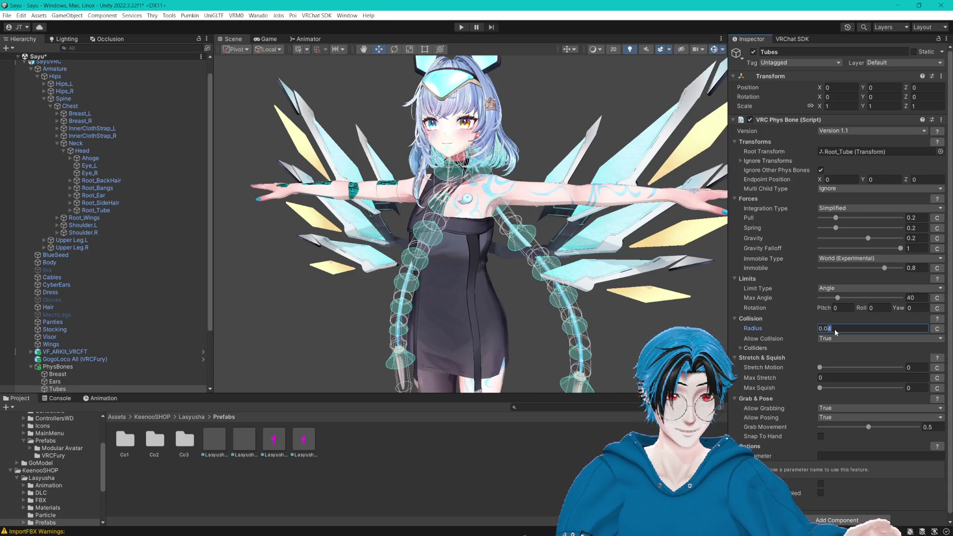
{"action": "type", "text": "02"}
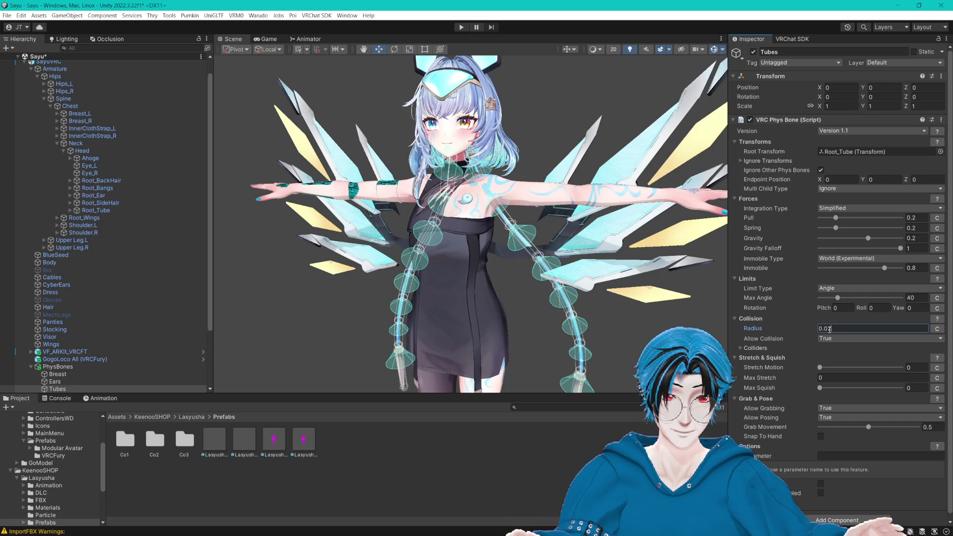
{"action": "type", "text": "5"}
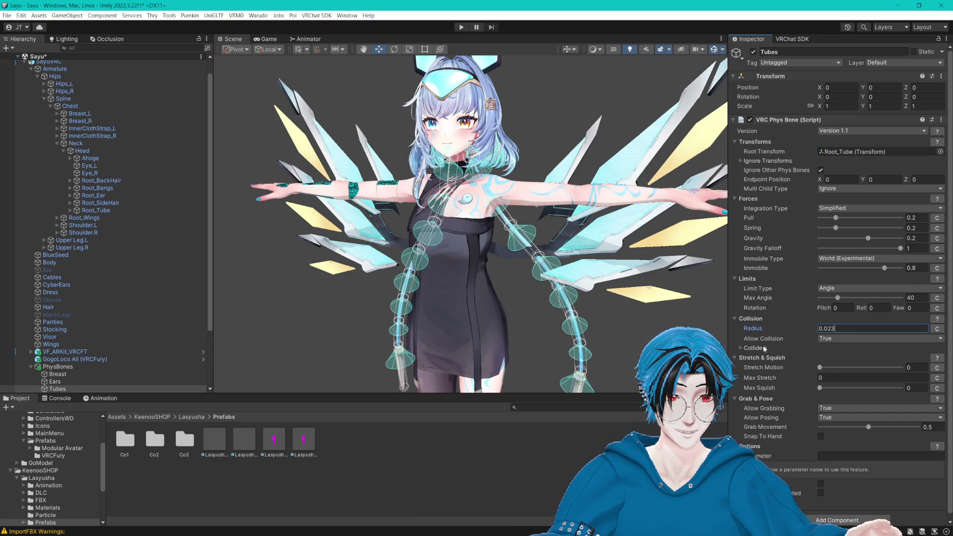
{"action": "left_click", "coordinate": [742, 348]}
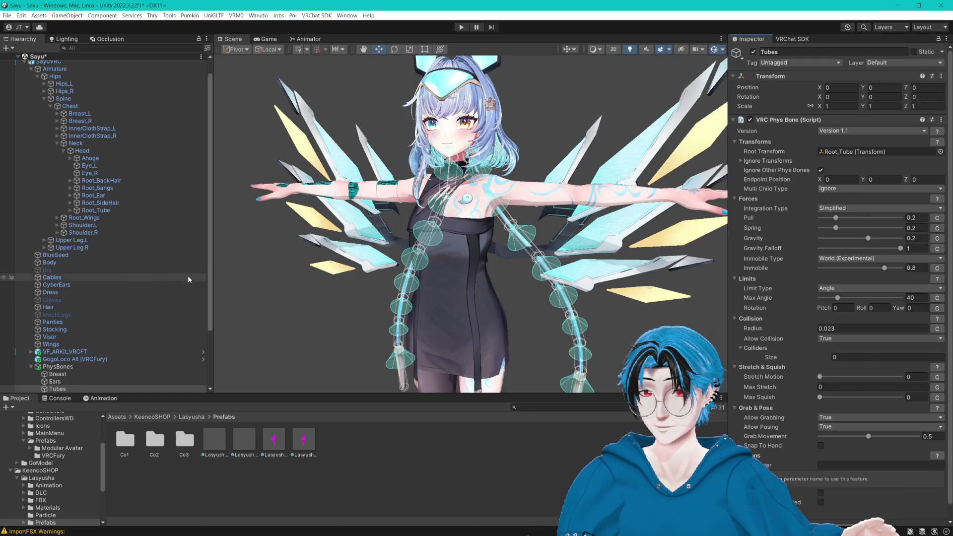
{"action": "scroll", "coordinate": [590, 242], "scroll_direction": "up", "scroll_amount": 3}
{"action": "left_click_drag", "start_coordinate": [590, 242], "coordinate": [278, 240]}
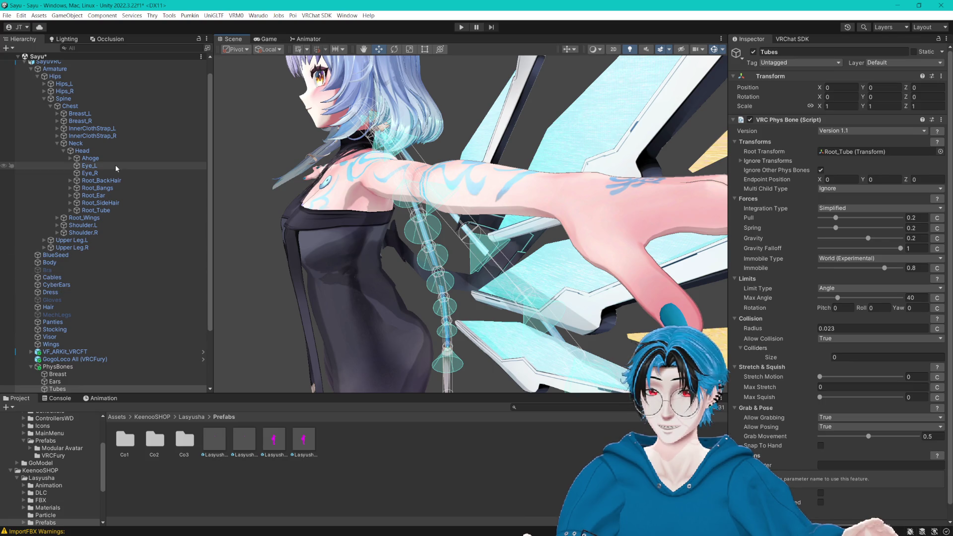
Step: Add Spine_Collider and Chest_Collider to the Tubes phys bone's Colliders list
{"action": "scroll", "coordinate": [83, 121], "scroll_direction": "down", "scroll_amount": 3}
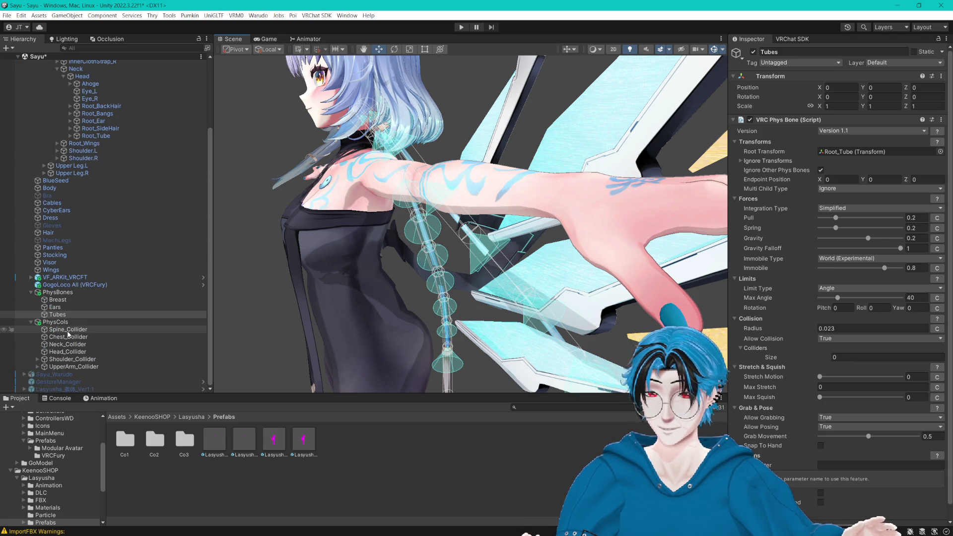
{"action": "mouse_move", "coordinate": [69, 332]}
{"action": "left_mouse_down"}
{"action": "mouse_move", "coordinate": [842, 308]}
{"action": "mouse_move", "coordinate": [827, 327]}
{"action": "mouse_move", "coordinate": [761, 349]}
{"action": "left_mouse_up"}
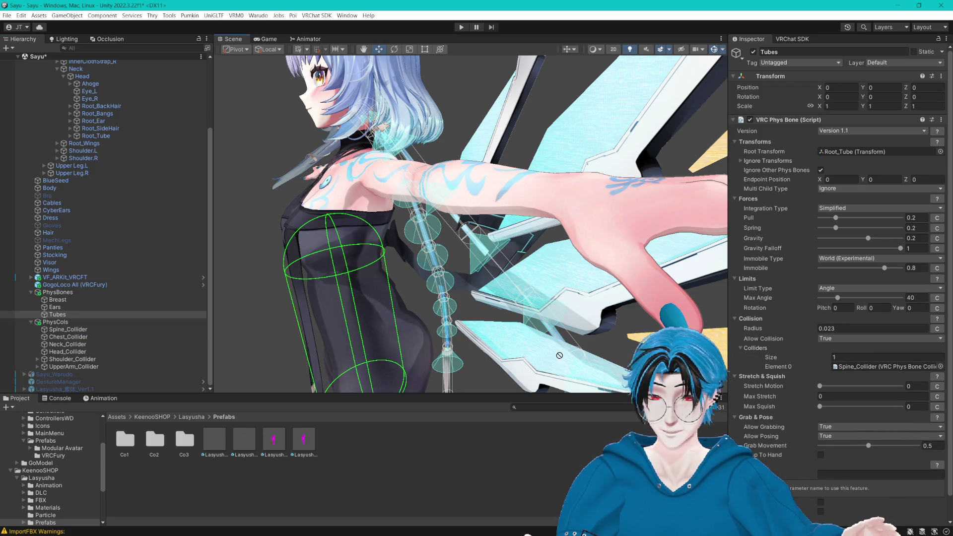
{"action": "left_click_drag", "start_coordinate": [68, 337], "coordinate": [759, 350]}
{"action": "left_click_drag", "start_coordinate": [621, 283], "coordinate": [528, 289]}
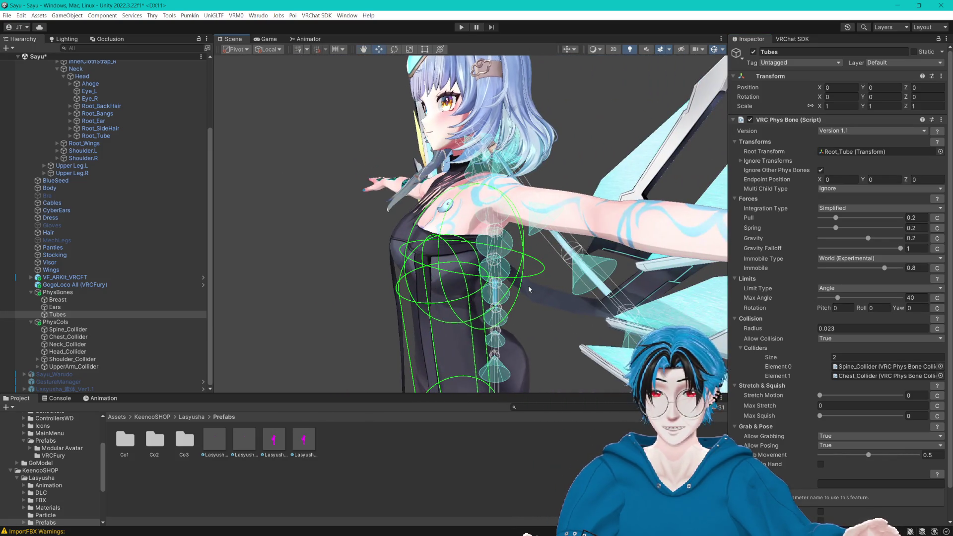
Step: Add Neck_Collider as the third collider of the Tubes phys bone
{"action": "left_click", "coordinate": [75, 345]}
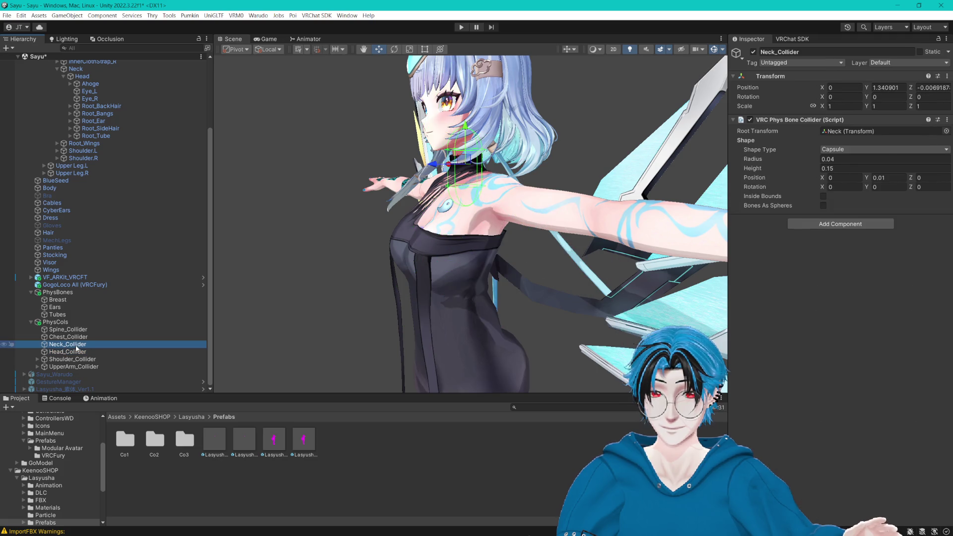
{"action": "key", "text": "Up"}
{"action": "key", "text": "Up"}
{"action": "key", "text": "Up"}
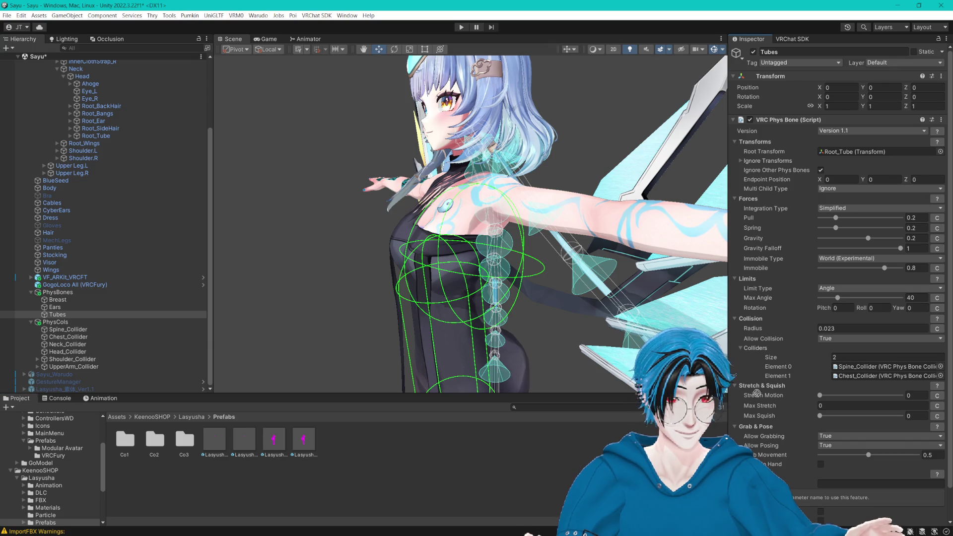
{"action": "left_click", "coordinate": [761, 354]}
{"action": "left_click_drag", "start_coordinate": [761, 355], "coordinate": [755, 348]}
{"action": "key", "text": "f"}
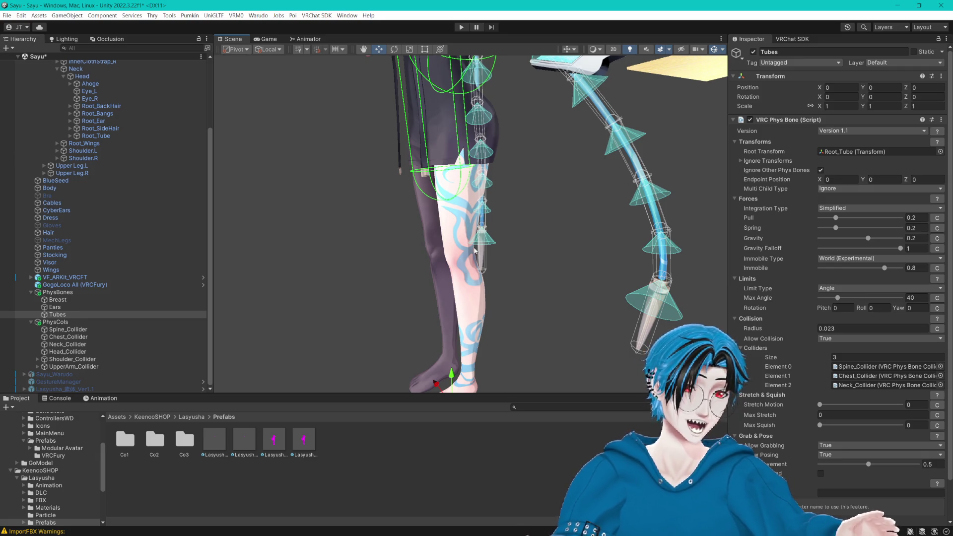
Step: Bring the torso into view and select Chest_Collider for editing
{"action": "mouse_move", "coordinate": [475, 250]}
{"action": "left_mouse_down"}
{"action": "mouse_move", "coordinate": [513, 183]}
{"action": "mouse_move", "coordinate": [535, 232]}
{"action": "left_mouse_up"}
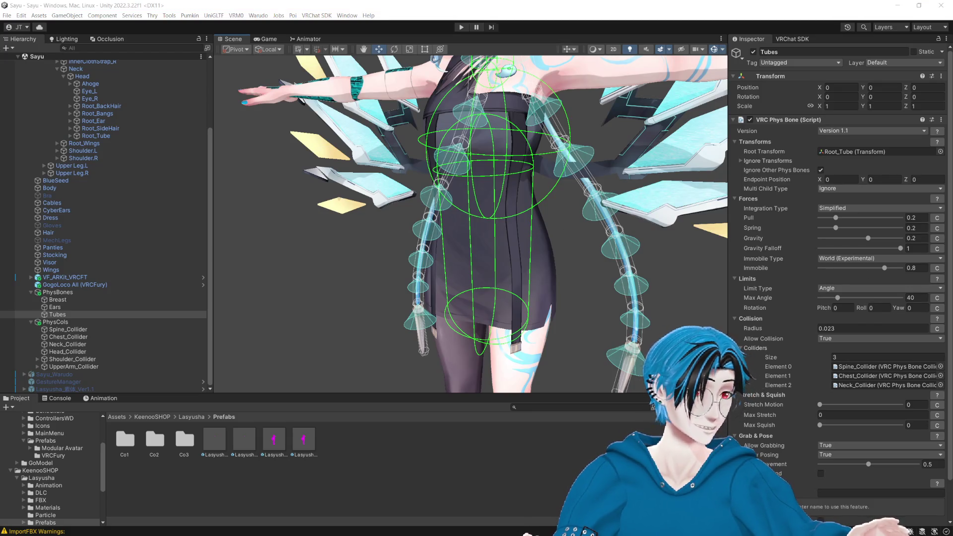
{"action": "key", "text": "alt+Tab"}
{"action": "left_click_drag", "start_coordinate": [489, 160], "coordinate": [464, 202]}
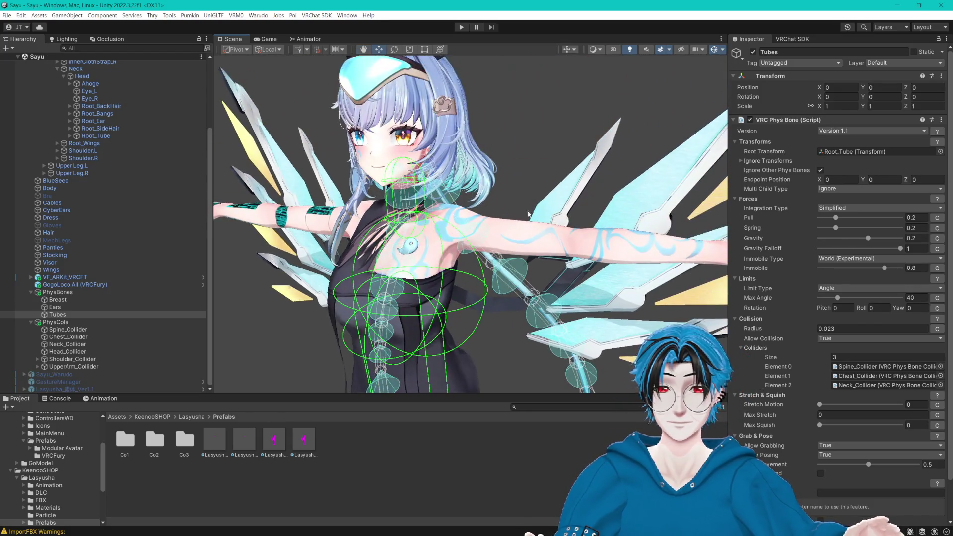
{"action": "mouse_move", "coordinate": [529, 214]}
{"action": "left_mouse_down"}
{"action": "mouse_move", "coordinate": [517, 218]}
{"action": "mouse_move", "coordinate": [546, 208]}
{"action": "left_mouse_up"}
{"action": "left_click", "coordinate": [68, 336]}
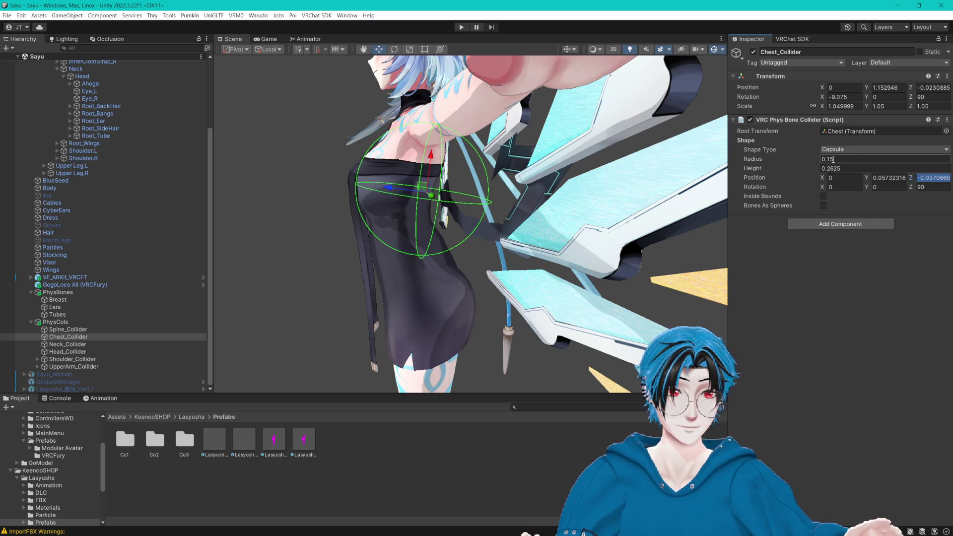
Step: Set Chest_Collider's radius to 0.12 with Z offset 0, then save the scene
{"action": "type", "text": "2"}
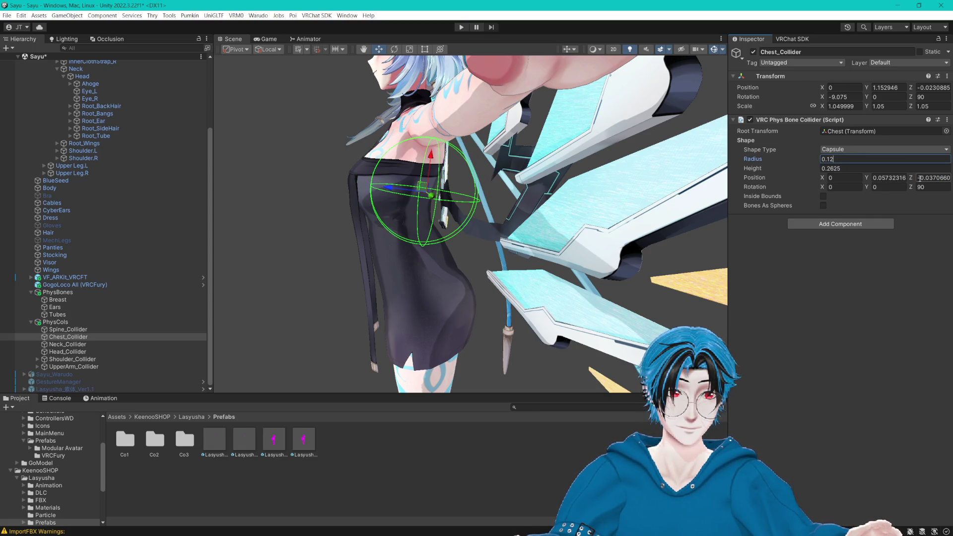
{"action": "type", "text": "0"}
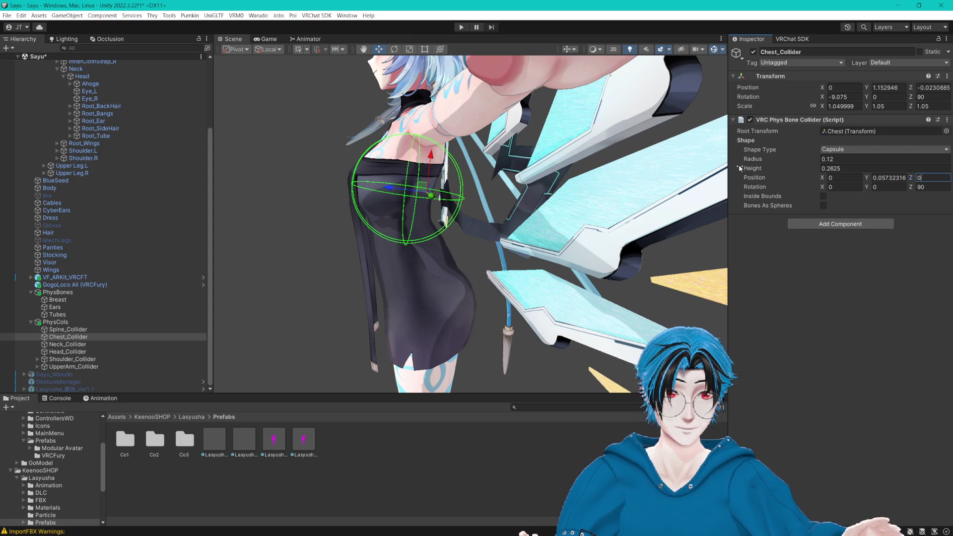
{"action": "mouse_move", "coordinate": [496, 208]}
{"action": "left_mouse_down"}
{"action": "mouse_move", "coordinate": [576, 207]}
{"action": "mouse_move", "coordinate": [405, 216]}
{"action": "mouse_move", "coordinate": [604, 191]}
{"action": "mouse_move", "coordinate": [531, 212]}
{"action": "mouse_move", "coordinate": [546, 213]}
{"action": "left_mouse_up"}
{"action": "key", "text": "ctrl+s"}
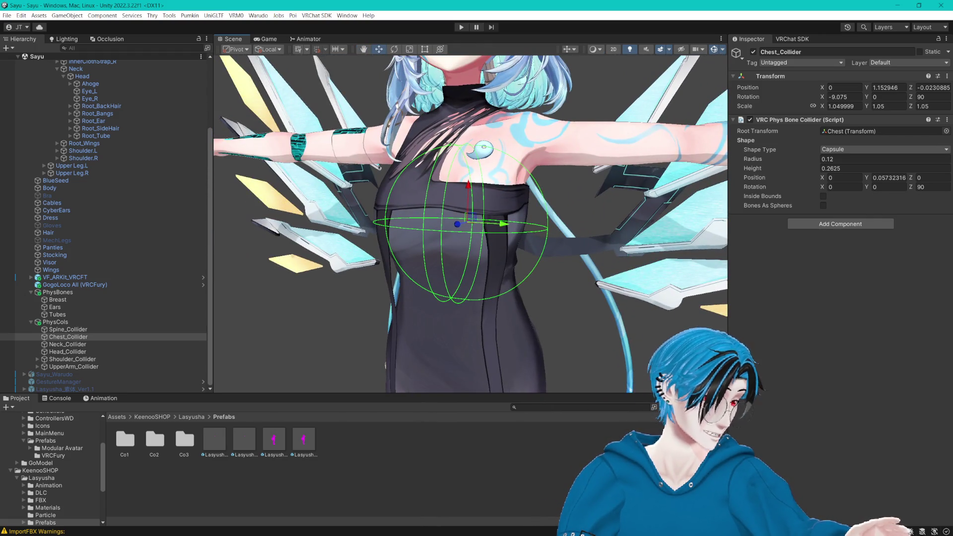
{"action": "left_click", "coordinate": [564, 3]}
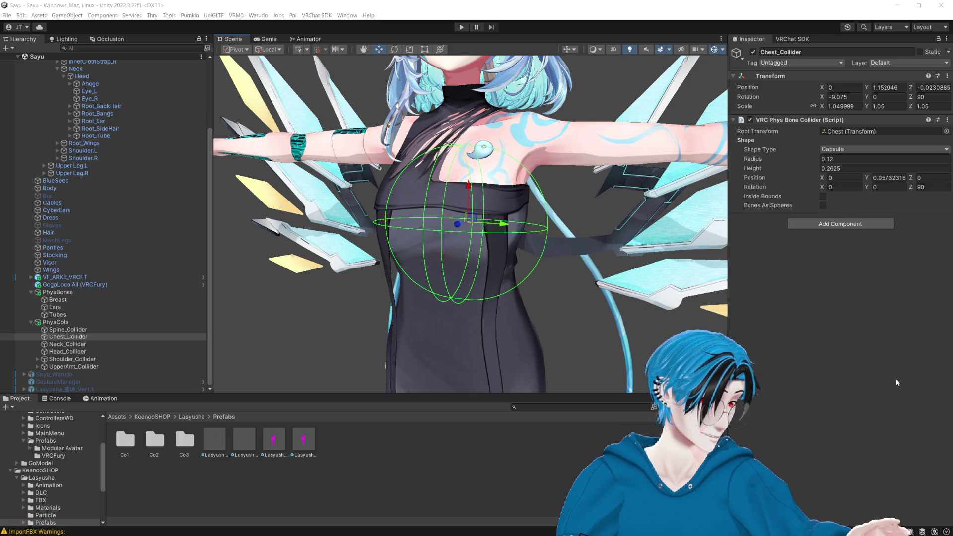
{"action": "left_click", "coordinate": [486, 3]}
{"action": "scroll", "coordinate": [478, 208], "scroll_direction": "down", "scroll_amount": 3}
{"action": "left_click_drag", "start_coordinate": [571, 209], "coordinate": [347, 213]}
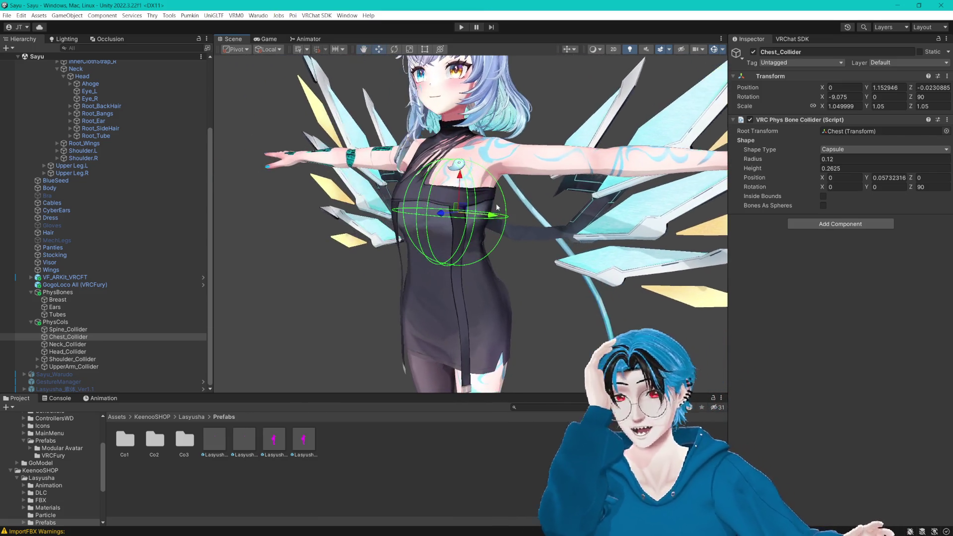
{"action": "left_click", "coordinate": [73, 359]}
{"action": "key", "text": "f"}
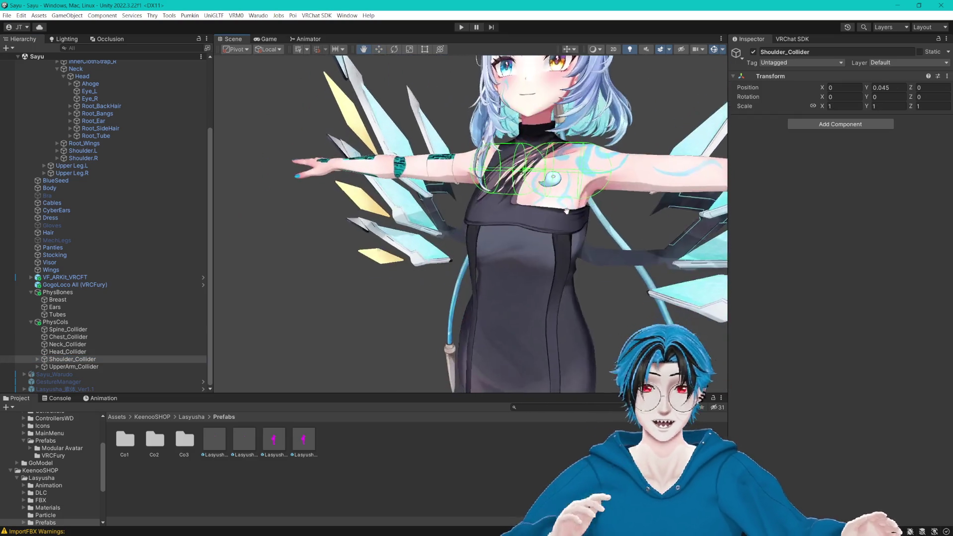
{"action": "mouse_move", "coordinate": [496, 213]}
{"action": "left_mouse_down"}
{"action": "mouse_move", "coordinate": [678, 211]}
{"action": "mouse_move", "coordinate": [556, 180]}
{"action": "mouse_move", "coordinate": [590, 185]}
{"action": "left_mouse_up"}
{"action": "left_click", "coordinate": [68, 337]}
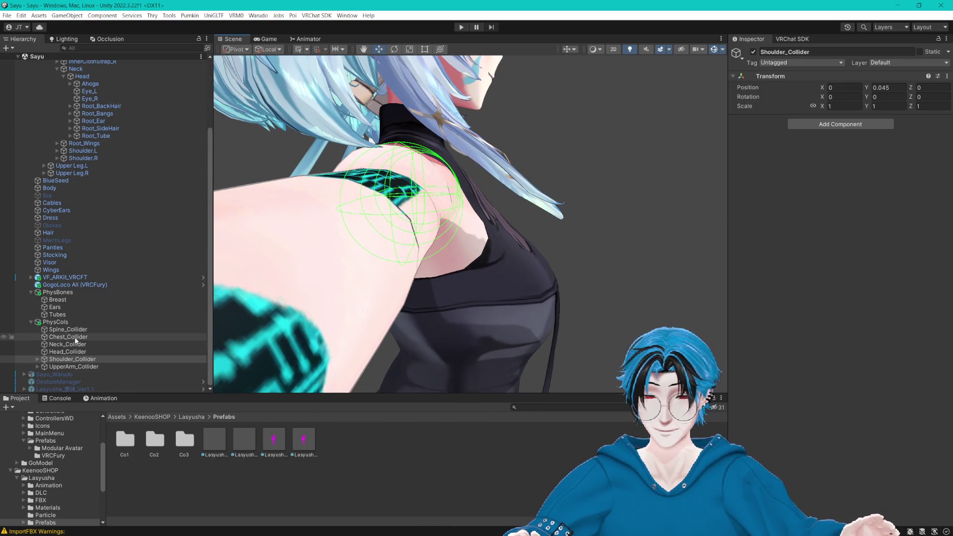
{"action": "left_click_drag", "start_coordinate": [339, 303], "coordinate": [600, 232]}
{"action": "left_click", "coordinate": [31, 322]}
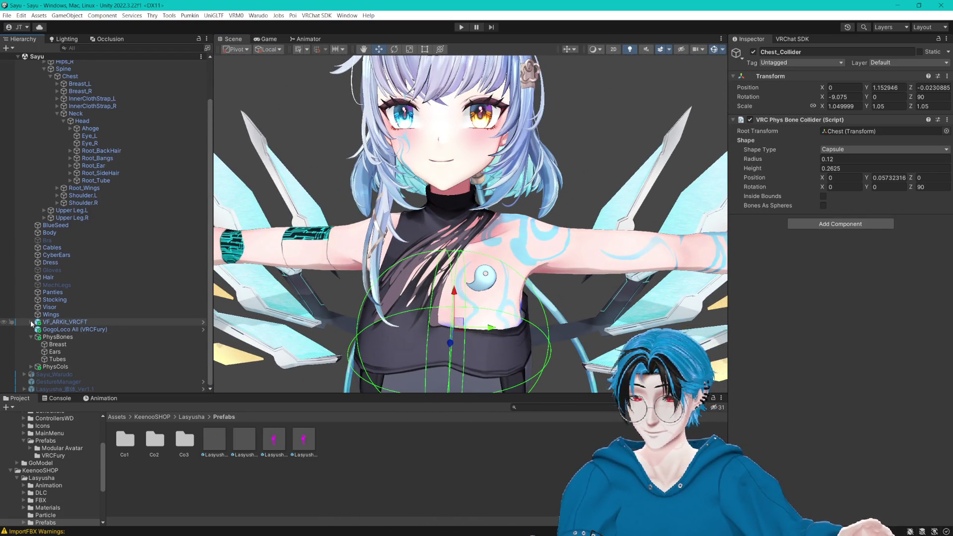
{"action": "mouse_move", "coordinate": [327, 283]}
{"action": "left_mouse_down"}
{"action": "mouse_move", "coordinate": [400, 256]}
{"action": "mouse_move", "coordinate": [283, 263]}
{"action": "left_mouse_up"}
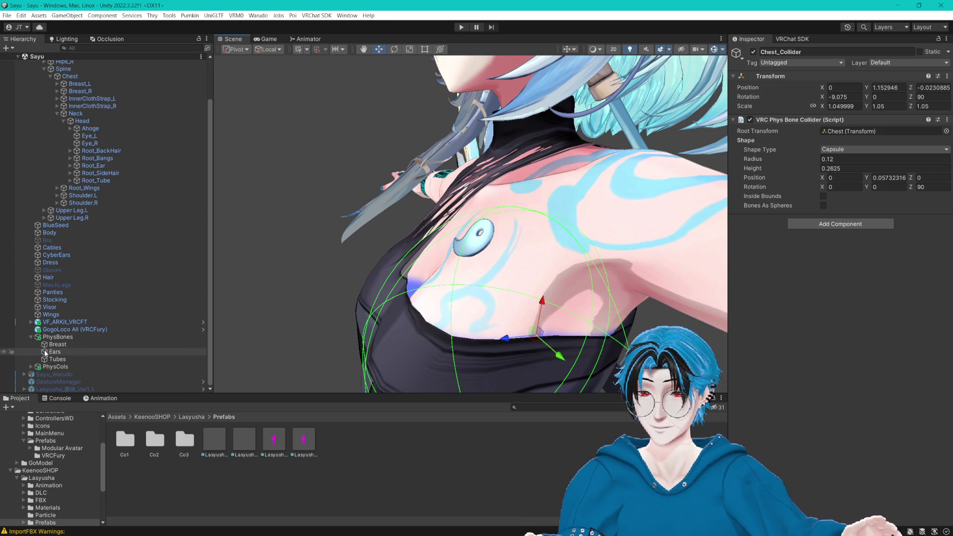
{"action": "left_click", "coordinate": [31, 366]}
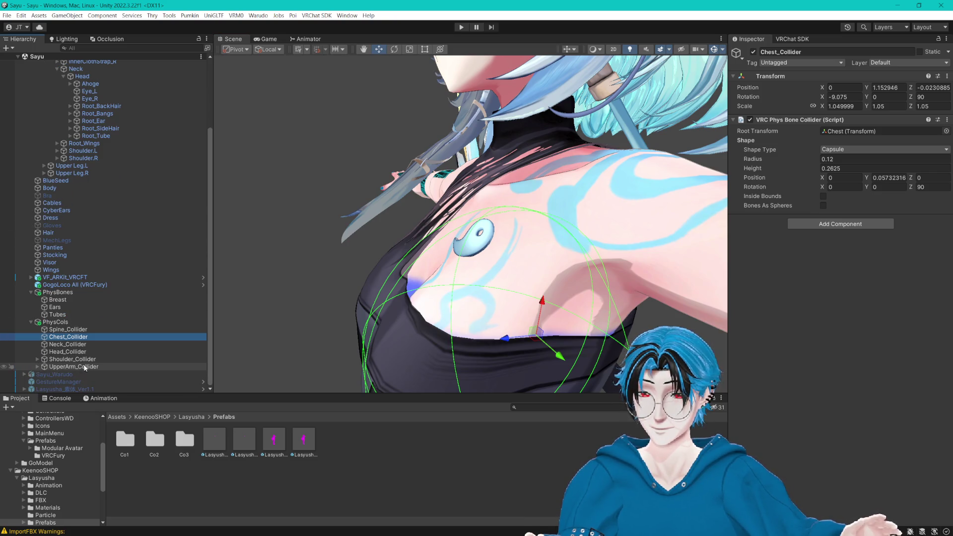
{"action": "double_click", "coordinate": [74, 359]}
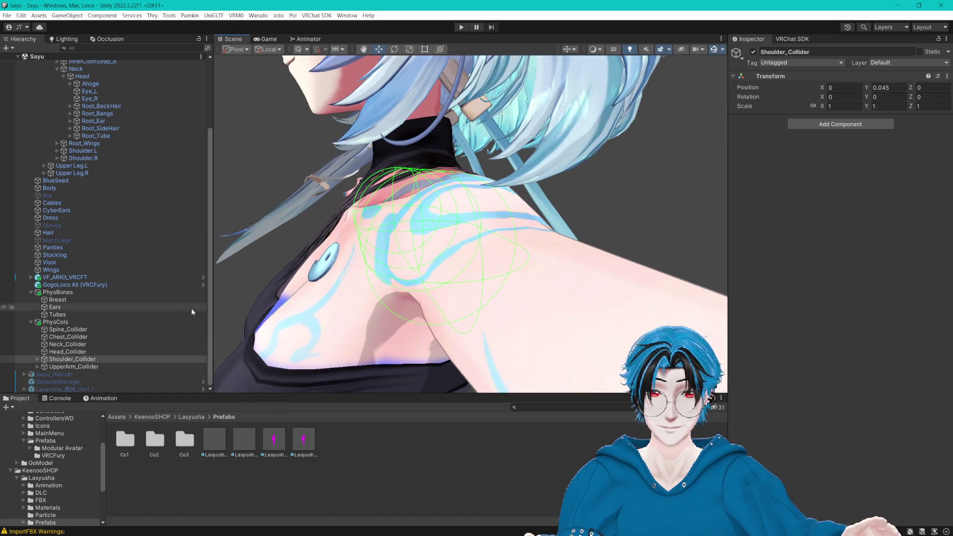
Step: Select Collider_Shoulder.L and .R together and give both radius 0.06
{"action": "left_click", "coordinate": [38, 359]}
{"action": "left_click", "coordinate": [81, 366]}
{"action": "left_click", "coordinate": [81, 374], "text": "shift"}
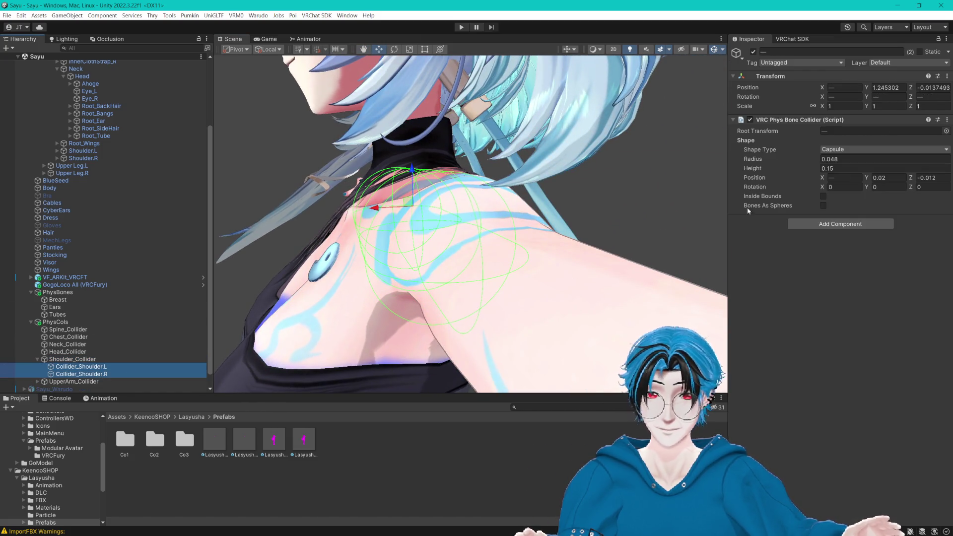
{"action": "left_click", "coordinate": [833, 159]}
{"action": "type", "text": "5"}
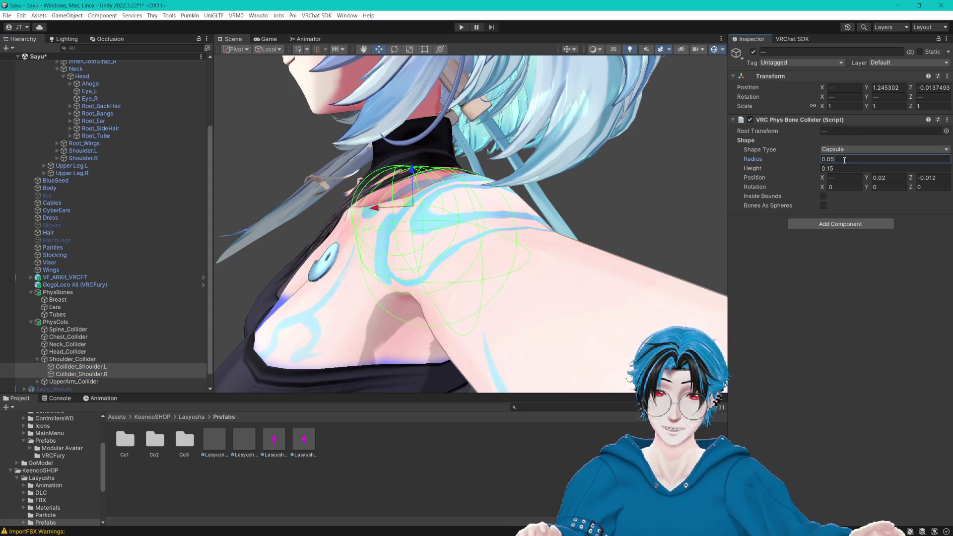
{"action": "type", "text": "6"}
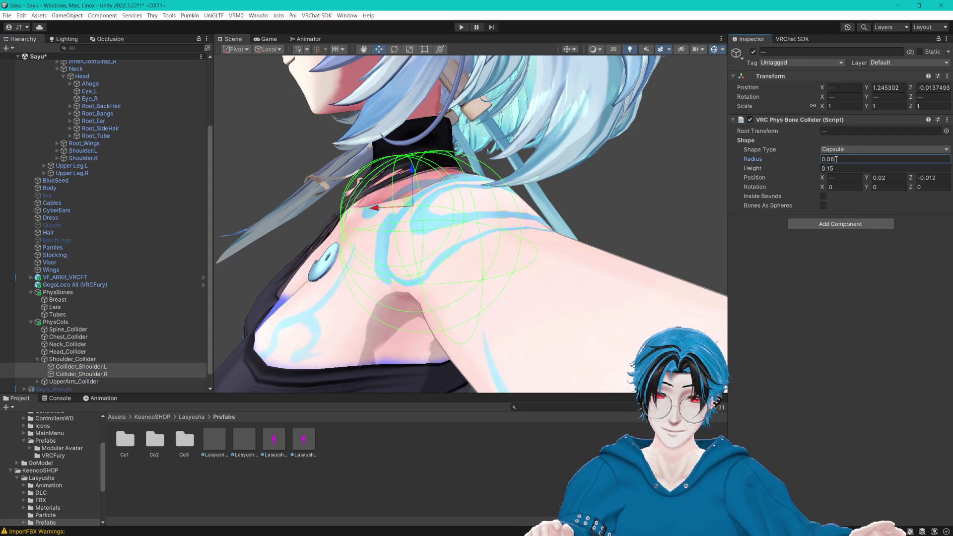
{"action": "left_click_drag", "start_coordinate": [616, 159], "coordinate": [531, 161]}
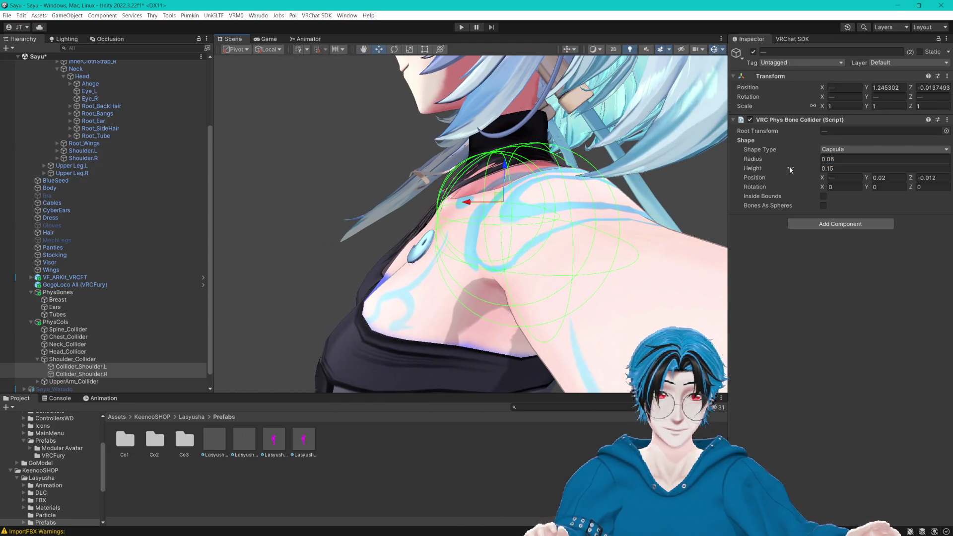
{"action": "left_click", "coordinate": [873, 176]}
{"action": "type", "text": "-0.04"}
Step: Set both shoulder colliders' Z position to -0.018
{"action": "left_click", "coordinate": [916, 178]}
{"action": "type", "text": "0.01"}
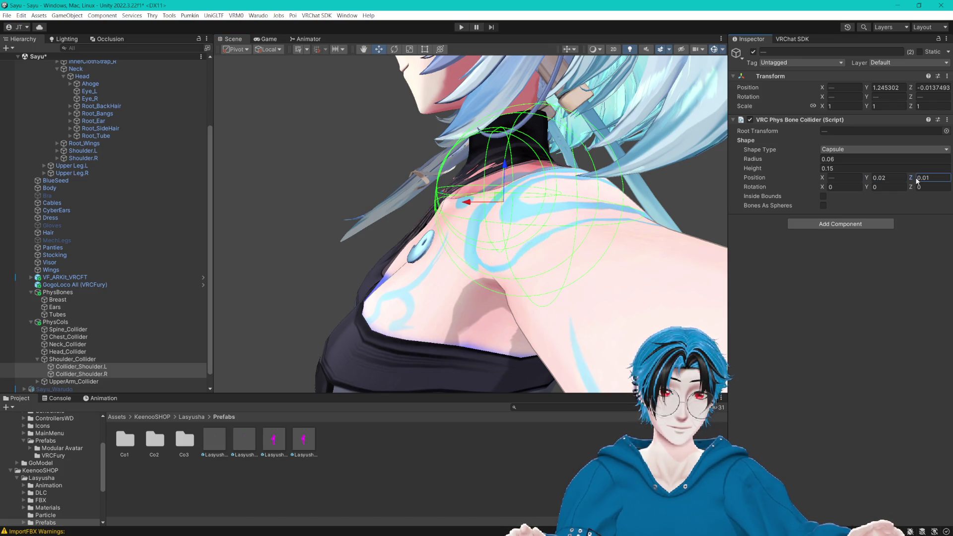
{"action": "key", "text": "ctrl+z"}
{"action": "type", "text": "5"}
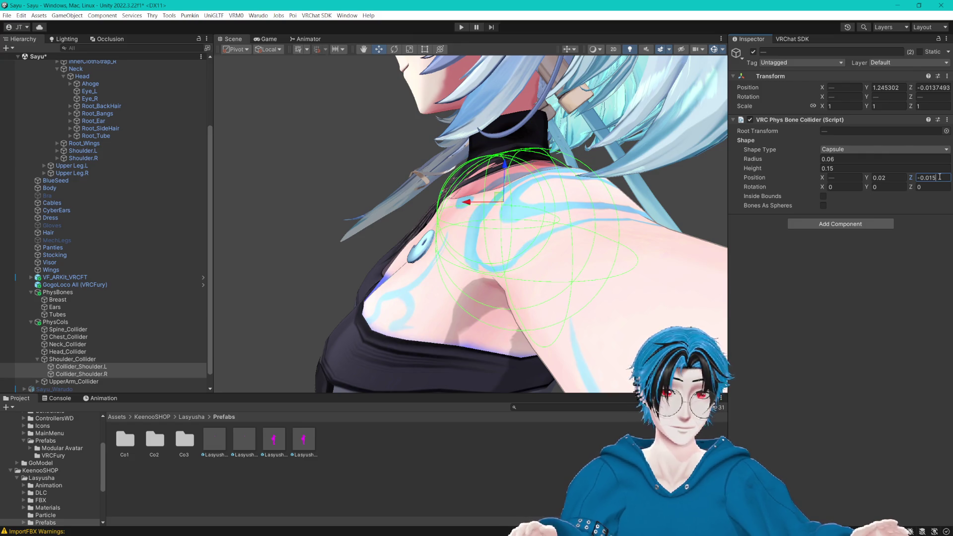
{"action": "key", "text": "BackSpace"}
{"action": "type", "text": "8"}
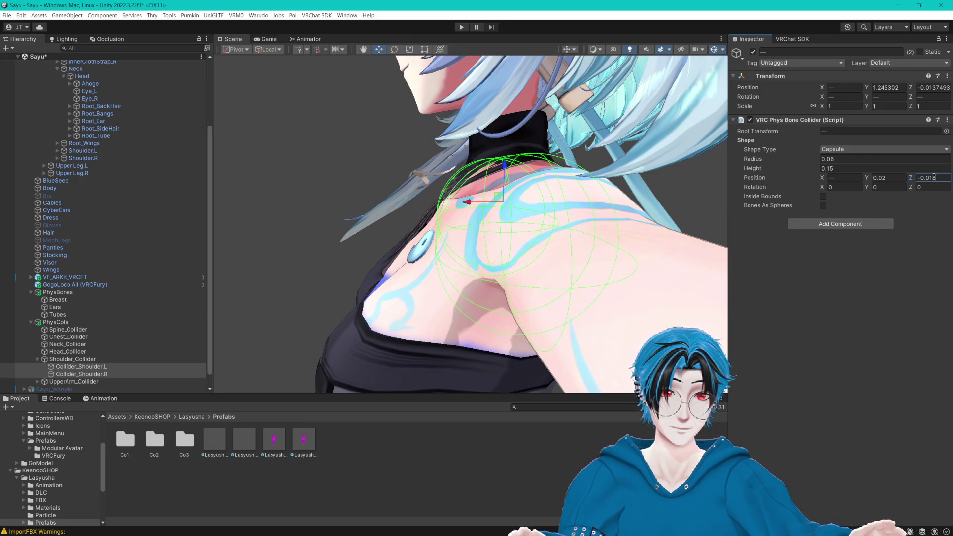
{"action": "left_click_drag", "start_coordinate": [526, 144], "coordinate": [499, 141]}
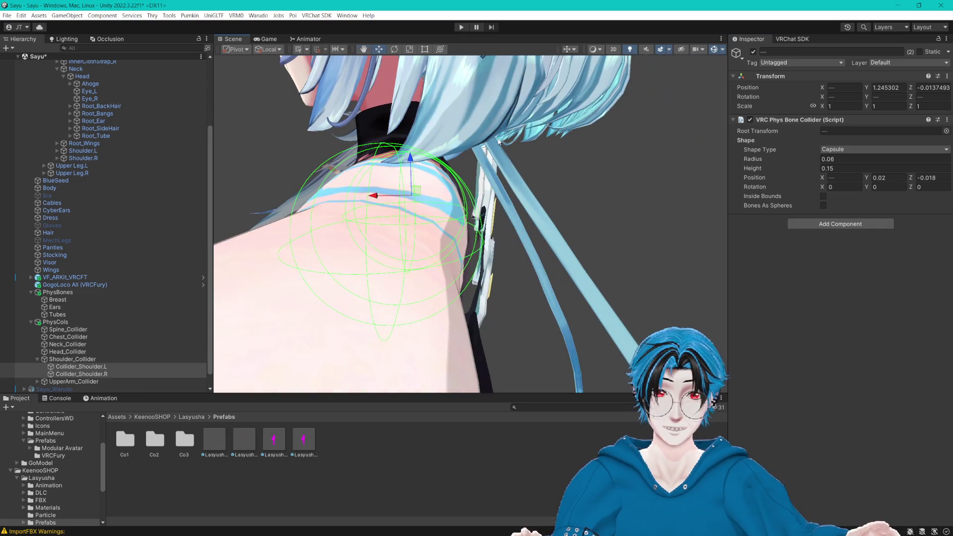
Step: Set Y 0.02 and mirrored X offsets of -0.01 left, 0.01 right, then save
{"action": "left_click", "coordinate": [868, 178]}
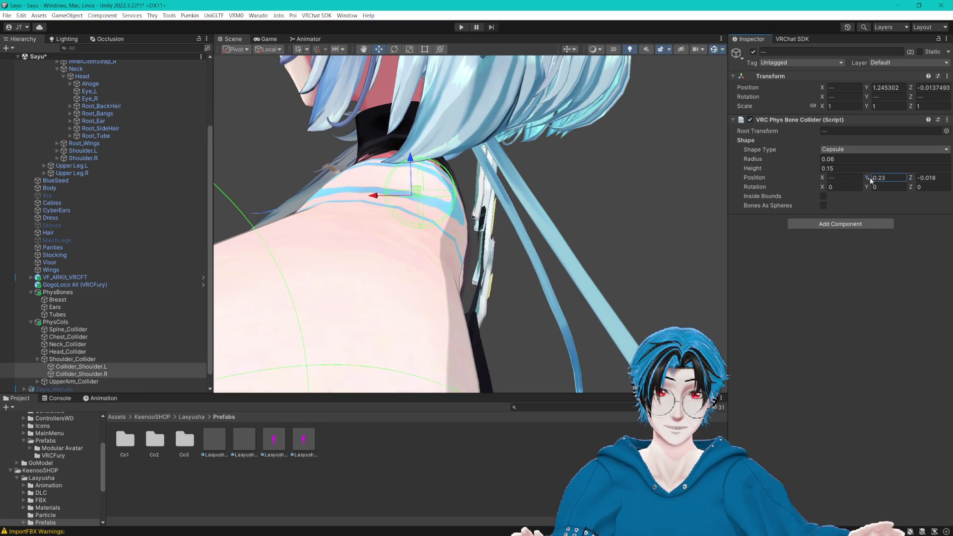
{"action": "left_click", "coordinate": [824, 177]}
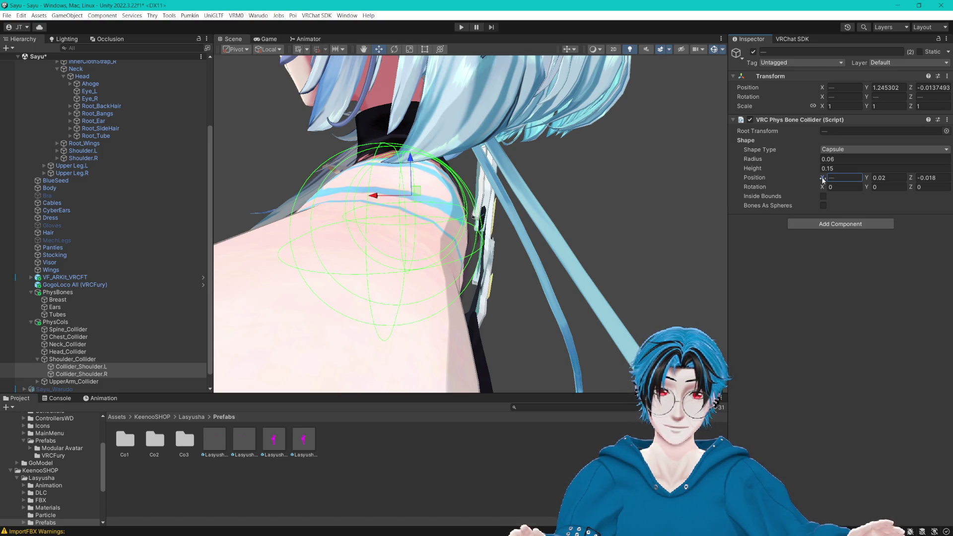
{"action": "type", "text": "-0.02"}
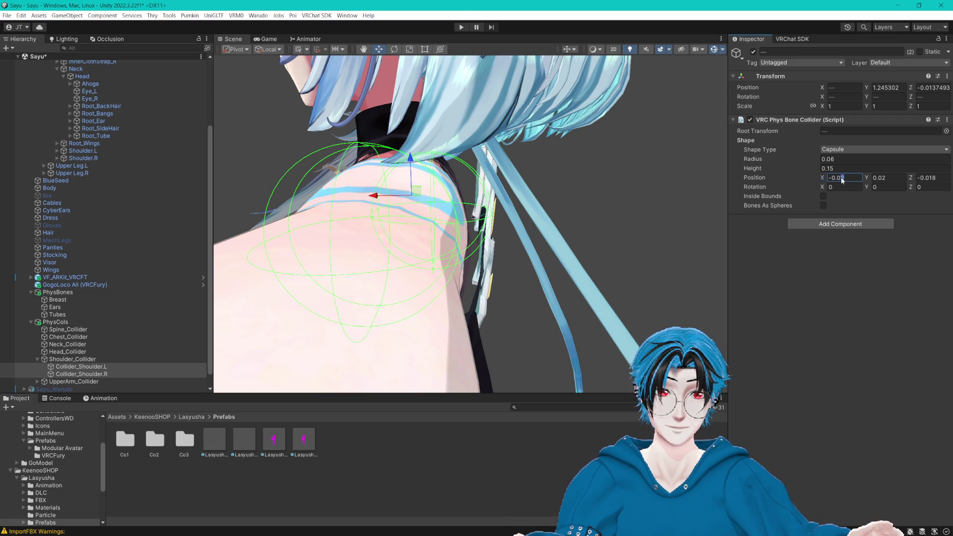
{"action": "left_click", "coordinate": [79, 367]}
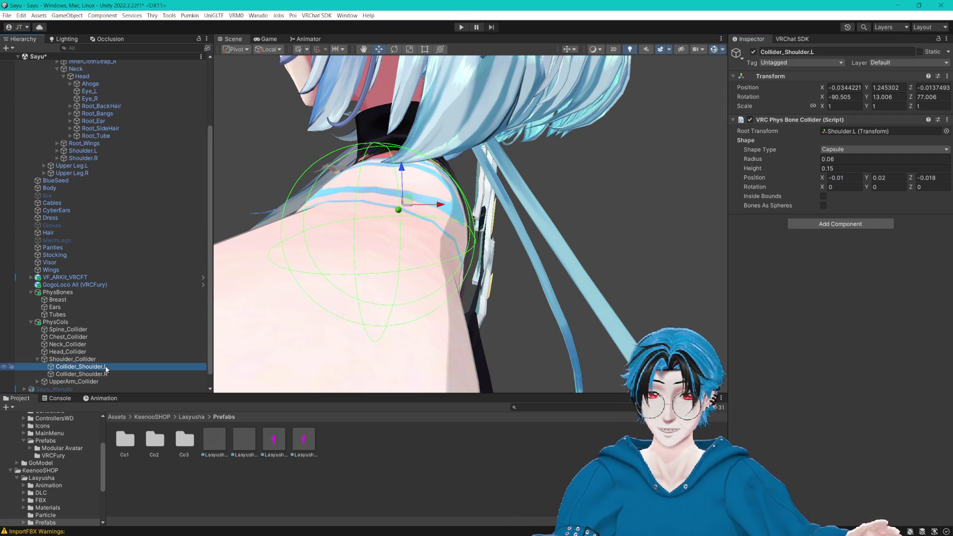
{"action": "left_click", "coordinate": [82, 375]}
{"action": "left_click", "coordinate": [846, 178]}
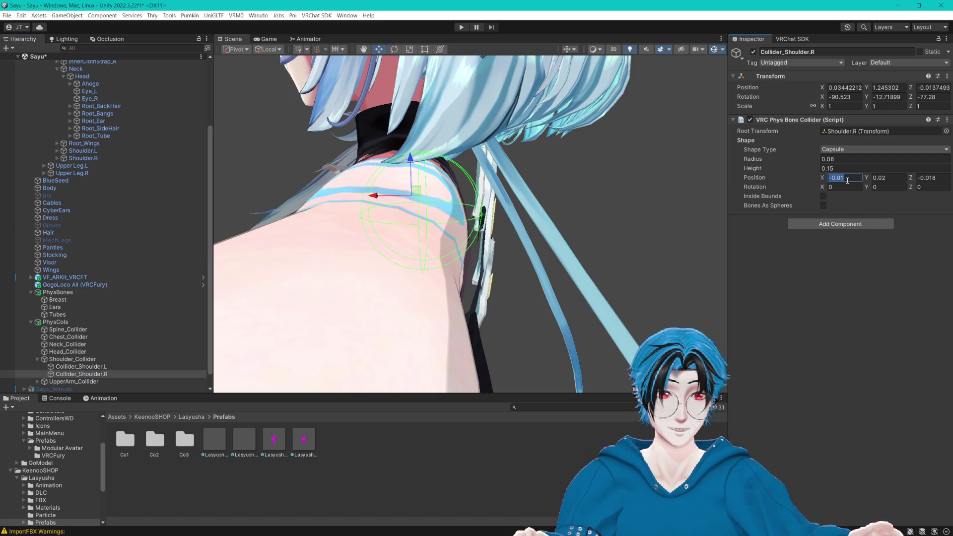
{"action": "type", "text": "0.01"}
{"action": "key", "text": "Return"}
{"action": "mouse_move", "coordinate": [407, 214]}
{"action": "left_mouse_down"}
{"action": "mouse_move", "coordinate": [435, 212]}
{"action": "mouse_move", "coordinate": [347, 213]}
{"action": "left_mouse_up"}
{"action": "scroll", "coordinate": [412, 208], "scroll_direction": "up", "scroll_amount": 5}
{"action": "key", "text": "ctrl+s"}
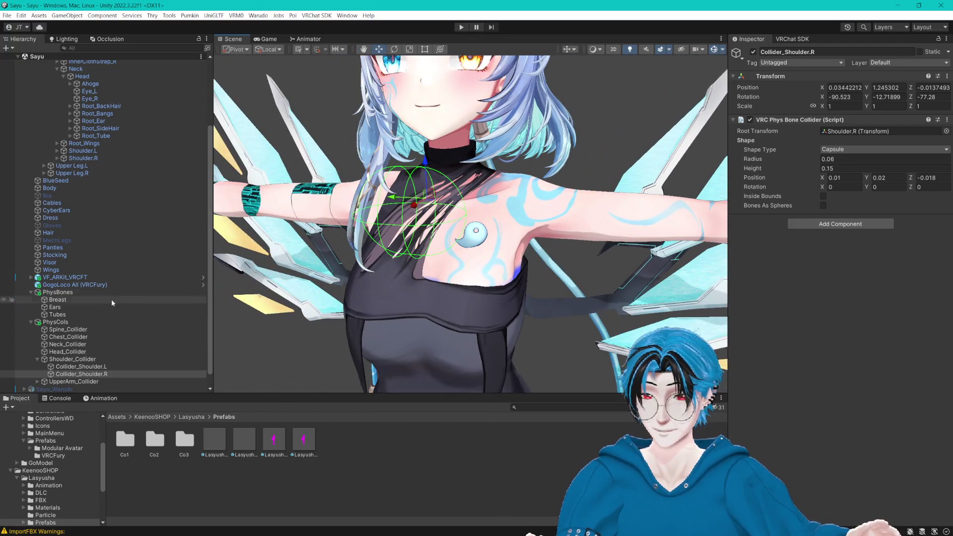
Step: Select Chest_Collider and frame it in the Scene view
{"action": "left_click", "coordinate": [68, 337]}
{"action": "key", "text": "f"}
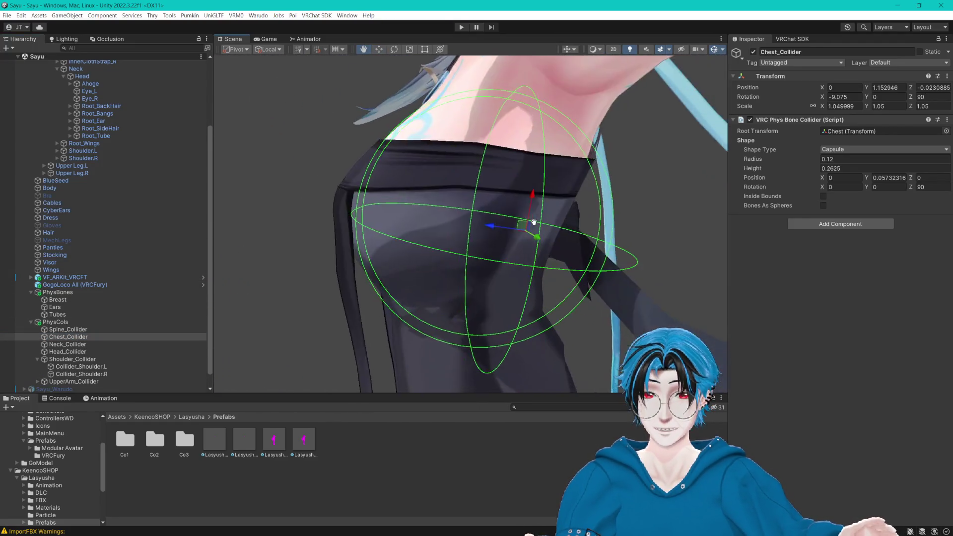
{"action": "scroll", "coordinate": [534, 224], "scroll_direction": "down", "scroll_amount": 3}
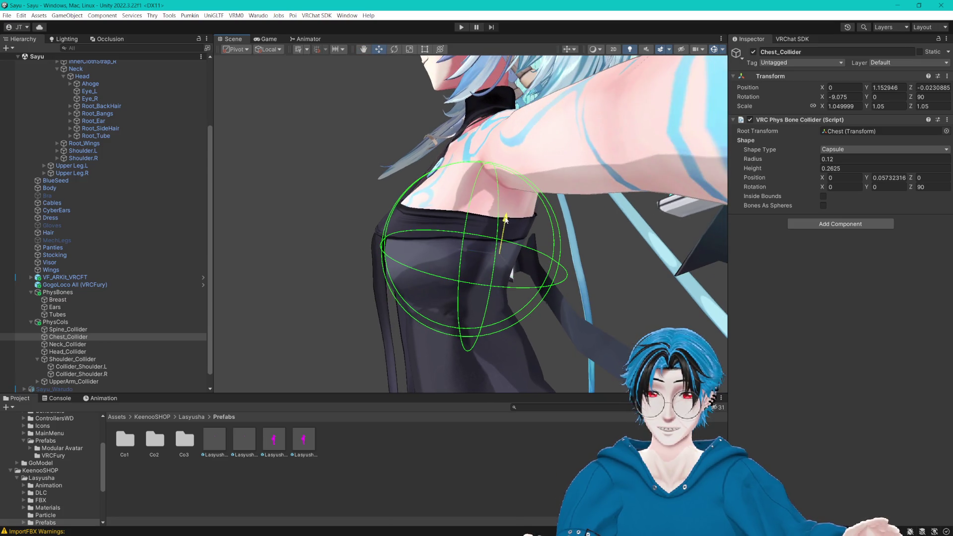
Step: Compare against the spine collider, reselect Chest_Collider and save the scene
{"action": "left_click_drag", "start_coordinate": [516, 213], "coordinate": [517, 218]}
{"action": "left_click", "coordinate": [132, 330]}
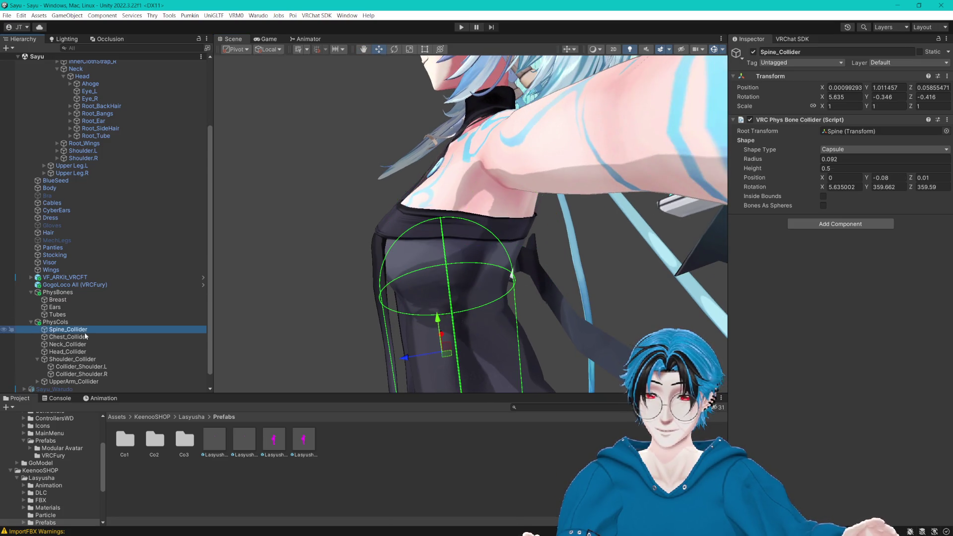
{"action": "left_click", "coordinate": [132, 337]}
{"action": "key", "text": "ctrl+s"}
Step: Move the chest collider to Y position 0.07
{"action": "left_click", "coordinate": [912, 180]}
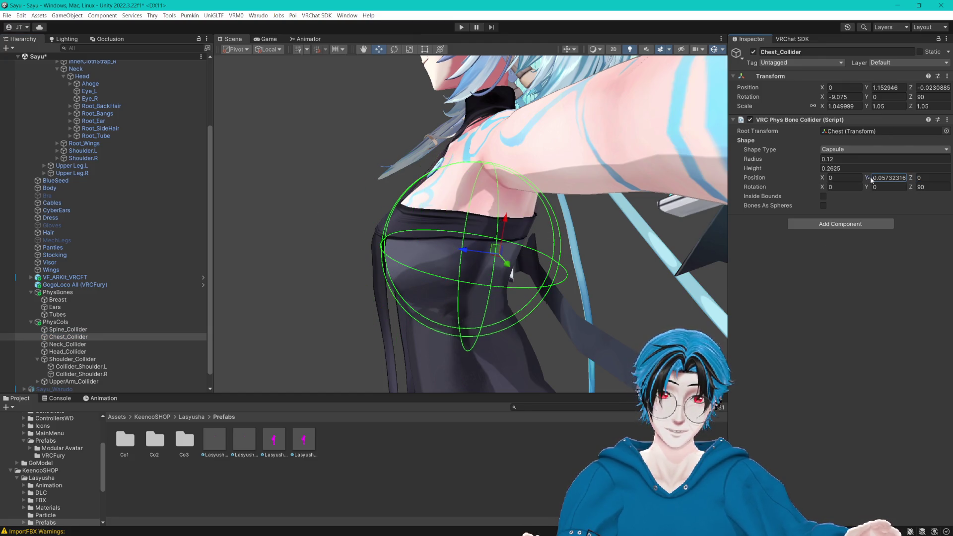
{"action": "type", "text": "0.1"}
{"action": "key", "text": "BackSpace"}
{"action": "type", "text": "06"}
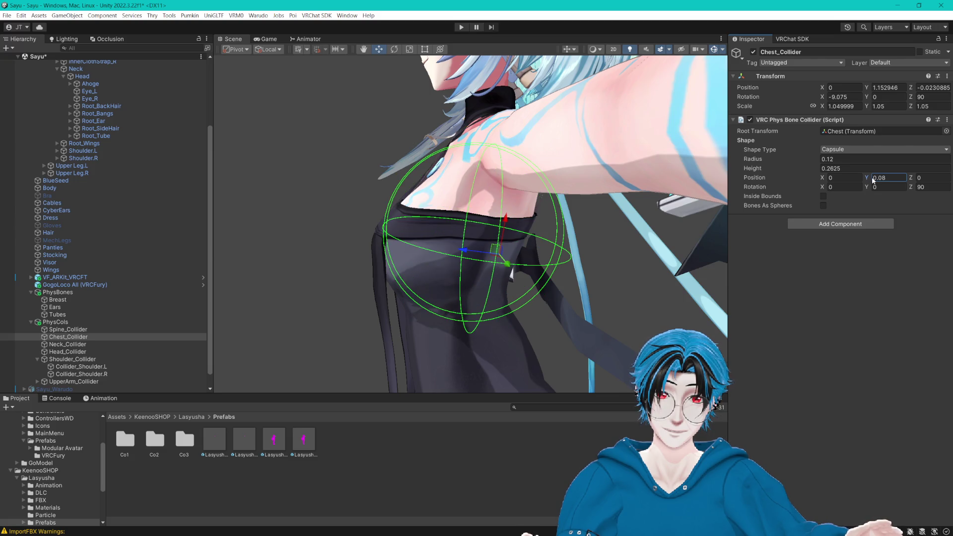
{"action": "key", "text": "BackSpace"}
{"action": "type", "text": "8"}
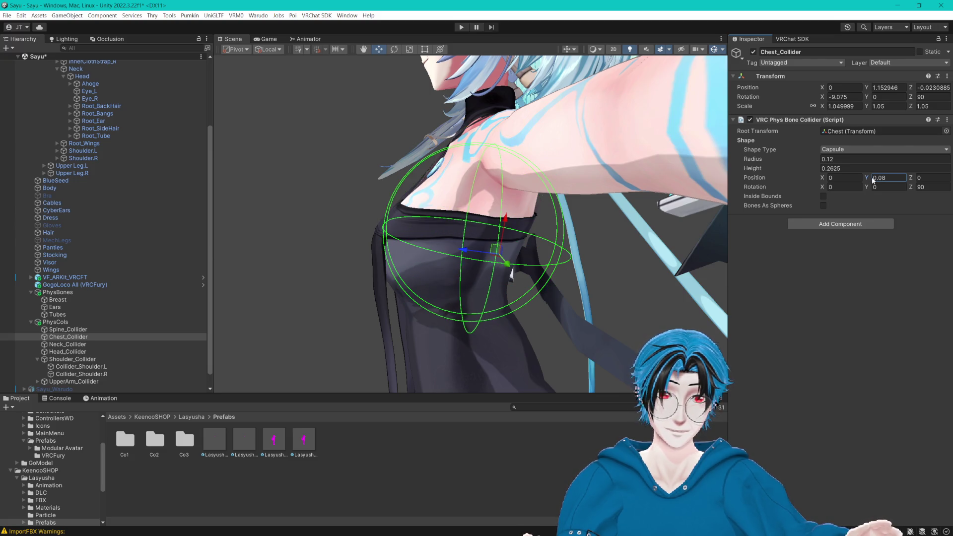
{"action": "key", "text": "BackSpace"}
{"action": "type", "text": "7"}
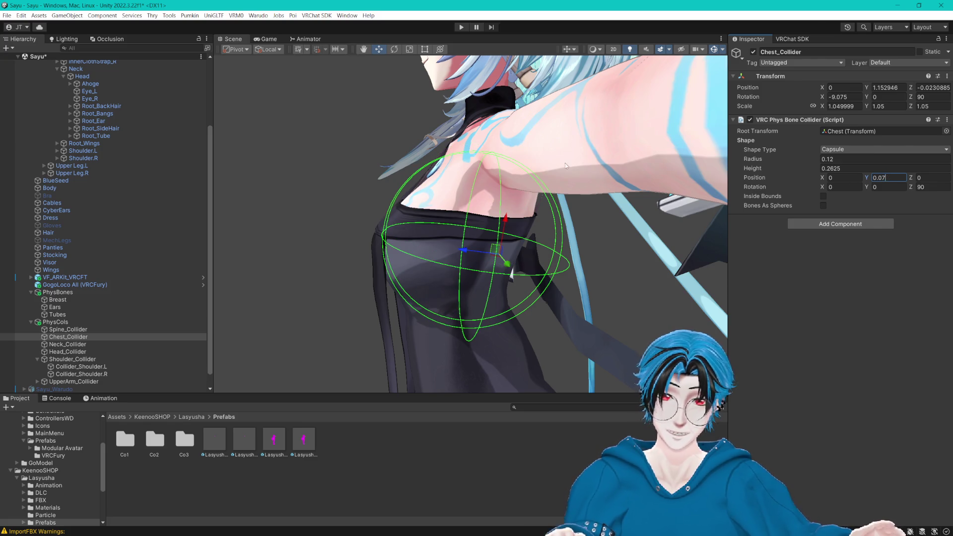
{"action": "mouse_move", "coordinate": [565, 163]}
{"action": "left_mouse_down"}
{"action": "mouse_move", "coordinate": [488, 150]}
{"action": "mouse_move", "coordinate": [502, 158]}
{"action": "mouse_move", "coordinate": [516, 150]}
{"action": "mouse_move", "coordinate": [494, 160]}
{"action": "mouse_move", "coordinate": [562, 174]}
{"action": "mouse_move", "coordinate": [545, 199]}
{"action": "mouse_move", "coordinate": [551, 190]}
{"action": "mouse_move", "coordinate": [504, 190]}
{"action": "mouse_move", "coordinate": [611, 207]}
{"action": "mouse_move", "coordinate": [672, 196]}
{"action": "mouse_move", "coordinate": [583, 176]}
{"action": "mouse_move", "coordinate": [602, 185]}
{"action": "left_mouse_up"}
{"action": "scroll", "coordinate": [493, 160], "scroll_direction": "up", "scroll_amount": 5}
Step: Set the chest collider's height to 0.28
{"action": "type", "text": "3"}
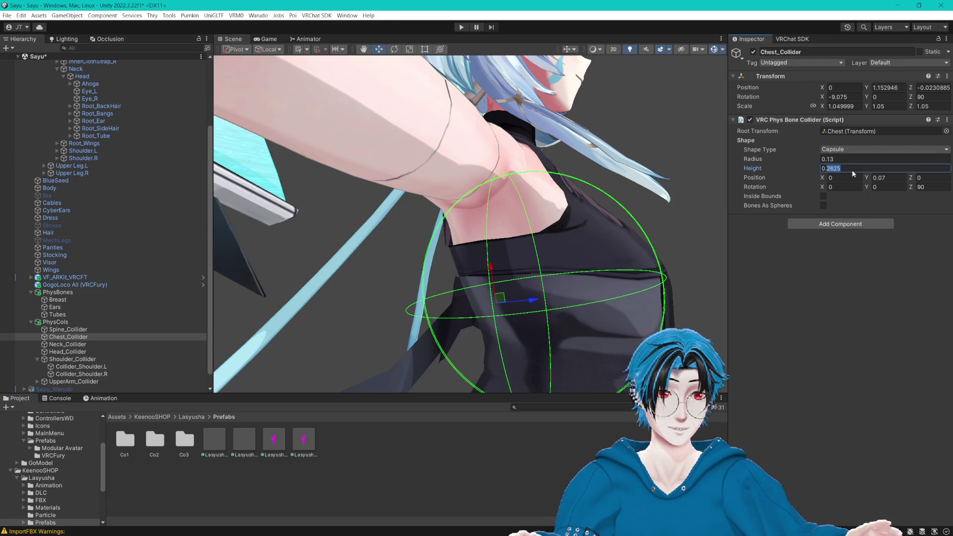
{"action": "type", "text": "0.3"}
{"action": "left_click_drag", "start_coordinate": [620, 179], "coordinate": [372, 211]}
{"action": "left_click_drag", "start_coordinate": [451, 194], "coordinate": [457, 193]}
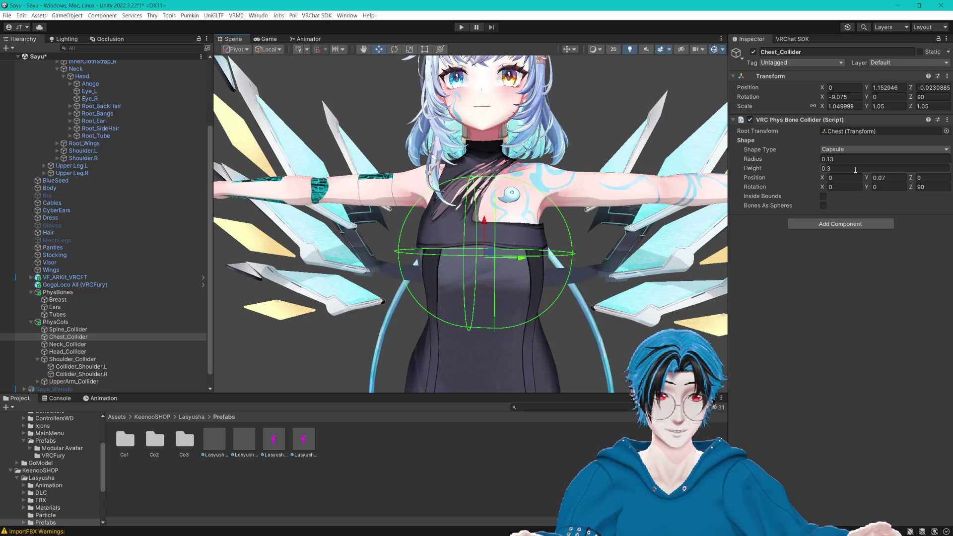
{"action": "left_click", "coordinate": [829, 168]}
{"action": "type", "text": "0.28"}
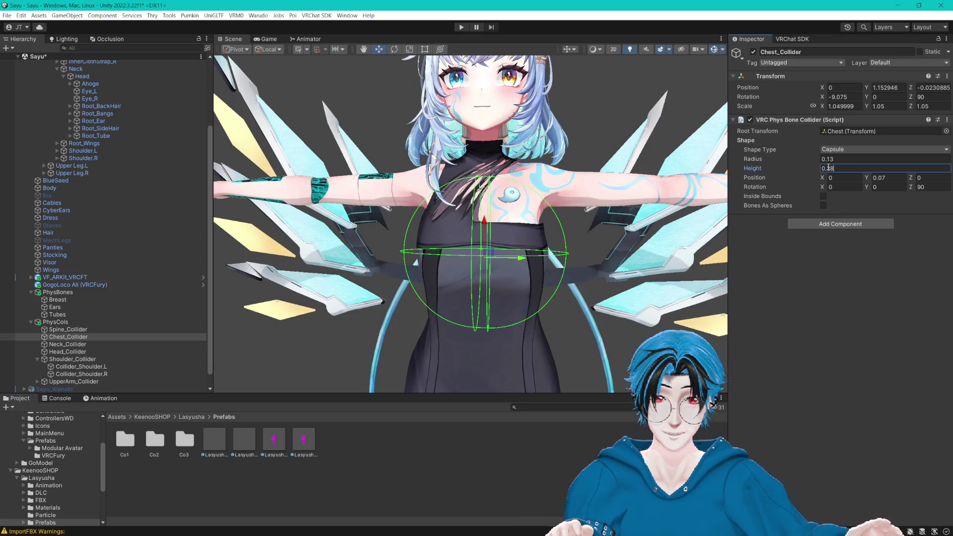
{"action": "mouse_move", "coordinate": [487, 208]}
{"action": "left_mouse_down"}
{"action": "mouse_move", "coordinate": [469, 196]}
{"action": "mouse_move", "coordinate": [517, 184]}
{"action": "mouse_move", "coordinate": [595, 187]}
{"action": "left_mouse_up"}
Step: Slim the chest collider's radius to 0.1
{"action": "left_click", "coordinate": [836, 159]}
{"action": "type", "text": "0.12"}
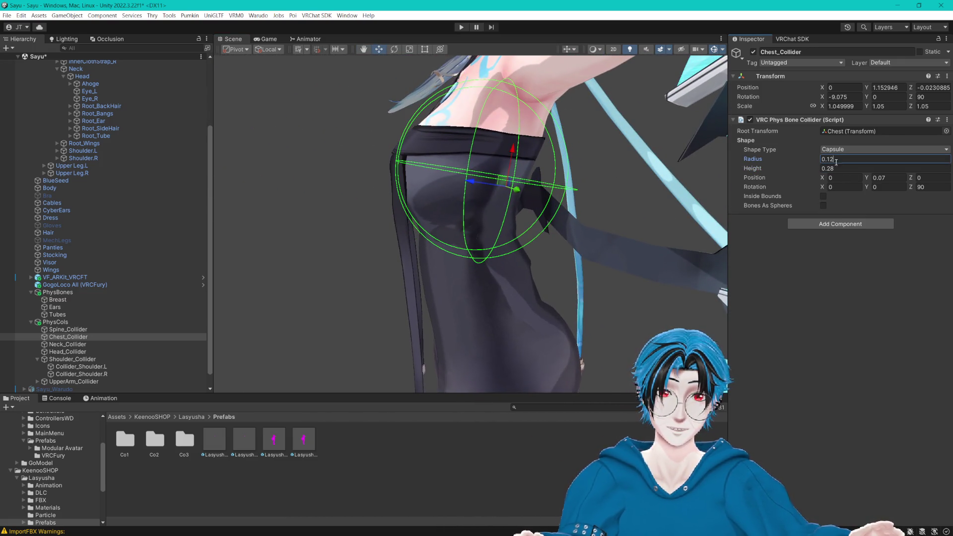
{"action": "left_click_drag", "start_coordinate": [669, 155], "coordinate": [619, 164]}
{"action": "left_click", "coordinate": [831, 159]}
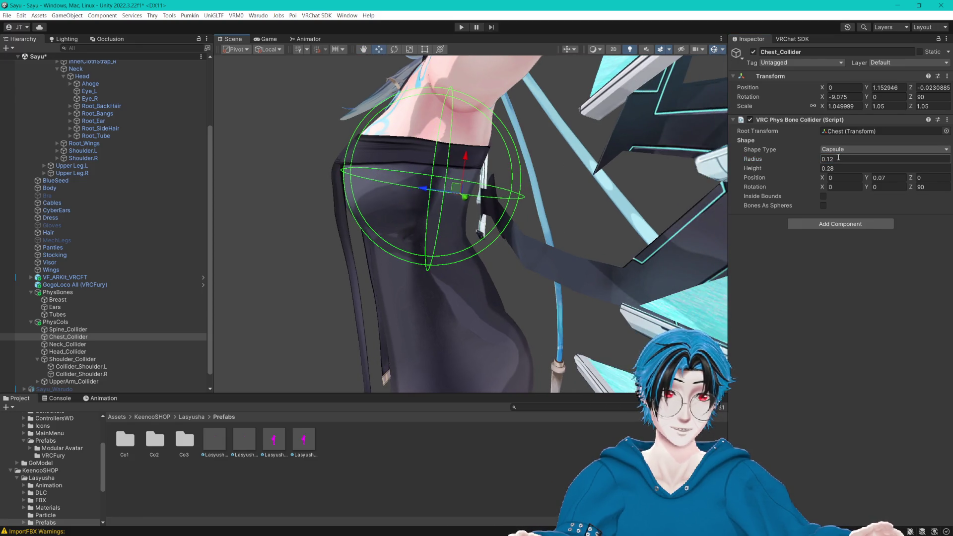
{"action": "type", "text": "0.1"}
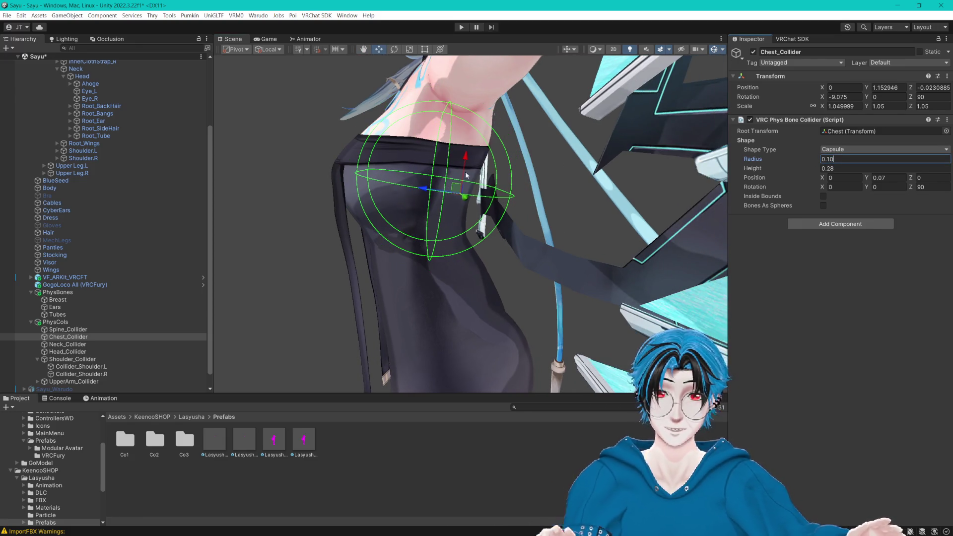
{"action": "left_click", "coordinate": [61, 374]}
Step: Add Collider_Shoulder.L and Collider_Shoulder.R to SideHair's colliders and save the scene
{"action": "left_click", "coordinate": [844, 366]}
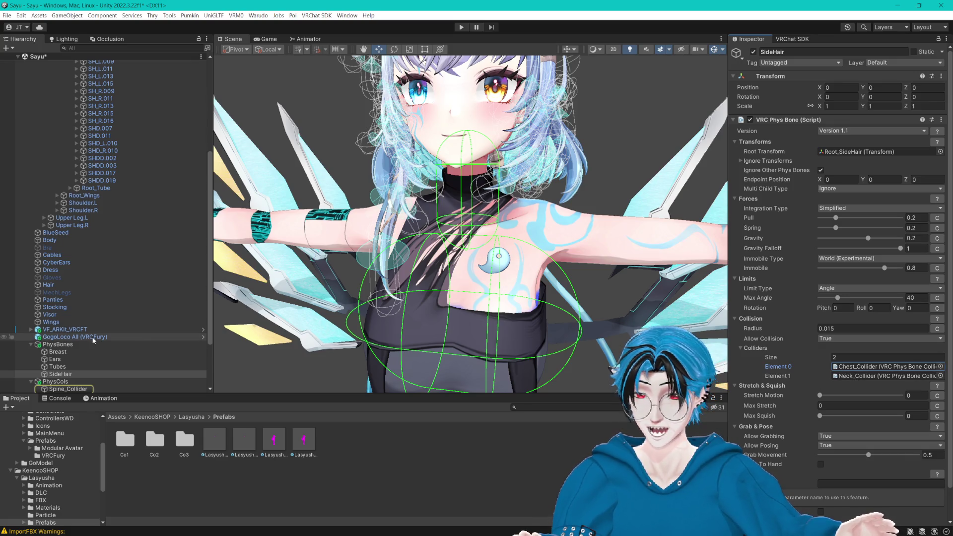
{"action": "scroll", "coordinate": [97, 343], "scroll_direction": "down", "scroll_amount": 3}
{"action": "scroll", "coordinate": [97, 344], "scroll_direction": "down", "scroll_amount": 3}
{"action": "mouse_move", "coordinate": [94, 354]}
{"action": "left_mouse_down"}
{"action": "mouse_move", "coordinate": [745, 366]}
{"action": "mouse_move", "coordinate": [767, 355]}
{"action": "mouse_move", "coordinate": [759, 349]}
{"action": "left_mouse_up"}
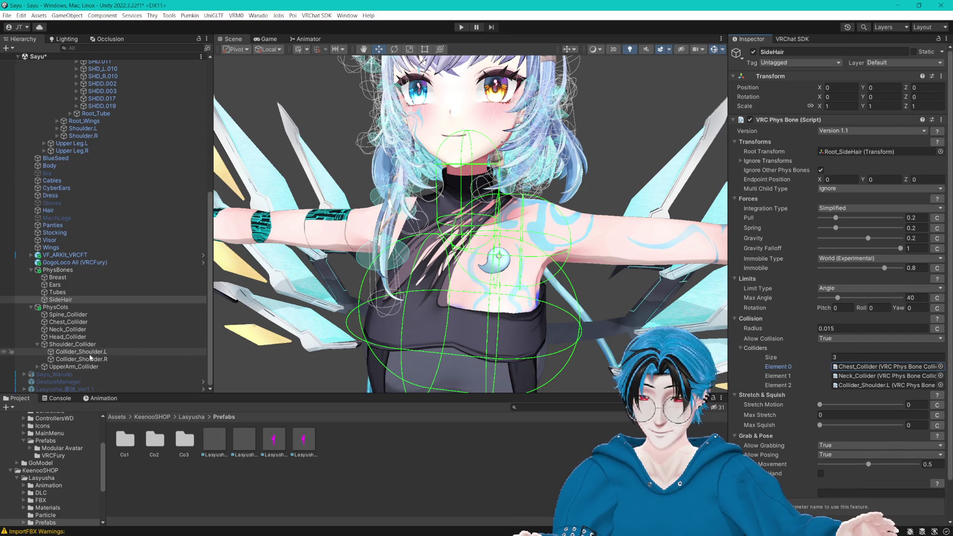
{"action": "mouse_move", "coordinate": [80, 359]}
{"action": "left_mouse_down"}
{"action": "mouse_move", "coordinate": [761, 358]}
{"action": "mouse_move", "coordinate": [756, 350]}
{"action": "left_mouse_up"}
{"action": "scroll", "coordinate": [471, 223], "scroll_direction": "down", "scroll_amount": 5}
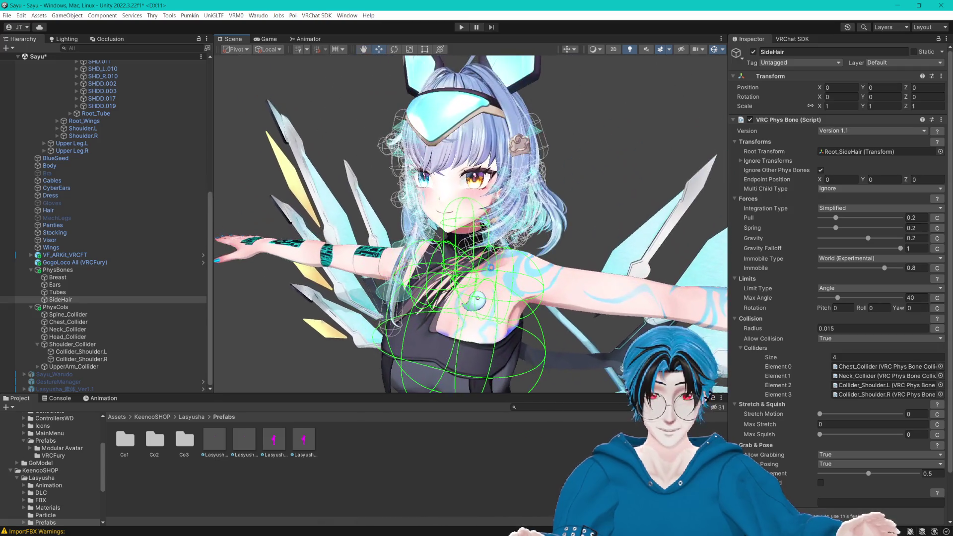
{"action": "scroll", "coordinate": [490, 267], "scroll_direction": "up", "scroll_amount": 5}
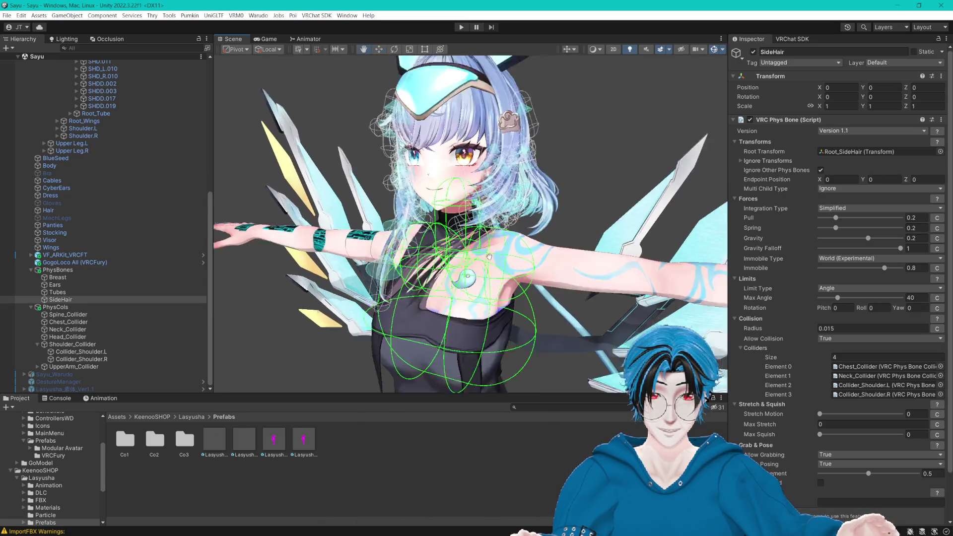
{"action": "key", "text": "ctrl+s"}
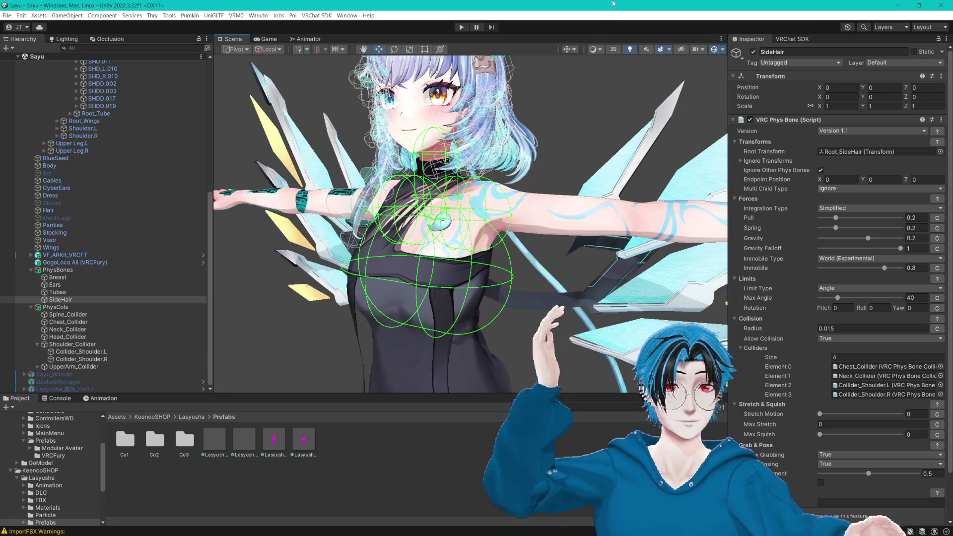
{"action": "left_click_drag", "start_coordinate": [501, 179], "coordinate": [536, 163]}
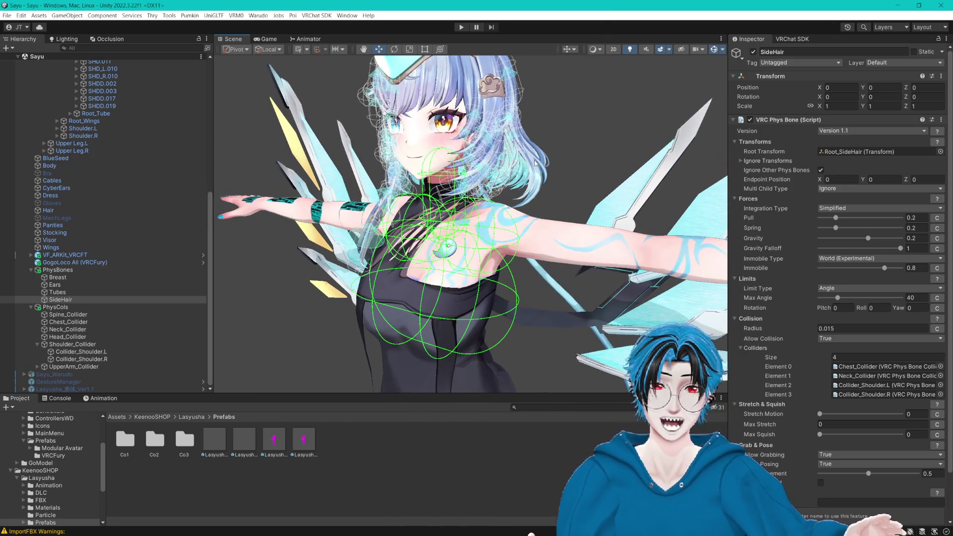
{"action": "left_click", "coordinate": [73, 293]}
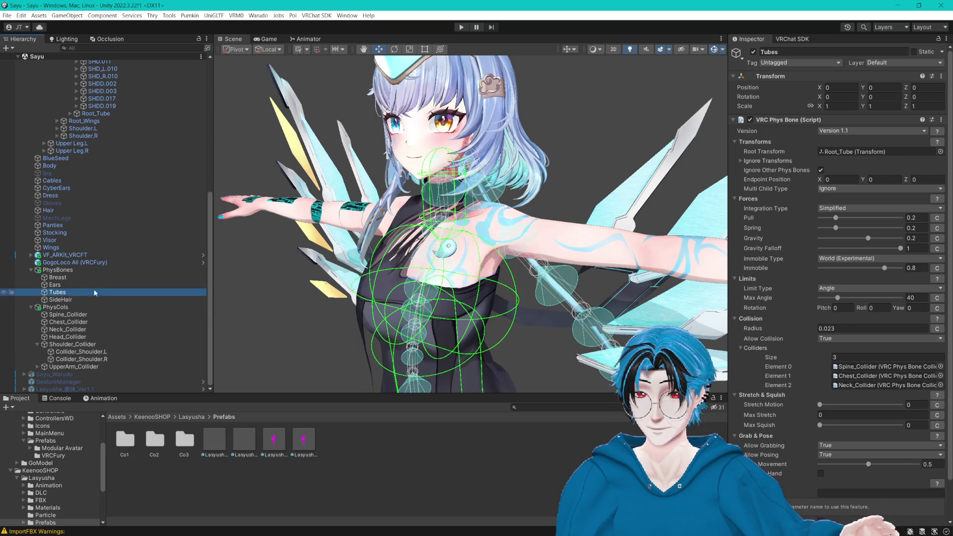
{"action": "left_click", "coordinate": [53, 270]}
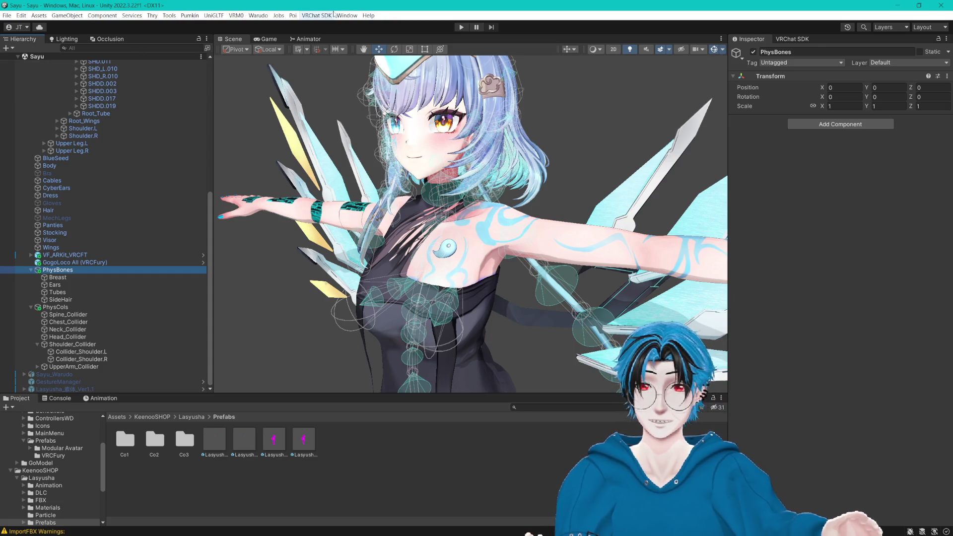
{"action": "left_click_drag", "start_coordinate": [459, 141], "coordinate": [467, 140]}
{"action": "mouse_move", "coordinate": [463, 236]}
{"action": "left_mouse_down"}
{"action": "mouse_move", "coordinate": [447, 216]}
{"action": "mouse_move", "coordinate": [456, 239]}
{"action": "mouse_move", "coordinate": [465, 232]}
{"action": "left_mouse_up"}
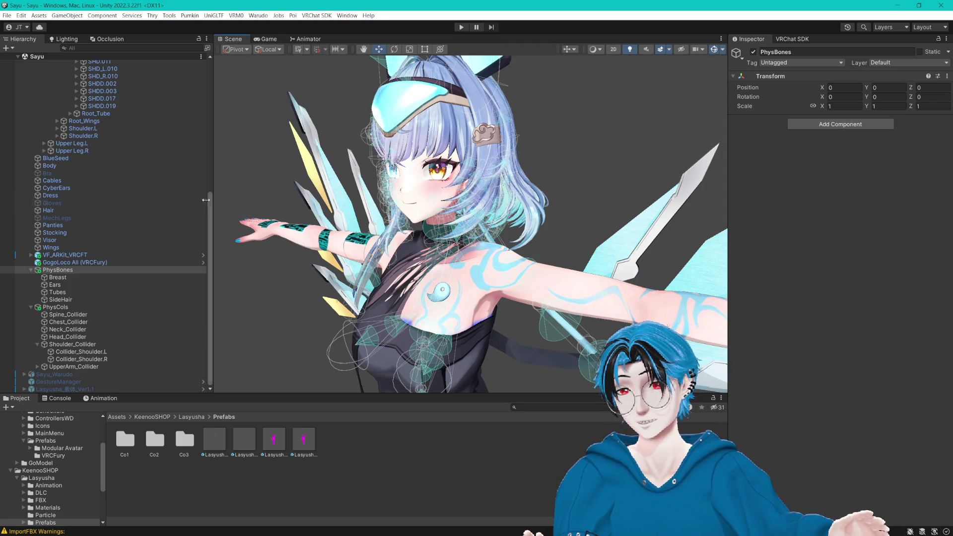
{"action": "scroll", "coordinate": [114, 198], "scroll_direction": "up", "scroll_amount": 10}
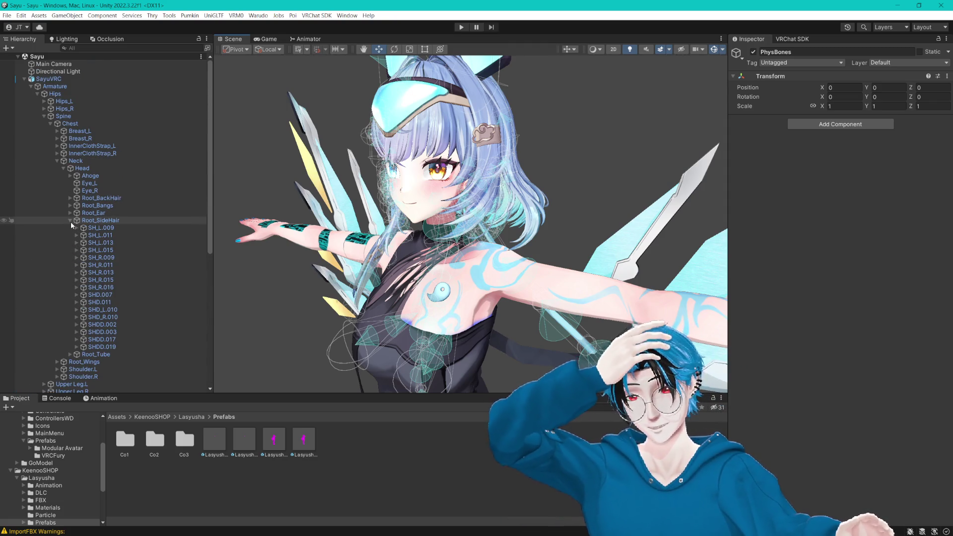
{"action": "left_click", "coordinate": [70, 220]}
{"action": "left_click_drag", "start_coordinate": [462, 233], "coordinate": [477, 223]}
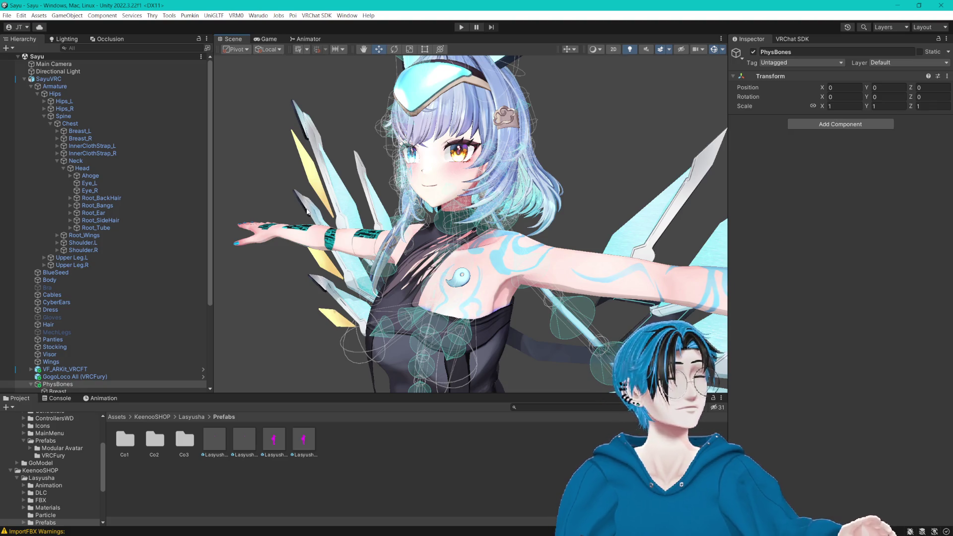
{"action": "scroll", "coordinate": [133, 264], "scroll_direction": "down", "scroll_amount": 5}
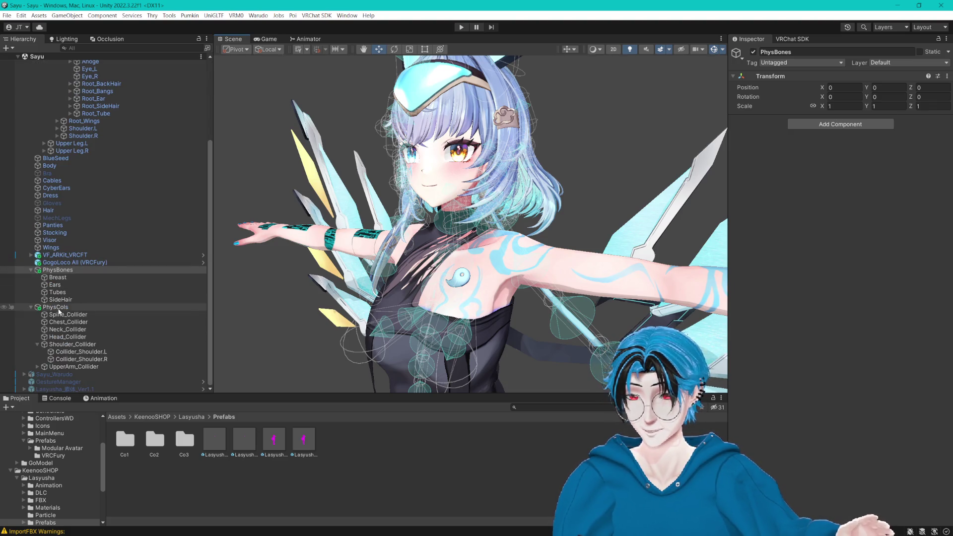
{"action": "left_click", "coordinate": [61, 300]}
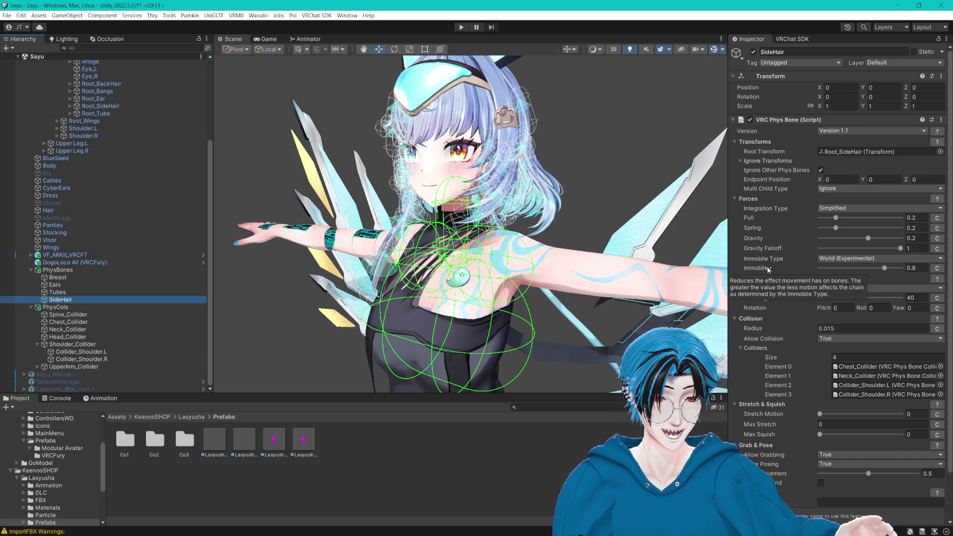
{"action": "scroll", "coordinate": [793, 247], "scroll_direction": "down", "scroll_amount": 3}
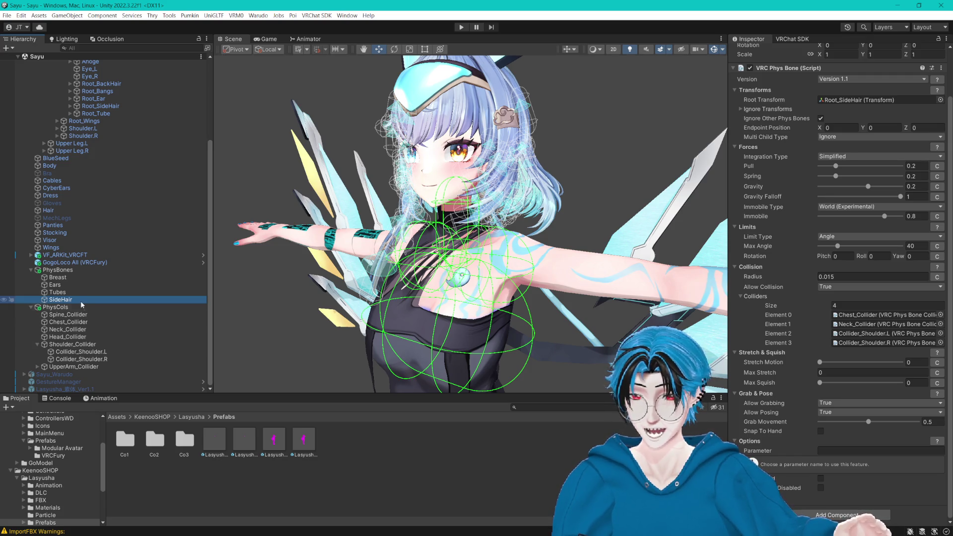
Step: Duplicate the SideHair phys bone and rename the copy BackHair
{"action": "left_click", "coordinate": [64, 301]}
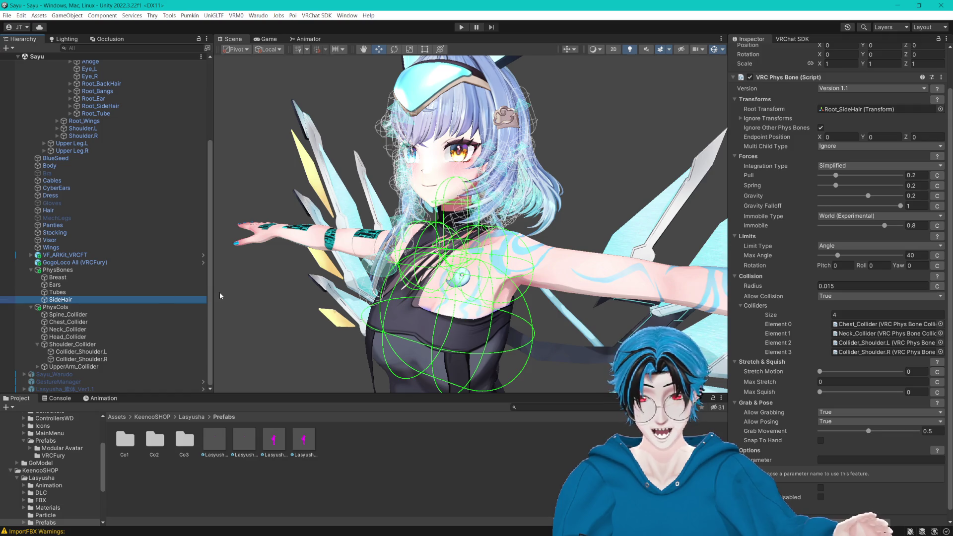
{"action": "key", "text": "ctrl+d"}
{"action": "key", "text": "F2"}
{"action": "type", "text": "Backha"}
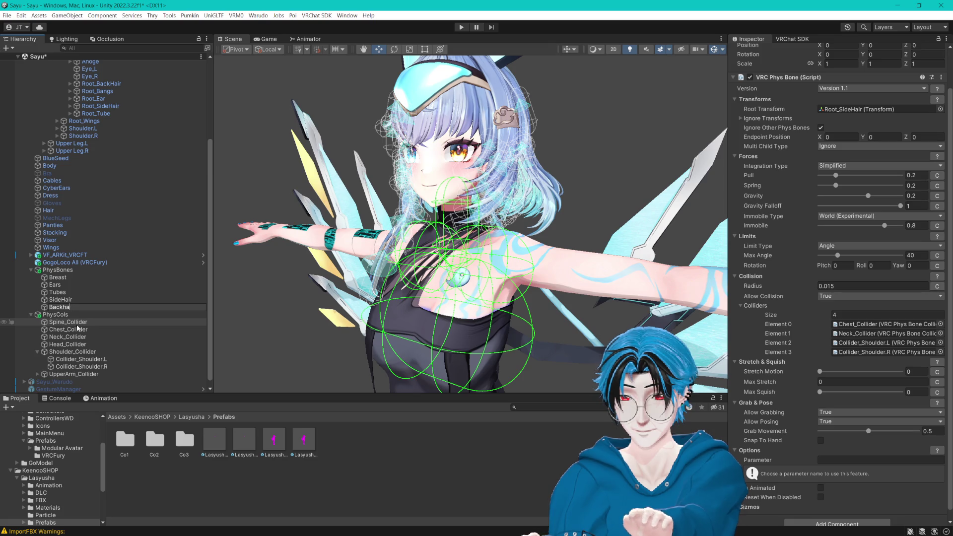
{"action": "type", "text": "ir"}
{"action": "key", "text": "Return"}
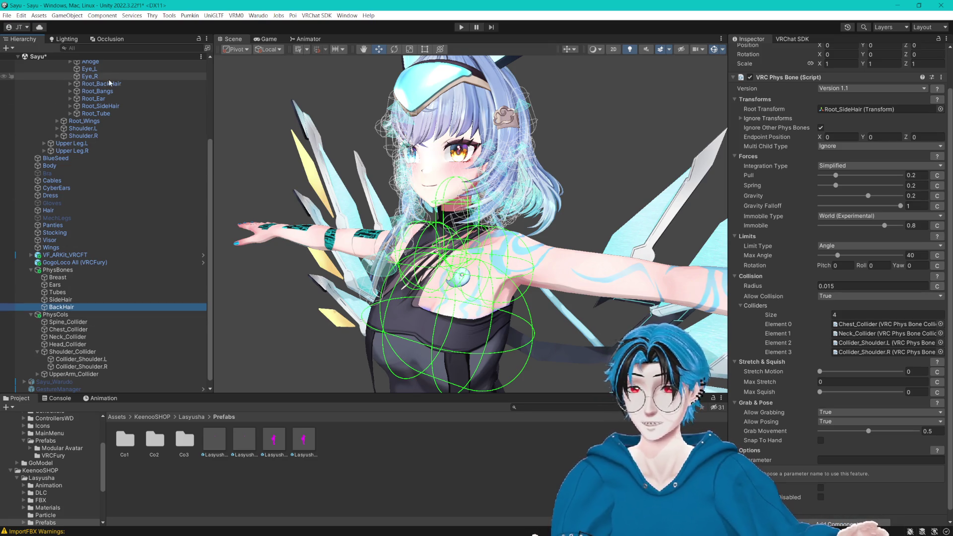
Step: Set Root_BackHair as BackHair's root and remove Chest_Collider from its colliders
{"action": "left_click_drag", "start_coordinate": [110, 83], "coordinate": [877, 111]}
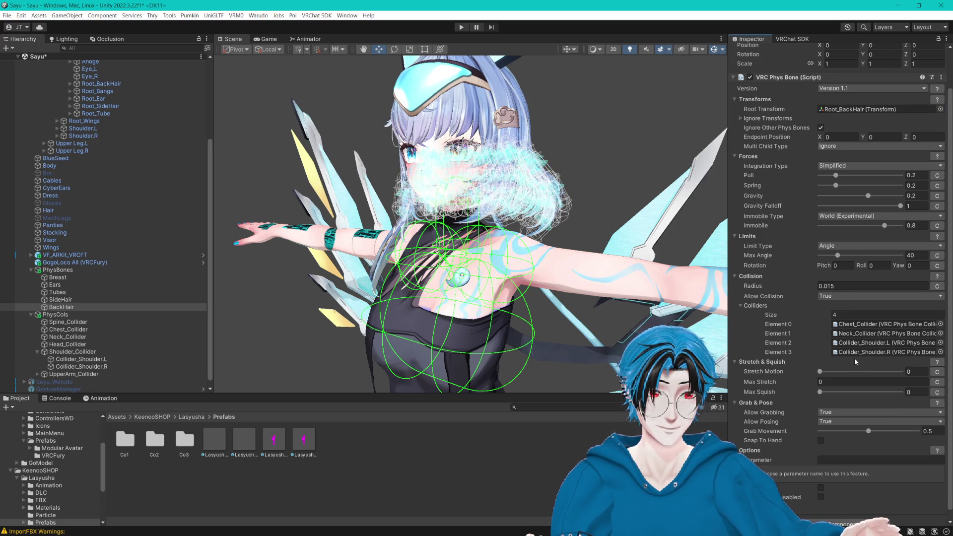
{"action": "left_click_drag", "start_coordinate": [521, 290], "coordinate": [675, 282]}
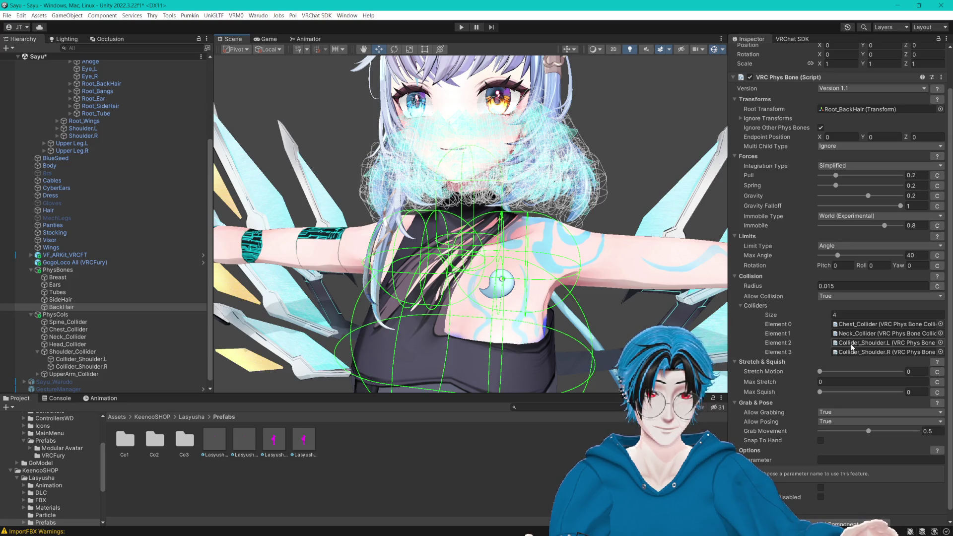
{"action": "left_click", "coordinate": [874, 324]}
{"action": "key", "text": "Delete"}
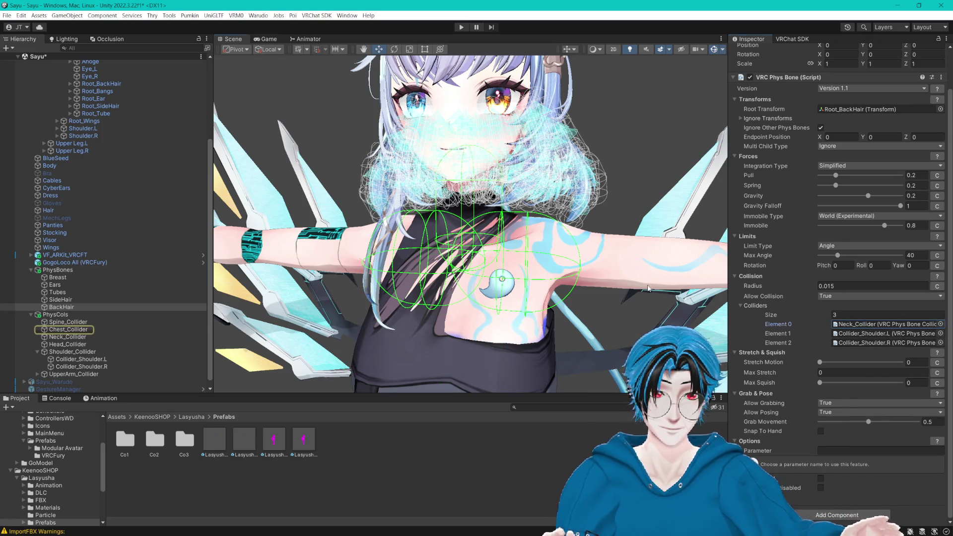
{"action": "scroll", "coordinate": [647, 289], "scroll_direction": "up", "scroll_amount": 2}
{"action": "mouse_move", "coordinate": [646, 288]}
{"action": "left_mouse_down"}
{"action": "mouse_move", "coordinate": [504, 278]}
{"action": "mouse_move", "coordinate": [488, 293]}
{"action": "mouse_move", "coordinate": [620, 294]}
{"action": "left_mouse_up"}
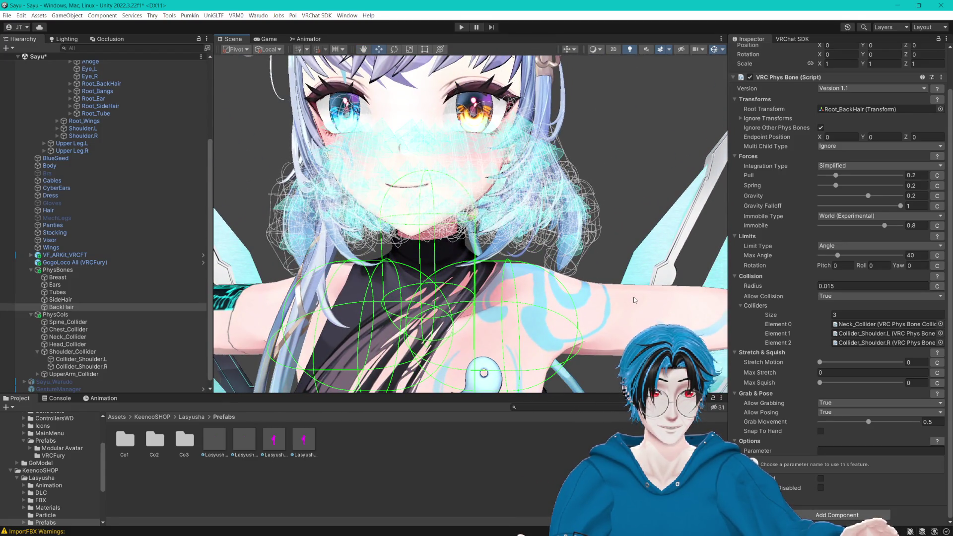
Step: Inspect the back hair in left profile, toggling the phys bone gizmos off and on
{"action": "mouse_move", "coordinate": [811, 342]}
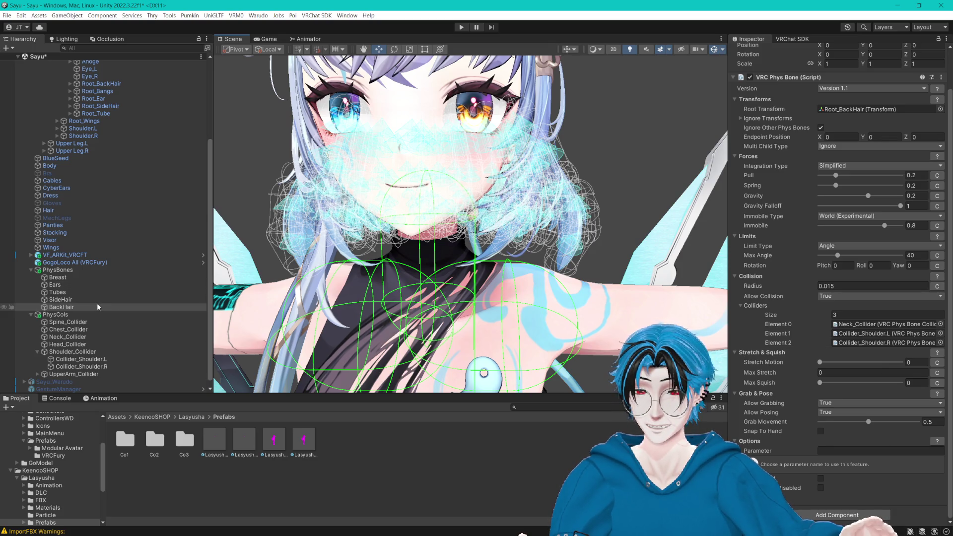
{"action": "mouse_move", "coordinate": [347, 278]}
{"action": "left_mouse_down"}
{"action": "mouse_move", "coordinate": [496, 238]}
{"action": "mouse_move", "coordinate": [756, 204]}
{"action": "left_mouse_up"}
{"action": "scroll", "coordinate": [756, 203], "scroll_direction": "up", "scroll_amount": 2}
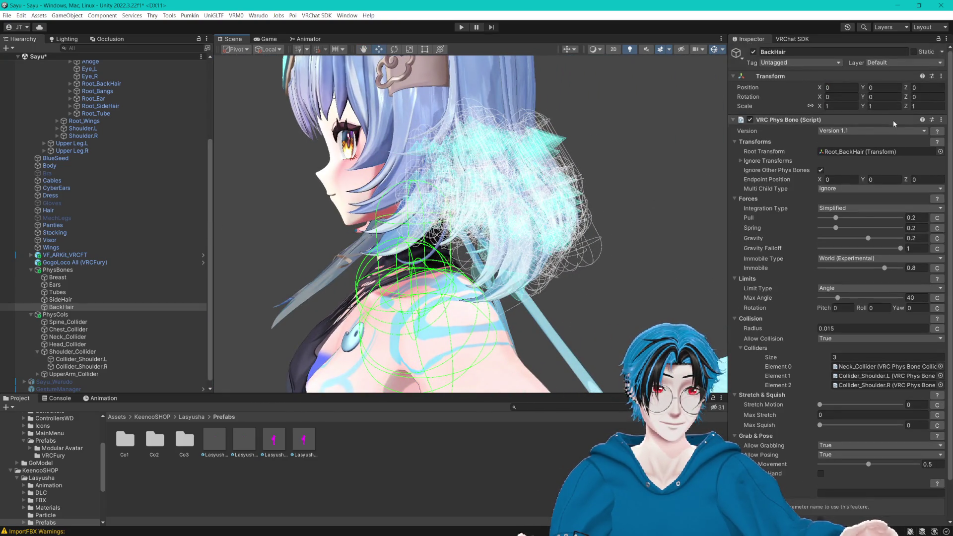
{"action": "left_click", "coordinate": [714, 49]}
{"action": "left_click", "coordinate": [716, 51]}
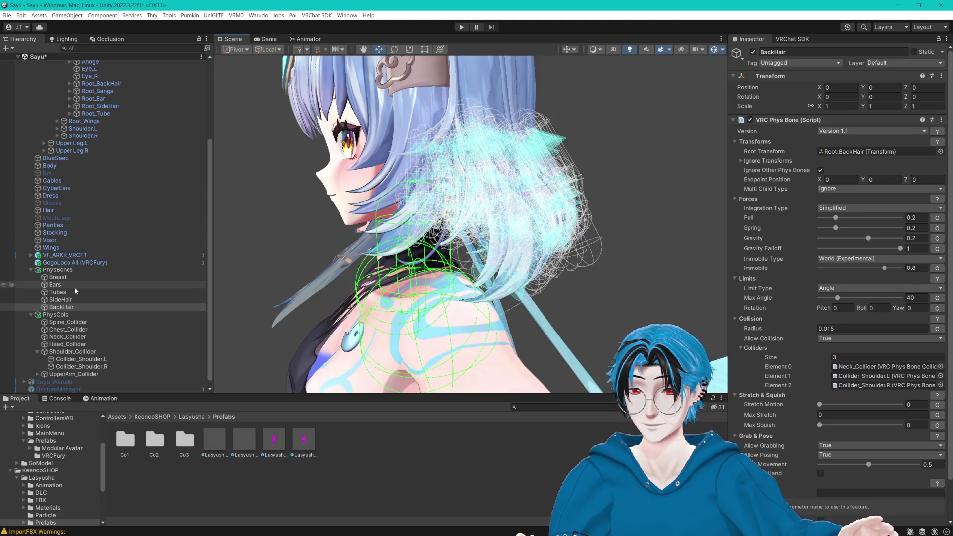
Step: Select Head_Collider, frame the head, and reset its X position offset to 0
{"action": "double_click", "coordinate": [66, 344]}
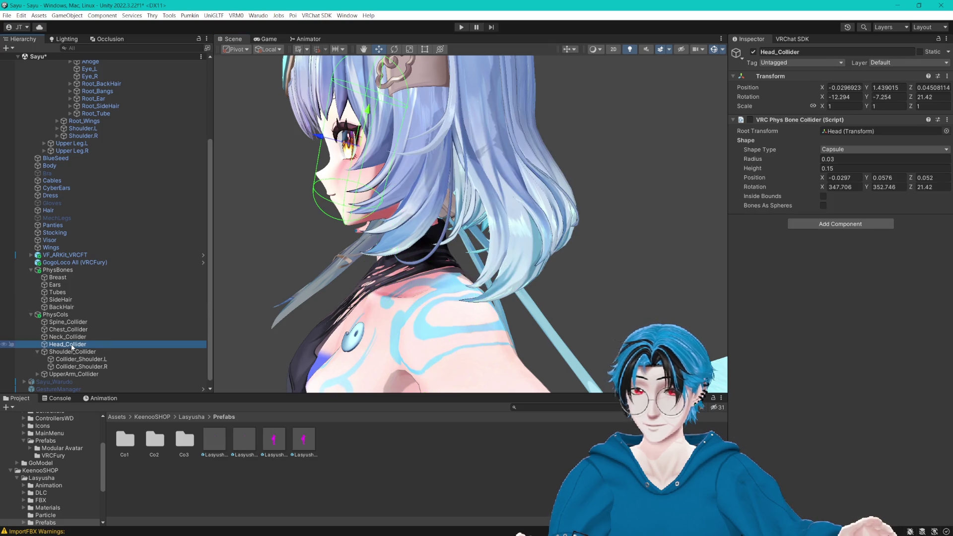
{"action": "left_click_drag", "start_coordinate": [417, 276], "coordinate": [621, 260]}
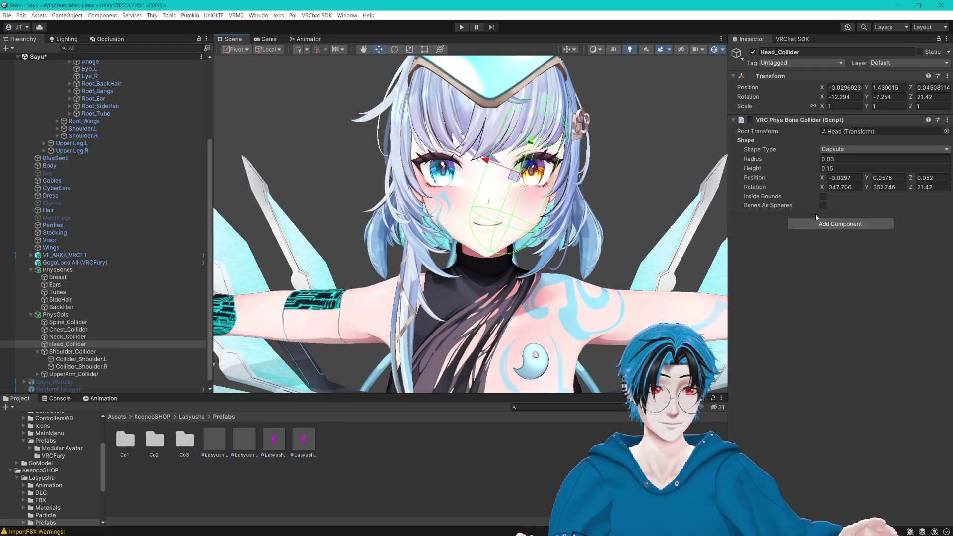
{"action": "double_click", "coordinate": [844, 177]}
{"action": "type", "text": "0"}
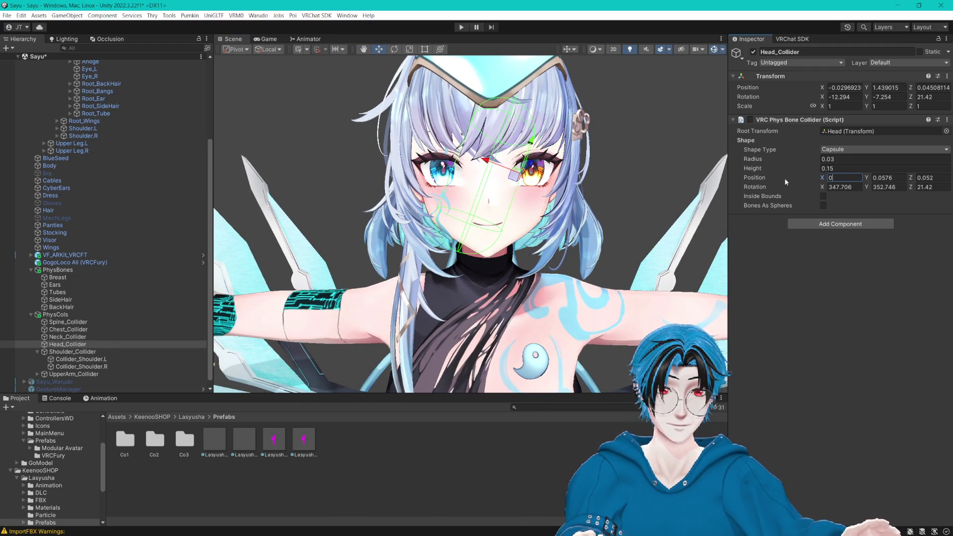
{"action": "type", "text": "0"}
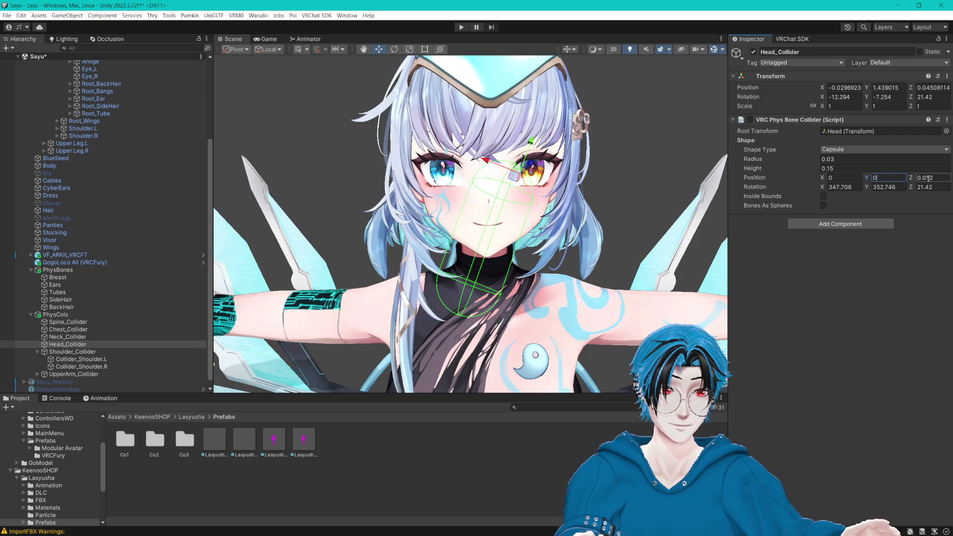
{"action": "type", "text": "00"}
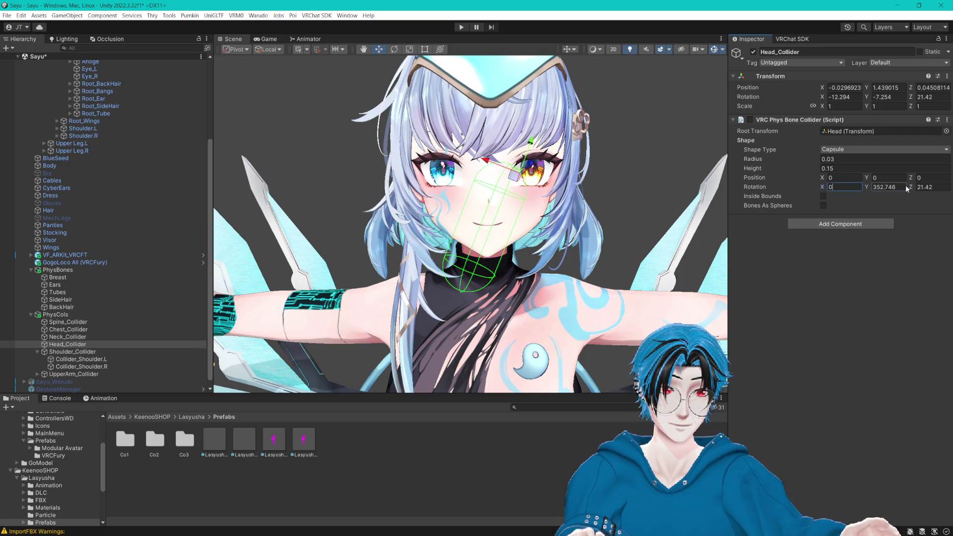
{"action": "key", "text": "Tab"}
{"action": "type", "text": "0"}
{"action": "key", "text": "Tab"}
{"action": "type", "text": "0"}
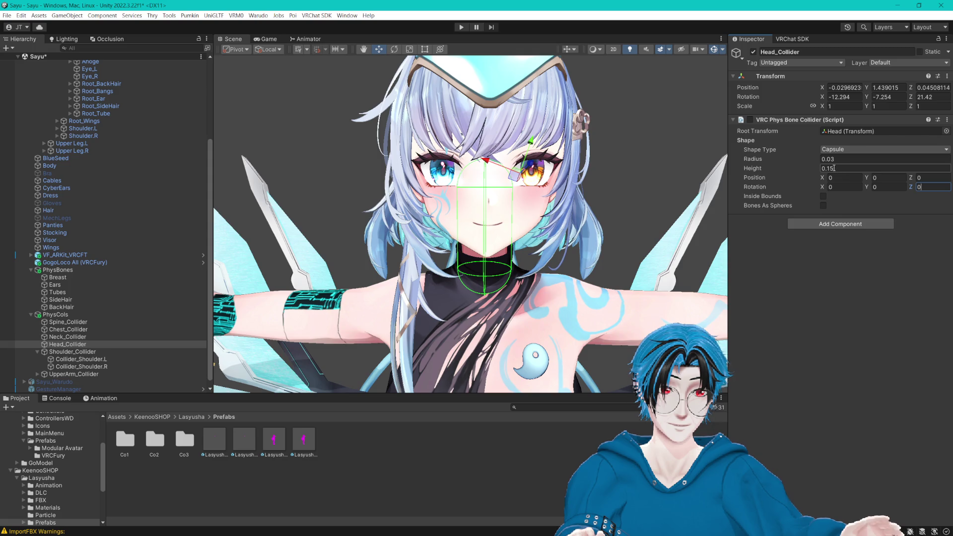
{"action": "type", "text": "5"}
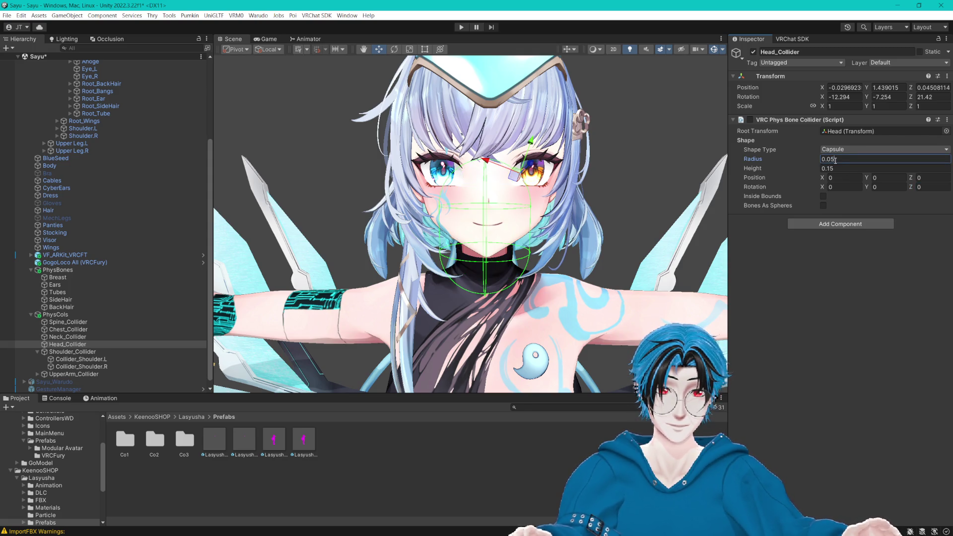
{"action": "type", "text": "1"}
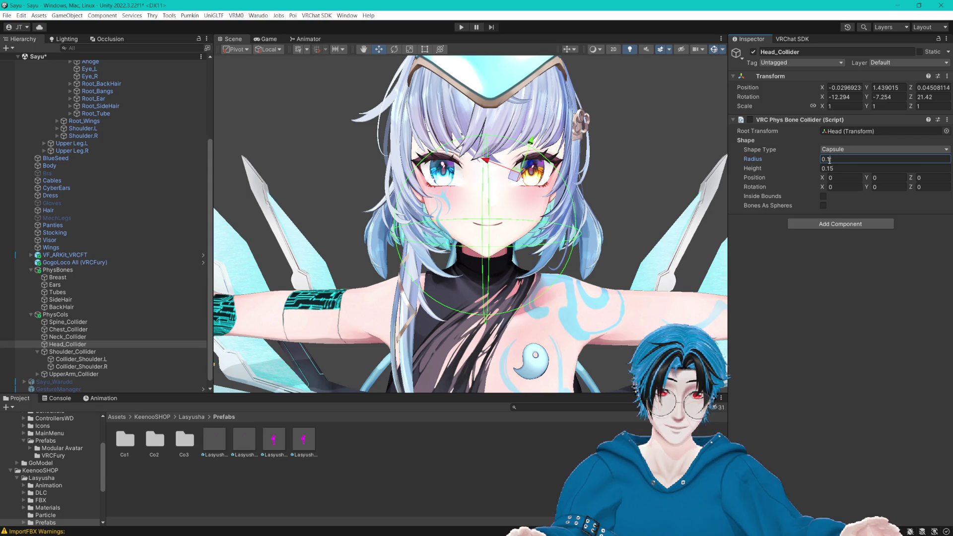
{"action": "type", "text": "06"}
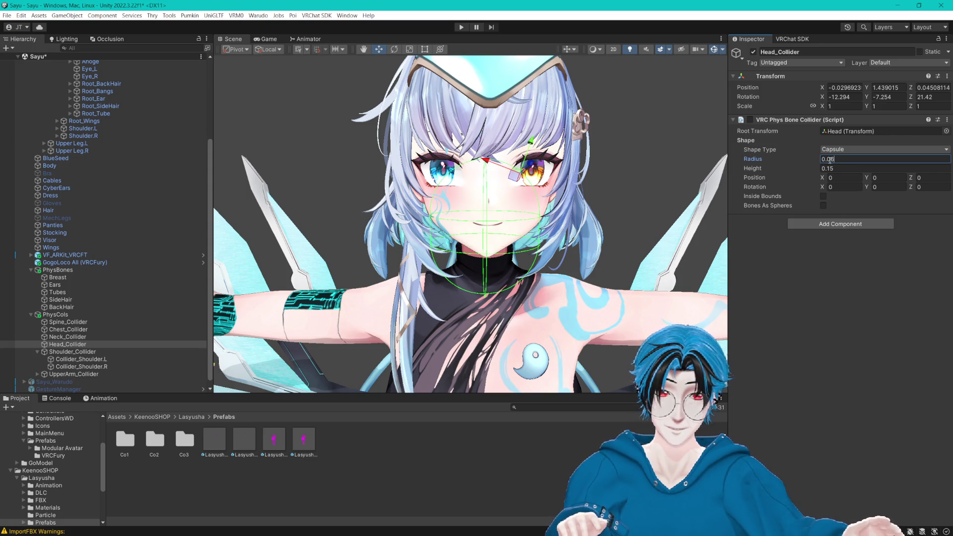
Step: Raise the head collider 0.06 on Y and rework its capsule height
{"action": "left_click", "coordinate": [829, 169]}
{"action": "type", "text": "12"}
{"action": "left_click_drag", "start_coordinate": [546, 199], "coordinate": [469, 177]}
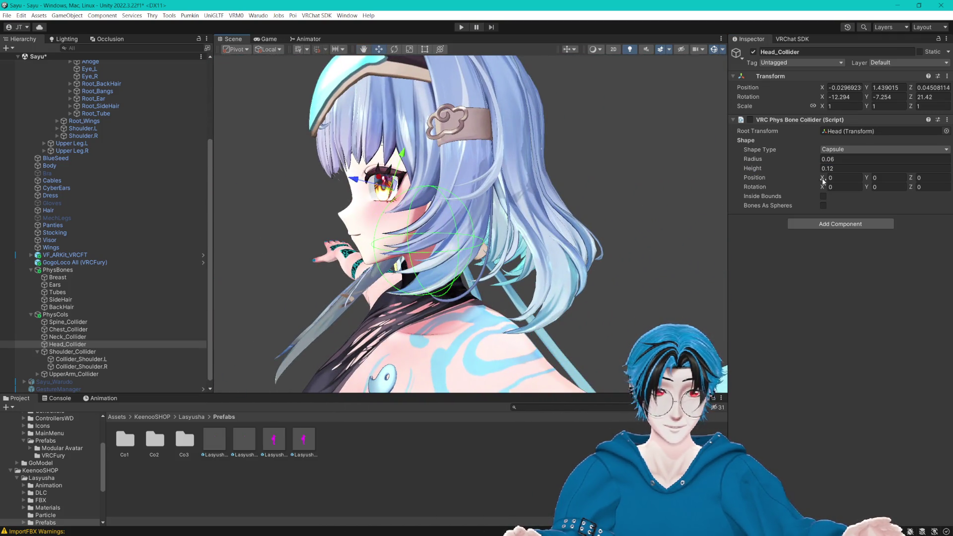
{"action": "key", "text": "Tab"}
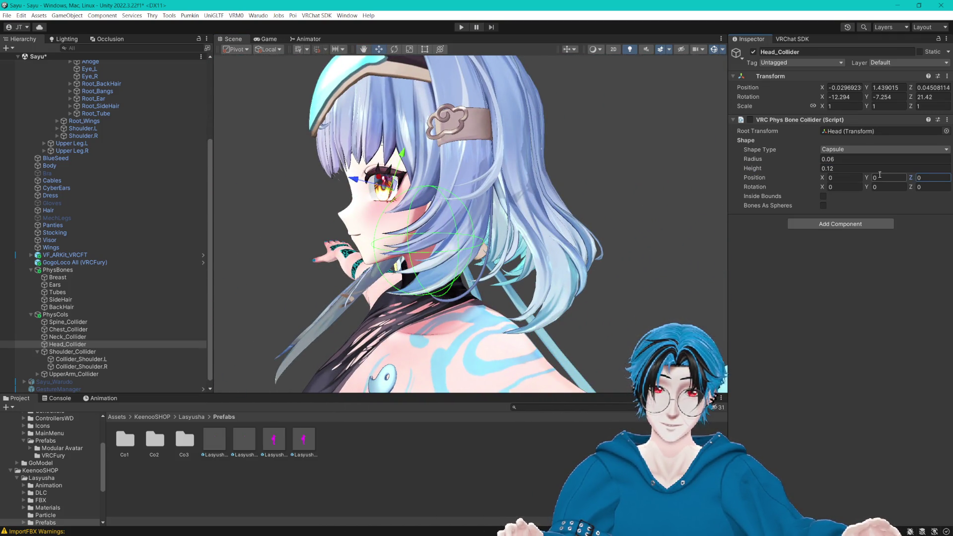
{"action": "left_click_drag", "start_coordinate": [869, 180], "coordinate": [869, 181]}
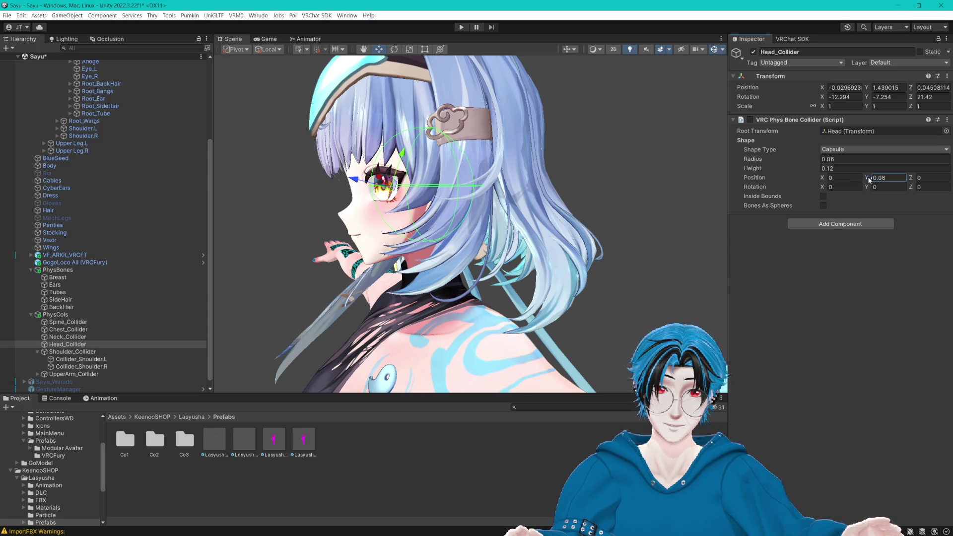
{"action": "left_click", "coordinate": [830, 168]}
{"action": "type", "text": "0.15"}
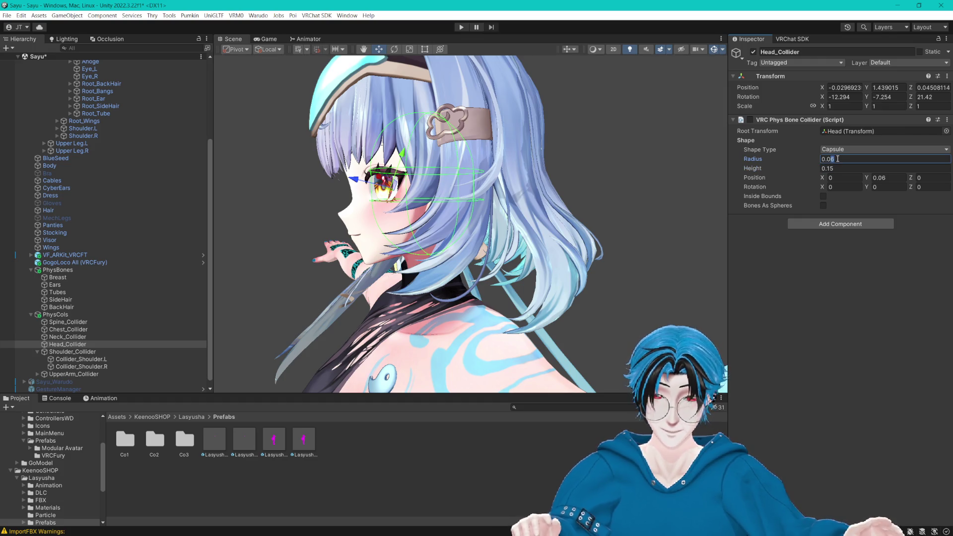
{"action": "type", "text": "7"}
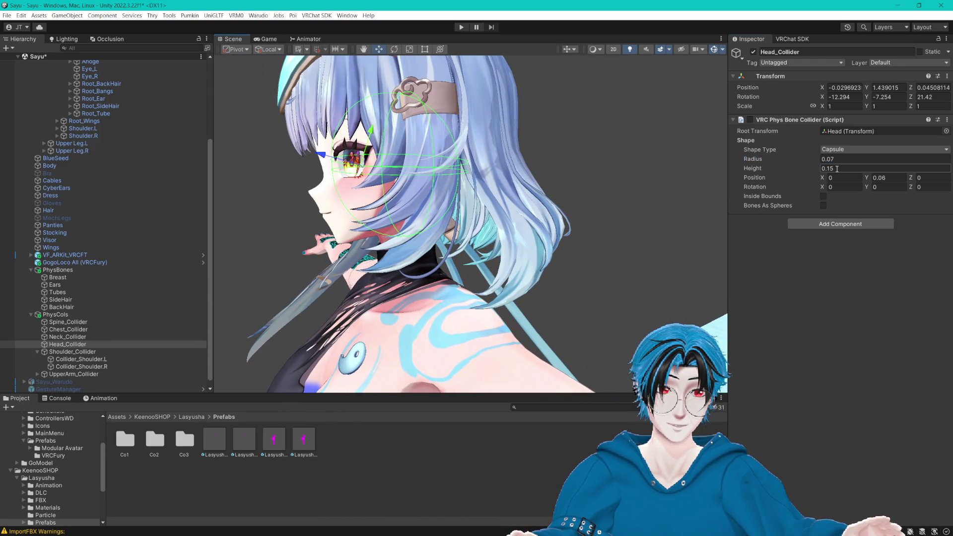
{"action": "type", "text": "8"}
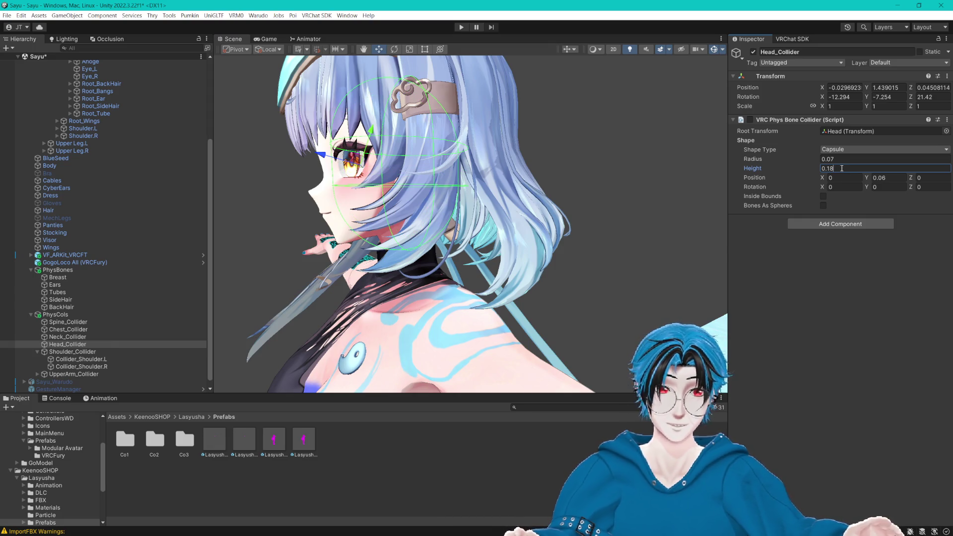
Step: Set the head collider's radius to 0.07 and its height to 0.18
{"action": "left_click_drag", "start_coordinate": [832, 158], "coordinate": [838, 159]}
{"action": "type", "text": "75"}
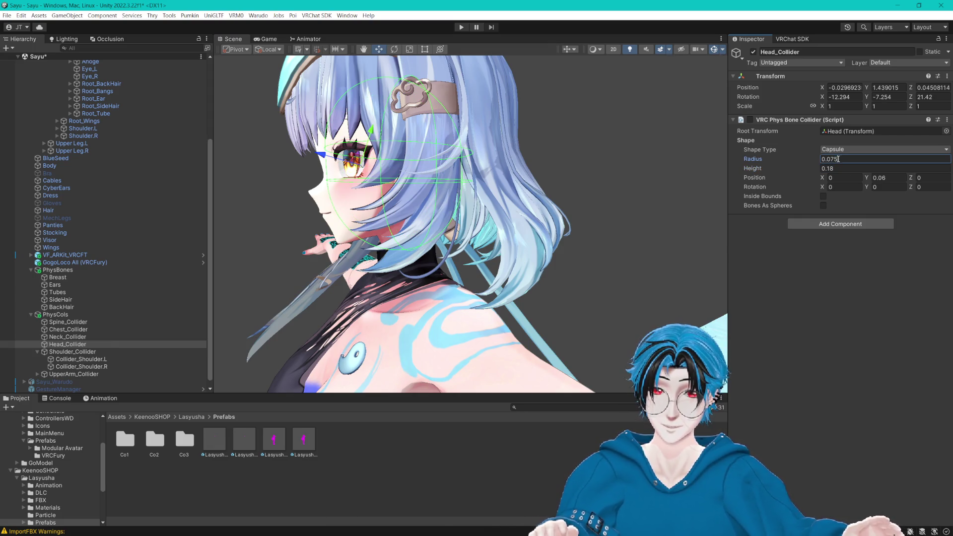
{"action": "mouse_move", "coordinate": [556, 198]}
{"action": "left_mouse_down"}
{"action": "mouse_move", "coordinate": [509, 203]}
{"action": "mouse_move", "coordinate": [556, 201]}
{"action": "left_mouse_up"}
{"action": "scroll", "coordinate": [470, 199], "scroll_direction": "up", "scroll_amount": 3}
{"action": "left_click", "coordinate": [843, 159]}
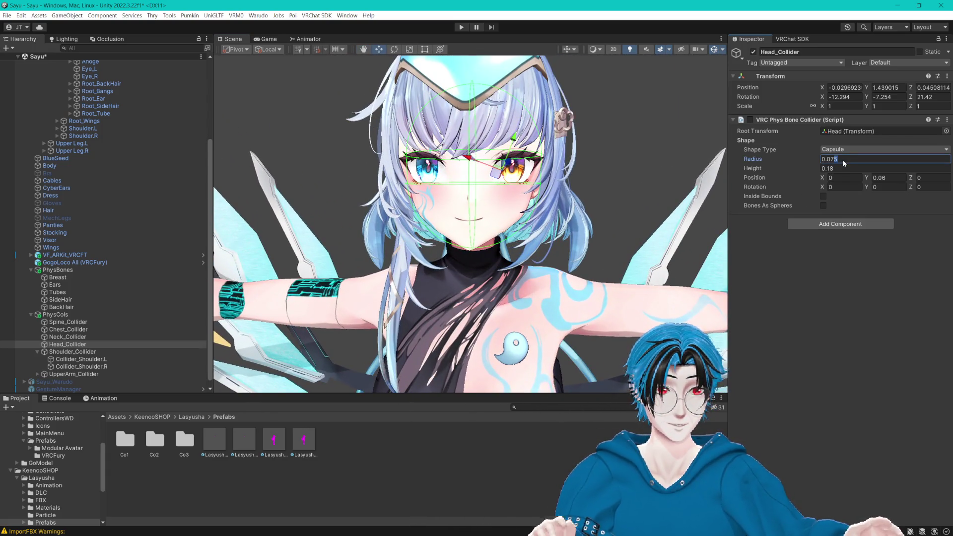
{"action": "key", "text": "BackSpace"}
{"action": "left_click", "coordinate": [837, 169]}
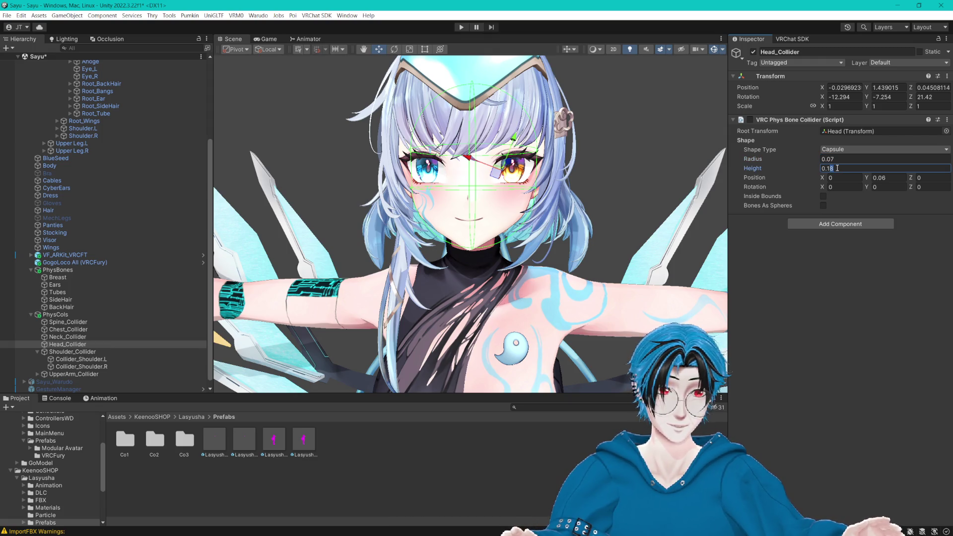
{"action": "type", "text": "0.17"}
{"action": "key", "text": "BackSpace"}
{"action": "type", "text": "8"}
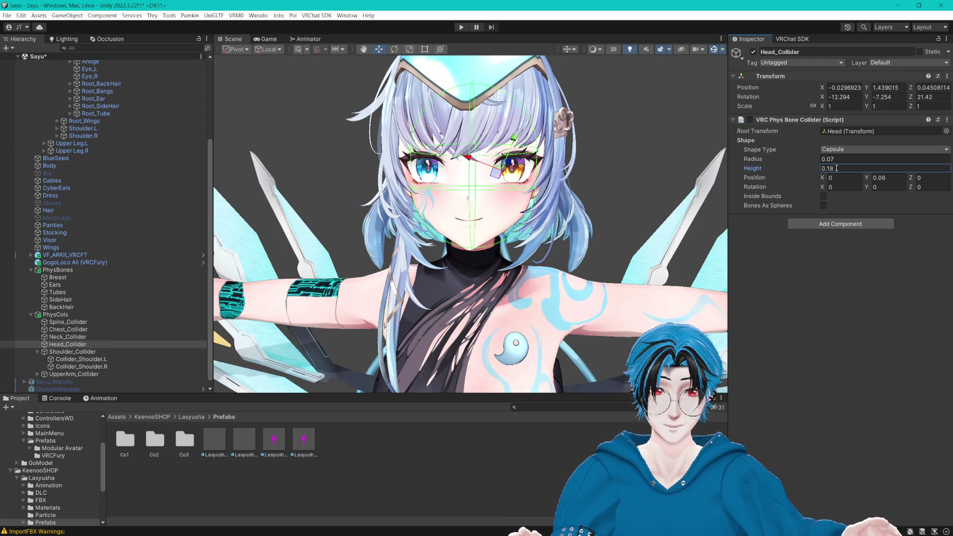
{"action": "type", "text": "6"}
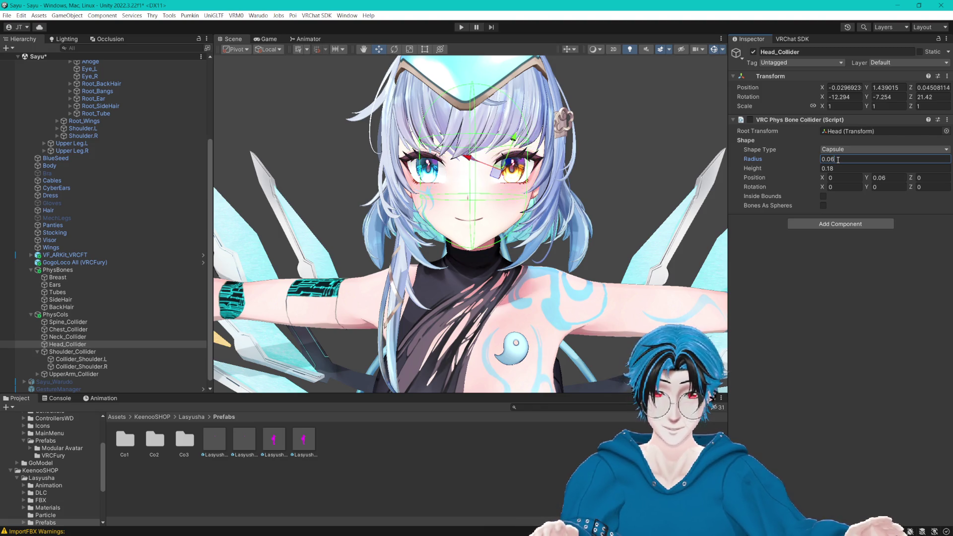
Step: Set the BackHair phys bone's collision radius to 0.012
{"action": "left_click", "coordinate": [94, 307]}
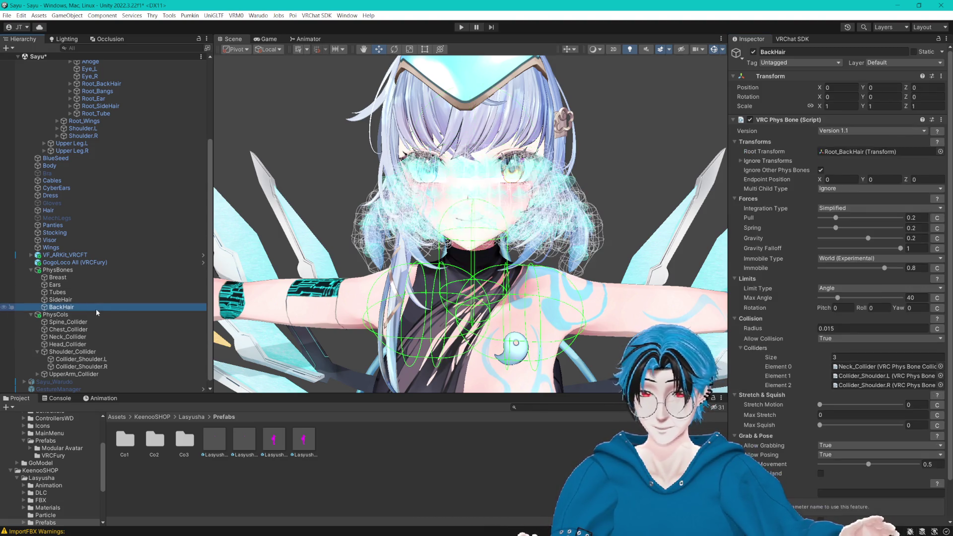
{"action": "left_click", "coordinate": [839, 327]}
{"action": "key", "text": "BackSpace"}
{"action": "type", "text": "2"}
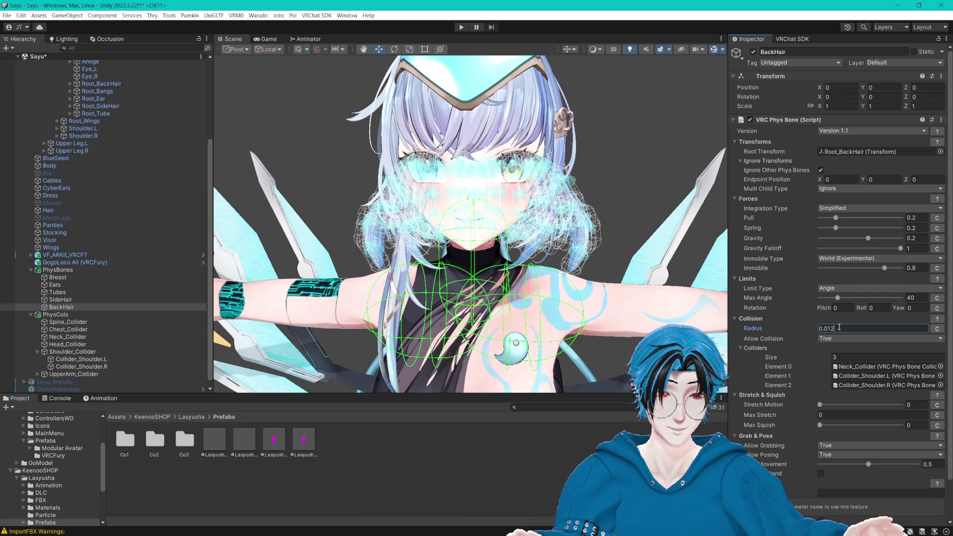
Step: Change the SideHair phys bone's collision radius from 0.015 to 0.012
{"action": "left_click", "coordinate": [94, 300]}
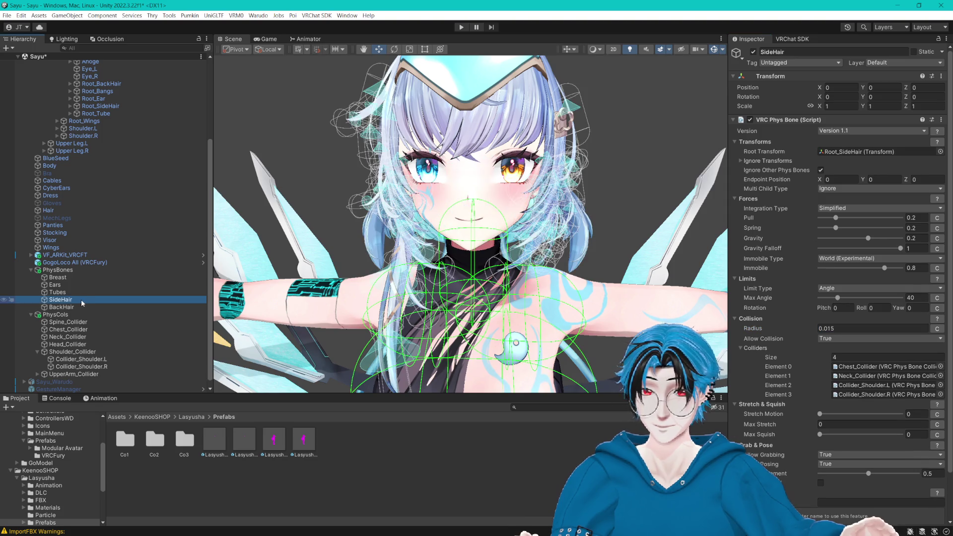
{"action": "left_click", "coordinate": [842, 328]}
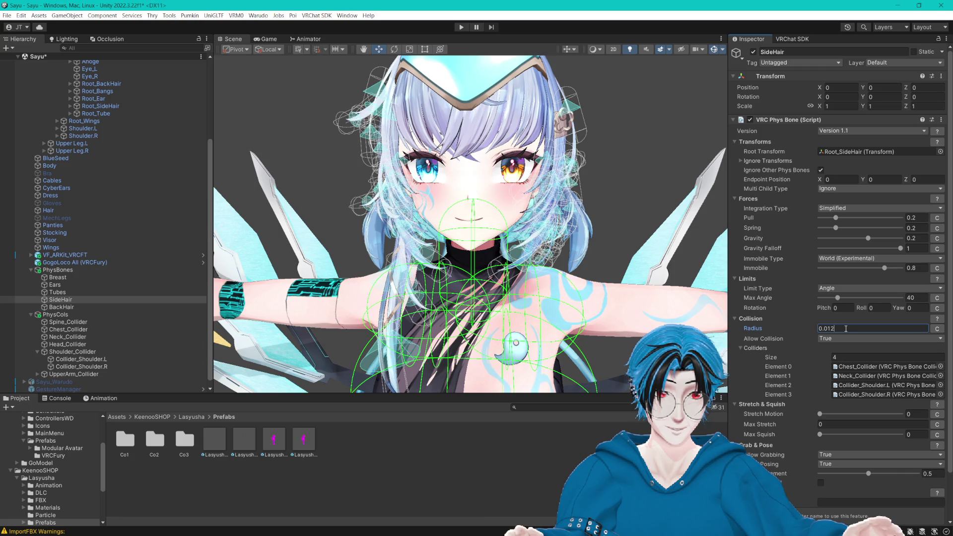
{"action": "key", "text": "BackSpace"}
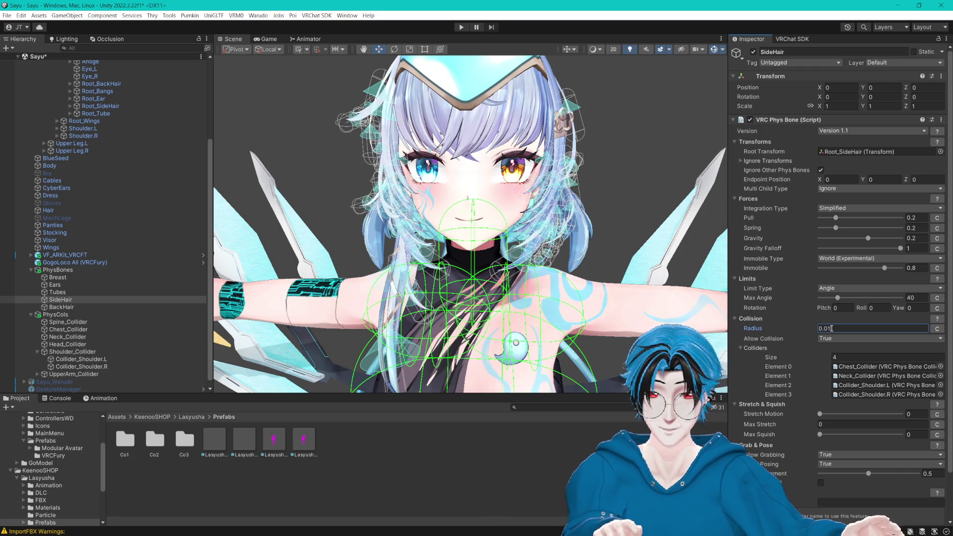
{"action": "key", "text": "Escape"}
{"action": "left_click_drag", "start_coordinate": [603, 287], "coordinate": [595, 286]}
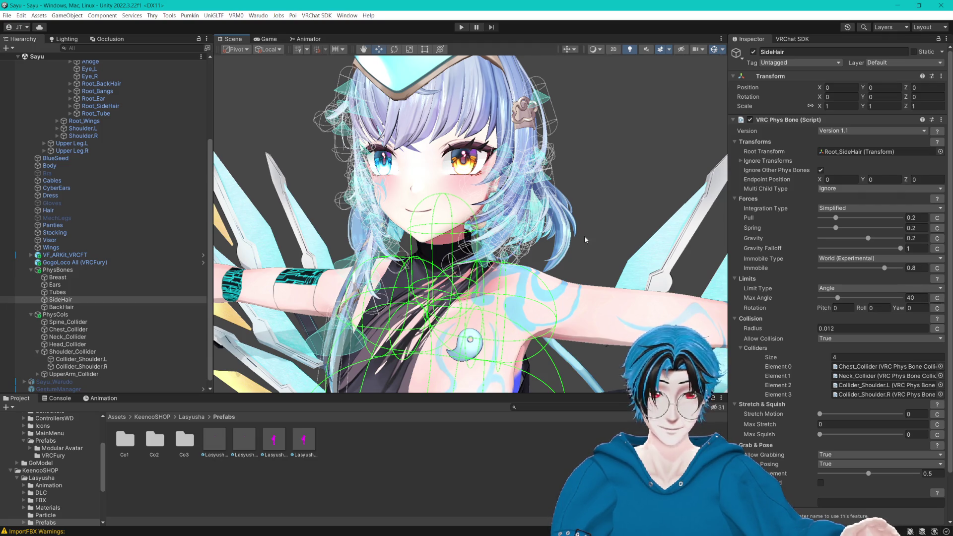
{"action": "mouse_move", "coordinate": [585, 240]}
{"action": "left_mouse_down"}
{"action": "mouse_move", "coordinate": [547, 207]}
{"action": "mouse_move", "coordinate": [536, 170]}
{"action": "mouse_move", "coordinate": [556, 130]}
{"action": "mouse_move", "coordinate": [554, 238]}
{"action": "mouse_move", "coordinate": [584, 239]}
{"action": "left_mouse_up"}
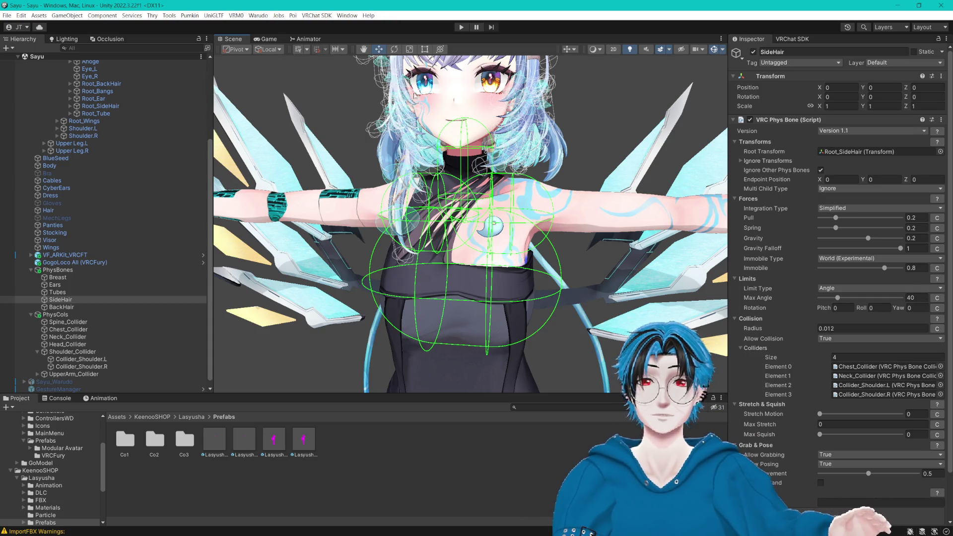
{"action": "scroll", "coordinate": [544, 166], "scroll_direction": "down", "scroll_amount": 5}
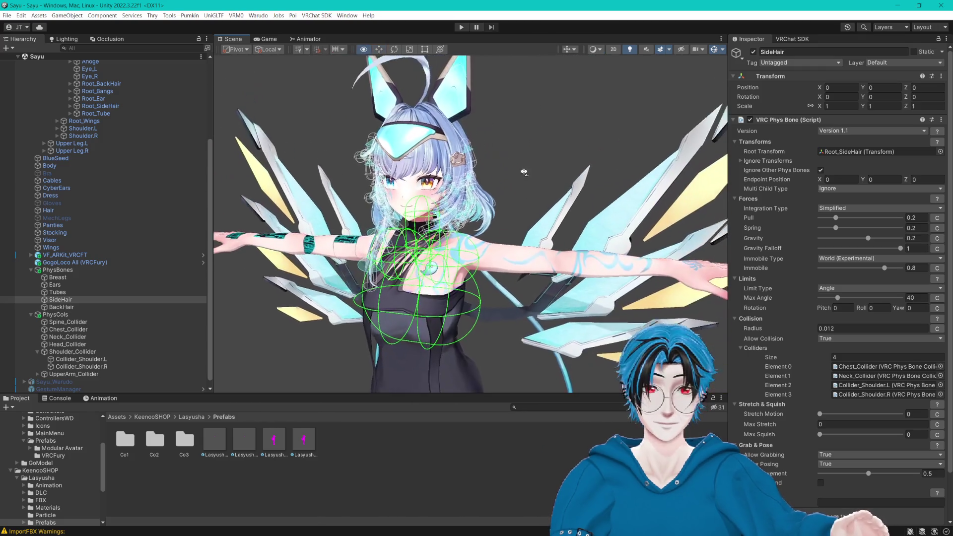
{"action": "mouse_move", "coordinate": [544, 166]}
{"action": "left_mouse_down"}
{"action": "mouse_move", "coordinate": [566, 173]}
{"action": "mouse_move", "coordinate": [567, 164]}
{"action": "left_mouse_up"}
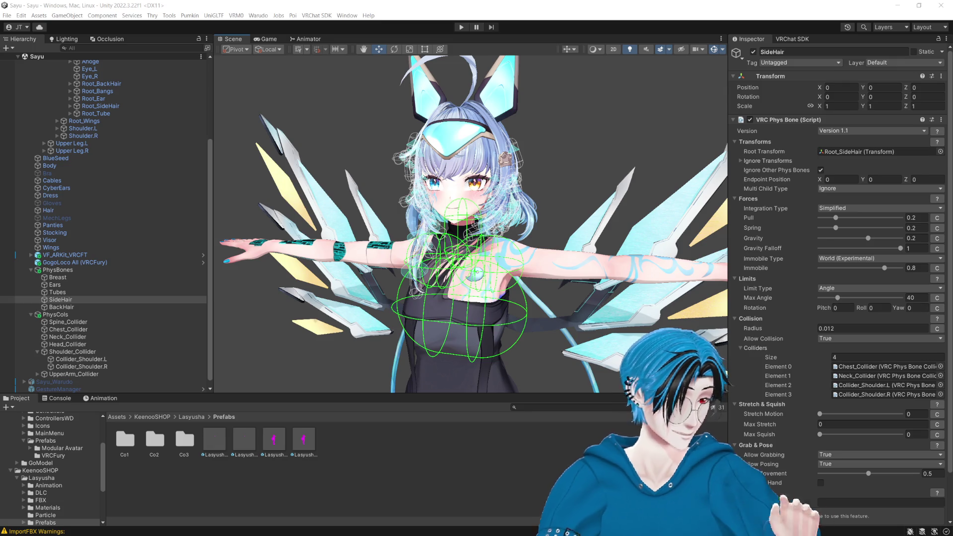
{"action": "key", "text": "alt+Tab"}
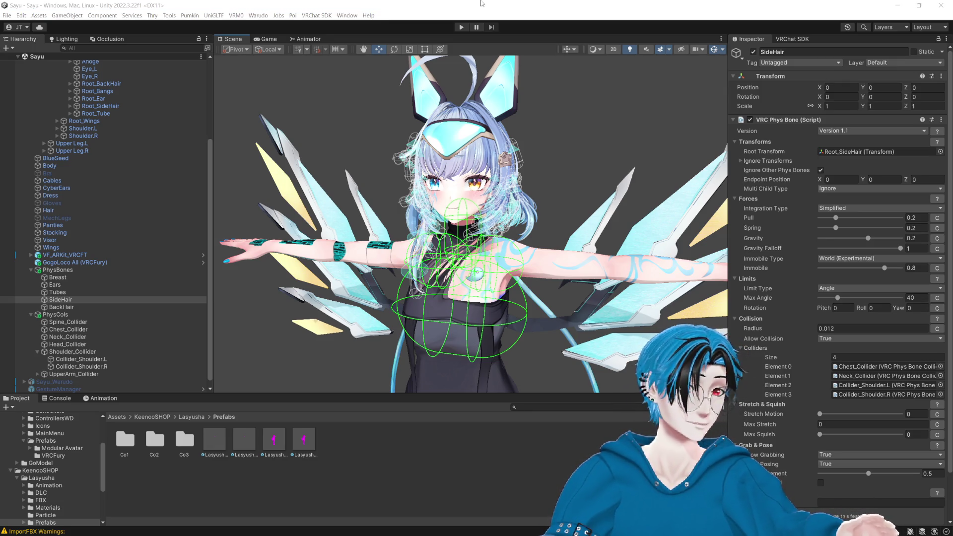
{"action": "scroll", "coordinate": [544, 149], "scroll_direction": "down", "scroll_amount": 5}
{"action": "left_click_drag", "start_coordinate": [545, 149], "coordinate": [566, 156]}
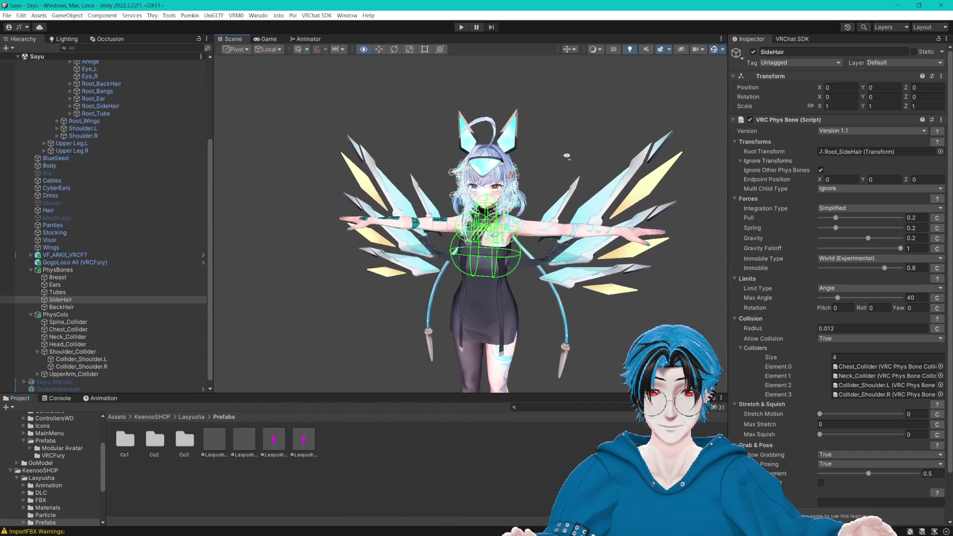
{"action": "scroll", "coordinate": [576, 149], "scroll_direction": "up", "scroll_amount": 4}
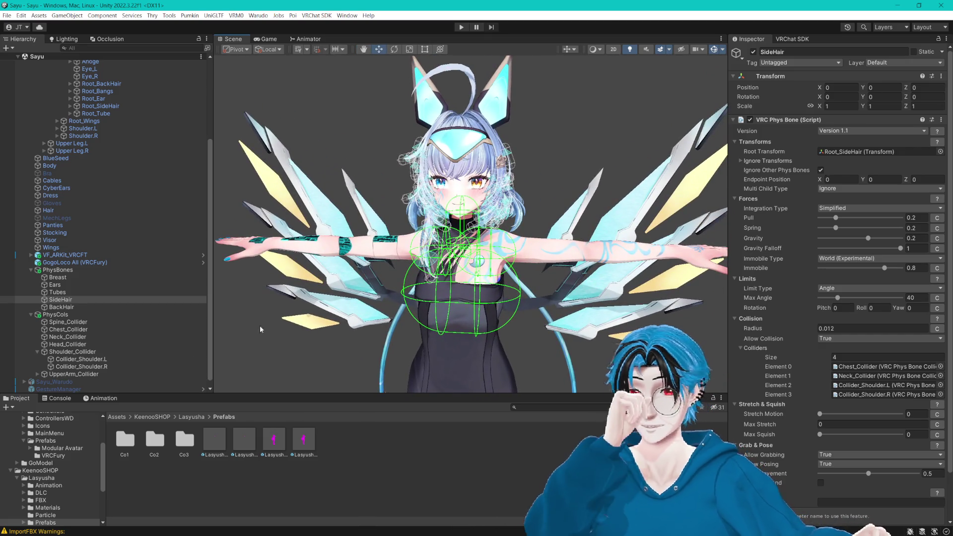
{"action": "left_click", "coordinate": [85, 286]}
Step: Inspect the Tubes, SideHair and BackHair phys bone settings
{"action": "left_click", "coordinate": [77, 292]}
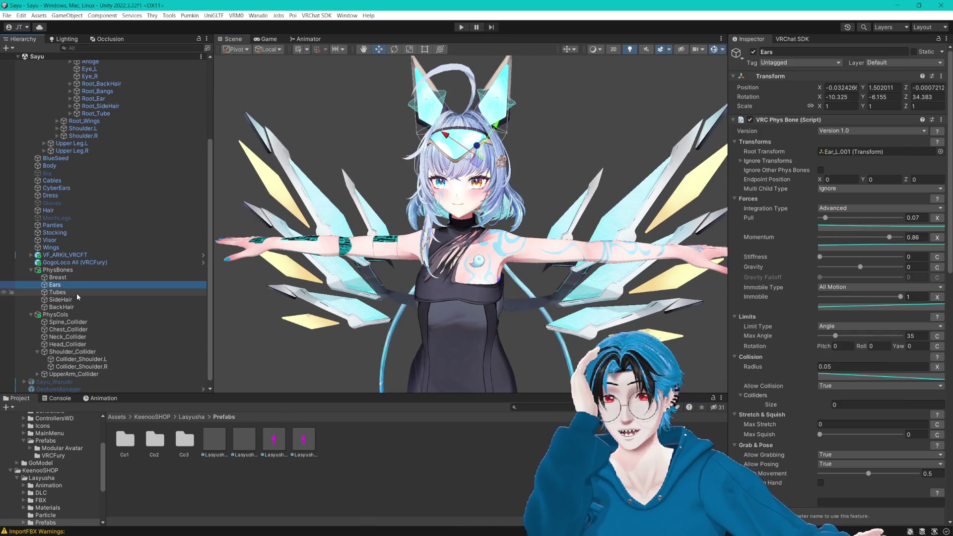
{"action": "left_click", "coordinate": [79, 299]}
{"action": "left_click", "coordinate": [70, 307]}
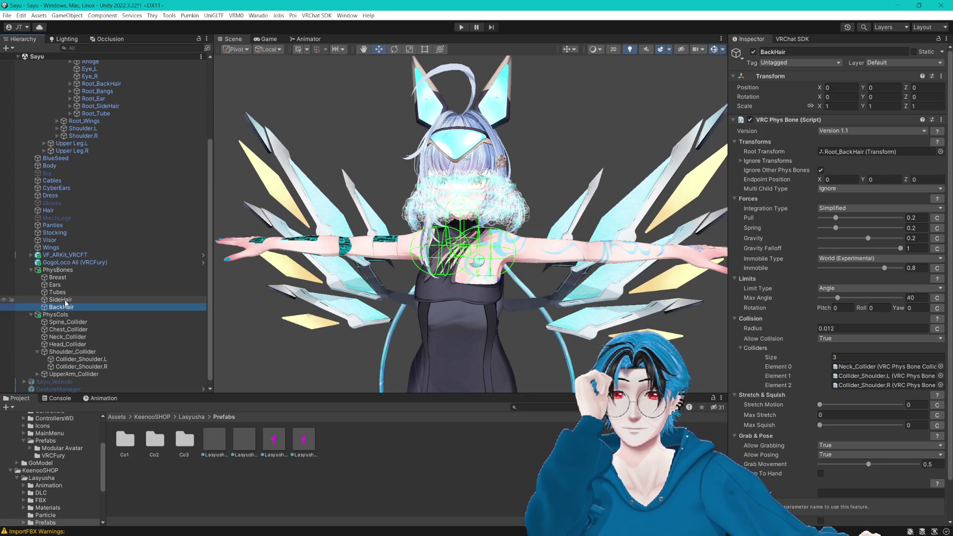
Step: Duplicate SideHair, rename the copy Bangs and set its root transform to Root_Bangs
{"action": "left_click", "coordinate": [65, 301]}
{"action": "key", "text": "ctrl+d"}
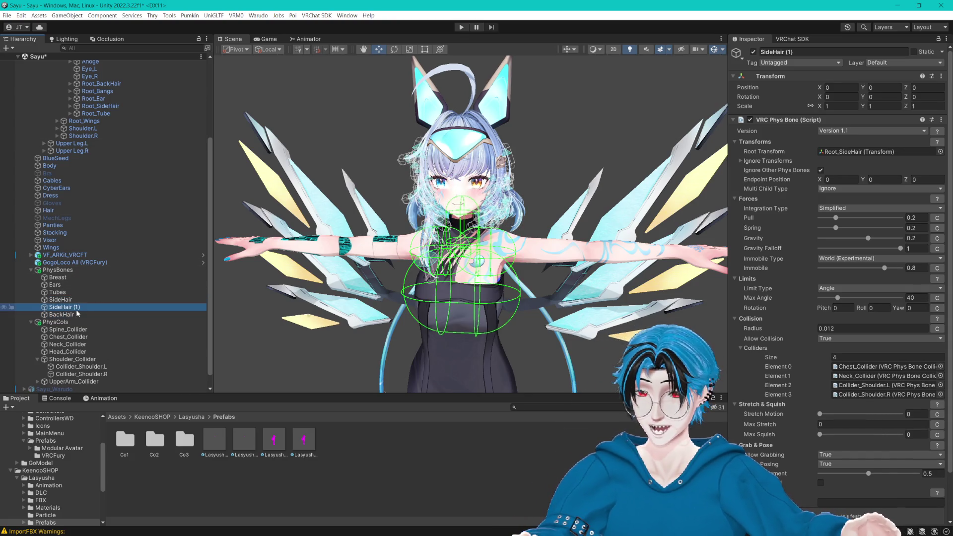
{"action": "mouse_move", "coordinate": [77, 311]}
{"action": "left_mouse_down"}
{"action": "mouse_move", "coordinate": [60, 316]}
{"action": "mouse_move", "coordinate": [74, 304]}
{"action": "left_mouse_up"}
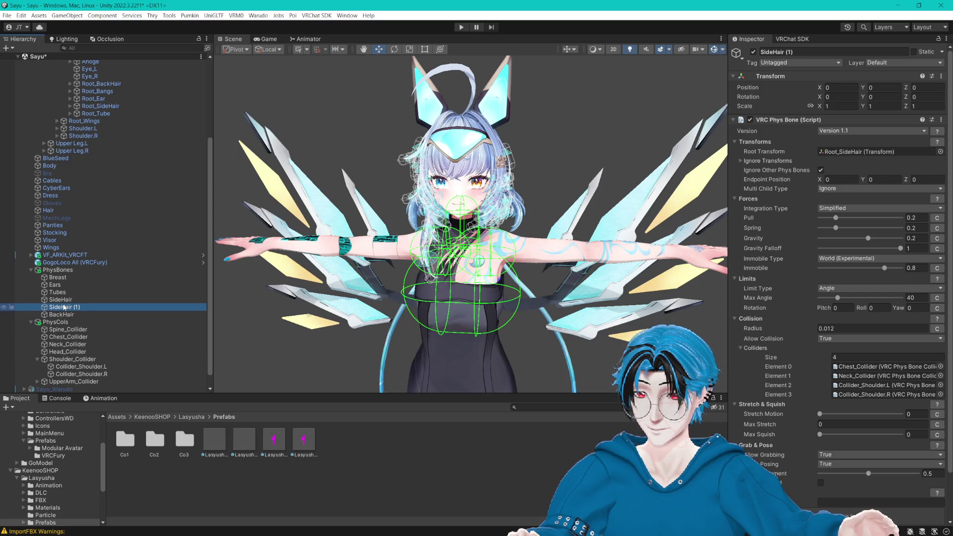
{"action": "key", "text": "F2"}
{"action": "type", "text": "Bangs"}
{"action": "key", "text": "Return"}
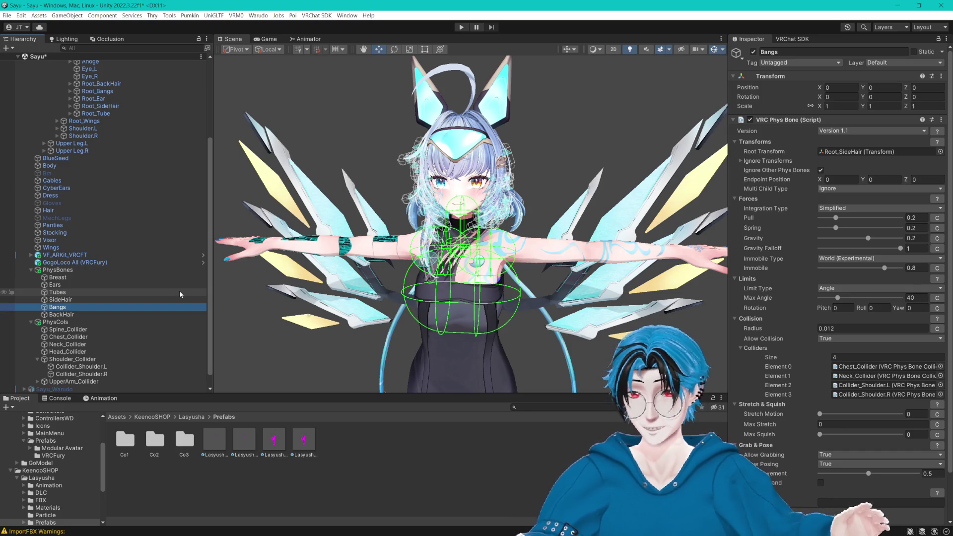
{"action": "left_click_drag", "start_coordinate": [102, 91], "coordinate": [862, 153]}
Step: Switch the Bangs phys bone's limit type to Polar after trying Hinge
{"action": "left_click", "coordinate": [841, 289]}
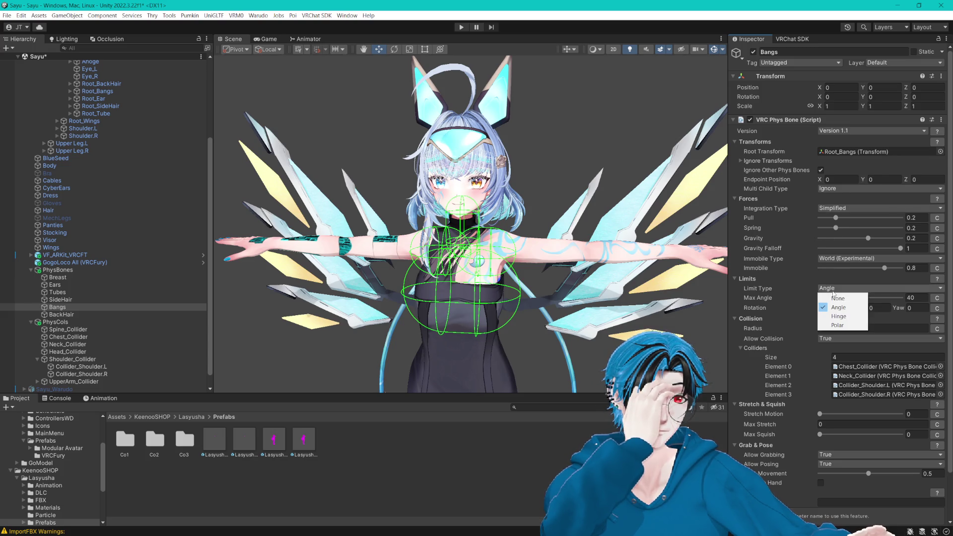
{"action": "left_click", "coordinate": [849, 316]}
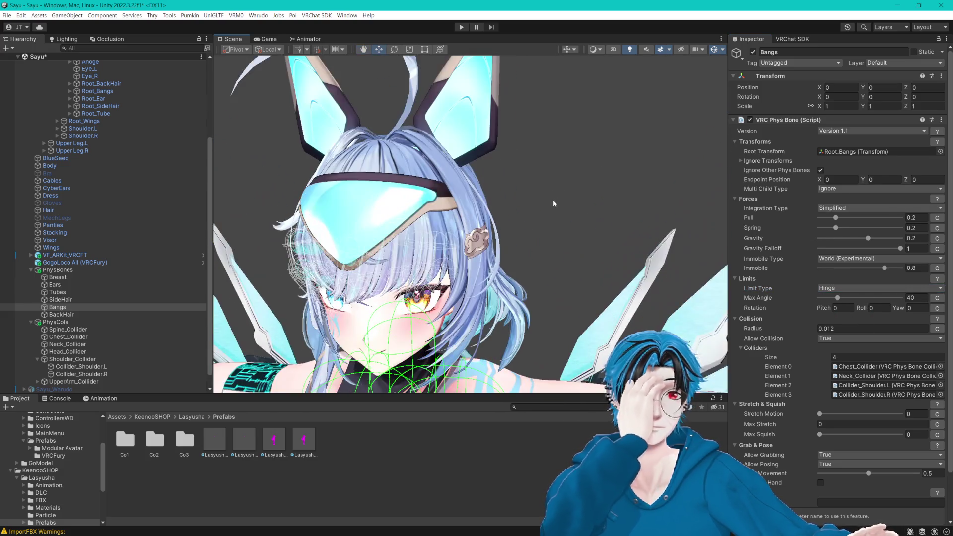
{"action": "left_click", "coordinate": [844, 288]}
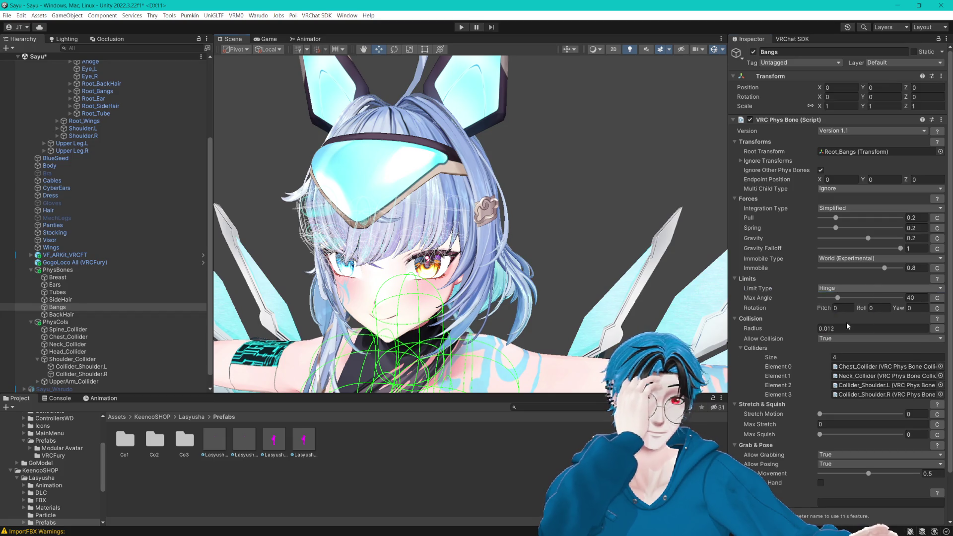
{"action": "left_click", "coordinate": [843, 323]}
Step: Lower the Bangs Max Pitch to 22 and its collision radius to 0.01
{"action": "mouse_move", "coordinate": [480, 253]}
{"action": "left_mouse_down"}
{"action": "mouse_move", "coordinate": [436, 215]}
{"action": "mouse_move", "coordinate": [467, 110]}
{"action": "mouse_move", "coordinate": [481, 143]}
{"action": "left_mouse_up"}
{"action": "scroll", "coordinate": [482, 144], "scroll_direction": "up", "scroll_amount": 3}
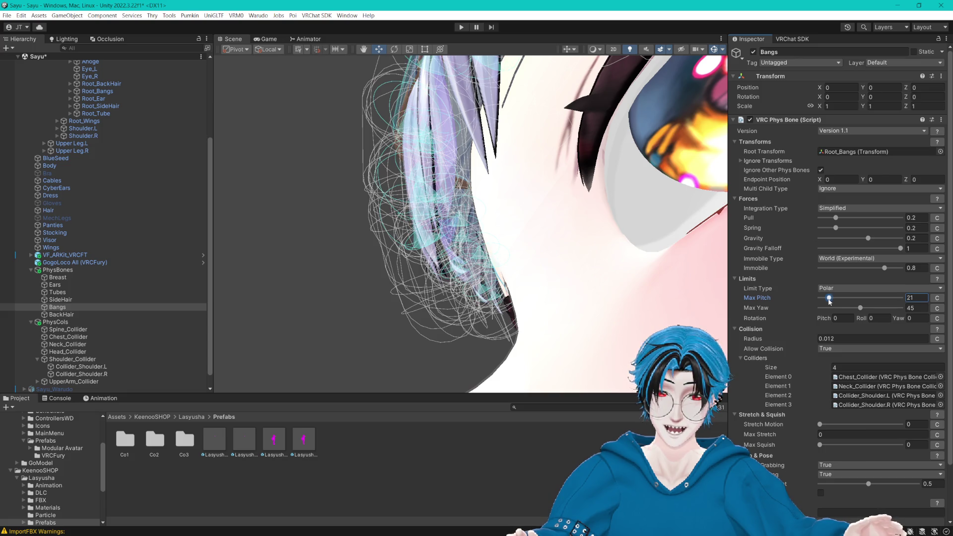
{"action": "left_click_drag", "start_coordinate": [838, 302], "coordinate": [799, 321]}
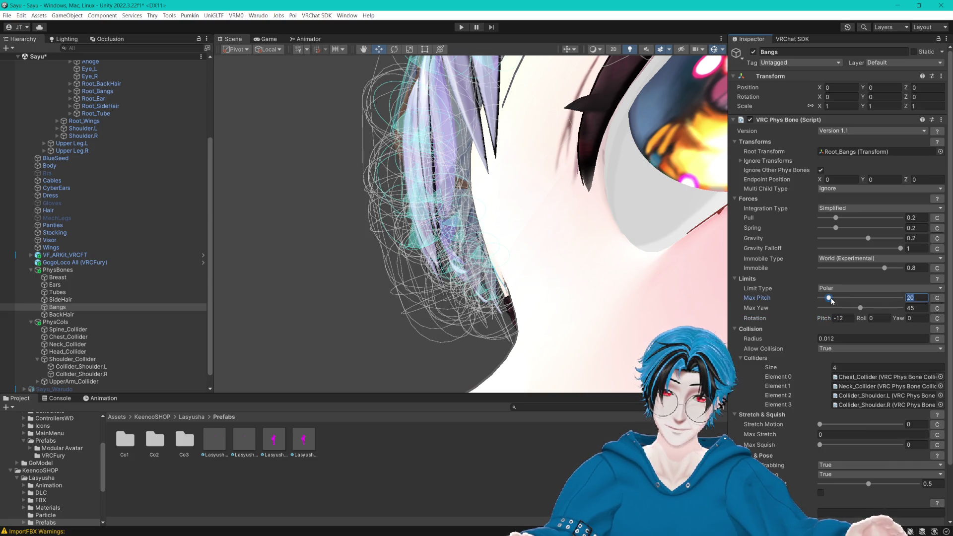
{"action": "left_click_drag", "start_coordinate": [832, 301], "coordinate": [836, 301]}
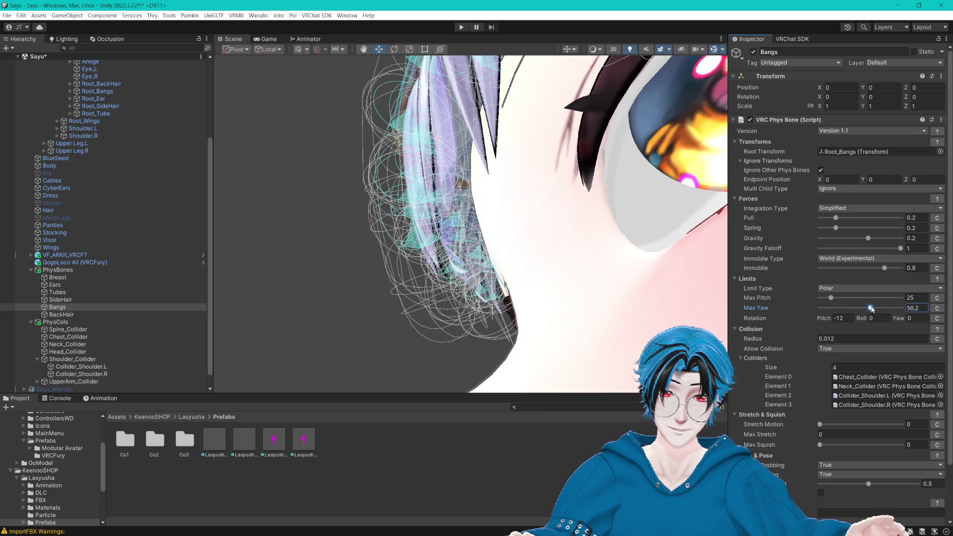
{"action": "left_click", "coordinate": [848, 339]}
{"action": "type", "text": "2"}
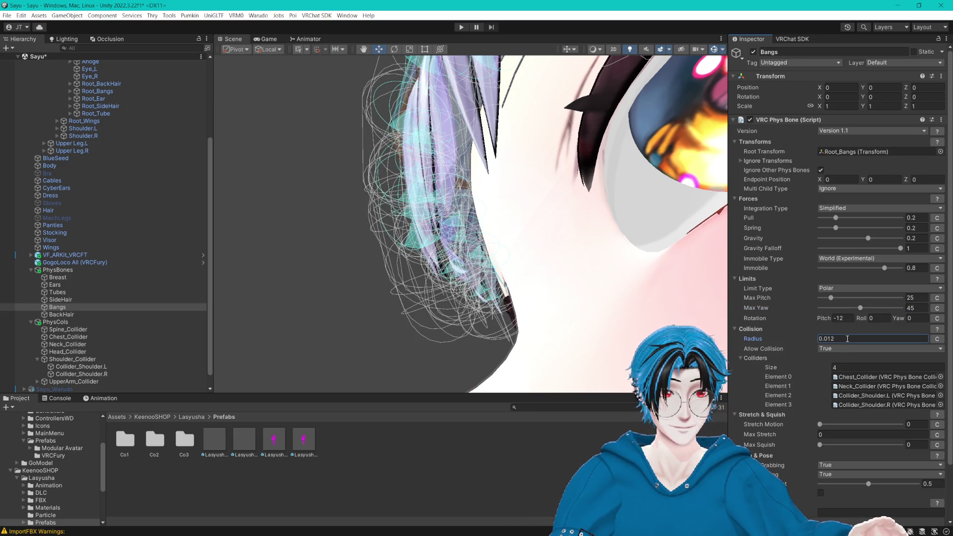
{"action": "key", "text": "BackSpace"}
{"action": "type", "text": "0"}
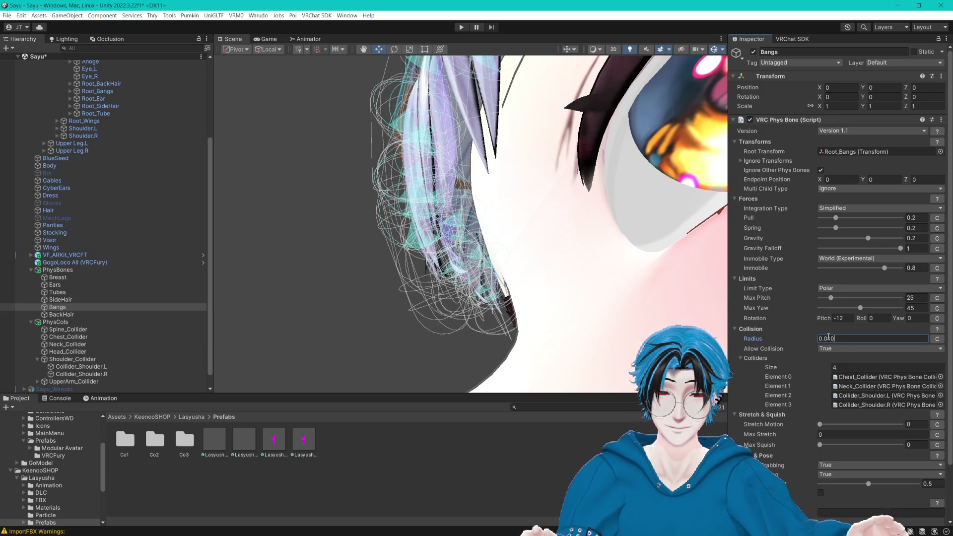
{"action": "left_click_drag", "start_coordinate": [830, 298], "coordinate": [829, 299]}
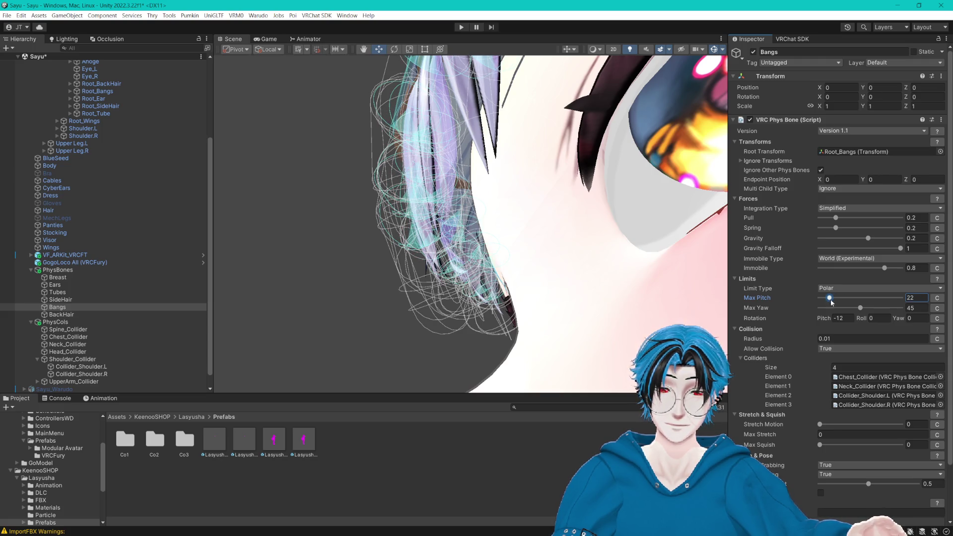
Step: Orbit to a frontal view, hide the collider wireframes and reselect the Bangs phys bone
{"action": "scroll", "coordinate": [471, 223], "scroll_direction": "down", "scroll_amount": 5}
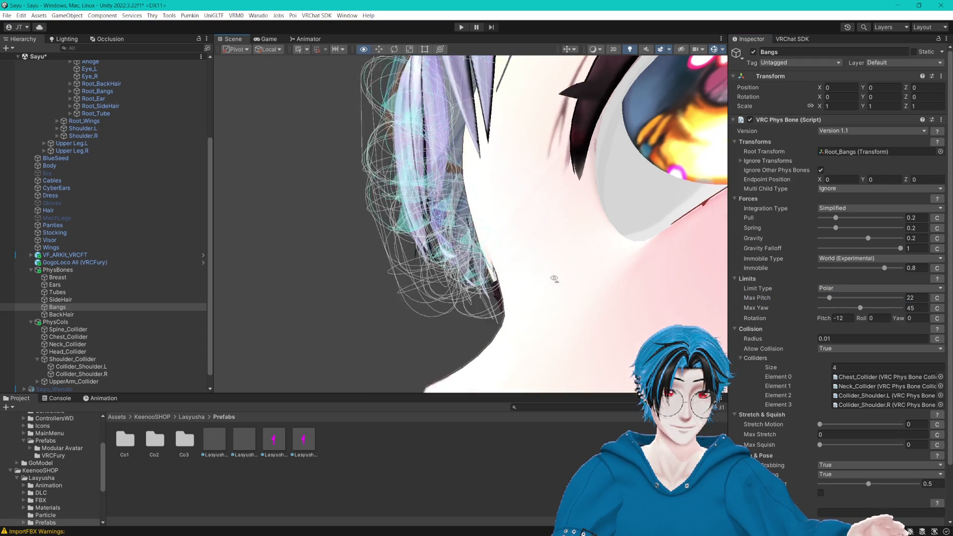
{"action": "mouse_move", "coordinate": [496, 278]}
{"action": "left_mouse_down"}
{"action": "mouse_move", "coordinate": [585, 281]}
{"action": "mouse_move", "coordinate": [537, 293]}
{"action": "mouse_move", "coordinate": [607, 290]}
{"action": "left_mouse_up"}
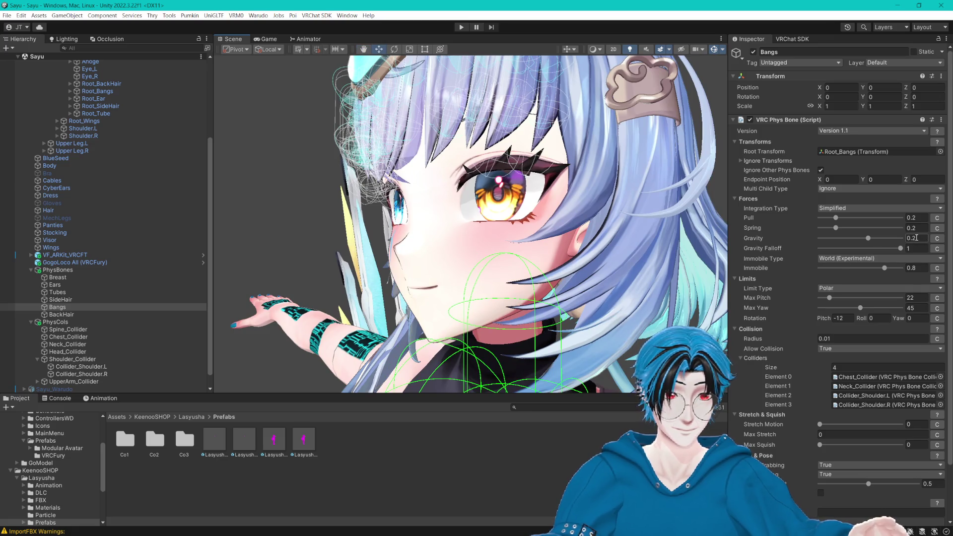
{"action": "type", "text": "0.1"}
{"action": "left_click_drag", "start_coordinate": [546, 278], "coordinate": [606, 278]}
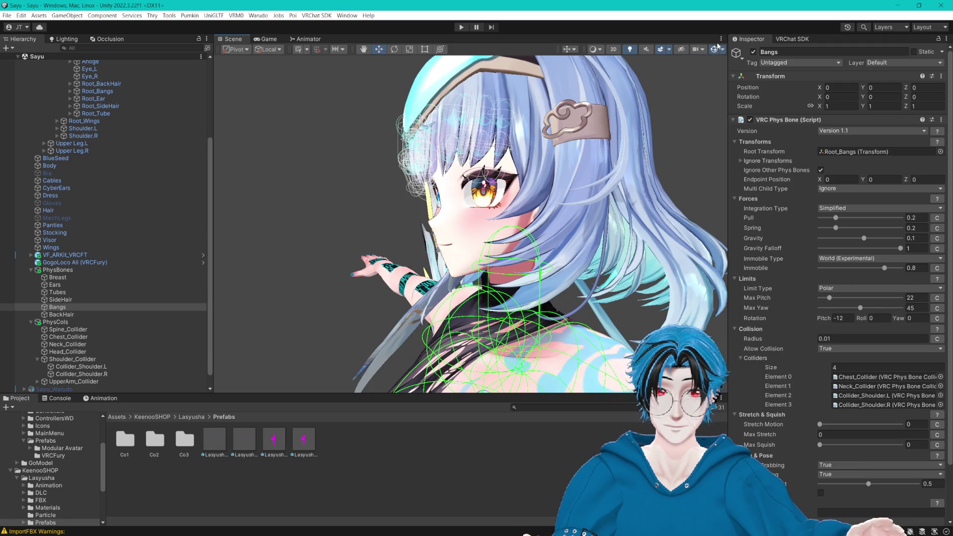
{"action": "left_click", "coordinate": [715, 49]}
{"action": "mouse_move", "coordinate": [595, 198]}
{"action": "left_mouse_down"}
{"action": "mouse_move", "coordinate": [535, 213]}
{"action": "mouse_move", "coordinate": [556, 214]}
{"action": "left_mouse_up"}
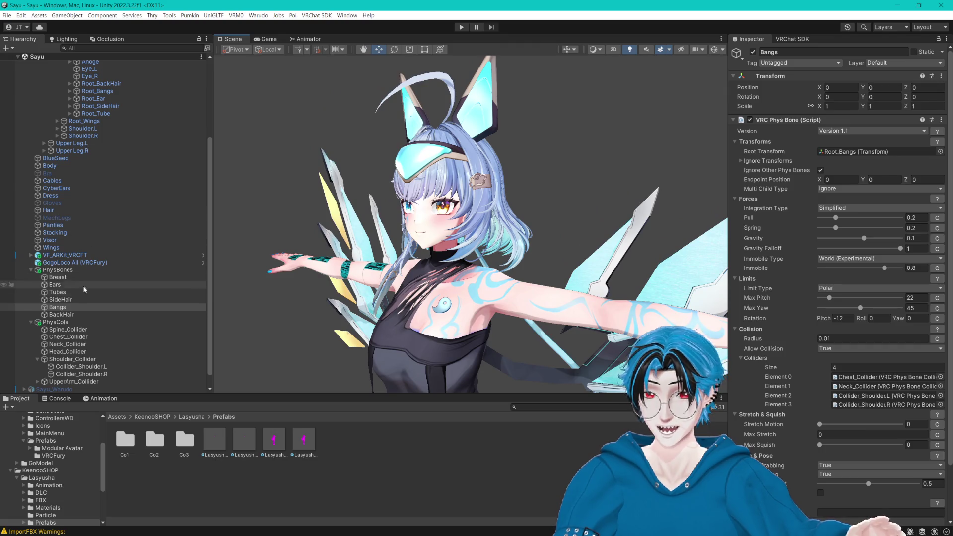
{"action": "left_click", "coordinate": [60, 314]}
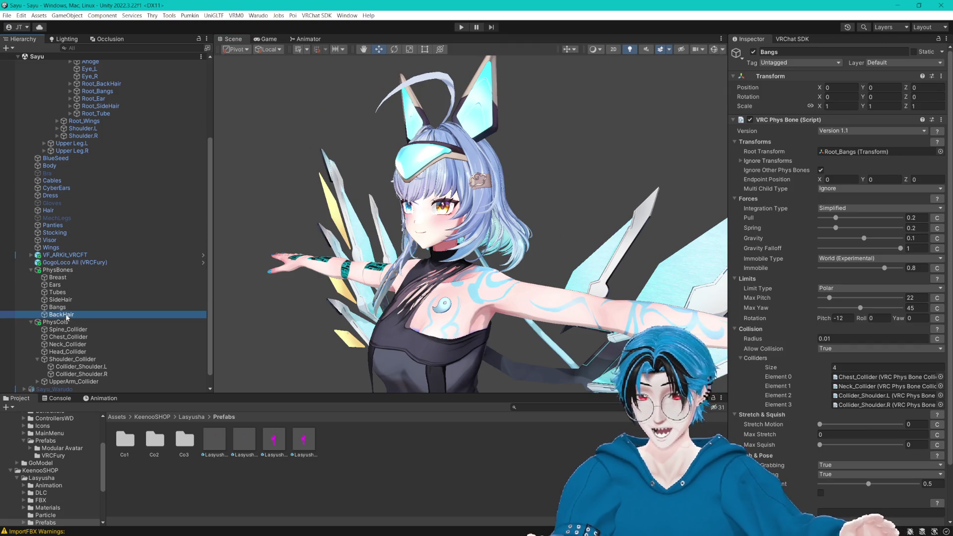
{"action": "left_click", "coordinate": [59, 308]}
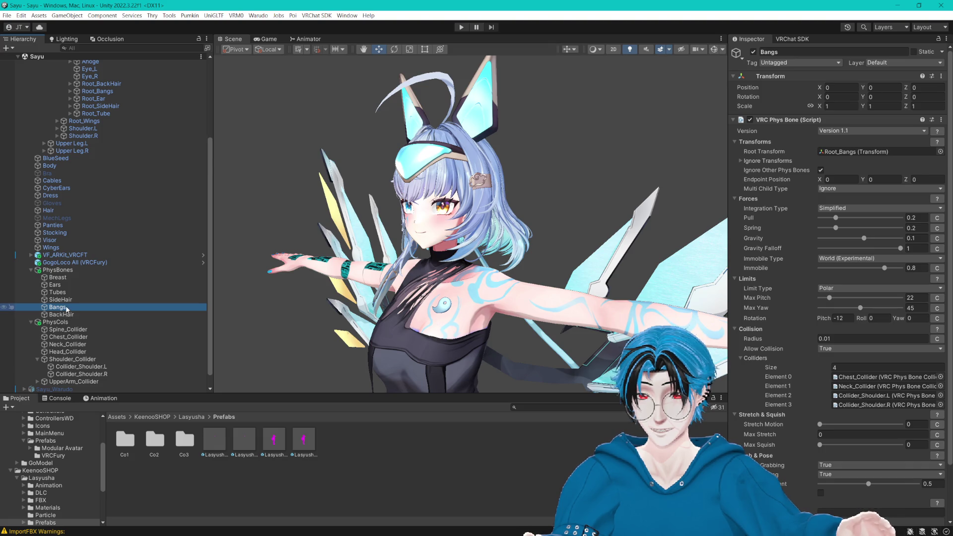
Step: Duplicate the Bangs phys bone and root the copy at the Ahoge bone
{"action": "key", "text": "ctrl+d"}
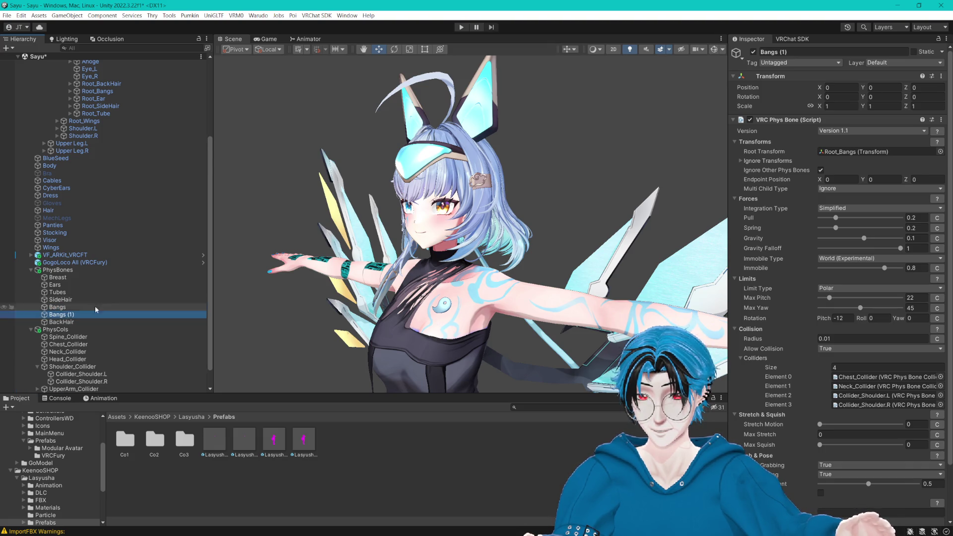
{"action": "scroll", "coordinate": [96, 310], "scroll_direction": "up", "scroll_amount": 5}
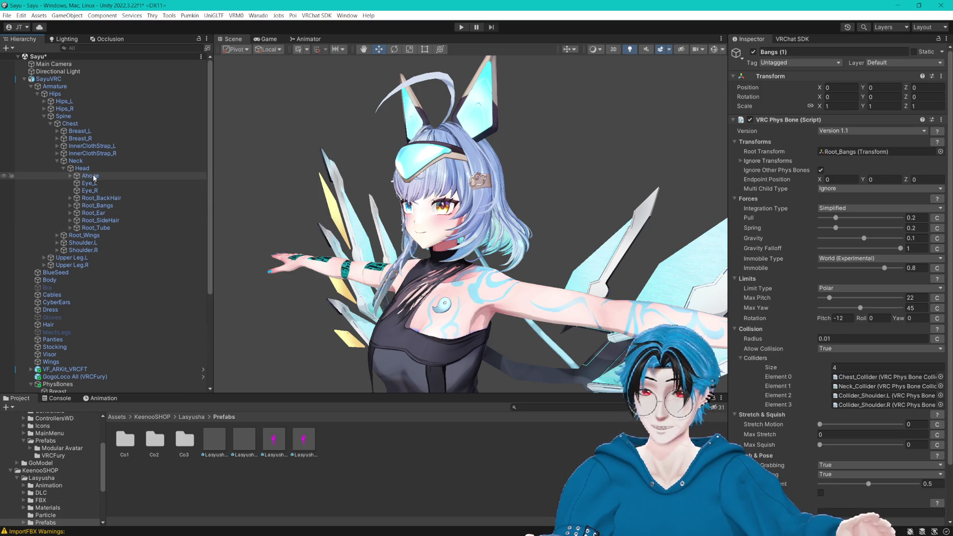
{"action": "left_click_drag", "start_coordinate": [93, 178], "coordinate": [874, 151]}
{"action": "scroll", "coordinate": [610, 153], "scroll_direction": "up", "scroll_amount": 2}
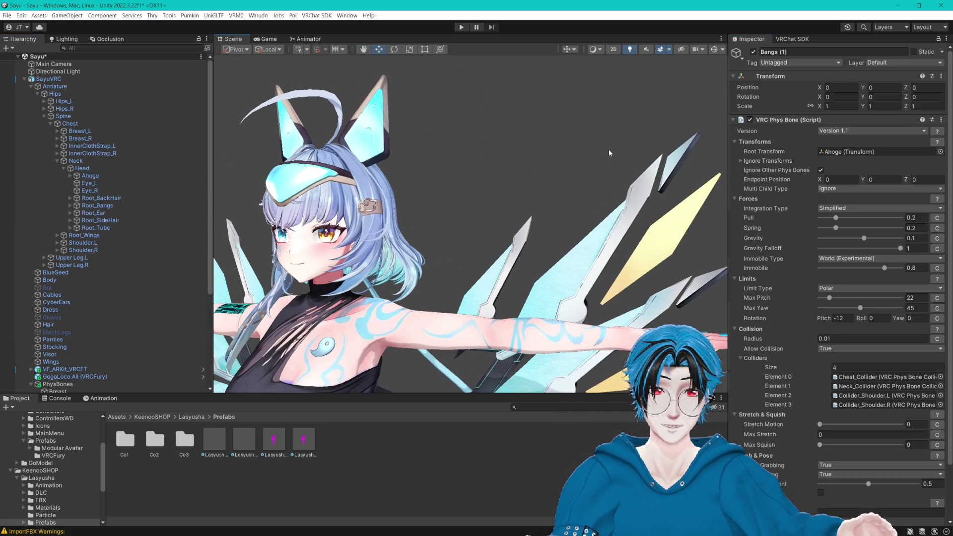
{"action": "left_click", "coordinate": [715, 50]}
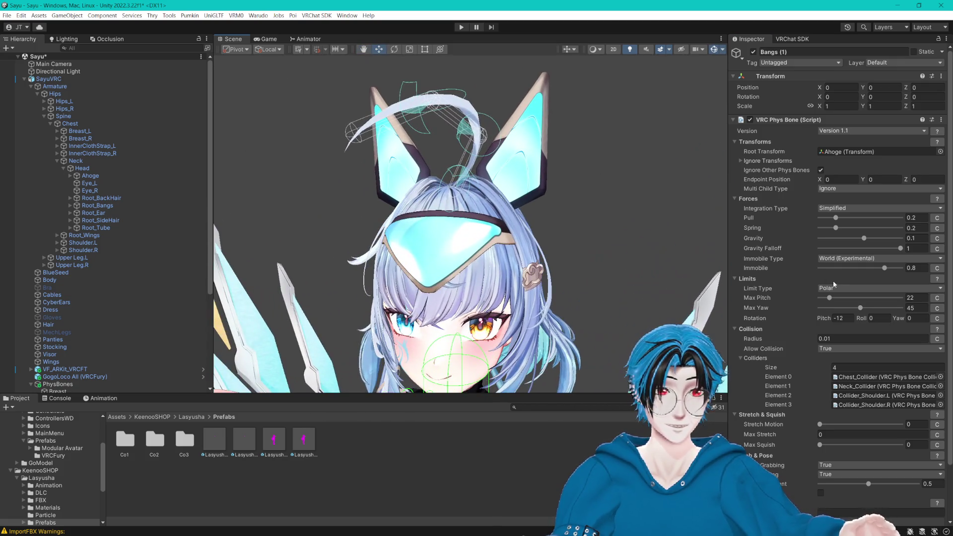
Step: Set the copy's limit type to Angle with pitch 0 and remove all colliders
{"action": "left_click", "coordinate": [834, 287]}
{"action": "left_click", "coordinate": [848, 307]}
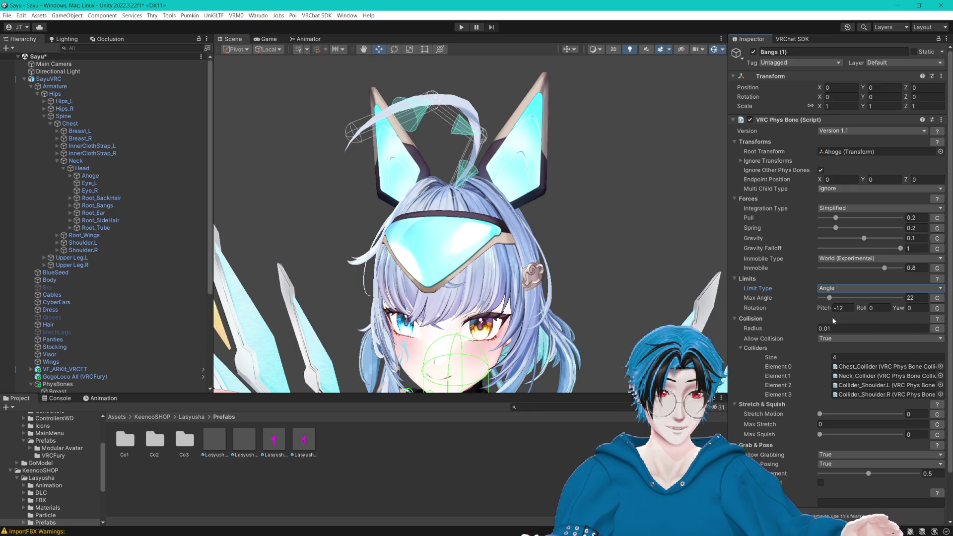
{"action": "left_click", "coordinate": [842, 308]}
{"action": "type", "text": "0"}
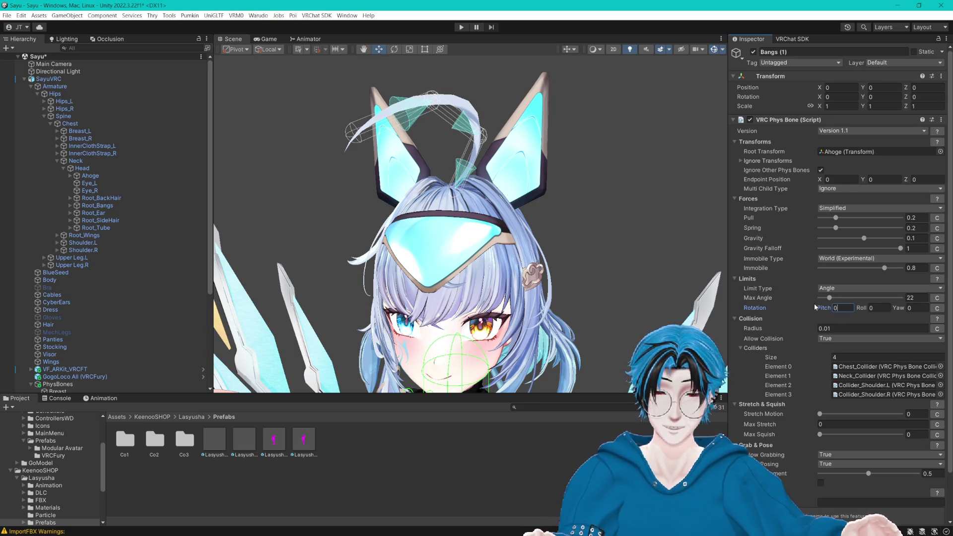
{"action": "left_click", "coordinate": [843, 357]}
{"action": "type", "text": "0"}
{"action": "key", "text": "Return"}
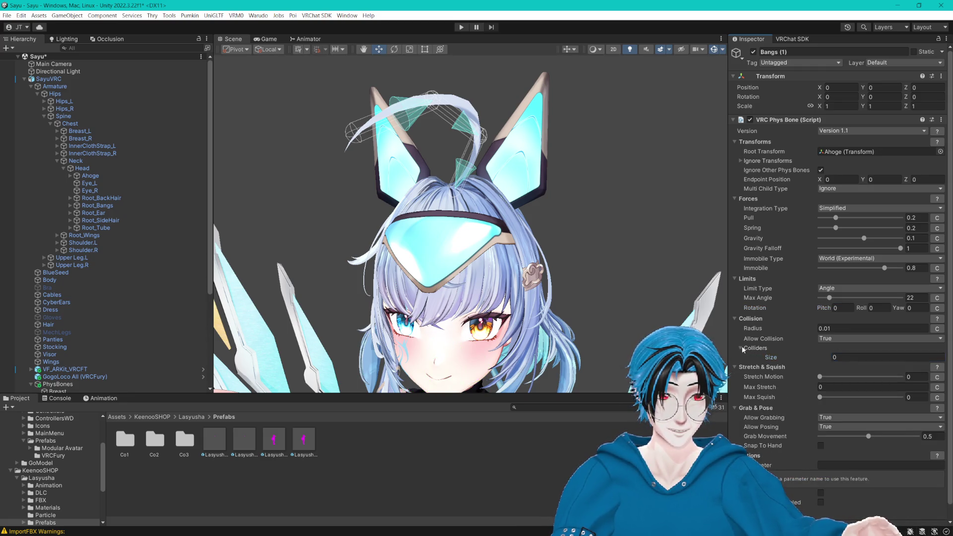
{"action": "left_click", "coordinate": [742, 348]}
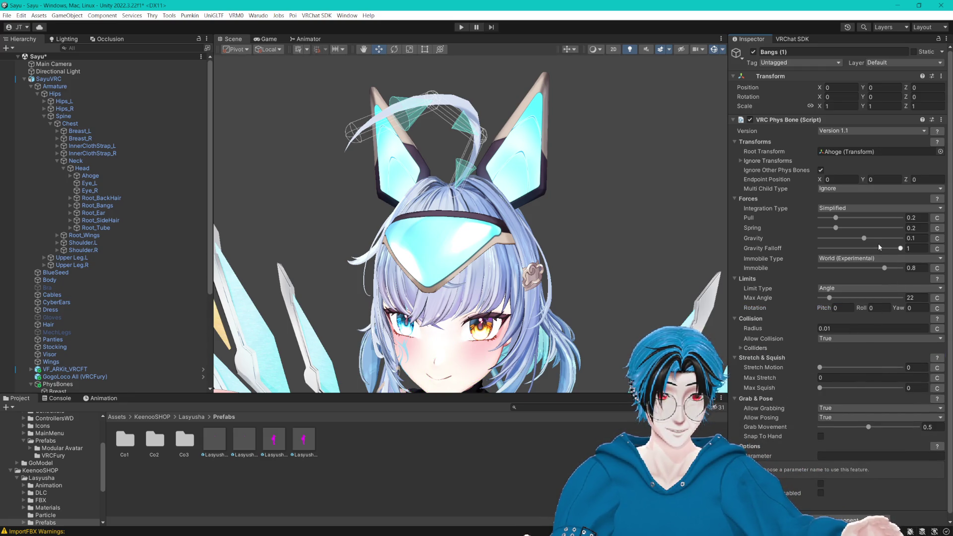
Step: Set the copy's gravity to 0.05 and save the scene
{"action": "left_click", "coordinate": [914, 239]}
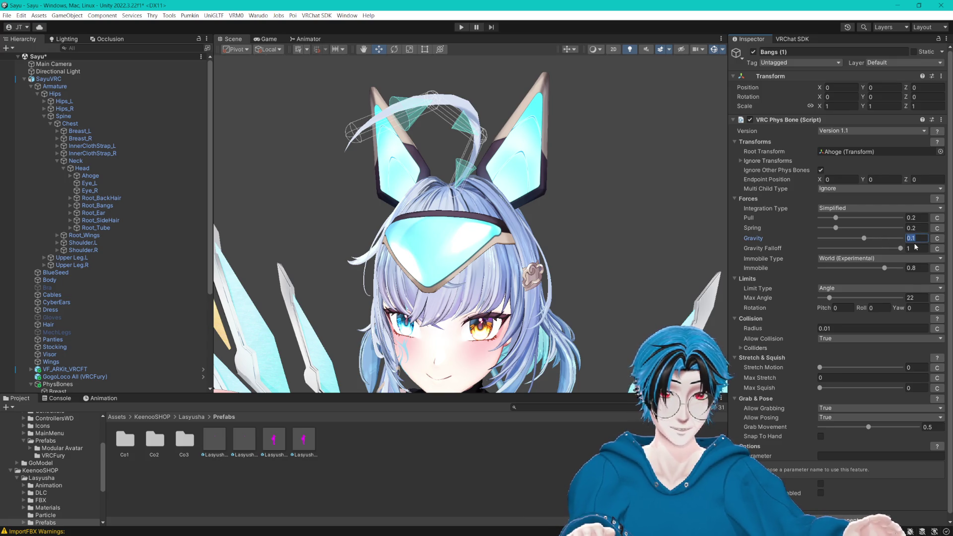
{"action": "type", "text": "0"}
{"action": "key", "text": "Return"}
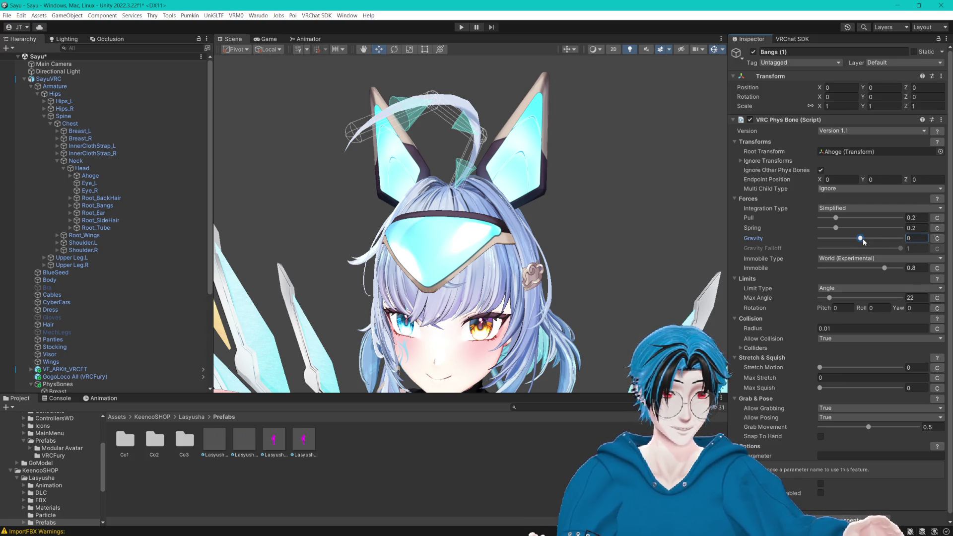
{"action": "type", "text": "0.0"}
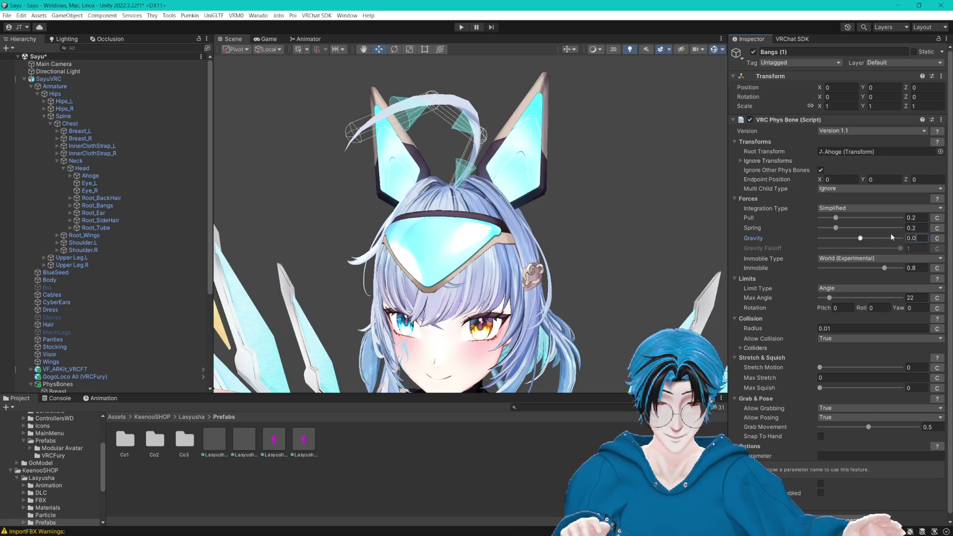
{"action": "type", "text": "5"}
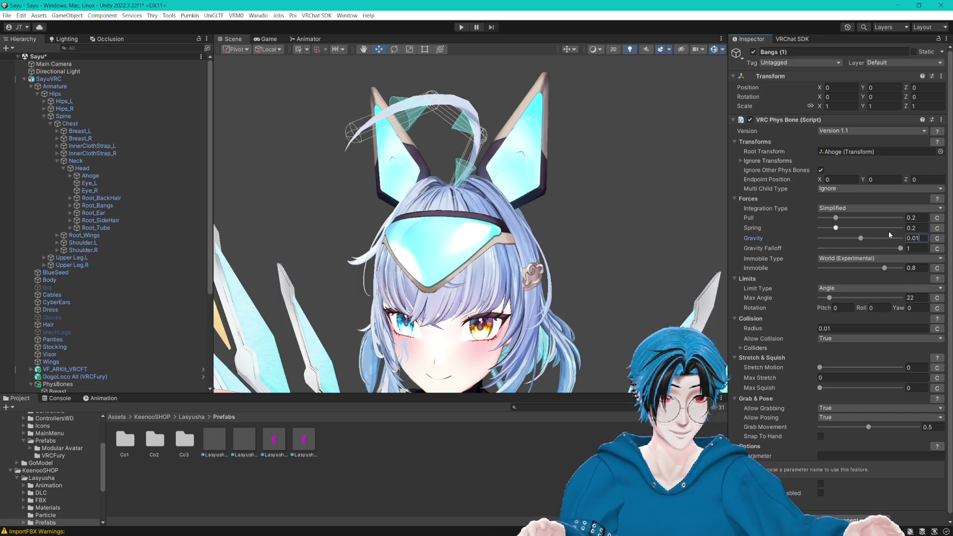
{"action": "key", "text": "ctrl+s"}
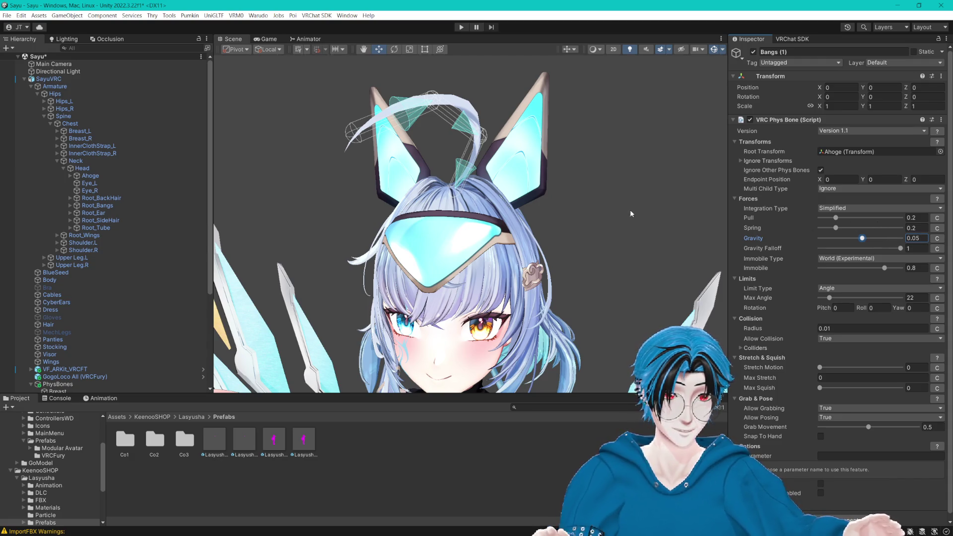
{"action": "scroll", "coordinate": [630, 210], "scroll_direction": "up", "scroll_amount": 2}
{"action": "left_click_drag", "start_coordinate": [606, 215], "coordinate": [575, 227]}
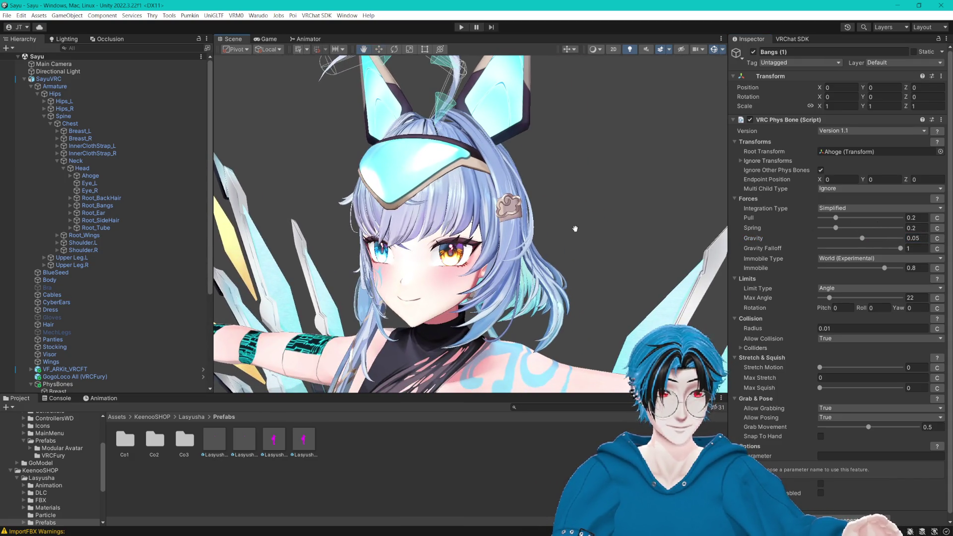
{"action": "scroll", "coordinate": [575, 230], "scroll_direction": "down", "scroll_amount": 2}
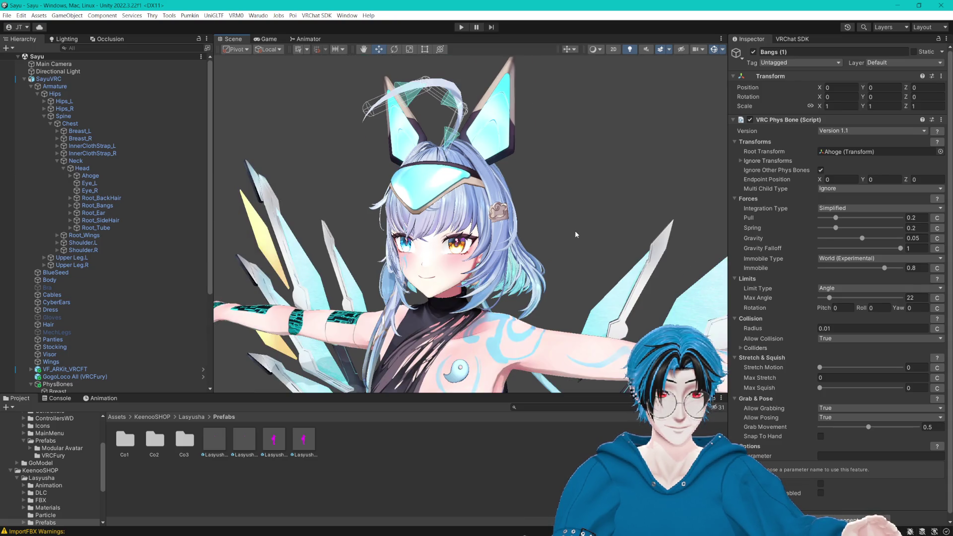
{"action": "mouse_move", "coordinate": [574, 239]}
{"action": "left_mouse_down"}
{"action": "mouse_move", "coordinate": [575, 199]}
{"action": "mouse_move", "coordinate": [591, 254]}
{"action": "mouse_move", "coordinate": [726, 212]}
{"action": "mouse_move", "coordinate": [748, 189]}
{"action": "left_mouse_up"}
{"action": "scroll", "coordinate": [575, 198], "scroll_direction": "down", "scroll_amount": 3}
{"action": "mouse_move", "coordinate": [214, 189]}
{"action": "left_mouse_down"}
{"action": "mouse_move", "coordinate": [223, 189]}
{"action": "mouse_move", "coordinate": [175, 186]}
{"action": "left_mouse_up"}
{"action": "scroll", "coordinate": [408, 213], "scroll_direction": "up", "scroll_amount": 2}
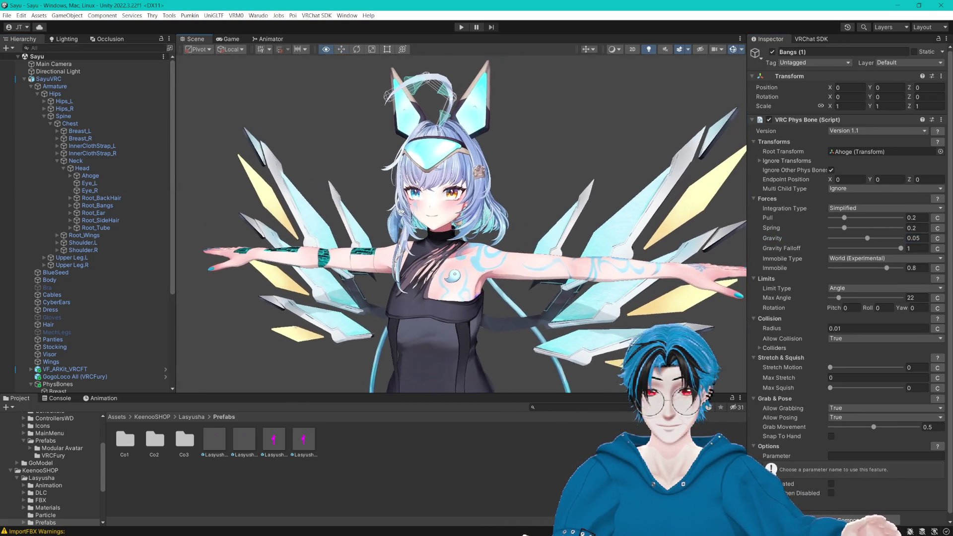
{"action": "left_click_drag", "start_coordinate": [408, 214], "coordinate": [416, 211]}
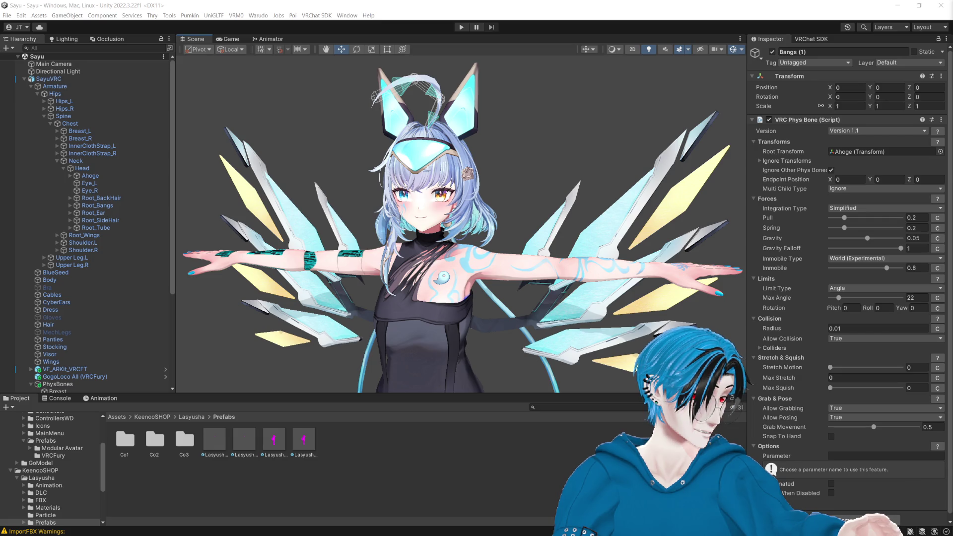
{"action": "key", "text": "alt+Tab"}
{"action": "key", "text": "alt+Tab"}
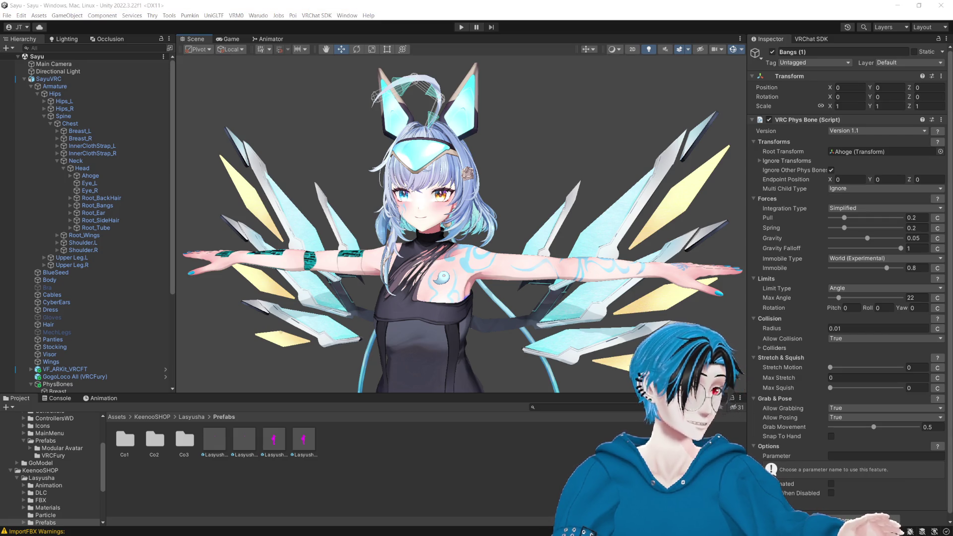
{"action": "left_click", "coordinate": [536, 8]}
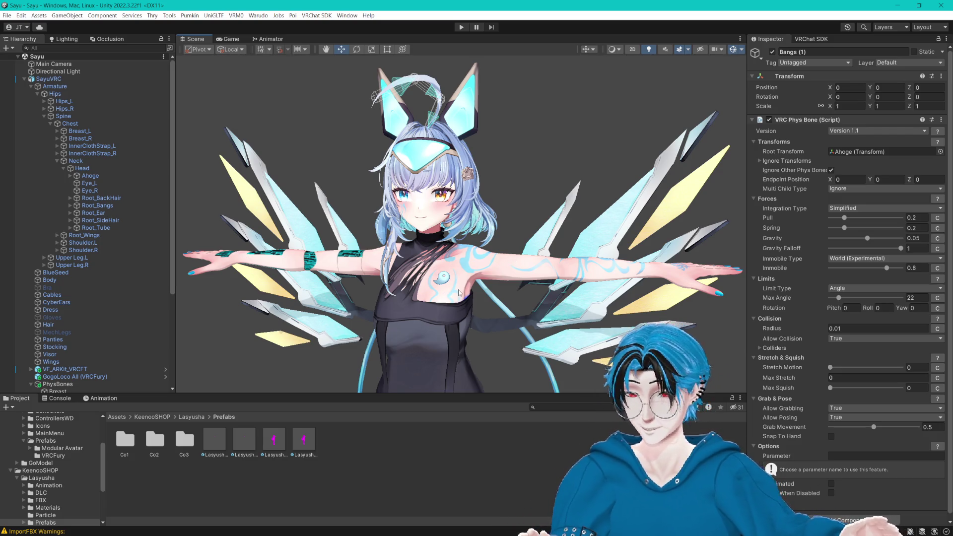
Step: Collapse Armature, expand PhysCols and PhysBones, and rename Bangs (1) to Ahoge
{"action": "scroll", "coordinate": [107, 294], "scroll_direction": "down", "scroll_amount": 6}
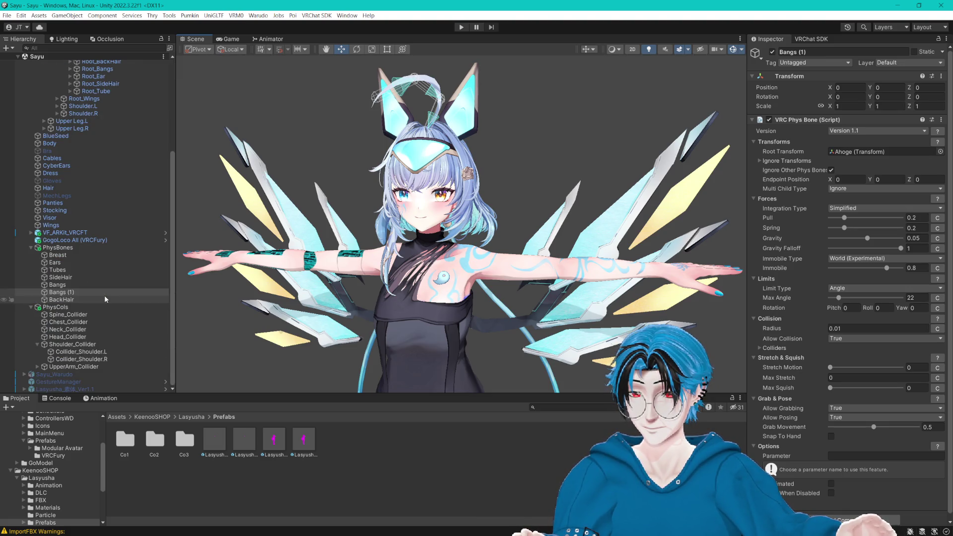
{"action": "left_click", "coordinate": [30, 247]}
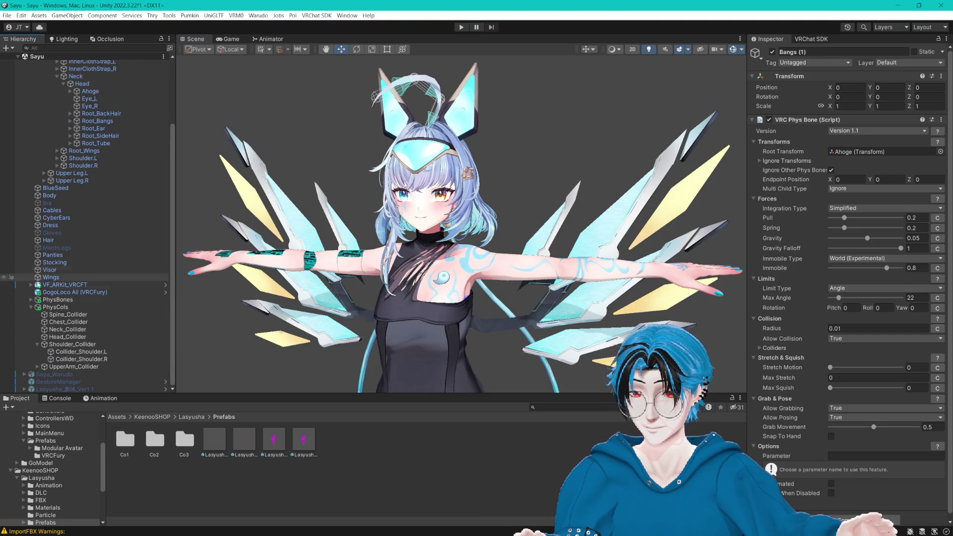
{"action": "scroll", "coordinate": [30, 305], "scroll_direction": "up", "scroll_amount": 4}
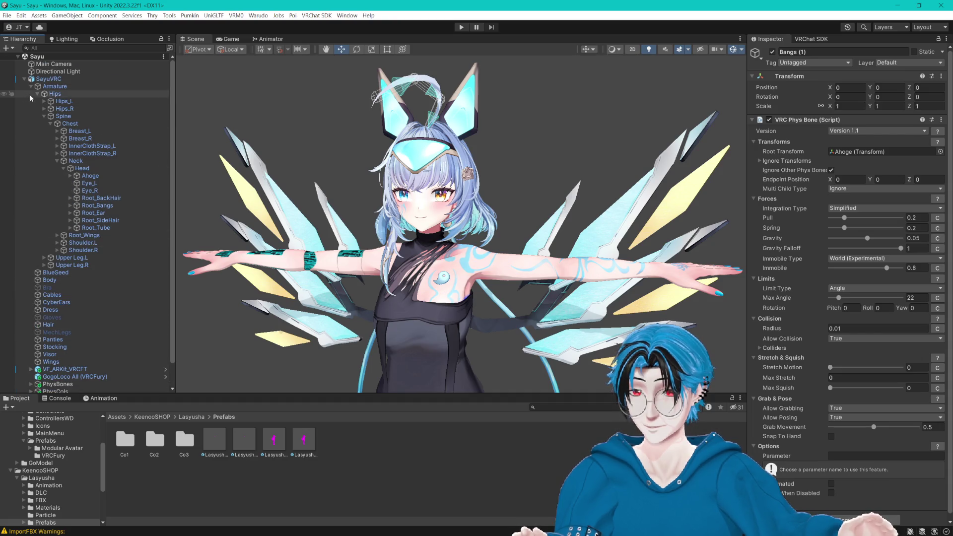
{"action": "left_click", "coordinate": [31, 87]}
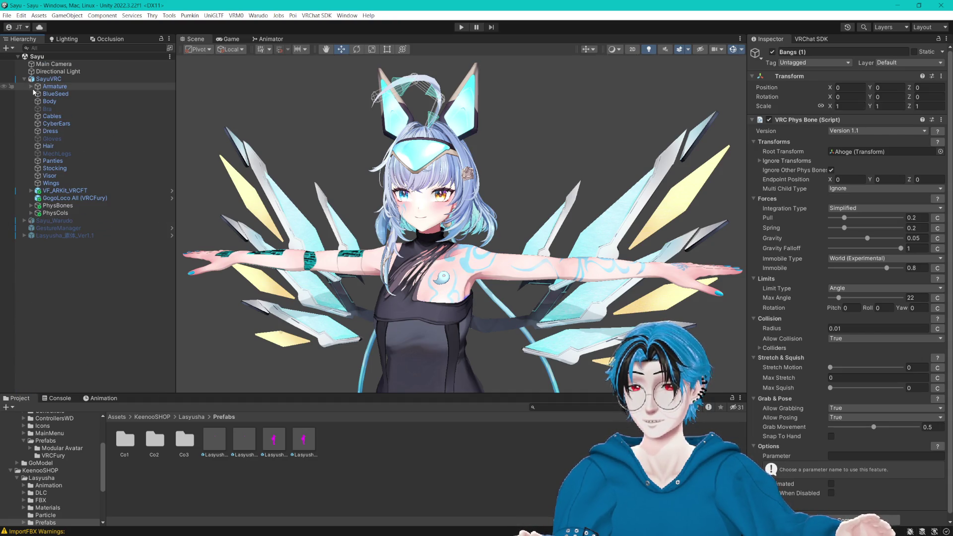
{"action": "left_click", "coordinate": [31, 213]}
{"action": "left_click", "coordinate": [30, 206]}
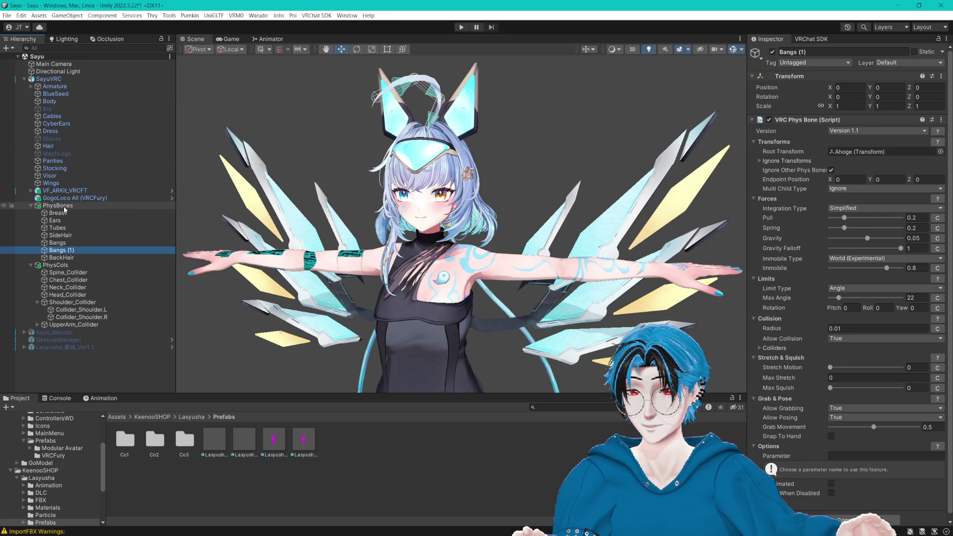
{"action": "type", "text": "Ahoge"}
{"action": "key", "text": "Return"}
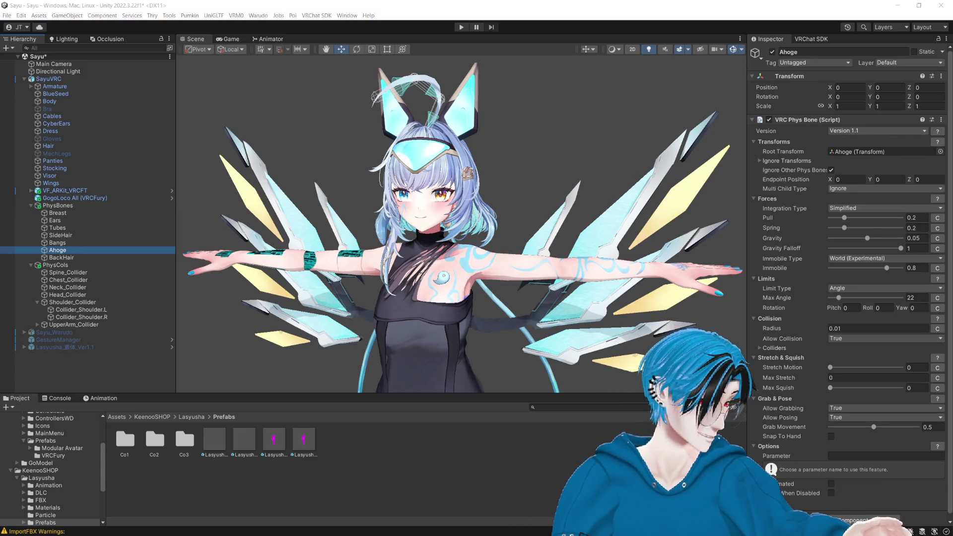
Step: Bring up the context menu for the PhysBones group
{"action": "left_click", "coordinate": [57, 206]}
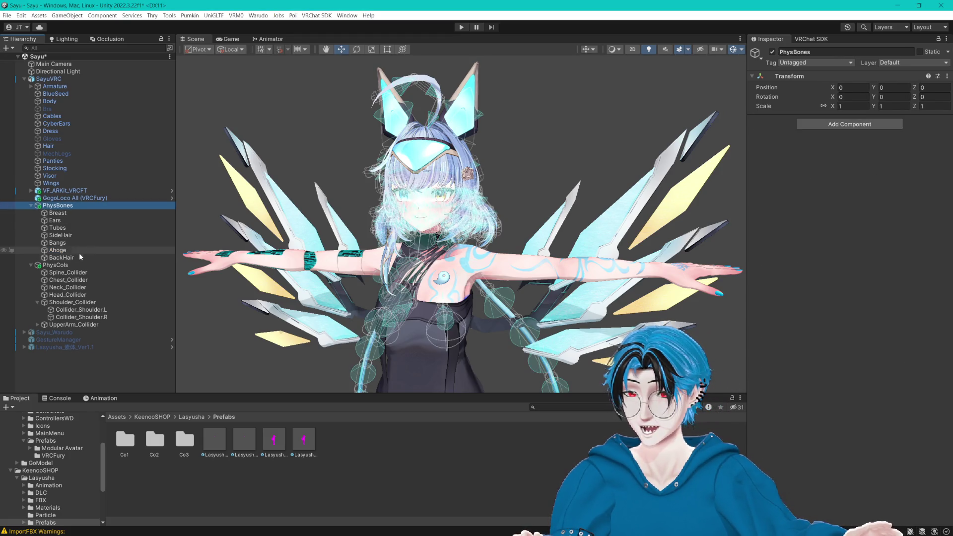
{"action": "right_click", "coordinate": [63, 220]}
{"action": "key", "text": "Escape"}
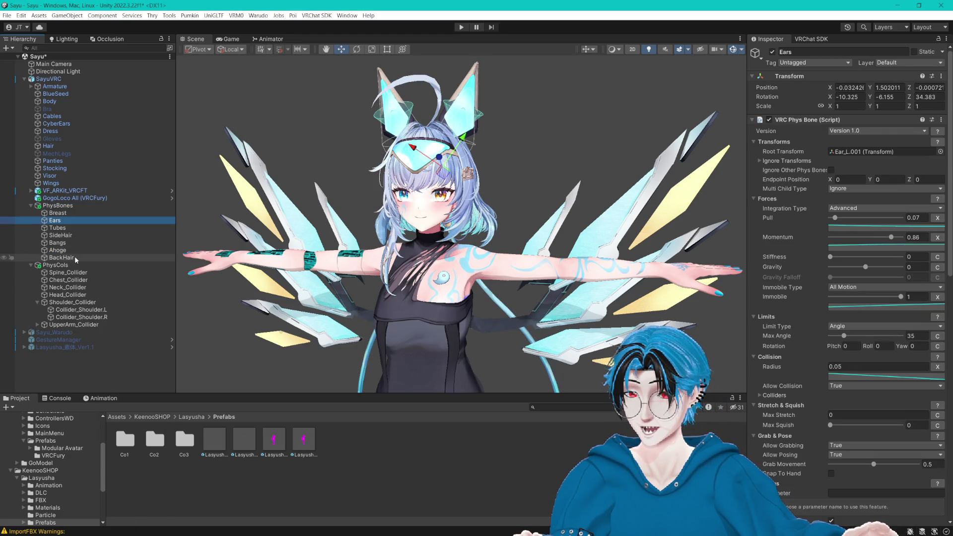
{"action": "left_click", "coordinate": [57, 205]}
{"action": "right_click", "coordinate": [63, 206]}
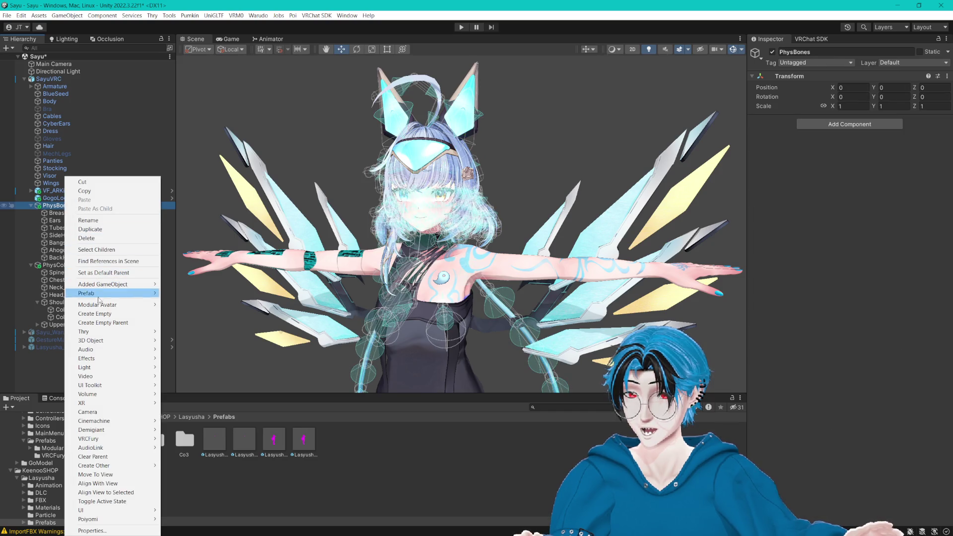
Step: Create an empty Wings child under PhysBones and add a VRC Phys Bone to it
{"action": "left_click", "coordinate": [97, 313]}
{"action": "type", "text": "Wings"}
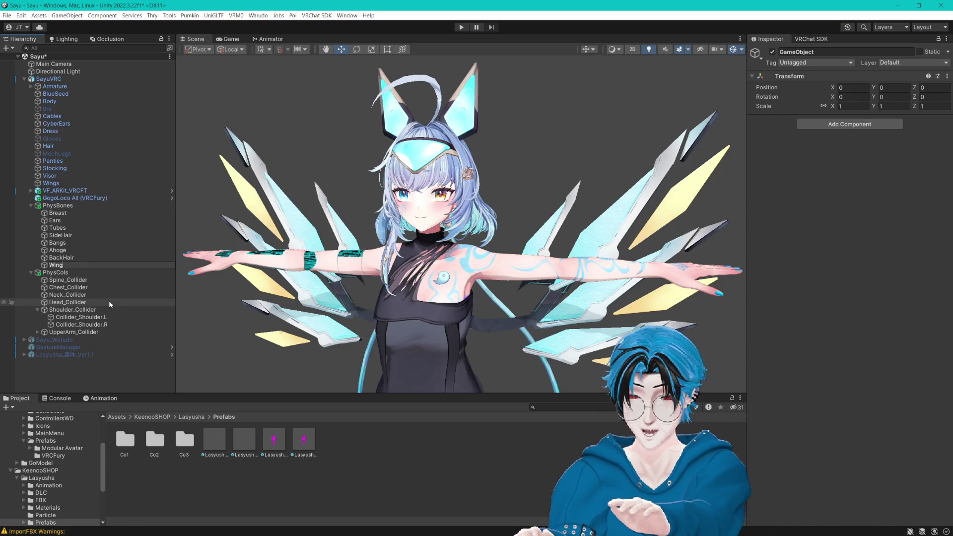
{"action": "key", "text": "Return"}
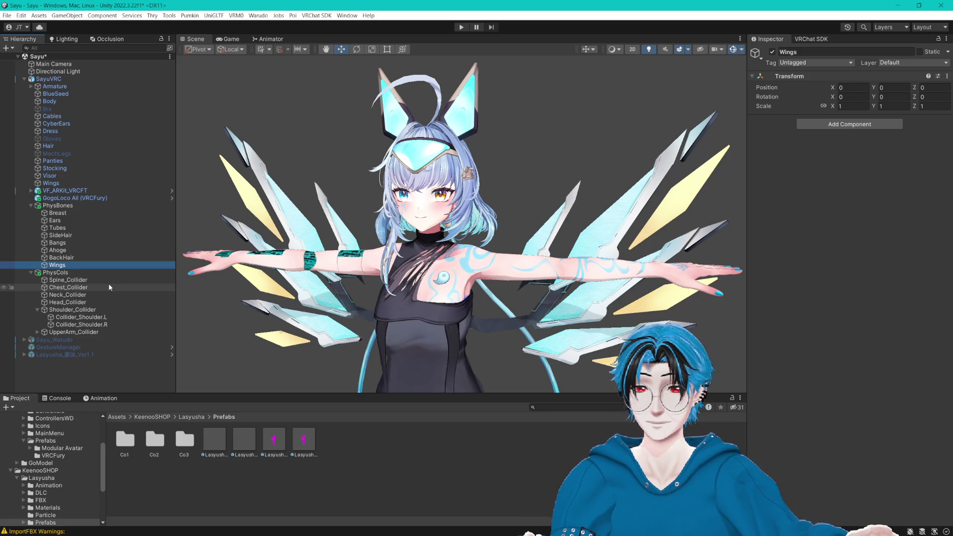
{"action": "left_click", "coordinate": [846, 124]}
{"action": "type", "text": "phys"}
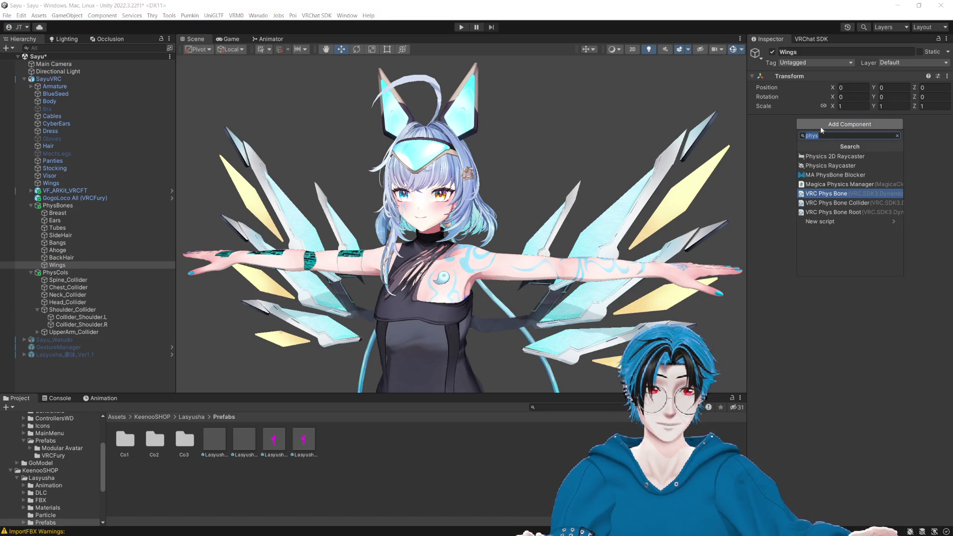
{"action": "left_click", "coordinate": [825, 193]}
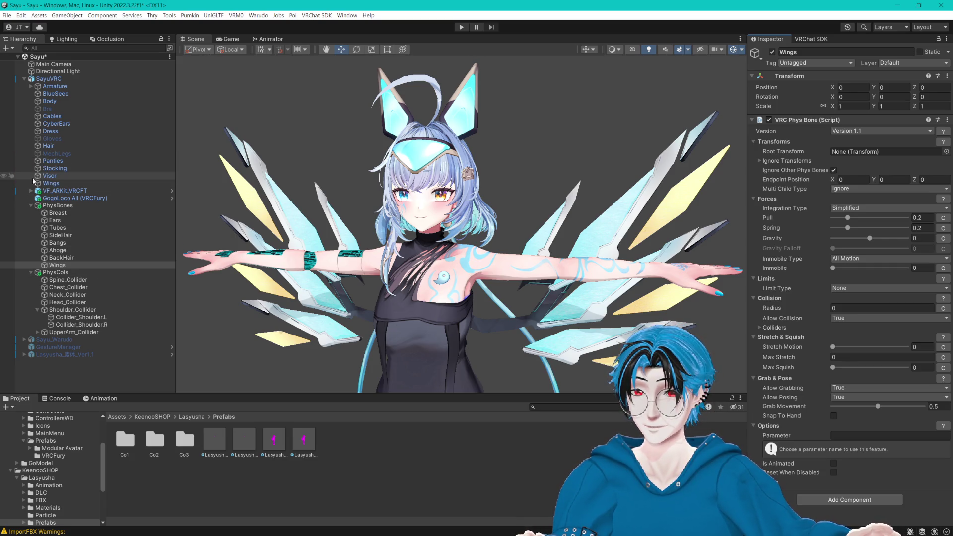
Step: Expand Armature through Hips, Spine, Chest and Root_Wings to reveal both wing bone chains
{"action": "left_click", "coordinate": [31, 86]}
{"action": "left_click", "coordinate": [41, 94]}
{"action": "left_click", "coordinate": [37, 95]}
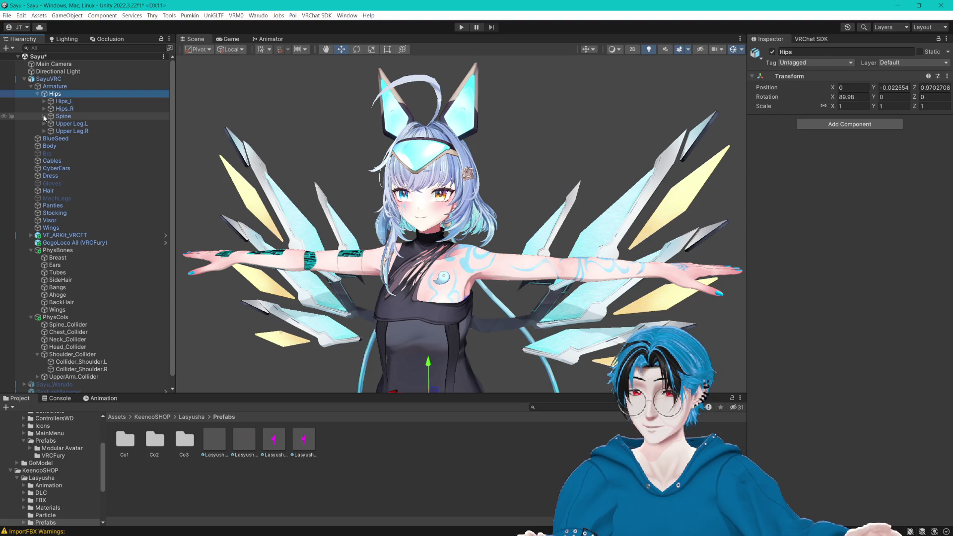
{"action": "left_click", "coordinate": [44, 116]}
{"action": "left_click", "coordinate": [51, 124]}
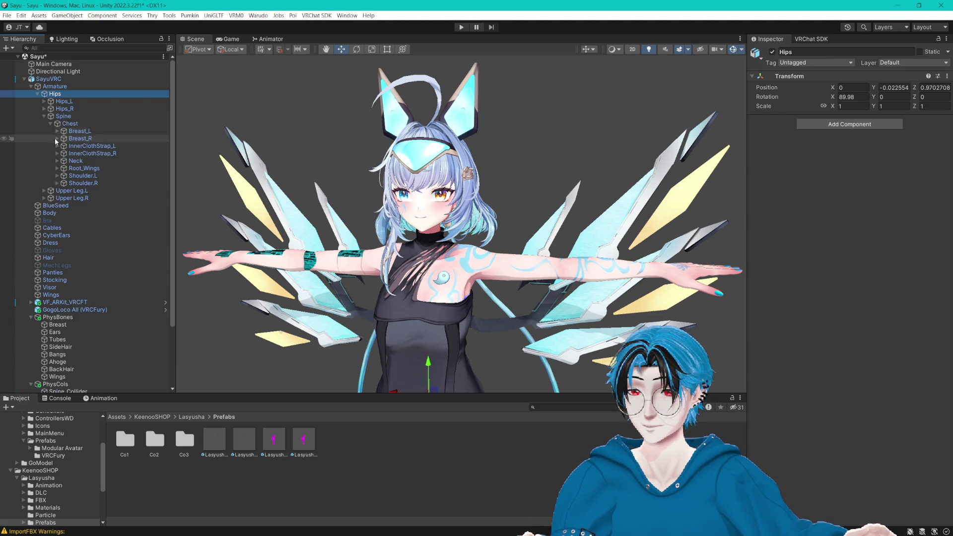
{"action": "left_click", "coordinate": [58, 168]}
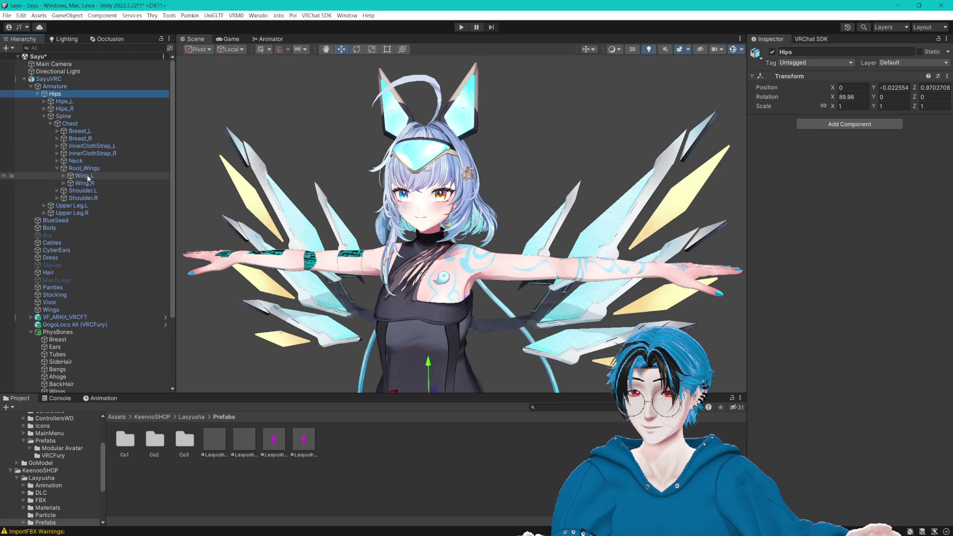
{"action": "scroll", "coordinate": [87, 175], "scroll_direction": "down", "scroll_amount": 3}
{"action": "left_click", "coordinate": [64, 128]}
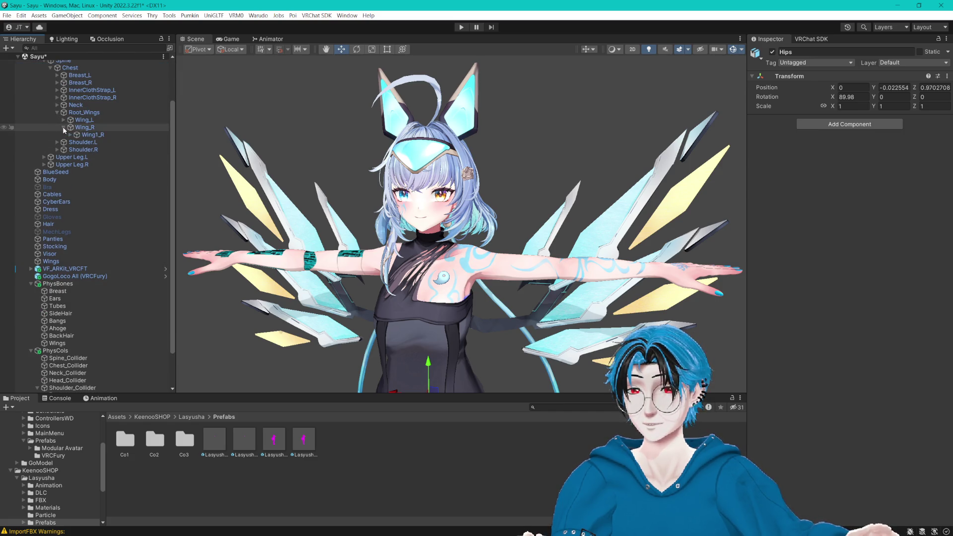
{"action": "left_click", "coordinate": [70, 134]}
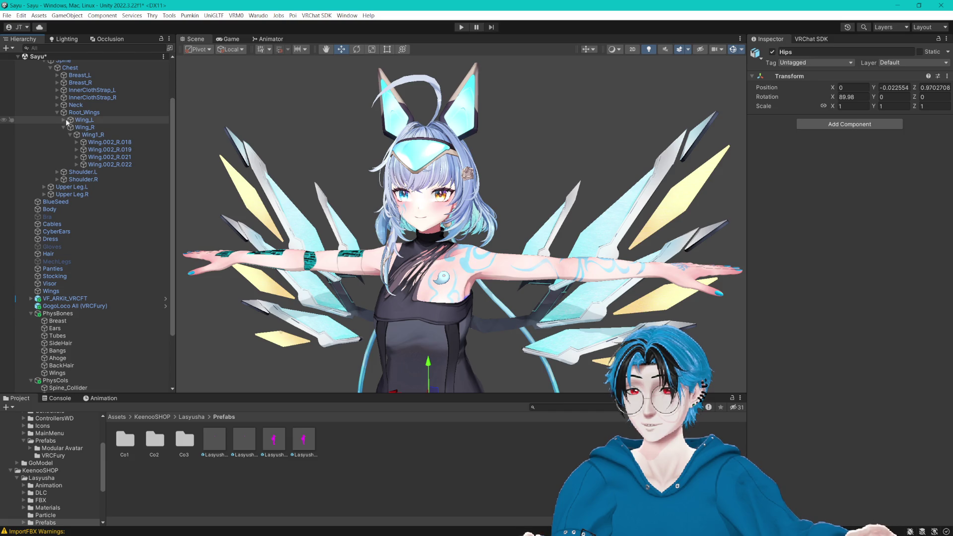
{"action": "left_click", "coordinate": [63, 120]}
{"action": "scroll", "coordinate": [121, 222], "scroll_direction": "down", "scroll_amount": 4}
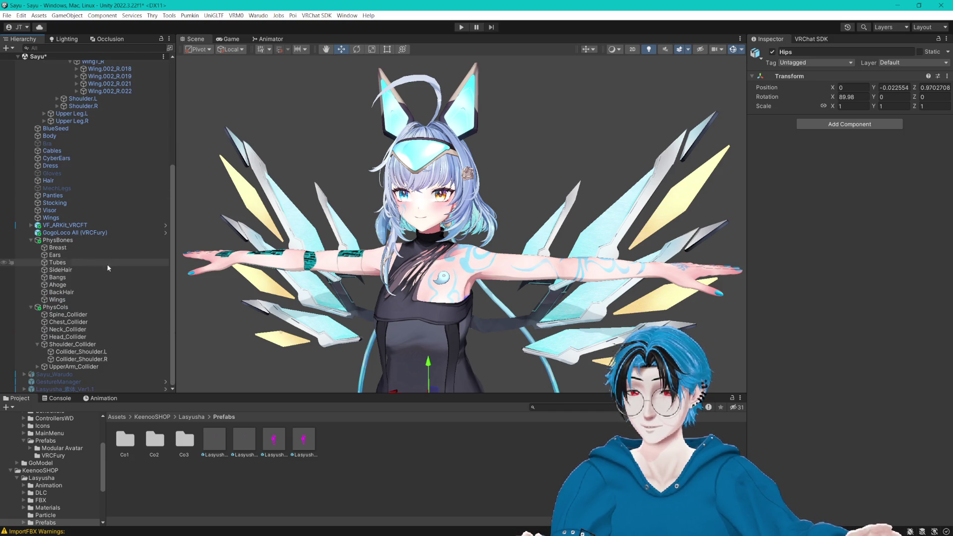
Step: Set the Wings phys bone's root transform to Wing1_L
{"action": "left_click", "coordinate": [57, 300]}
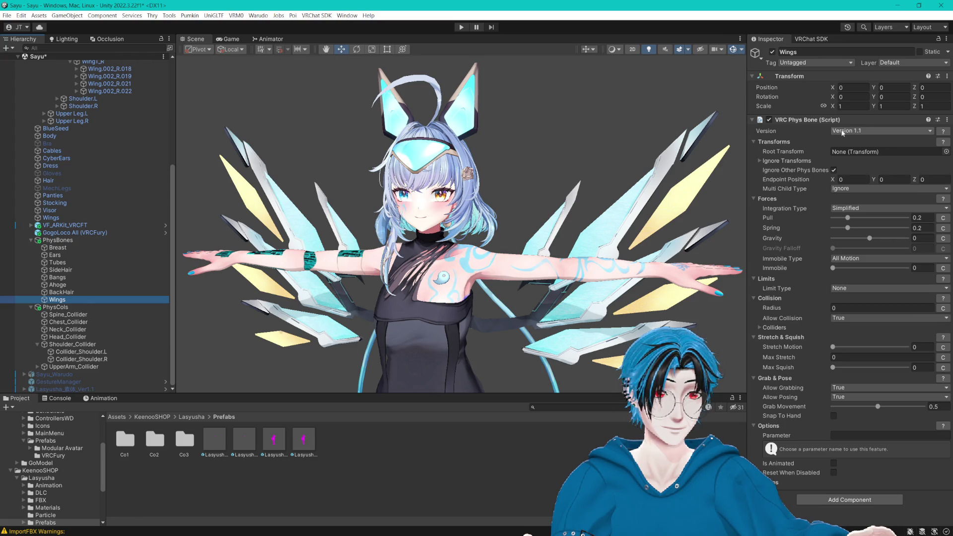
{"action": "scroll", "coordinate": [95, 158], "scroll_direction": "up", "scroll_amount": 7}
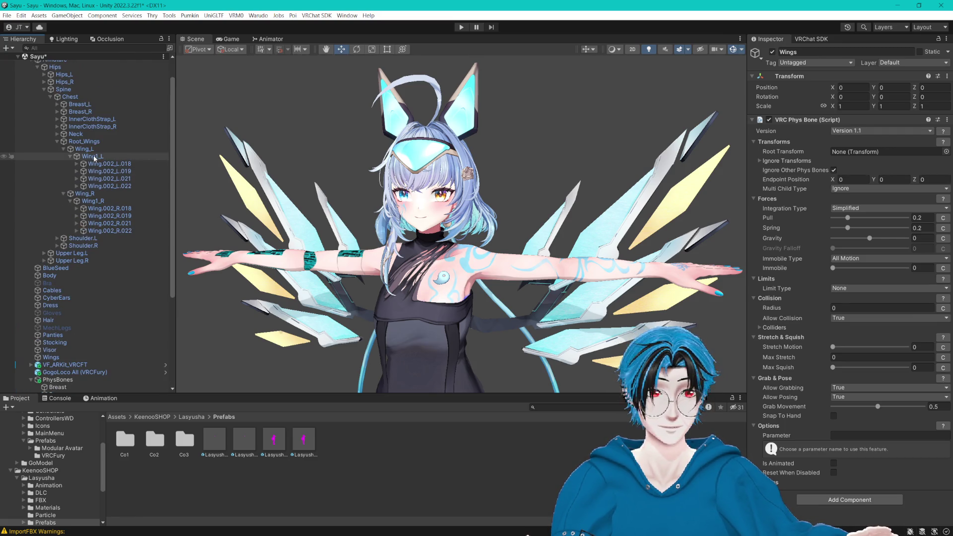
{"action": "mouse_move", "coordinate": [105, 158]}
{"action": "left_mouse_down"}
{"action": "mouse_move", "coordinate": [866, 170]}
{"action": "mouse_move", "coordinate": [882, 154]}
{"action": "left_mouse_up"}
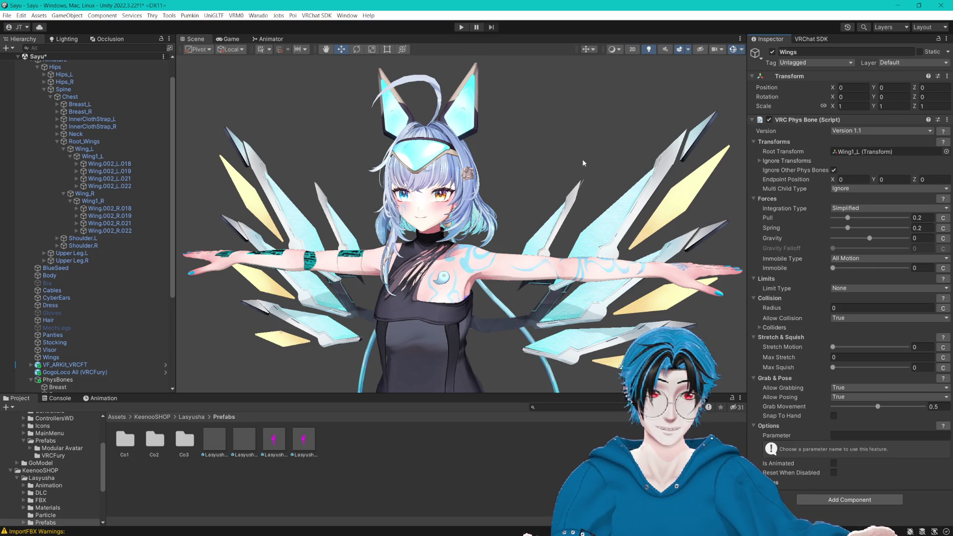
{"action": "scroll", "coordinate": [583, 162], "scroll_direction": "down", "scroll_amount": 2}
{"action": "left_click_drag", "start_coordinate": [583, 163], "coordinate": [566, 153]}
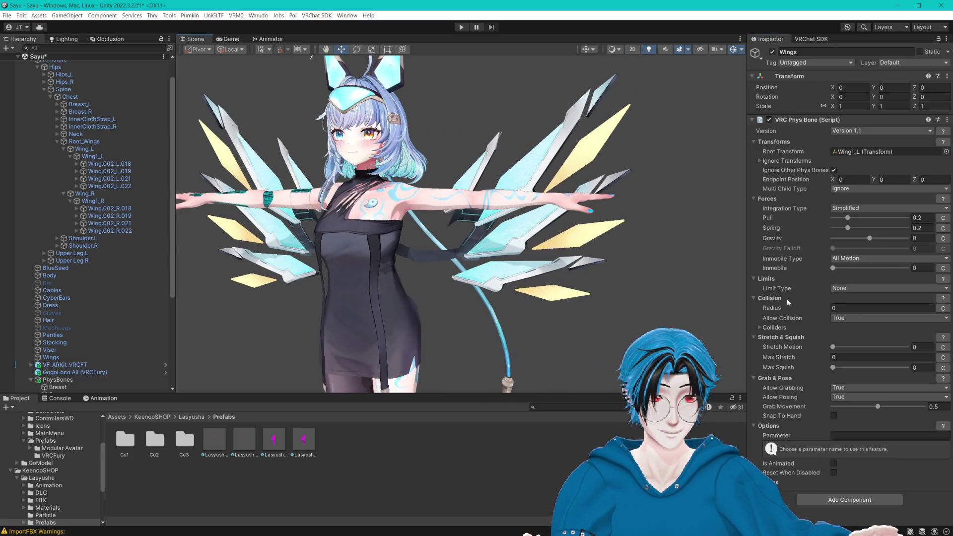
Step: Set the Wings collision radius to 0.08 and both Allow Posing and Allow Grabbing to False
{"action": "left_click_drag", "start_coordinate": [779, 308], "coordinate": [781, 308]}
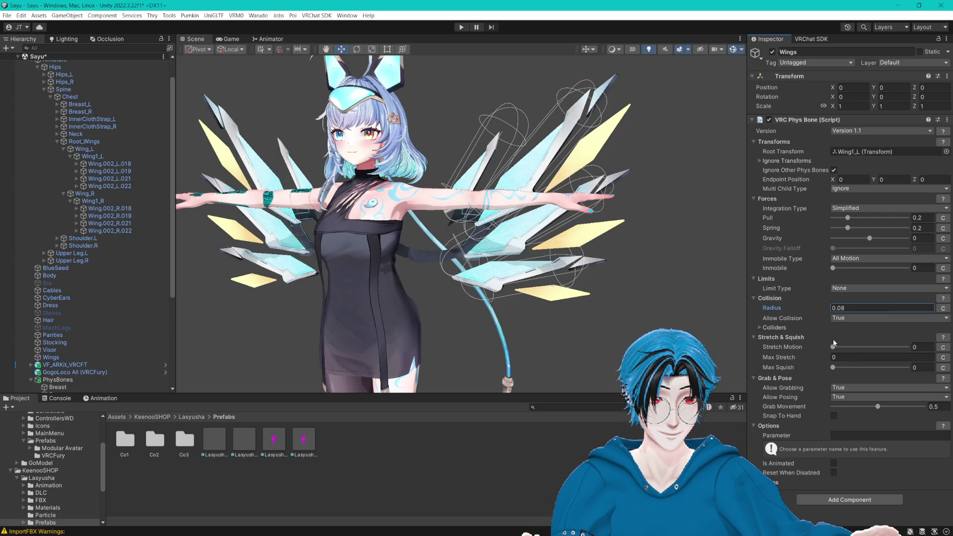
{"action": "left_click", "coordinate": [846, 397]}
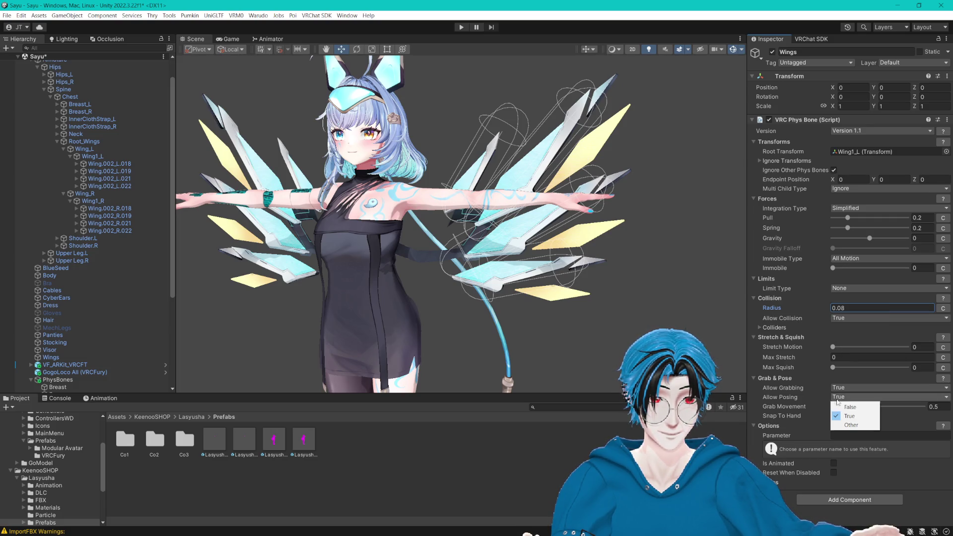
{"action": "left_click", "coordinate": [851, 407]}
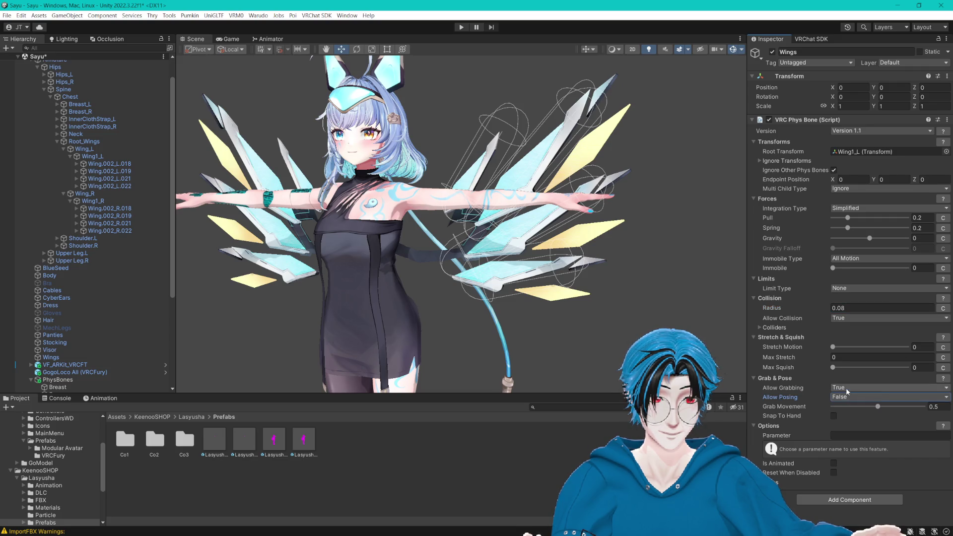
{"action": "left_click", "coordinate": [849, 387]}
{"action": "left_click", "coordinate": [850, 397]}
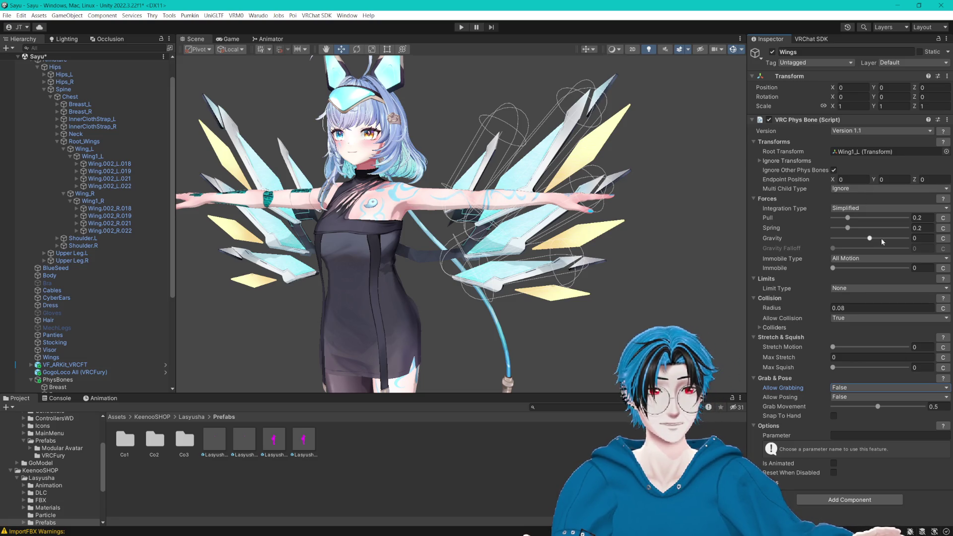
Step: Set the Wings phys bone's Pull to 0.5 and Spring to 0.1
{"action": "left_click", "coordinate": [918, 219]}
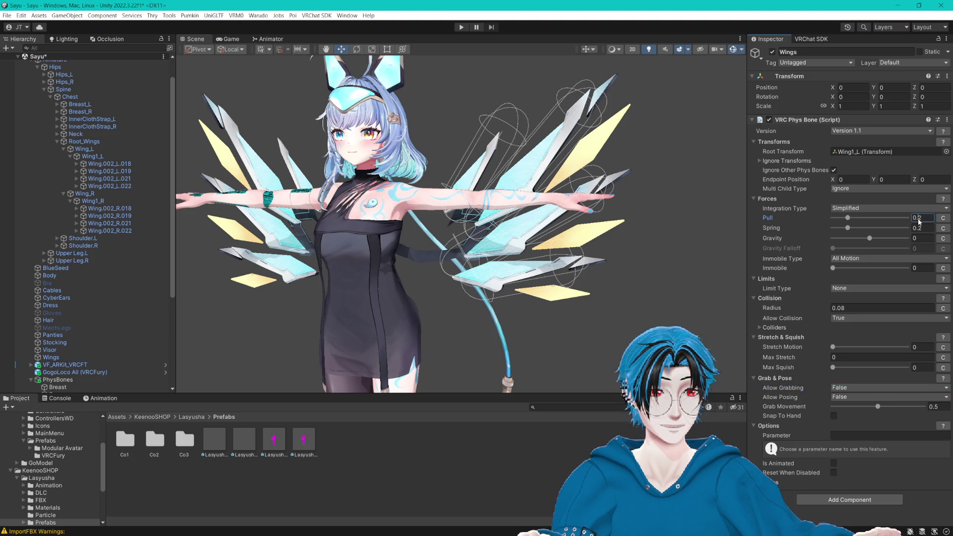
{"action": "type", "text": "0.5"}
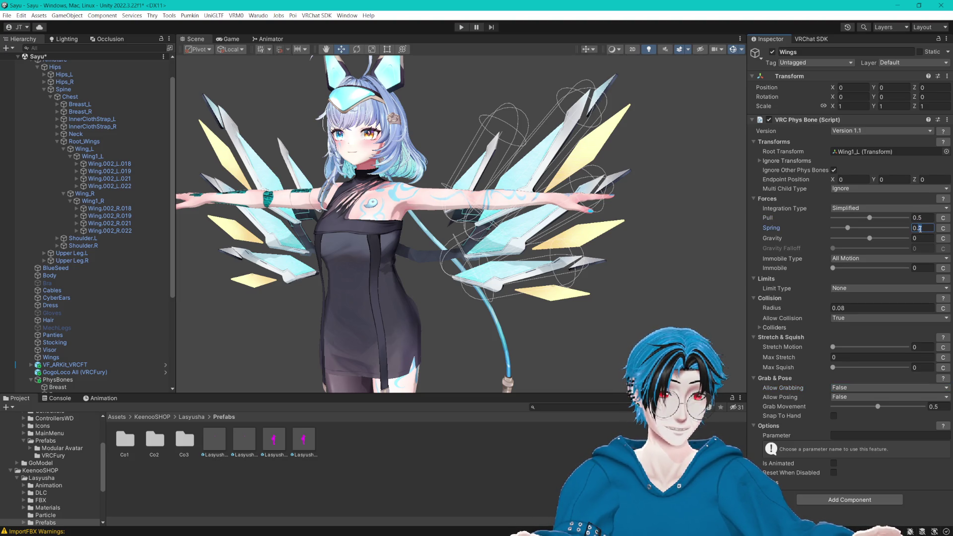
{"action": "key", "text": "Return"}
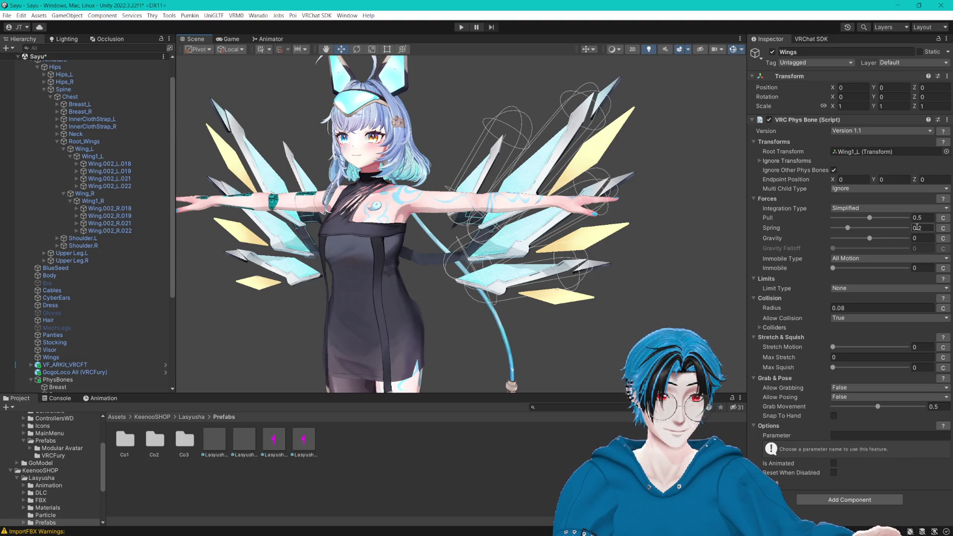
{"action": "type", "text": "0.1"}
{"action": "key", "text": "Return"}
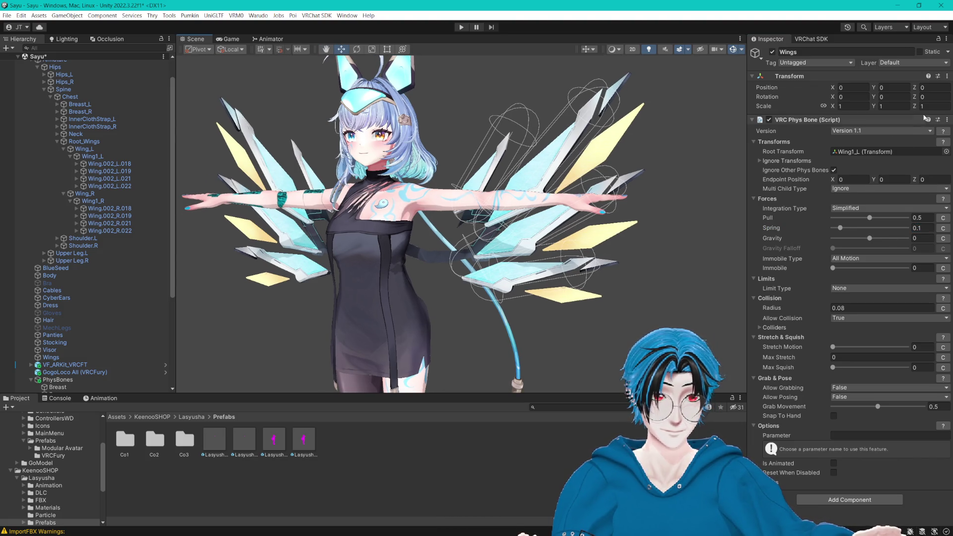
{"action": "left_click", "coordinate": [947, 120]}
Step: Paste a copy of the Wings phys bone as a second component rooted at Wing1_R
{"action": "left_click", "coordinate": [889, 185]}
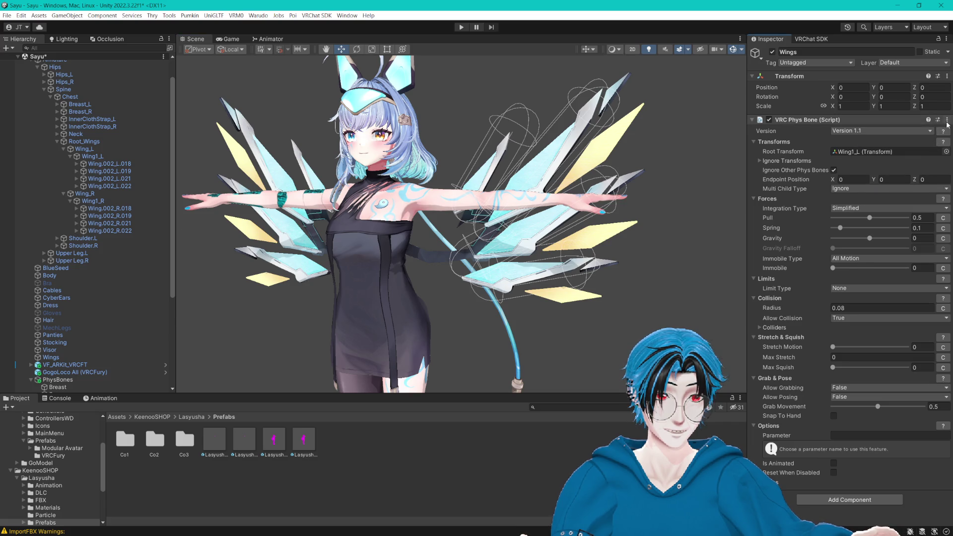
{"action": "left_click", "coordinate": [947, 119]}
{"action": "left_click", "coordinate": [899, 194]}
{"action": "scroll", "coordinate": [865, 213], "scroll_direction": "down", "scroll_amount": 3}
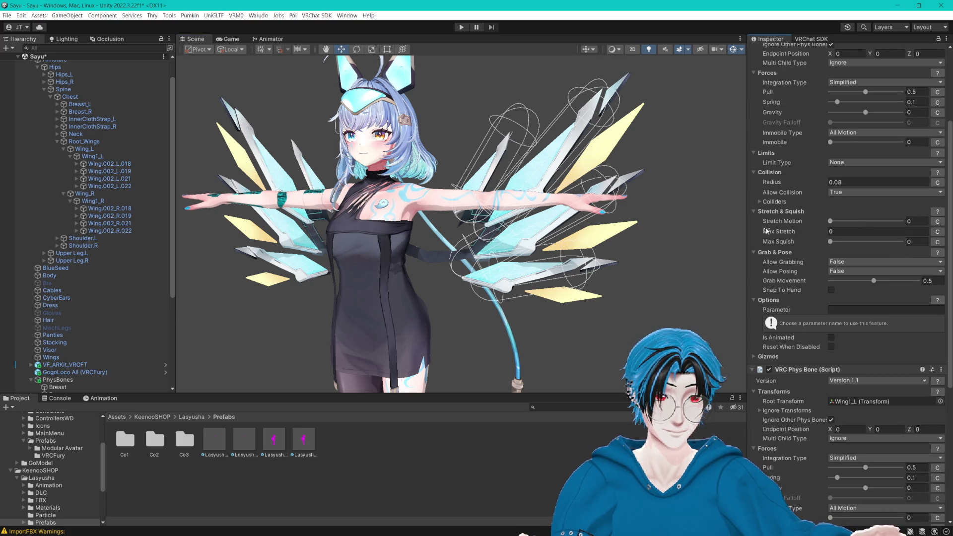
{"action": "left_click_drag", "start_coordinate": [103, 203], "coordinate": [884, 401]}
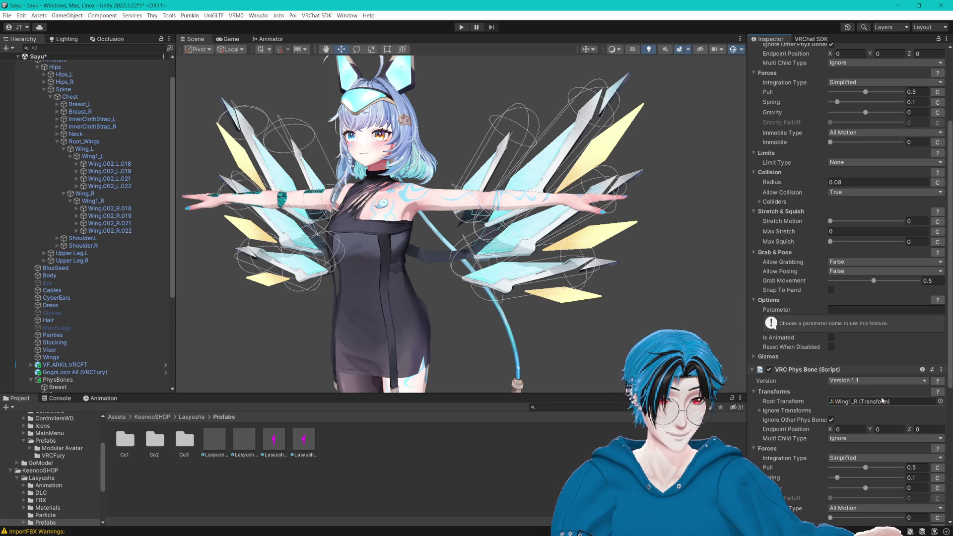
{"action": "scroll", "coordinate": [596, 267], "scroll_direction": "up", "scroll_amount": 3}
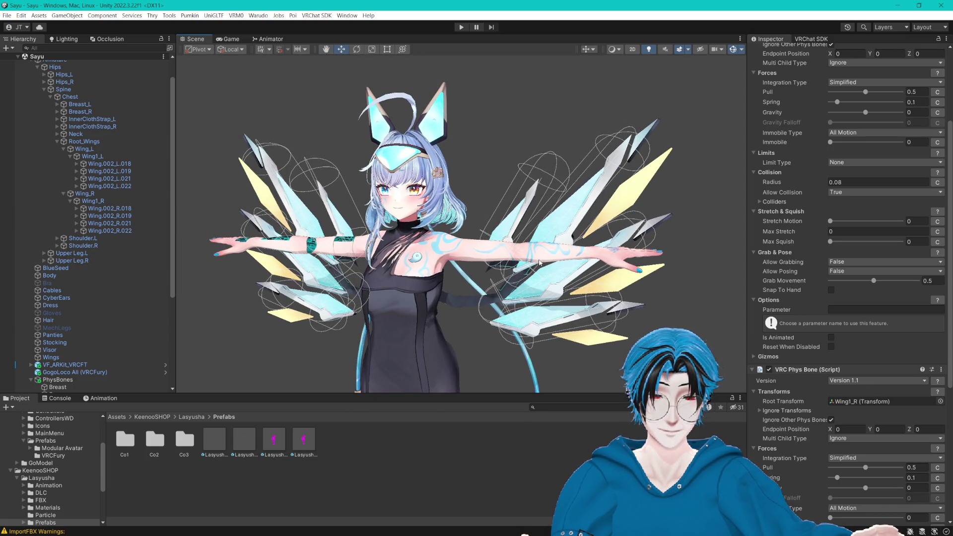
Step: Enlarge the Scene view and orbit around the avatar to check both wings
{"action": "left_click_drag", "start_coordinate": [531, 259], "coordinate": [539, 260]}
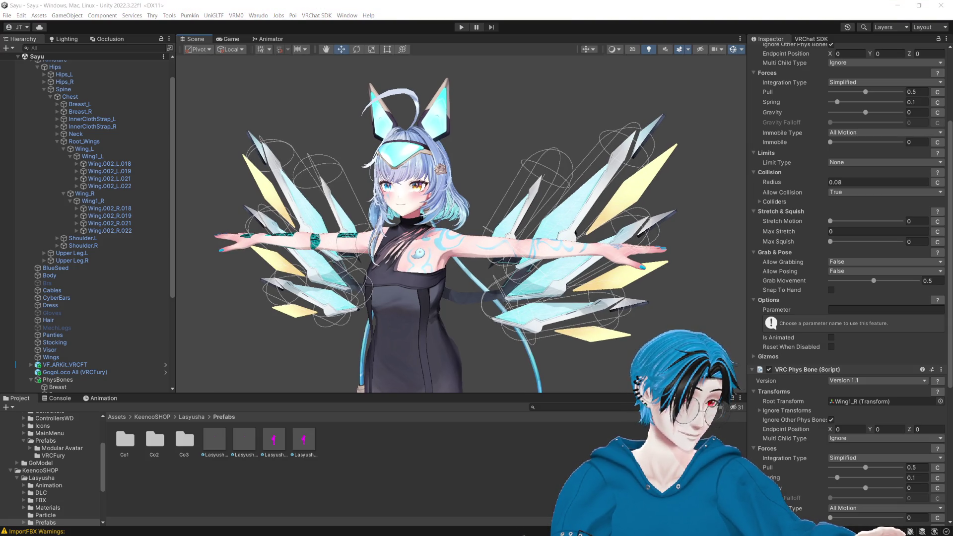
{"action": "left_click_drag", "start_coordinate": [544, 79], "coordinate": [549, 190]}
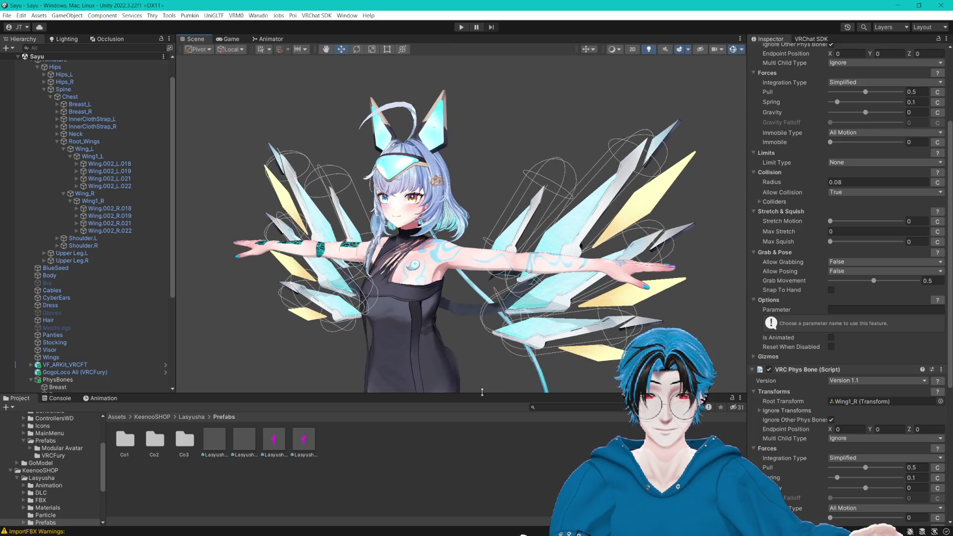
{"action": "left_click_drag", "start_coordinate": [482, 392], "coordinate": [482, 420]}
{"action": "left_click_drag", "start_coordinate": [747, 204], "coordinate": [767, 204]}
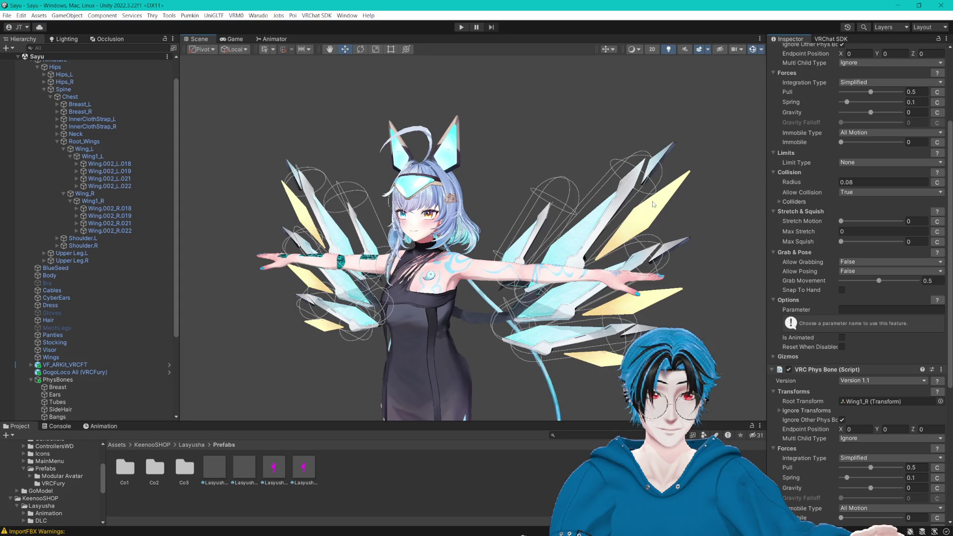
{"action": "left_click_drag", "start_coordinate": [654, 204], "coordinate": [625, 223]}
{"action": "scroll", "coordinate": [610, 231], "scroll_direction": "up", "scroll_amount": 2}
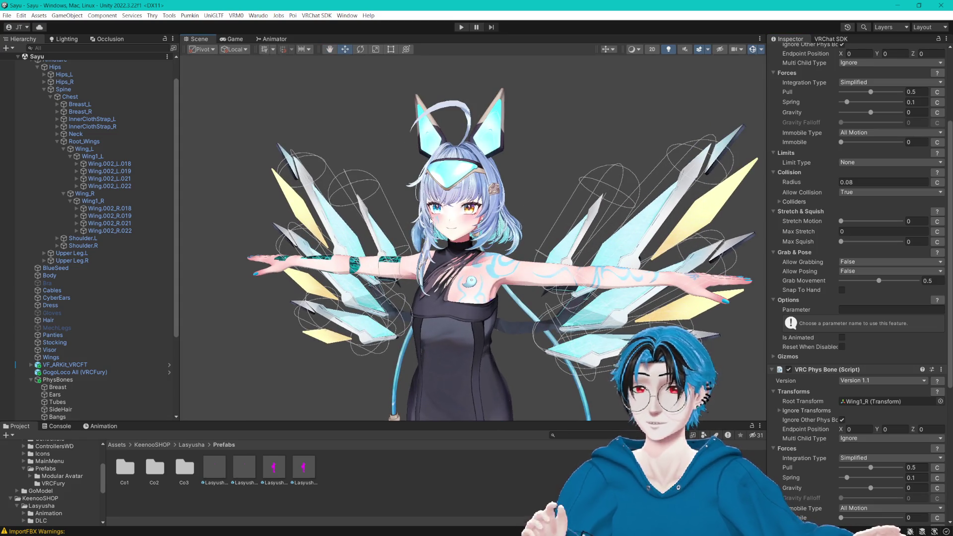
{"action": "scroll", "coordinate": [75, 199], "scroll_direction": "up", "scroll_amount": 2}
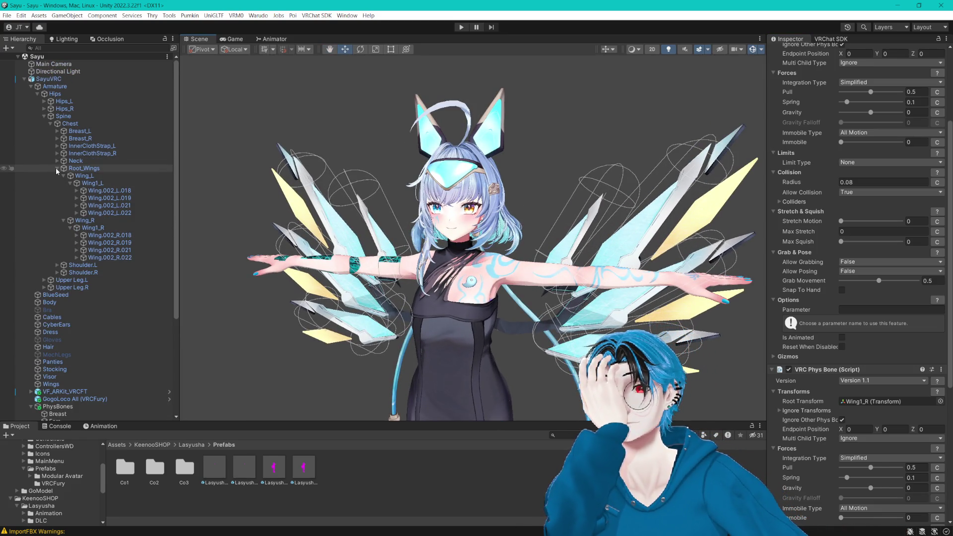
Step: Collapse Root_Wings, Spine, Armature, PhysBones and PhysCols in the Hierarchy
{"action": "left_click", "coordinate": [57, 169]}
{"action": "left_click", "coordinate": [44, 117]}
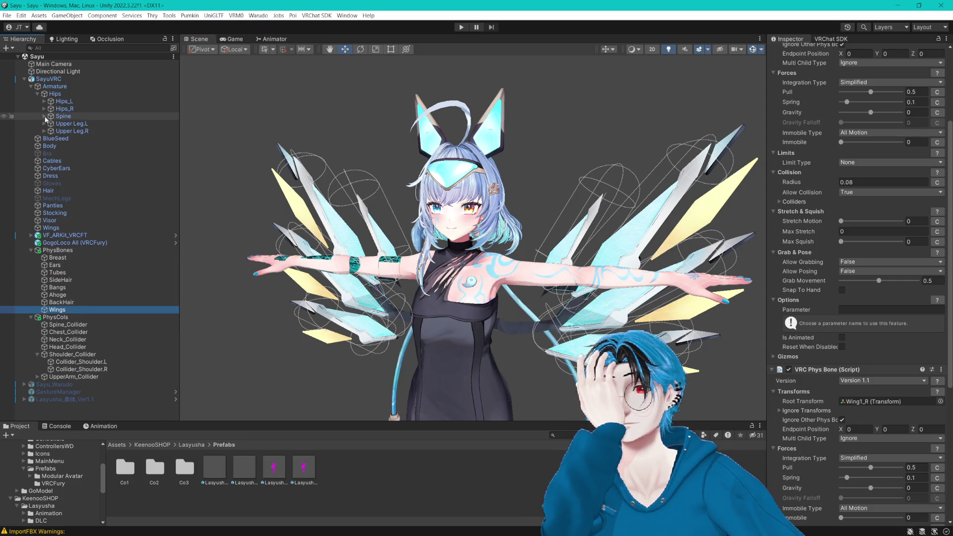
{"action": "left_click", "coordinate": [31, 86]}
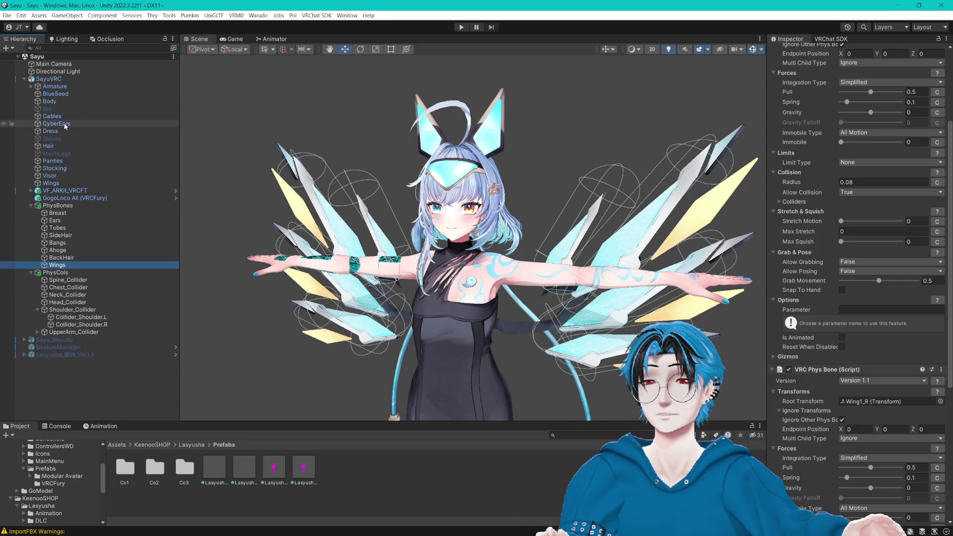
{"action": "left_click", "coordinate": [31, 206]}
{"action": "left_click", "coordinate": [30, 213]}
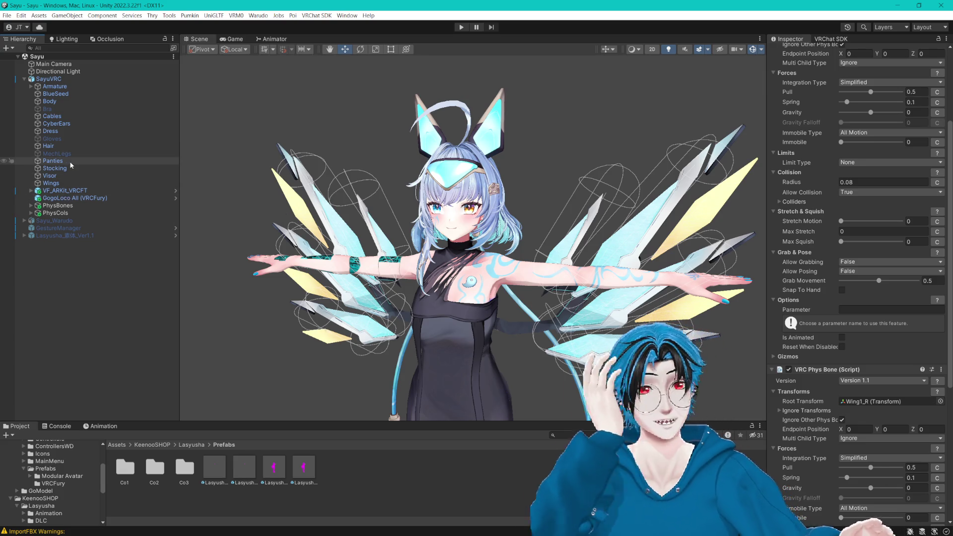
Step: Select the SayuVRC root, then collapse its hierarchy and clear the selection
{"action": "left_click", "coordinate": [51, 176]}
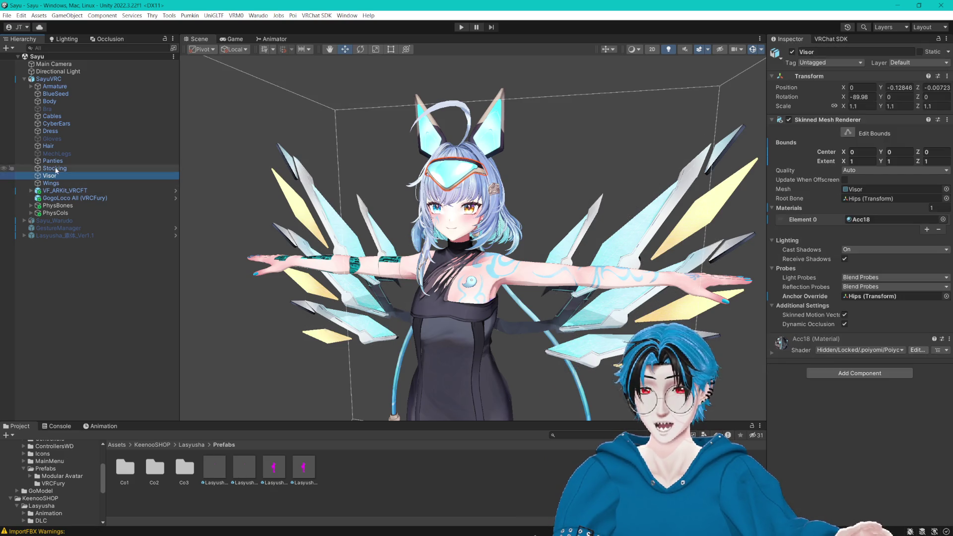
{"action": "key", "text": "Up"}
{"action": "key", "text": "Up"}
{"action": "key", "text": "Up"}
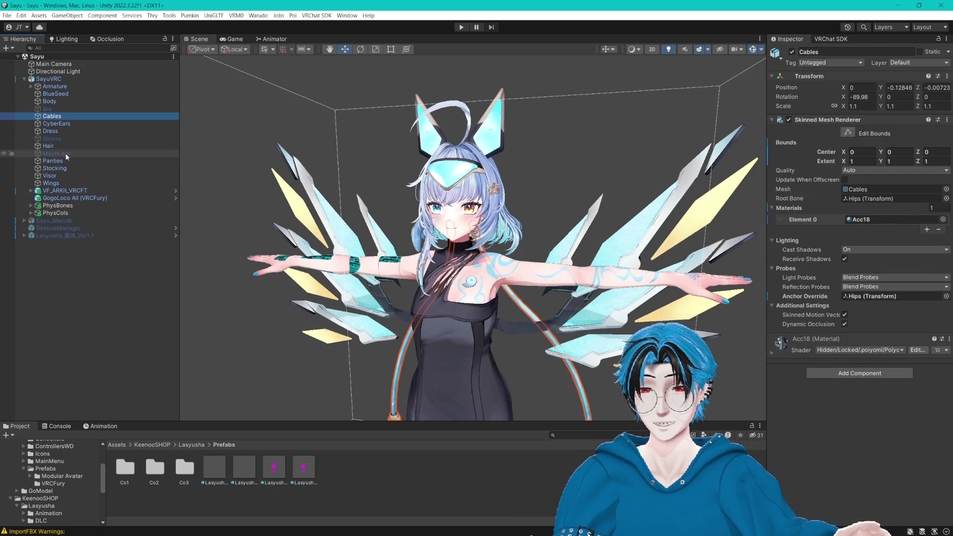
{"action": "left_click", "coordinate": [49, 78]}
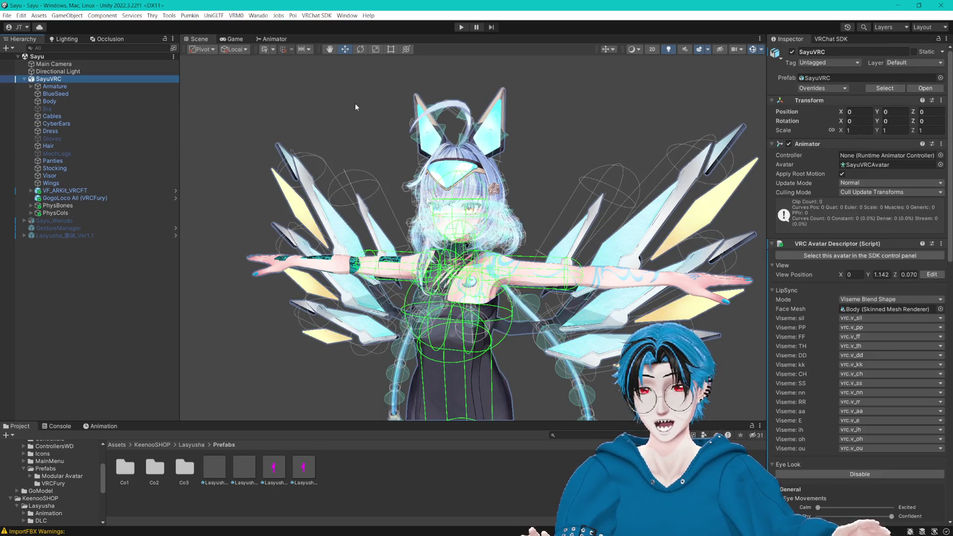
{"action": "left_click", "coordinate": [460, 52]}
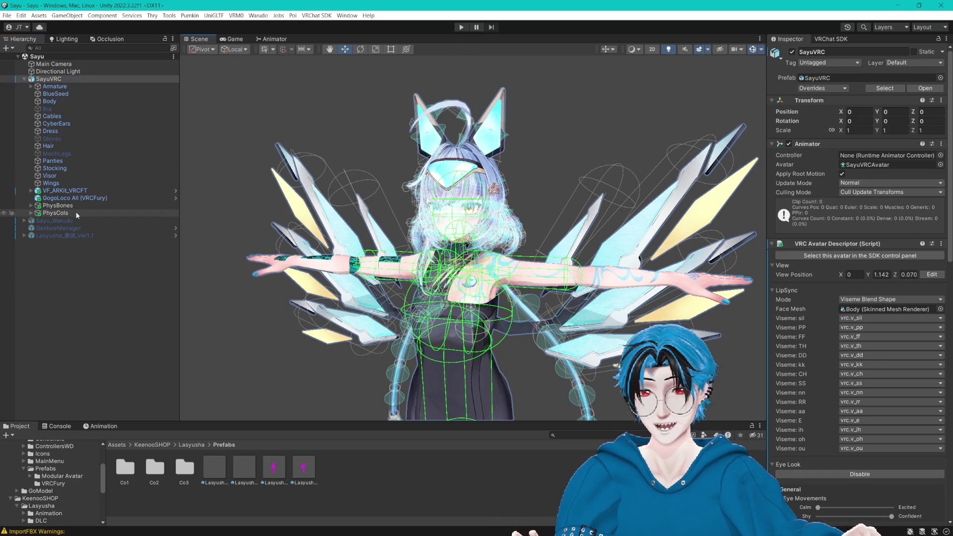
{"action": "left_click", "coordinate": [23, 78]}
{"action": "left_click", "coordinate": [96, 226]}
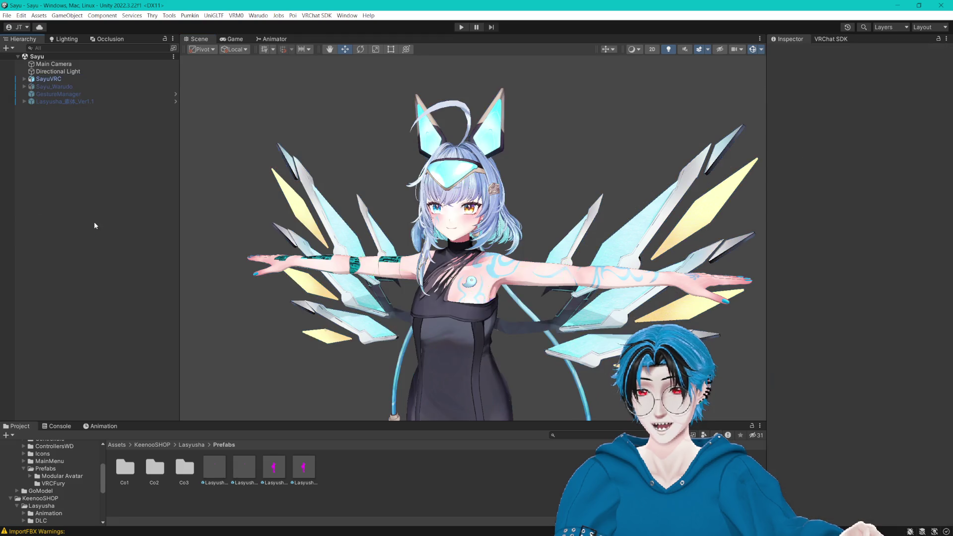
Step: Add a Gesture Manager from Tools and enter its play mode for SayuVRC
{"action": "left_click", "coordinate": [169, 15]}
{"action": "left_click", "coordinate": [194, 60]}
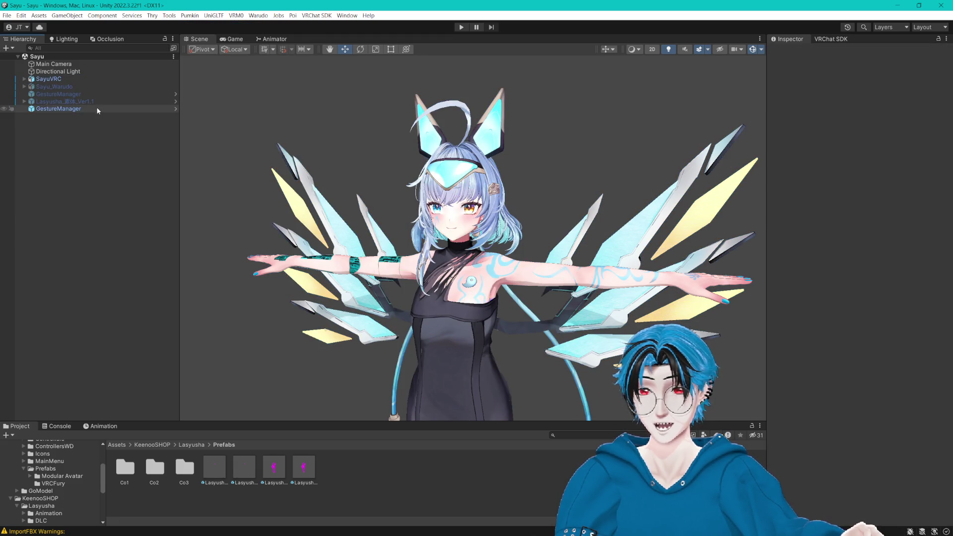
{"action": "left_click", "coordinate": [834, 197]}
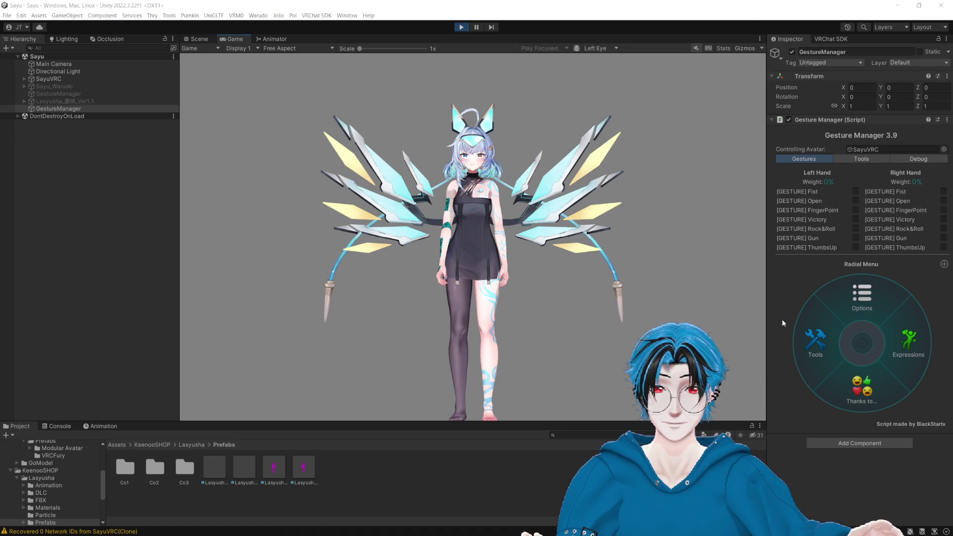
Step: Browse the radial menu's Expressions page, then select and frame SayuVRC in the Scene view
{"action": "left_click", "coordinate": [892, 344]}
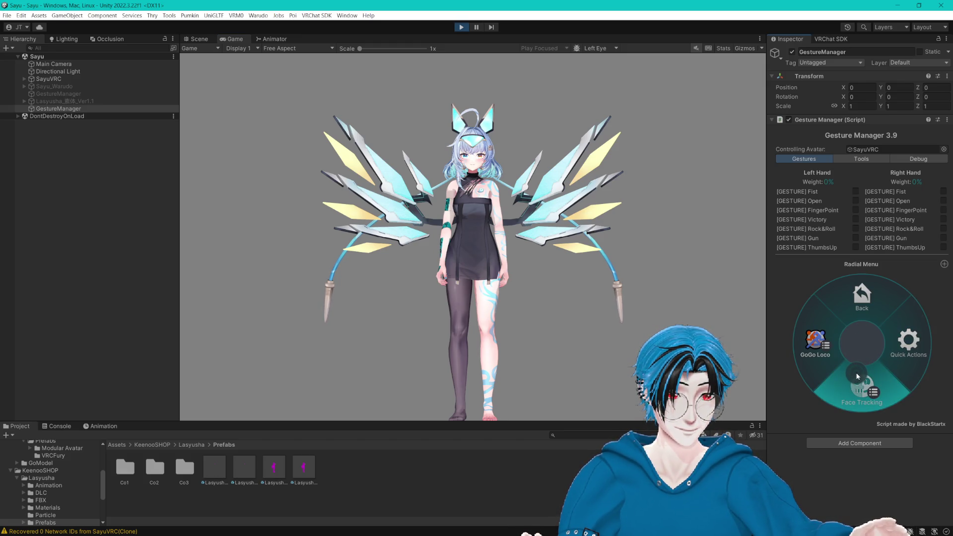
{"action": "left_click", "coordinate": [862, 298]}
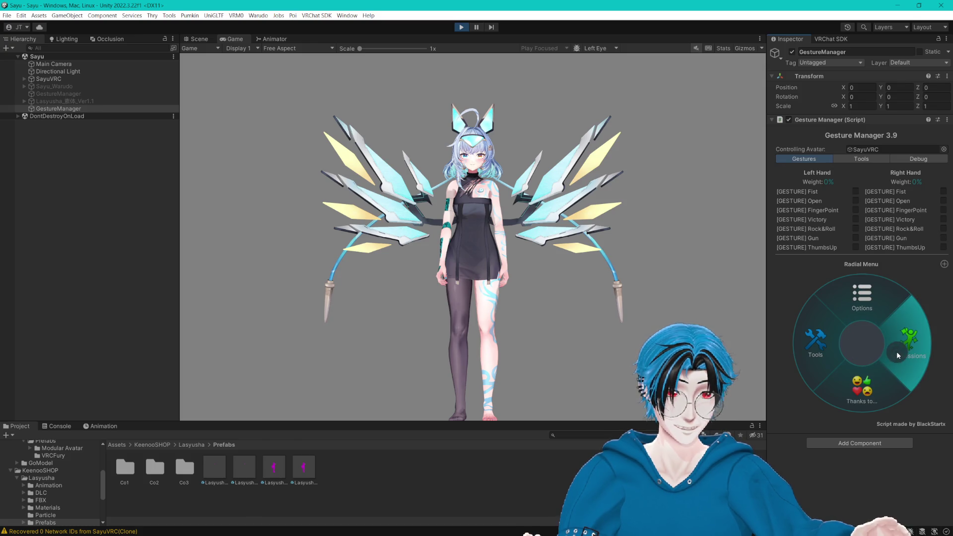
{"action": "left_click", "coordinate": [194, 39]}
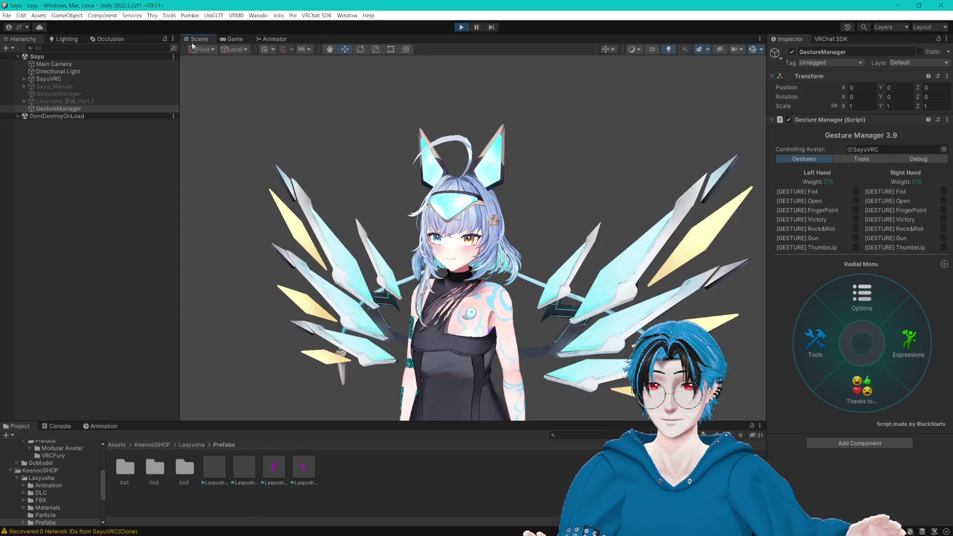
{"action": "left_click", "coordinate": [80, 79]}
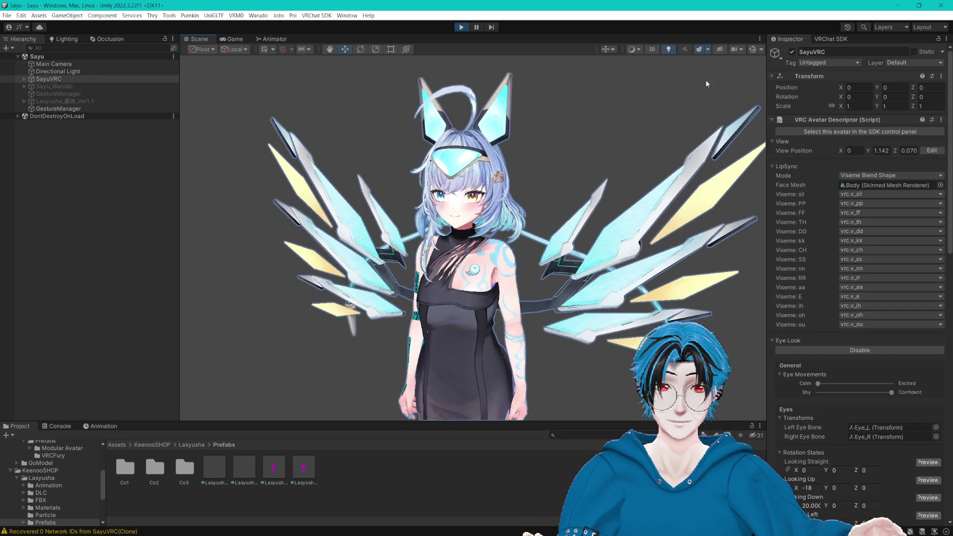
{"action": "scroll", "coordinate": [582, 219], "scroll_direction": "down", "scroll_amount": 5}
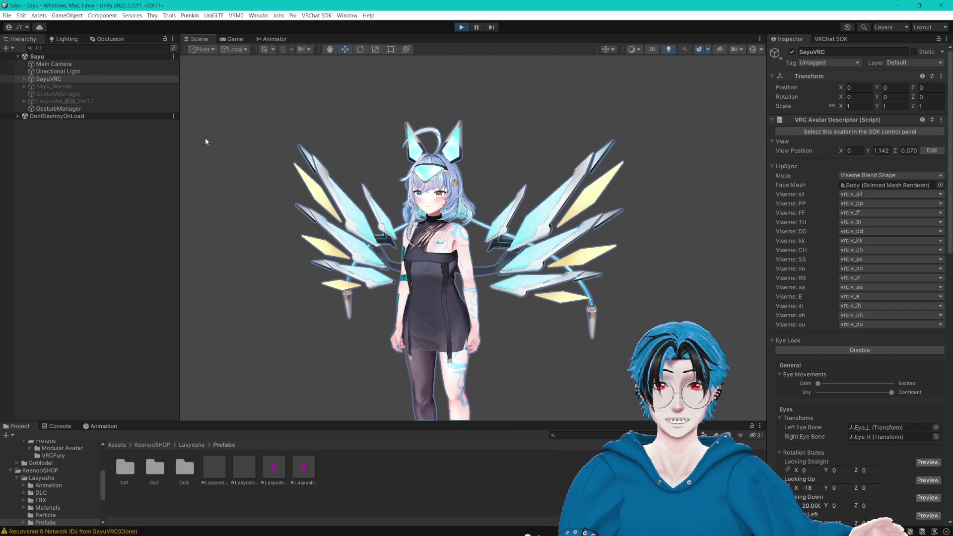
{"action": "left_click", "coordinate": [148, 109]}
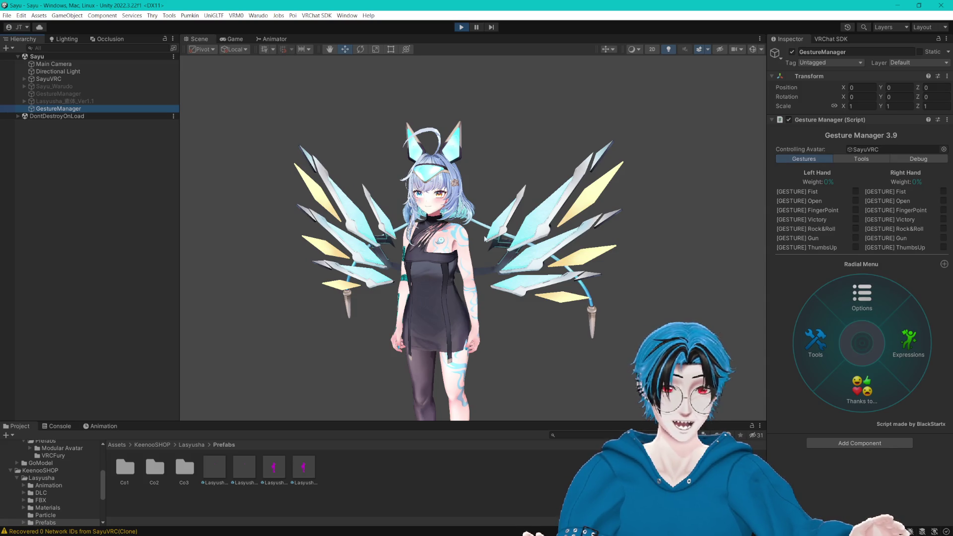
{"action": "left_click", "coordinate": [53, 80]}
{"action": "double_click", "coordinate": [53, 79]}
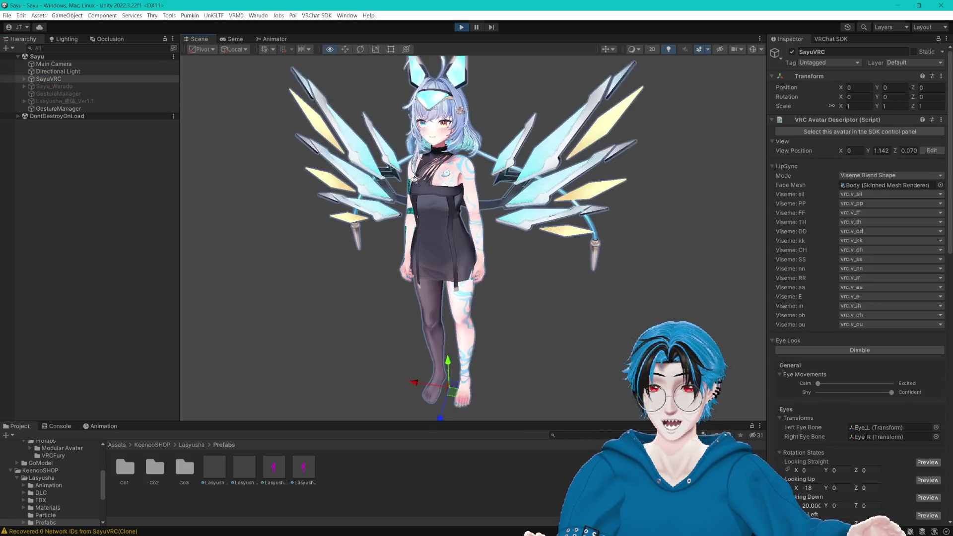
{"action": "scroll", "coordinate": [392, 366], "scroll_direction": "down", "scroll_amount": 2}
Step: Drag SayuVRC sideways, forward and up-down to swing the wings, then stop play mode
{"action": "left_click_drag", "start_coordinate": [402, 406], "coordinate": [467, 397]}
{"action": "left_click_drag", "start_coordinate": [389, 386], "coordinate": [510, 336]}
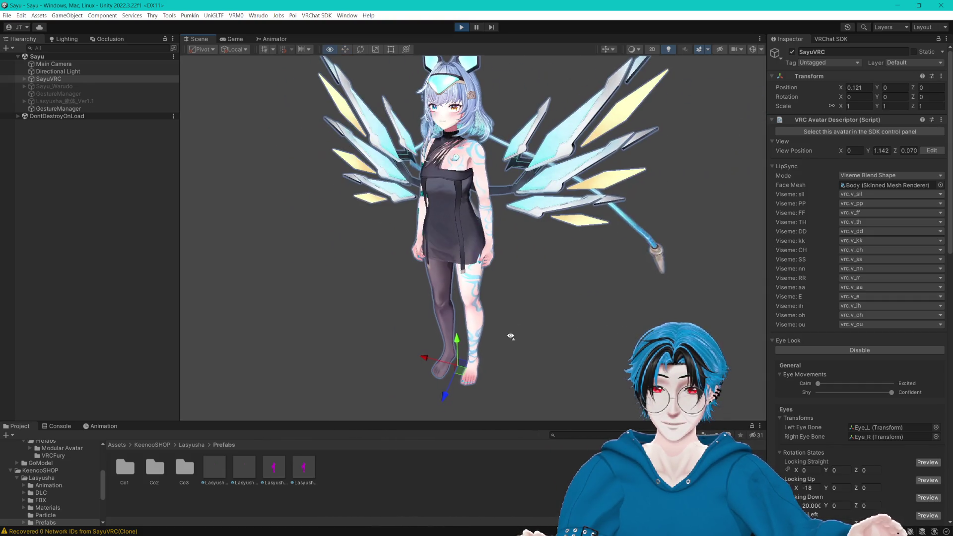
{"action": "left_click", "coordinate": [439, 390]}
{"action": "left_click", "coordinate": [461, 373]}
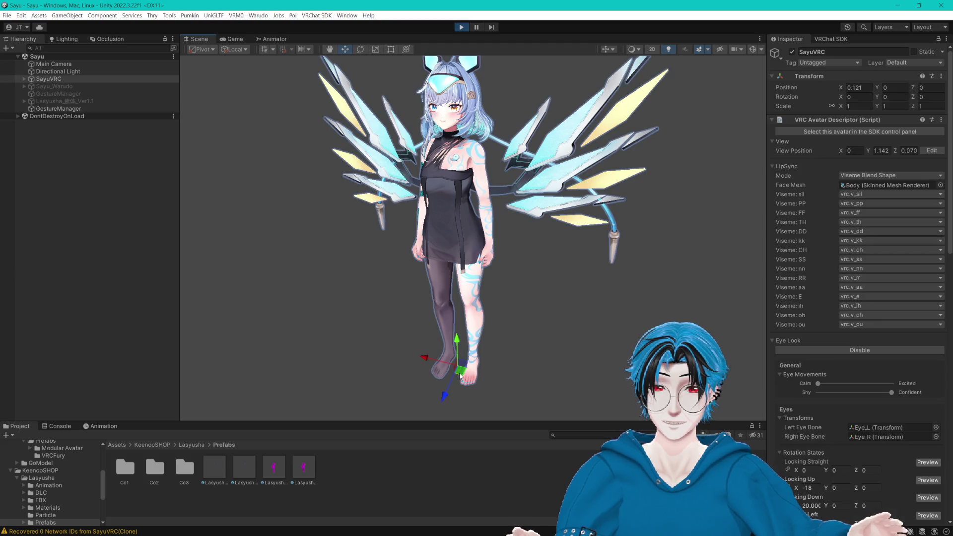
{"action": "mouse_move", "coordinate": [461, 374]}
{"action": "left_mouse_down"}
{"action": "mouse_move", "coordinate": [461, 384]}
{"action": "mouse_move", "coordinate": [486, 339]}
{"action": "mouse_move", "coordinate": [430, 389]}
{"action": "mouse_move", "coordinate": [494, 359]}
{"action": "mouse_move", "coordinate": [480, 339]}
{"action": "mouse_move", "coordinate": [497, 337]}
{"action": "mouse_move", "coordinate": [452, 335]}
{"action": "mouse_move", "coordinate": [587, 342]}
{"action": "mouse_move", "coordinate": [416, 309]}
{"action": "mouse_move", "coordinate": [516, 321]}
{"action": "mouse_move", "coordinate": [456, 317]}
{"action": "left_mouse_up"}
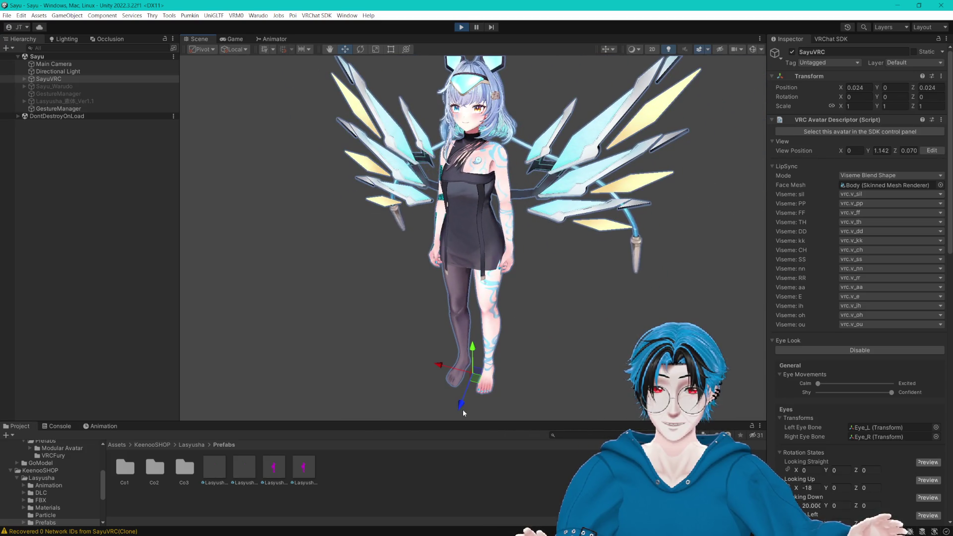
{"action": "mouse_move", "coordinate": [463, 409]}
{"action": "left_mouse_down"}
{"action": "mouse_move", "coordinate": [499, 362]}
{"action": "mouse_move", "coordinate": [441, 386]}
{"action": "mouse_move", "coordinate": [367, 348]}
{"action": "mouse_move", "coordinate": [517, 341]}
{"action": "mouse_move", "coordinate": [413, 332]}
{"action": "mouse_move", "coordinate": [531, 345]}
{"action": "mouse_move", "coordinate": [421, 329]}
{"action": "mouse_move", "coordinate": [443, 301]}
{"action": "left_mouse_up"}
{"action": "left_click", "coordinate": [445, 314]}
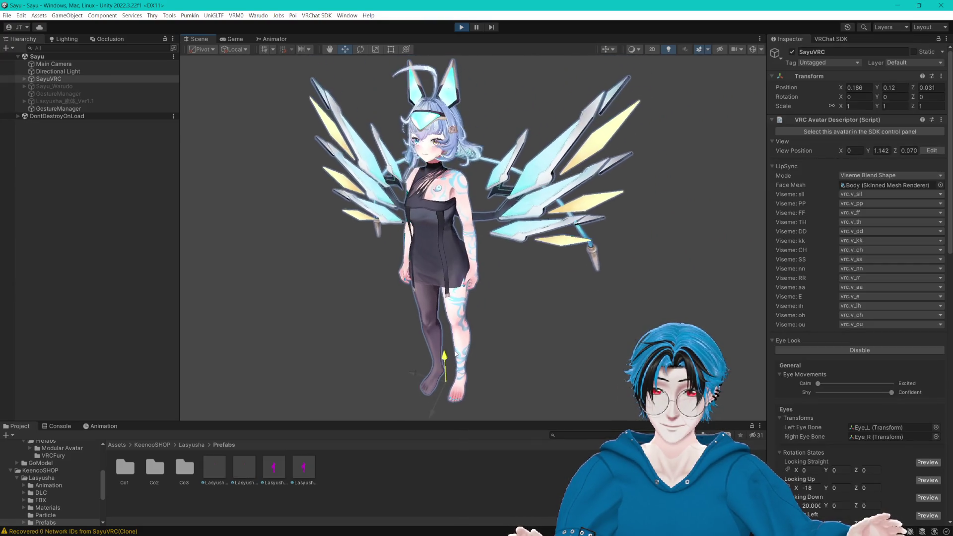
{"action": "left_click_drag", "start_coordinate": [475, 381], "coordinate": [475, 376]}
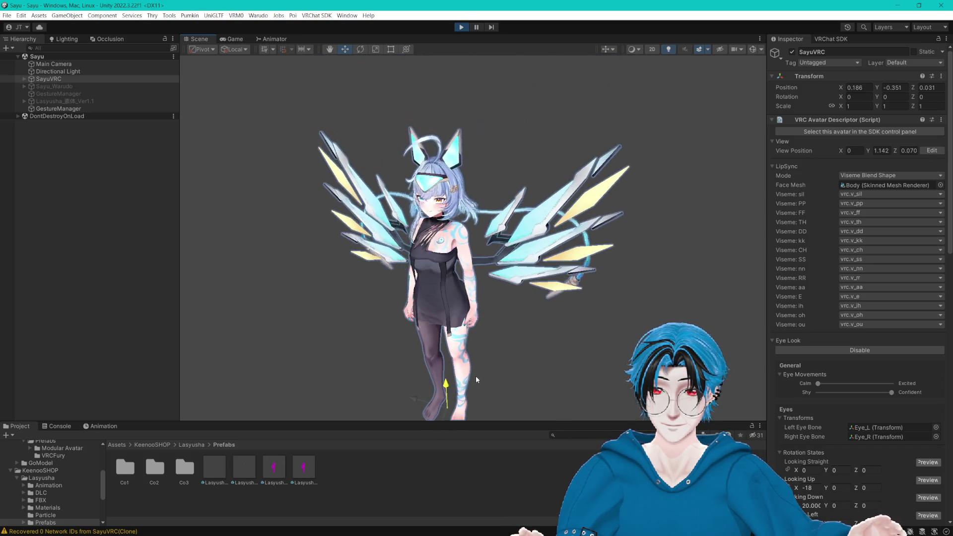
{"action": "left_click", "coordinate": [461, 26]}
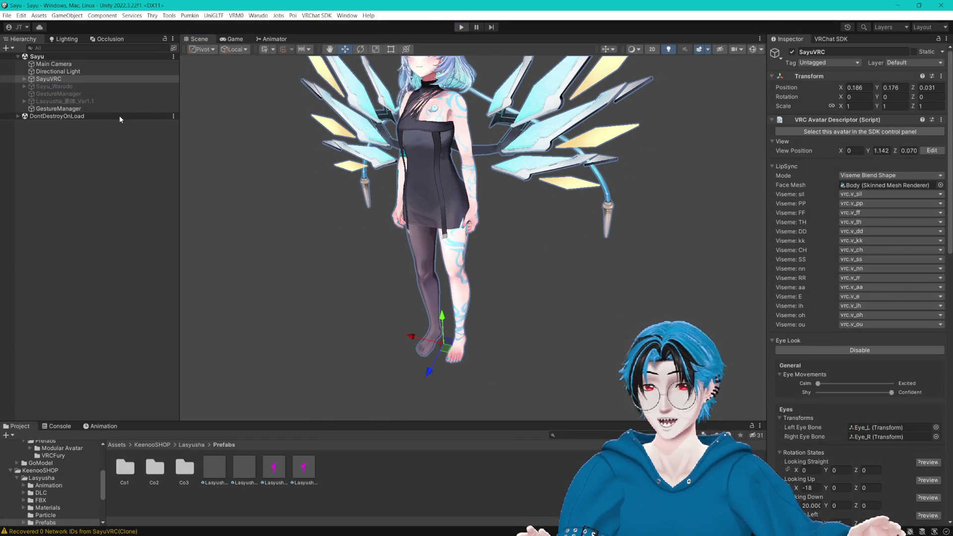
{"action": "left_click", "coordinate": [24, 79]}
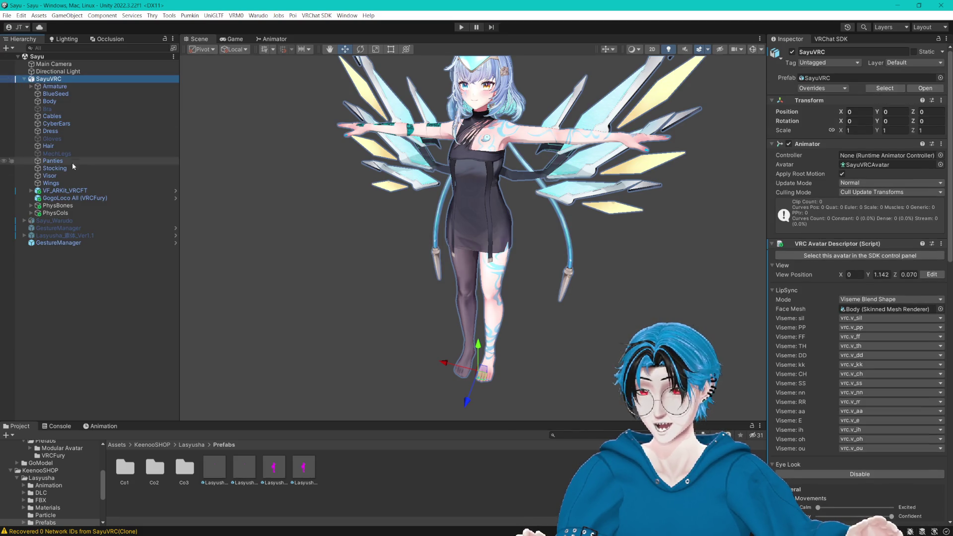
Step: Select the Breast phys bone and frame its Breast_L root bone on the chest
{"action": "left_click", "coordinate": [31, 205]}
{"action": "left_click", "coordinate": [57, 213]}
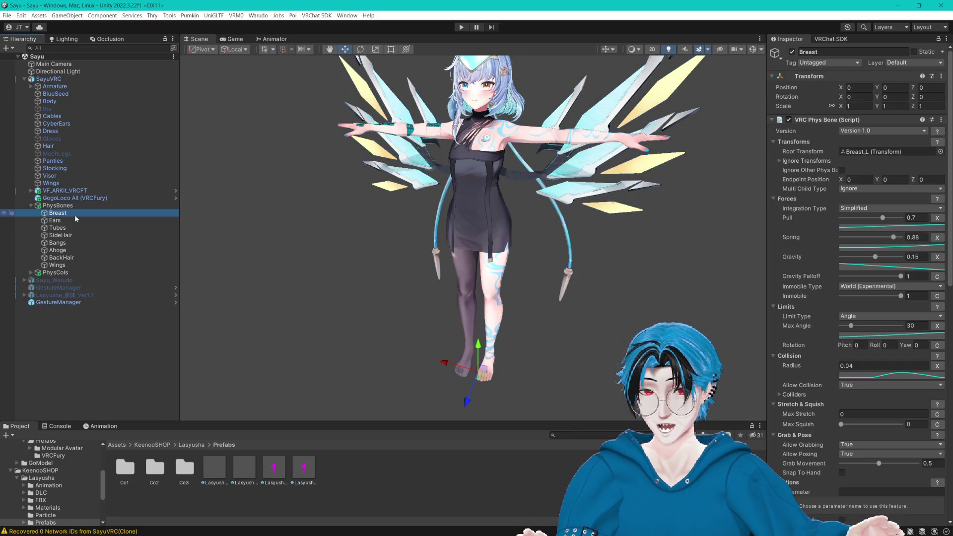
{"action": "left_click", "coordinate": [864, 152]}
{"action": "key", "text": "f"}
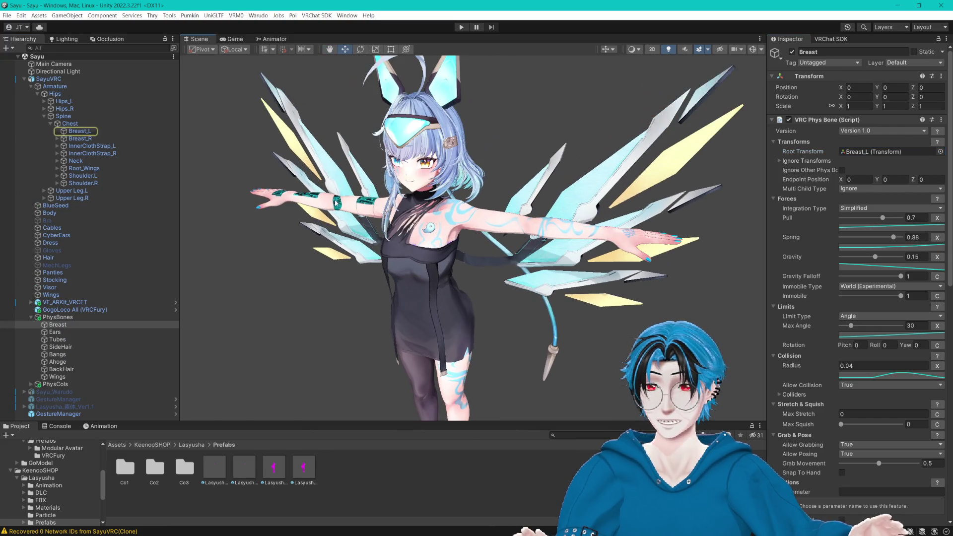
{"action": "double_click", "coordinate": [77, 325]}
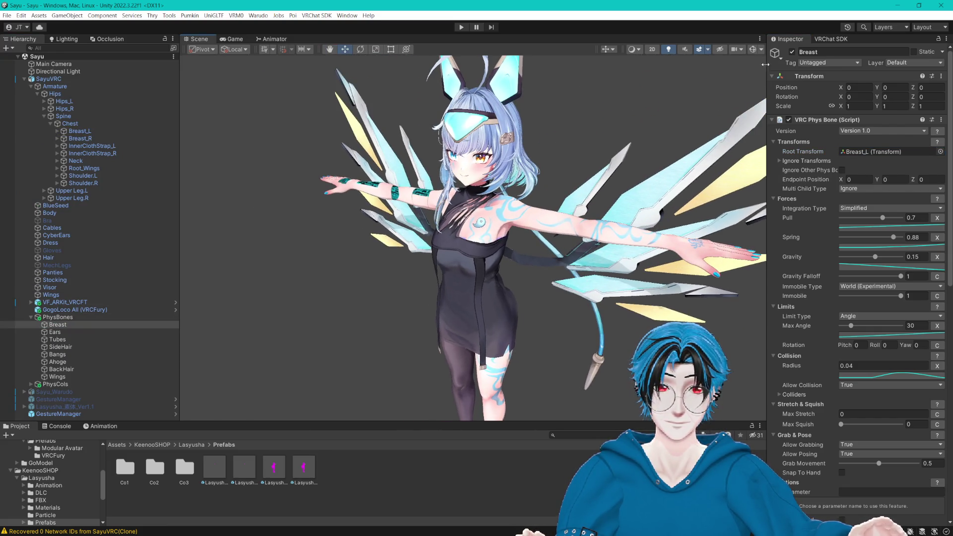
{"action": "scroll", "coordinate": [639, 139], "scroll_direction": "up", "scroll_amount": 3}
{"action": "left_click_drag", "start_coordinate": [639, 138], "coordinate": [584, 146]}
{"action": "scroll", "coordinate": [882, 259], "scroll_direction": "down", "scroll_amount": 1}
{"action": "scroll", "coordinate": [881, 255], "scroll_direction": "up", "scroll_amount": 1}
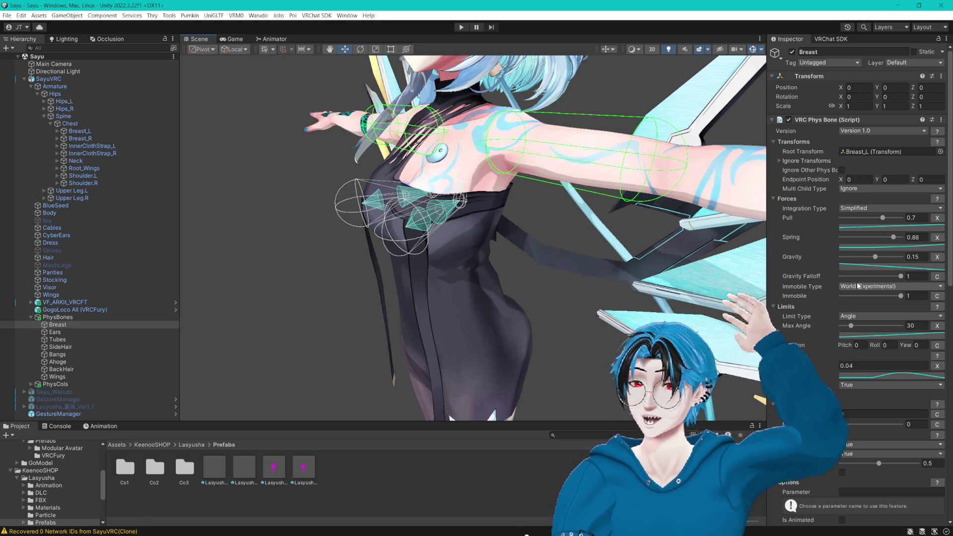
{"action": "left_click", "coordinate": [343, 16]}
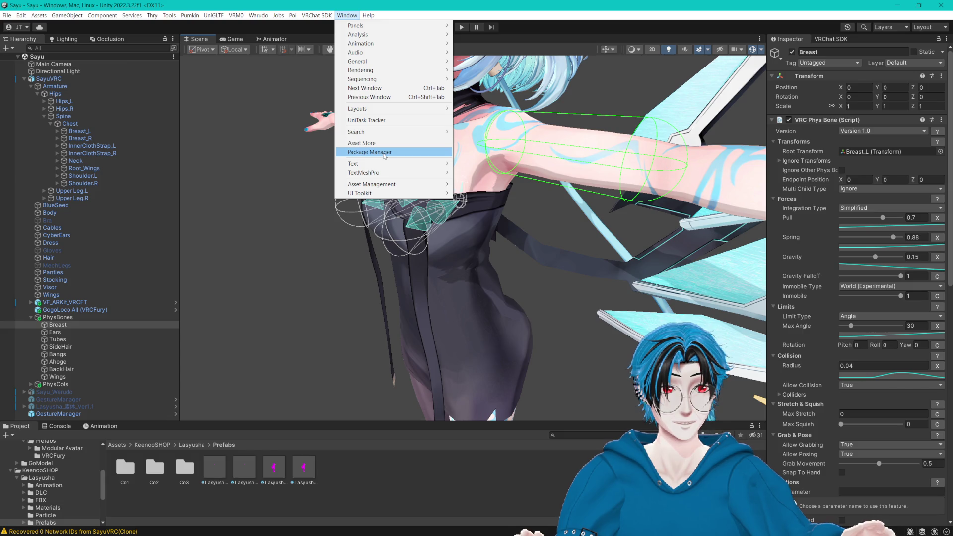
Step: Search Package Manager for 'anime idle' and start importing Anime Girl Idle Animations
{"action": "left_click", "coordinate": [384, 152]}
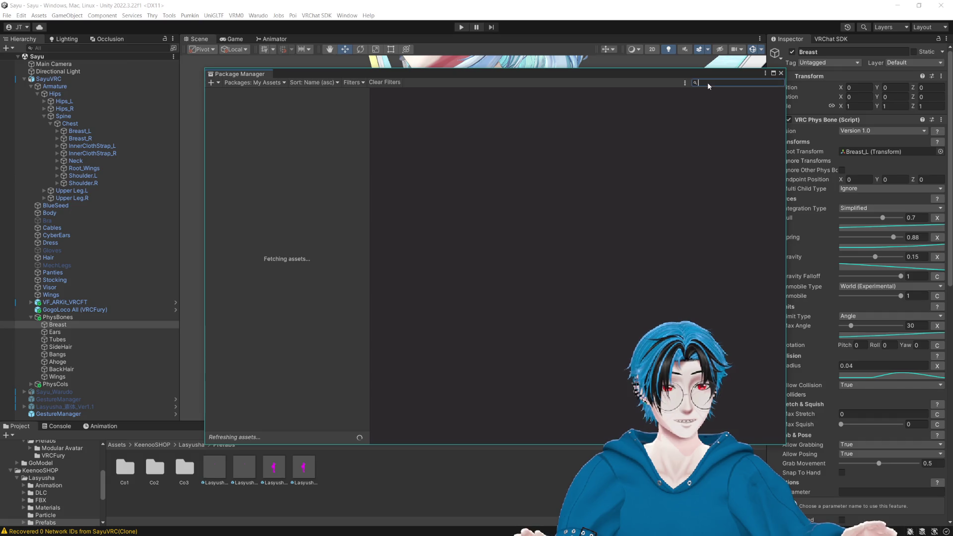
{"action": "type", "text": "anime"}
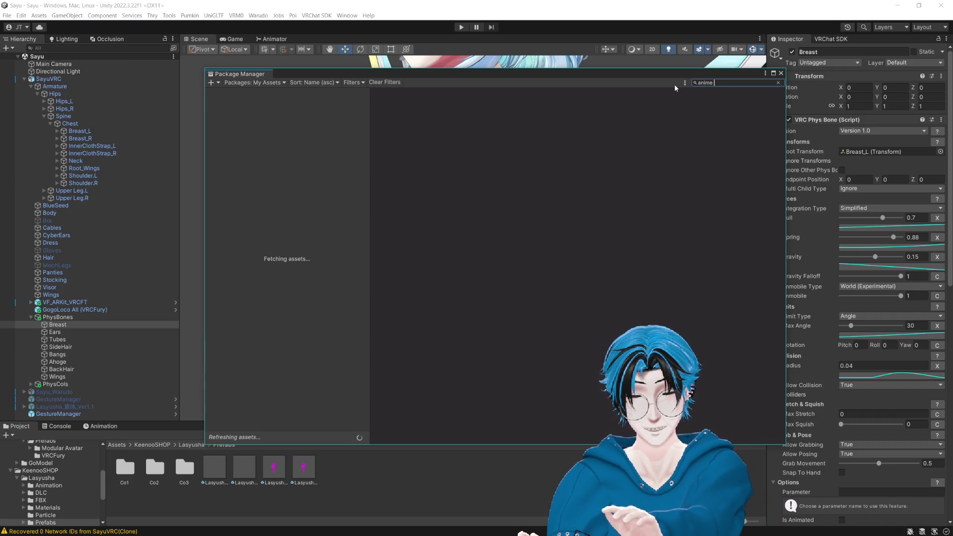
{"action": "type", "text": " idle"}
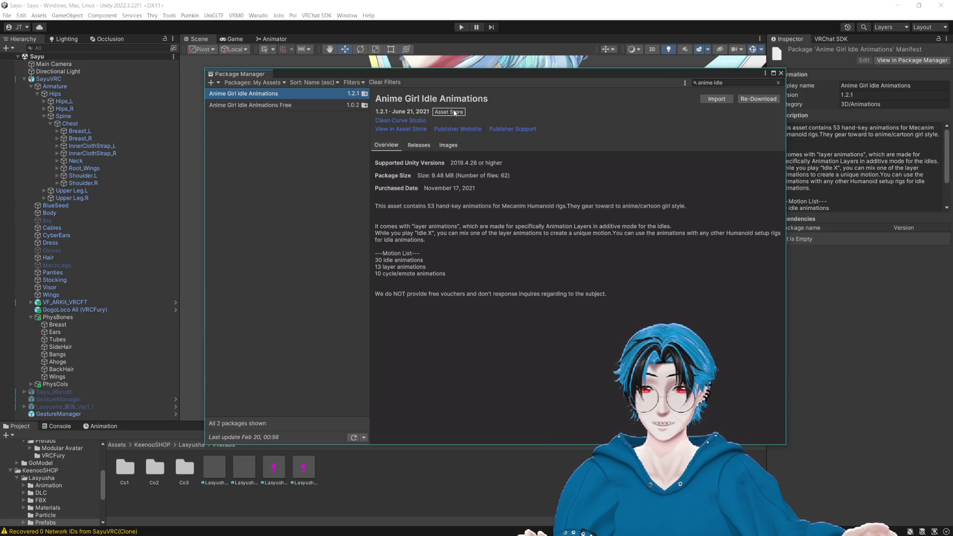
{"action": "left_click", "coordinate": [716, 98]}
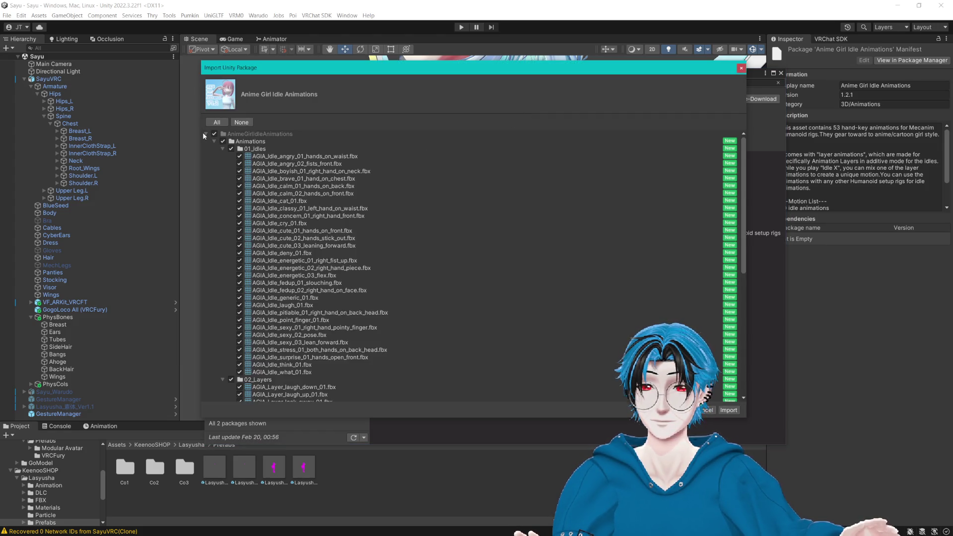
Step: Exclude the Animator, Model, Readme, Scene and Script items, keeping only Animations
{"action": "left_click", "coordinate": [214, 142]}
{"action": "left_click", "coordinate": [215, 149]}
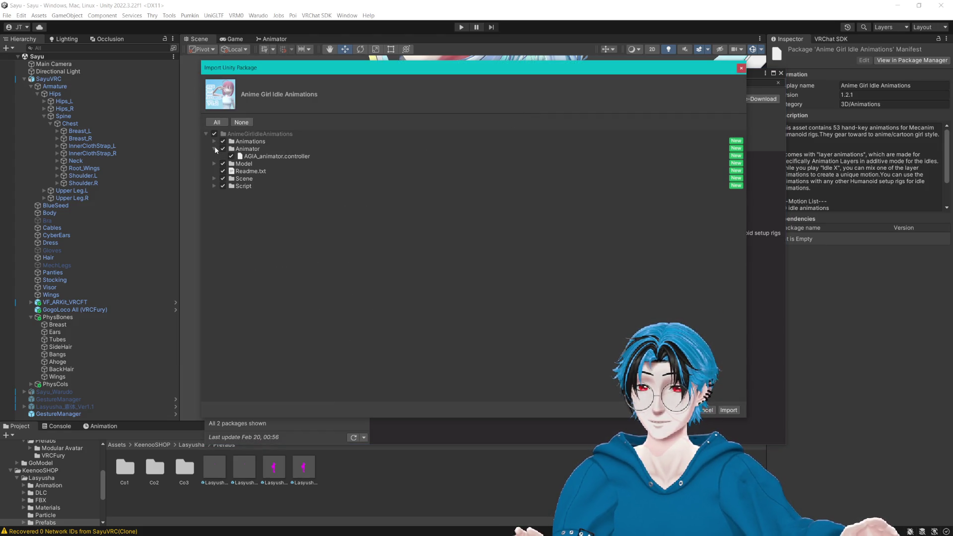
{"action": "left_click", "coordinate": [223, 149]}
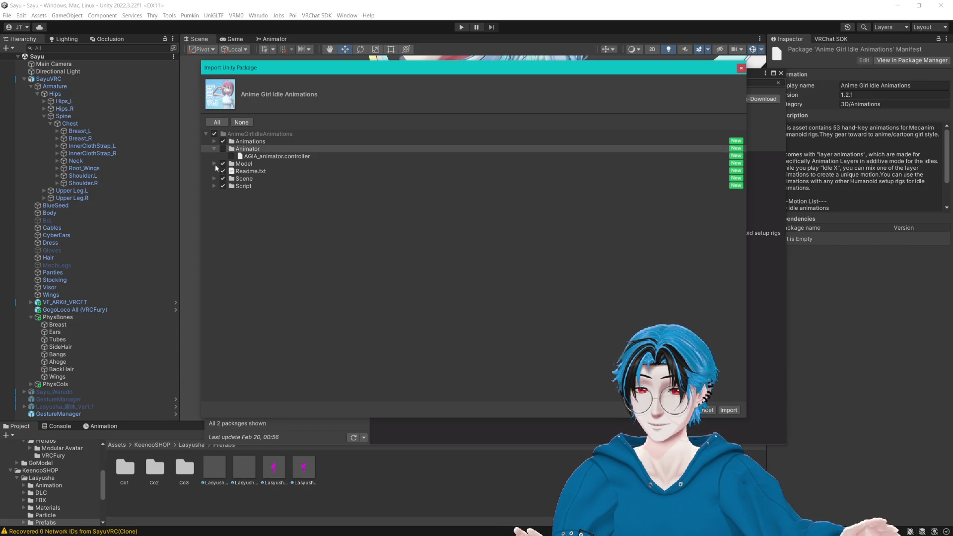
{"action": "left_click", "coordinate": [215, 163]}
{"action": "left_click", "coordinate": [223, 163]}
{"action": "left_click", "coordinate": [215, 164]}
{"action": "left_click", "coordinate": [223, 171]}
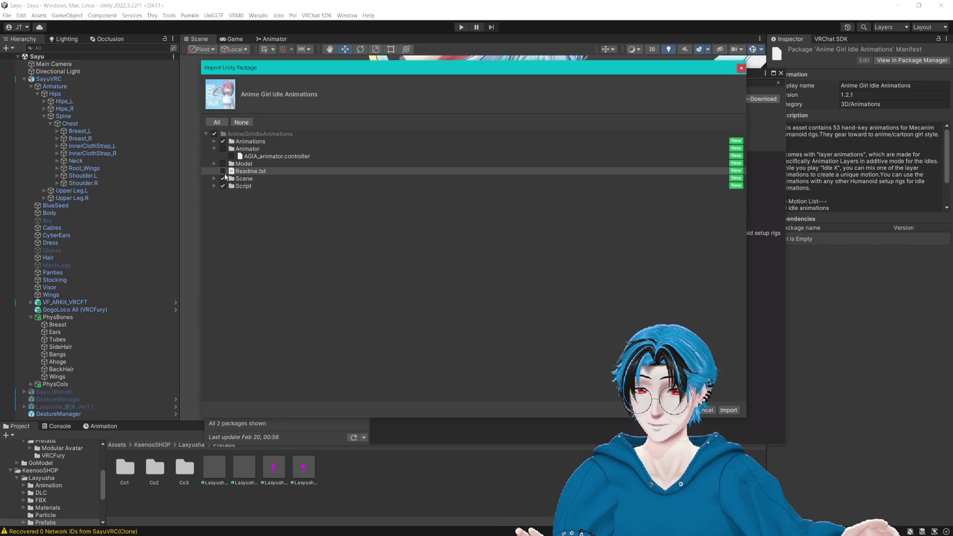
{"action": "left_click", "coordinate": [223, 179]}
{"action": "left_click", "coordinate": [215, 186]}
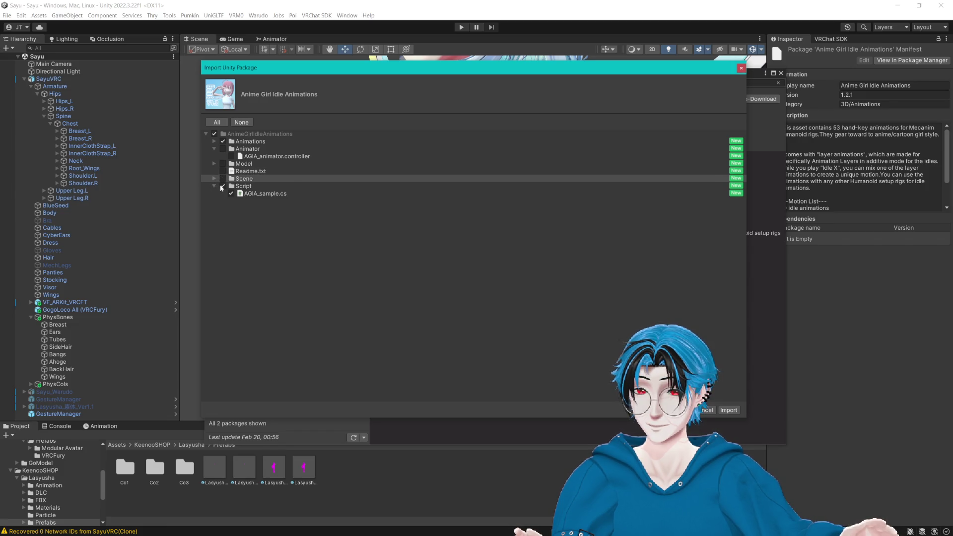
{"action": "left_click", "coordinate": [223, 186]}
{"action": "left_click", "coordinate": [215, 141]}
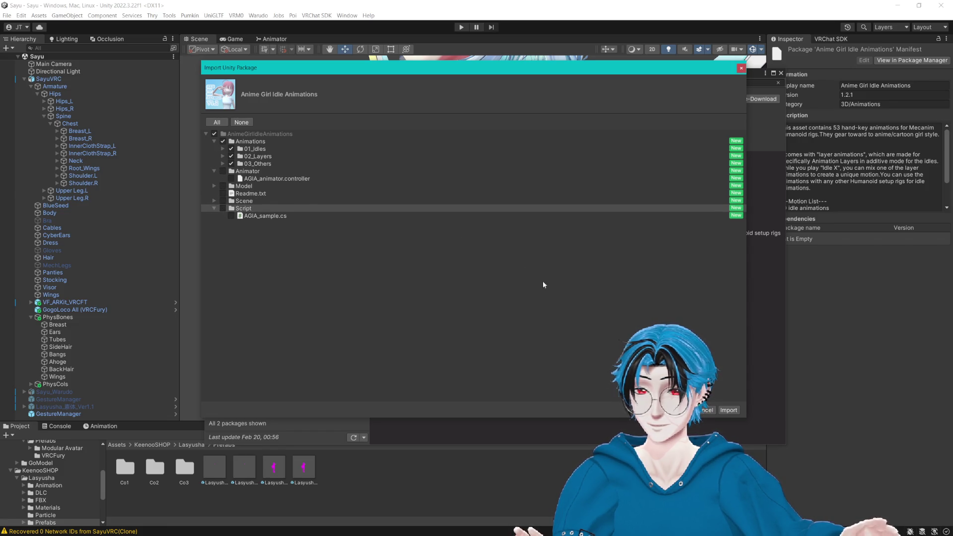
Step: Import the Animations folder and close the Package Manager
{"action": "left_click", "coordinate": [728, 410]}
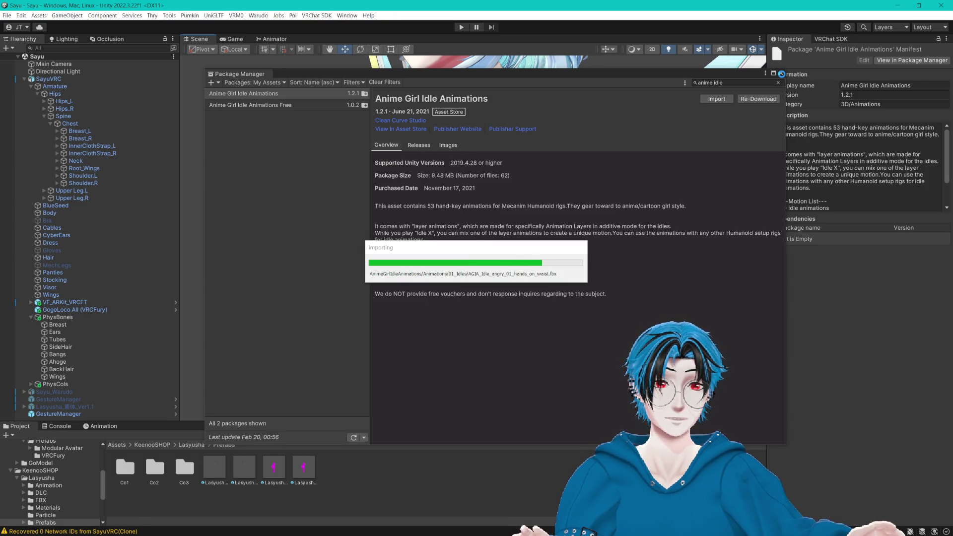
{"action": "left_click", "coordinate": [780, 73]}
{"action": "left_click_drag", "start_coordinate": [655, 199], "coordinate": [546, 221]}
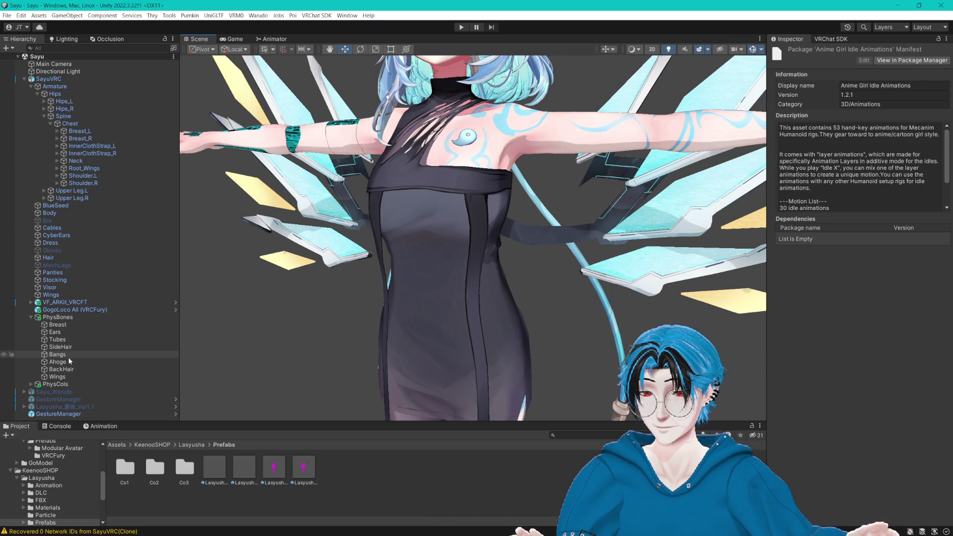
Step: Duplicate the Tubes phys bone below Wings and rename the copy ClothStrapL
{"action": "left_click", "coordinate": [65, 340]}
{"action": "key", "text": "ctrl+d"}
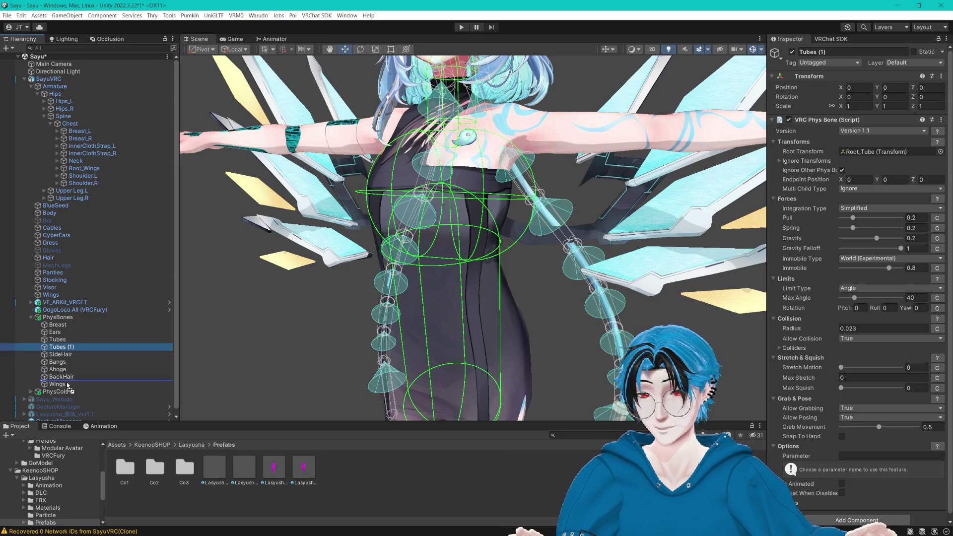
{"action": "left_click_drag", "start_coordinate": [68, 386], "coordinate": [61, 390]}
{"action": "key", "text": "F2"}
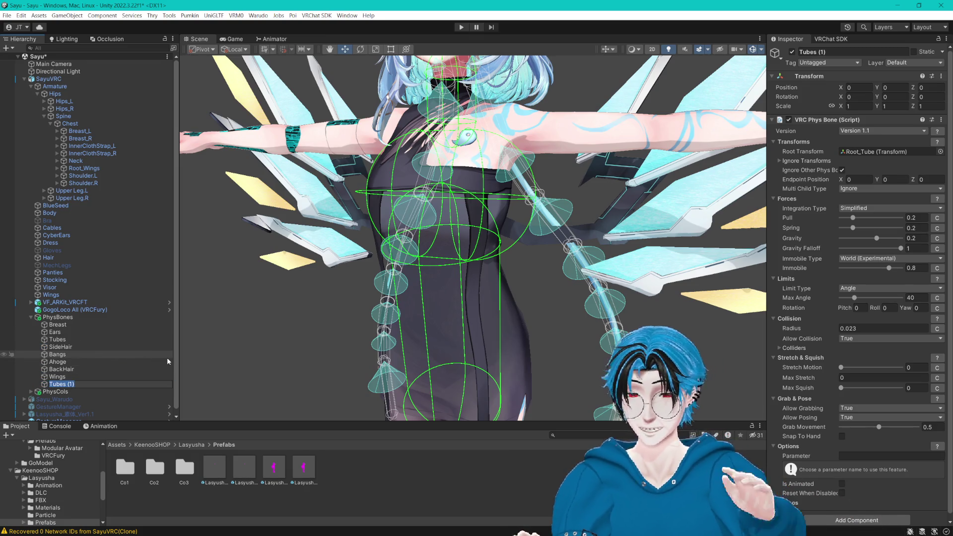
{"action": "type", "text": "ClothStrapL"}
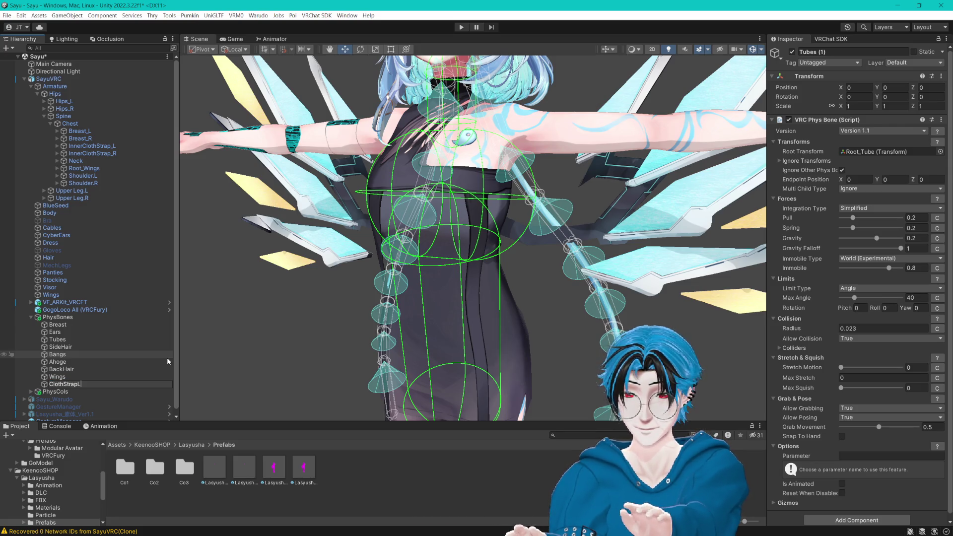
{"action": "key", "text": "Return"}
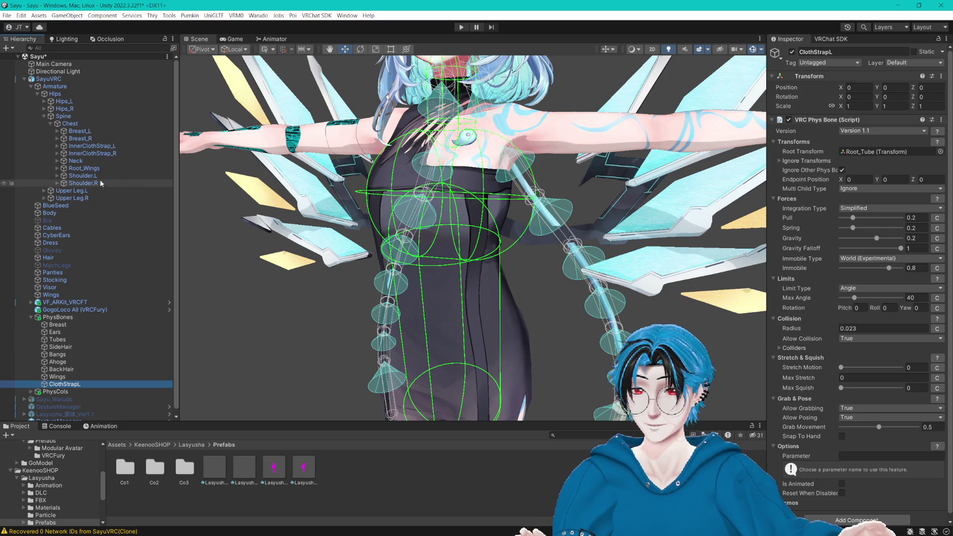
Step: Set ClothStrap's Root Transform to InnerClothStrap_L and confirm the name ClothStrap
{"action": "left_click_drag", "start_coordinate": [900, 147], "coordinate": [894, 152]}
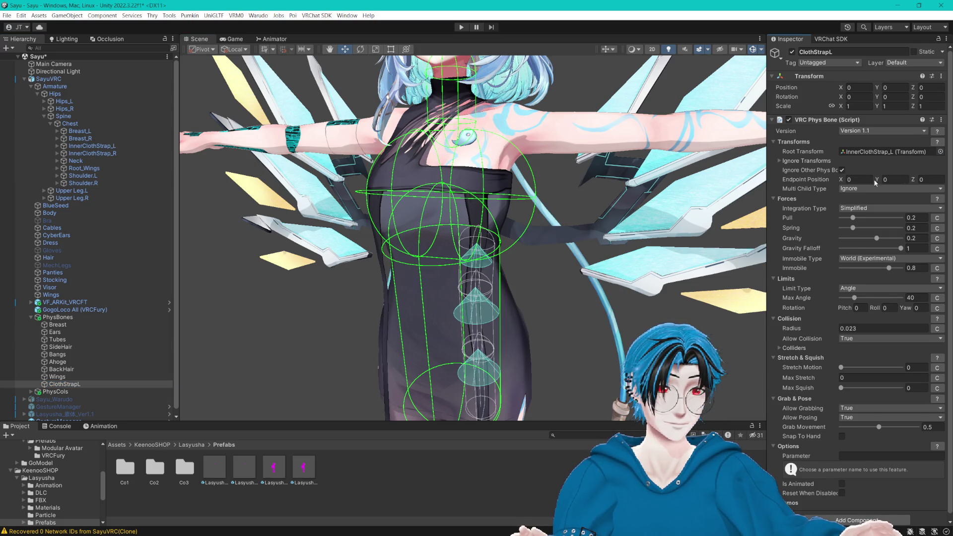
{"action": "left_click", "coordinate": [78, 387]}
{"action": "key", "text": "Return"}
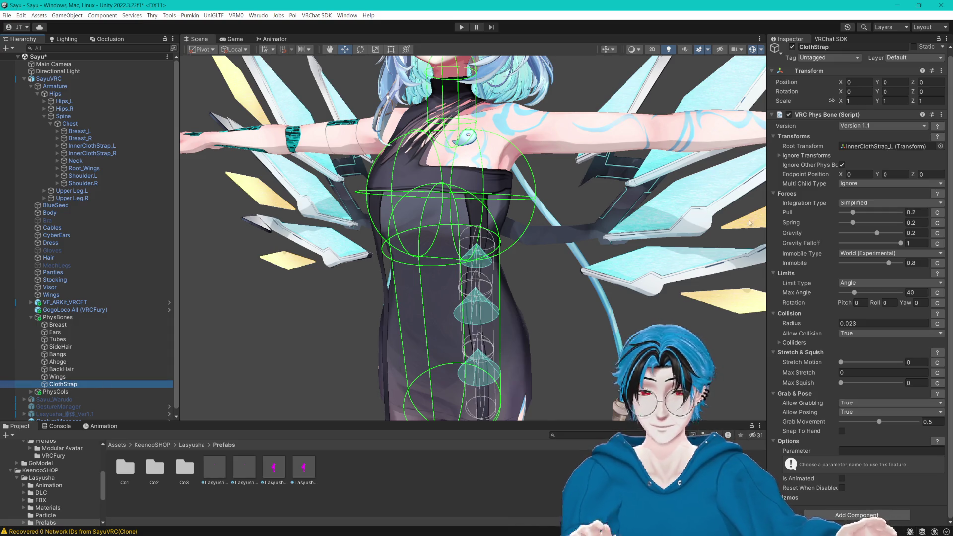
{"action": "left_click_drag", "start_coordinate": [629, 193], "coordinate": [781, 313], "text": "alt"}
Step: Remove Neck_Collider from ClothStrapL's colliders, leaving Spine_Collider and Chest_Collider
{"action": "left_click", "coordinate": [779, 342]}
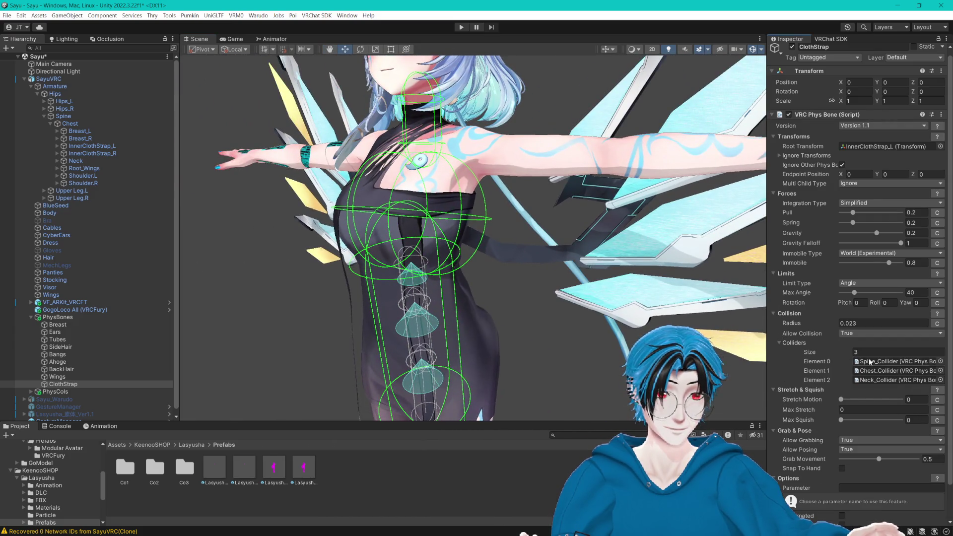
{"action": "left_click", "coordinate": [878, 380]}
{"action": "key", "text": "Delete"}
{"action": "mouse_move", "coordinate": [546, 397]}
{"action": "left_mouse_down"}
{"action": "mouse_move", "coordinate": [546, 208]}
{"action": "mouse_move", "coordinate": [547, 274]}
{"action": "mouse_move", "coordinate": [534, 283]}
{"action": "mouse_move", "coordinate": [523, 262]}
{"action": "left_mouse_up"}
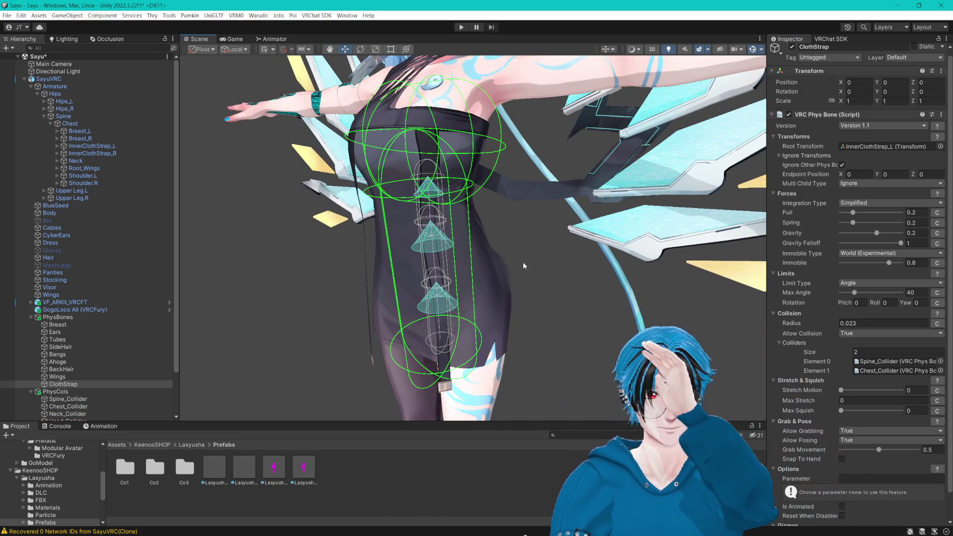
{"action": "scroll", "coordinate": [75, 254], "scroll_direction": "down", "scroll_amount": 3}
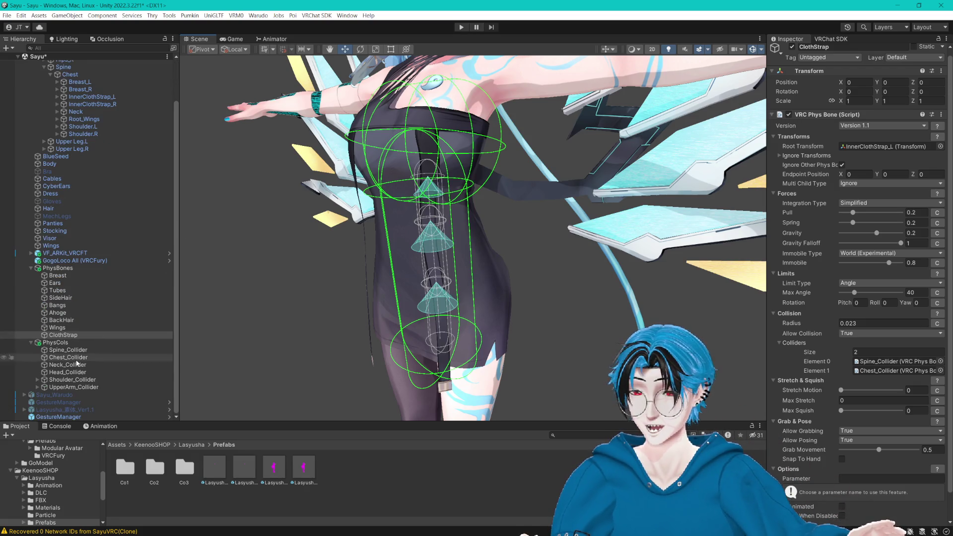
Step: Duplicate UpperArm_Collider and rename the copy UpperLeg_Collider
{"action": "left_click", "coordinate": [71, 389]}
{"action": "key", "text": "ctrl+d"}
{"action": "left_click", "coordinate": [70, 395]}
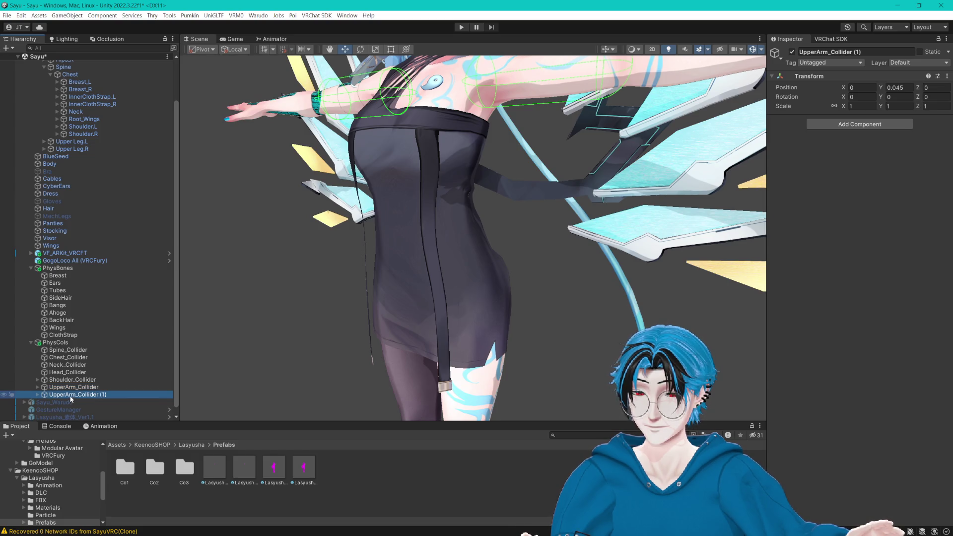
{"action": "key", "text": "ctrl+a"}
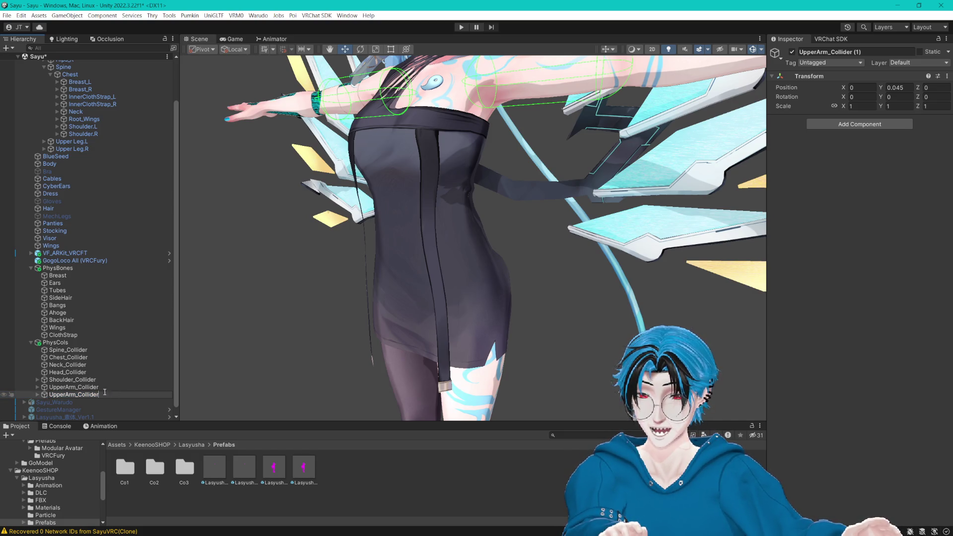
{"action": "key", "text": "BackSpace"}
{"action": "type", "text": "Leg"}
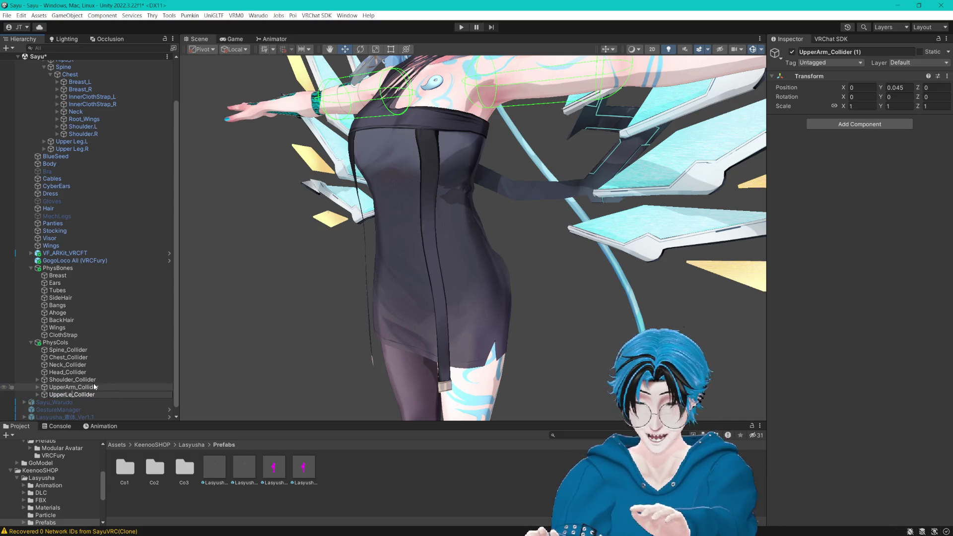
{"action": "key", "text": "Return"}
Step: Rename its child colliders to Collider_Upper_Leg.L and Collider_Upper_Leg.R
{"action": "left_click", "coordinate": [37, 395]}
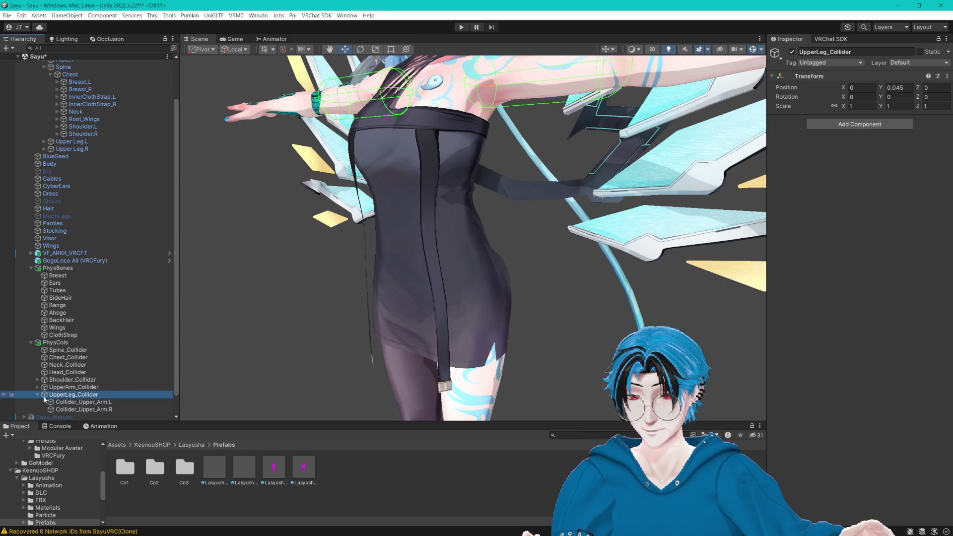
{"action": "left_click", "coordinate": [85, 403]}
{"action": "key", "text": "F2"}
{"action": "type", "text": "Leg"}
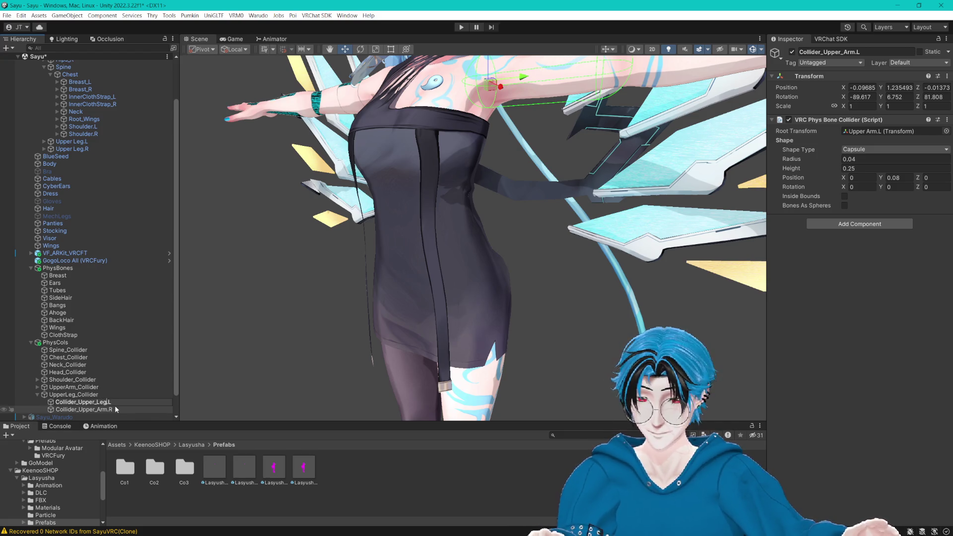
{"action": "key", "text": "Return"}
{"action": "left_click", "coordinate": [97, 410]}
{"action": "key", "text": "F2"}
{"action": "left_click_drag", "start_coordinate": [97, 410], "coordinate": [104, 411]}
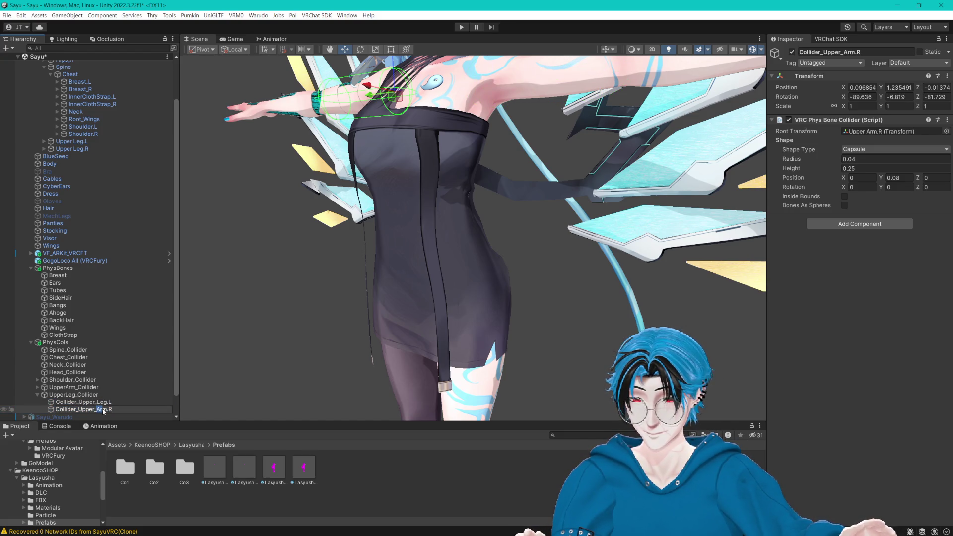
{"action": "type", "text": "Leg"}
{"action": "key", "text": "Return"}
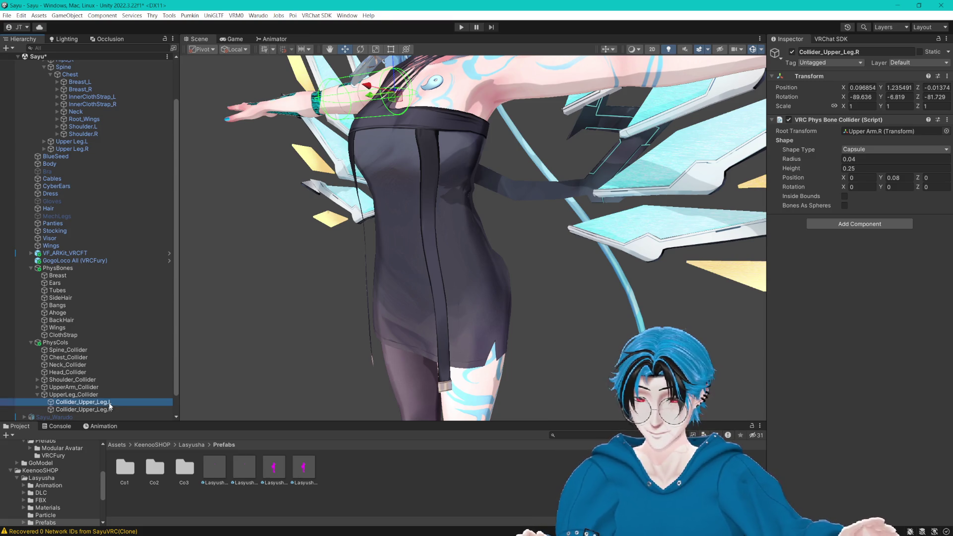
Step: Root Collider_Upper_Leg.L at Upper Leg.L and Collider_Upper_Leg.R at Upper Leg.R
{"action": "left_click", "coordinate": [73, 394]}
{"action": "scroll", "coordinate": [431, 294], "scroll_direction": "down", "scroll_amount": 5}
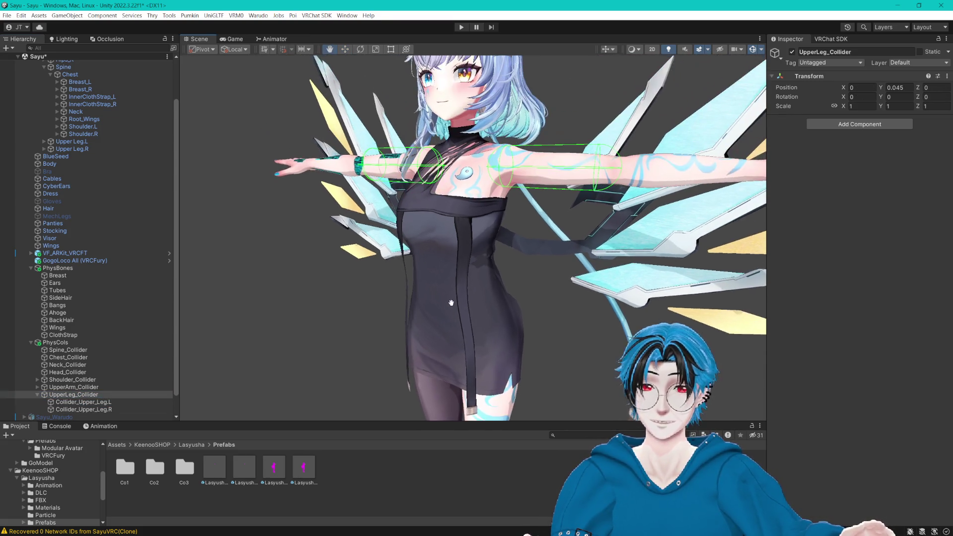
{"action": "left_click_drag", "start_coordinate": [501, 293], "coordinate": [501, 291]}
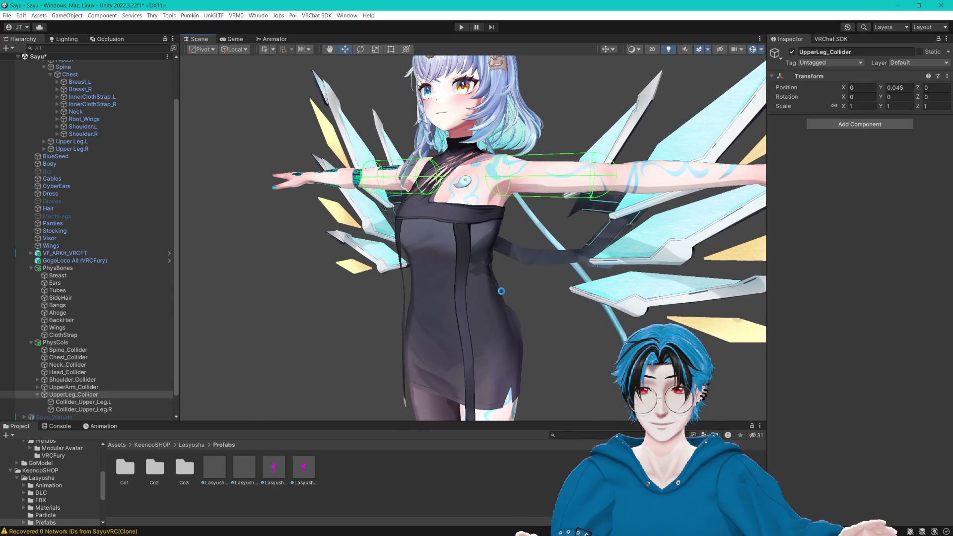
{"action": "left_click", "coordinate": [83, 409]}
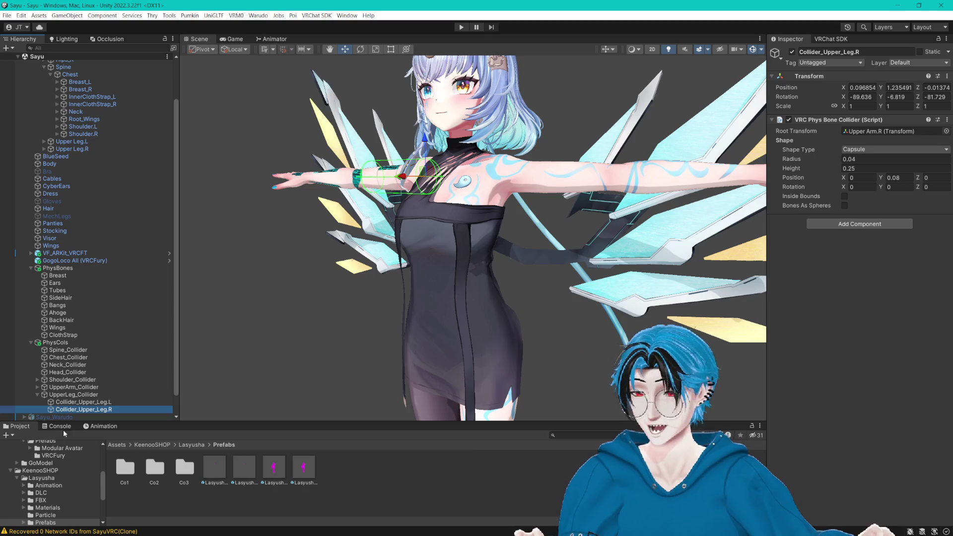
{"action": "left_click", "coordinate": [122, 402]}
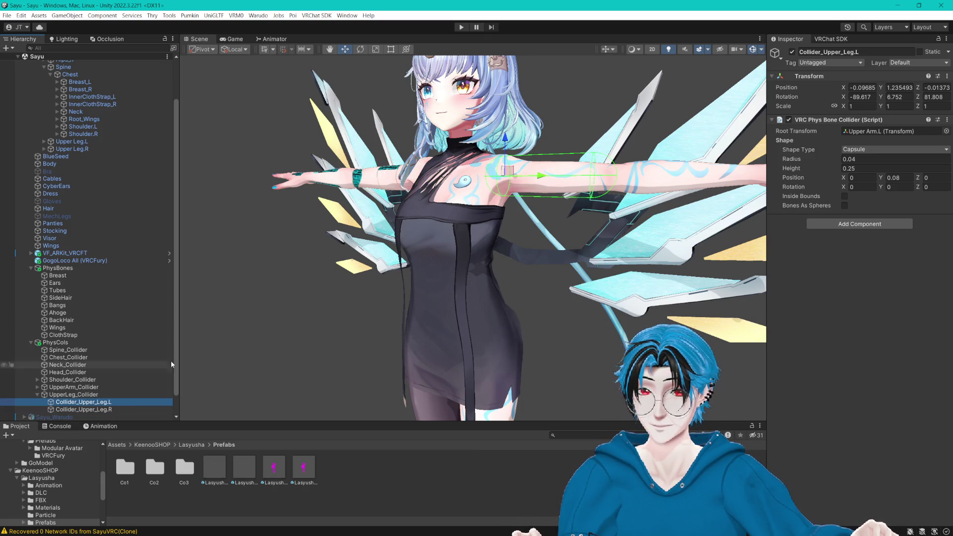
{"action": "left_click", "coordinate": [74, 395]}
{"action": "left_click", "coordinate": [82, 402]}
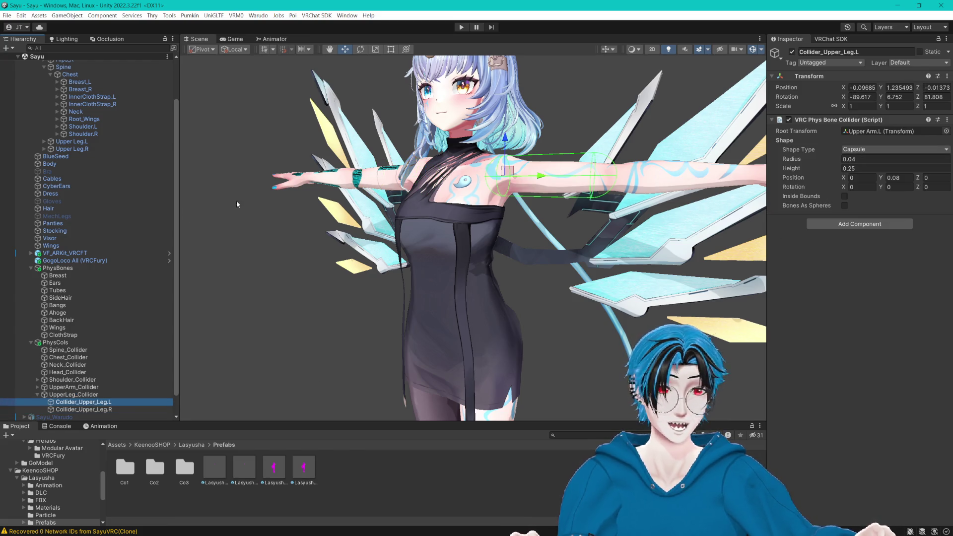
{"action": "left_click", "coordinate": [44, 141]}
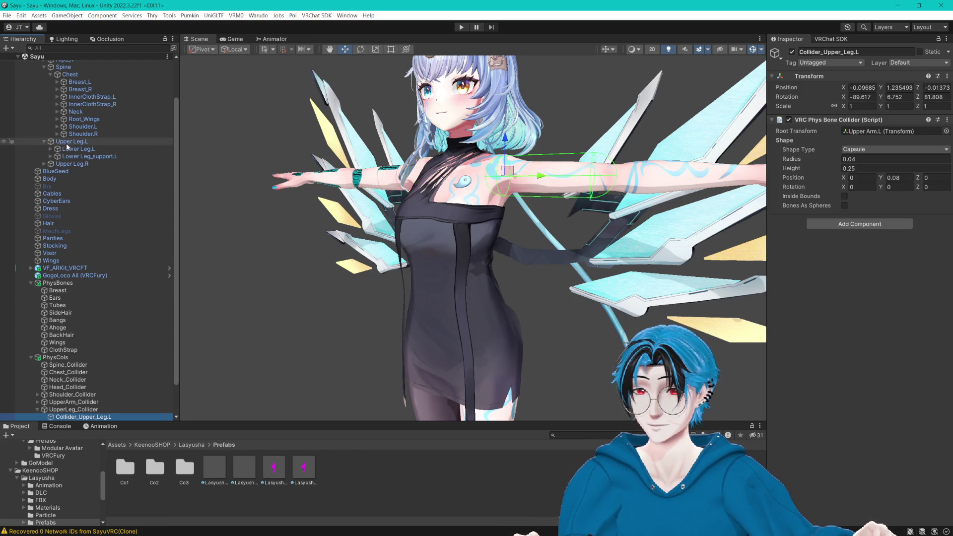
{"action": "left_click_drag", "start_coordinate": [67, 146], "coordinate": [888, 131]}
{"action": "scroll", "coordinate": [108, 415], "scroll_direction": "down", "scroll_amount": 2}
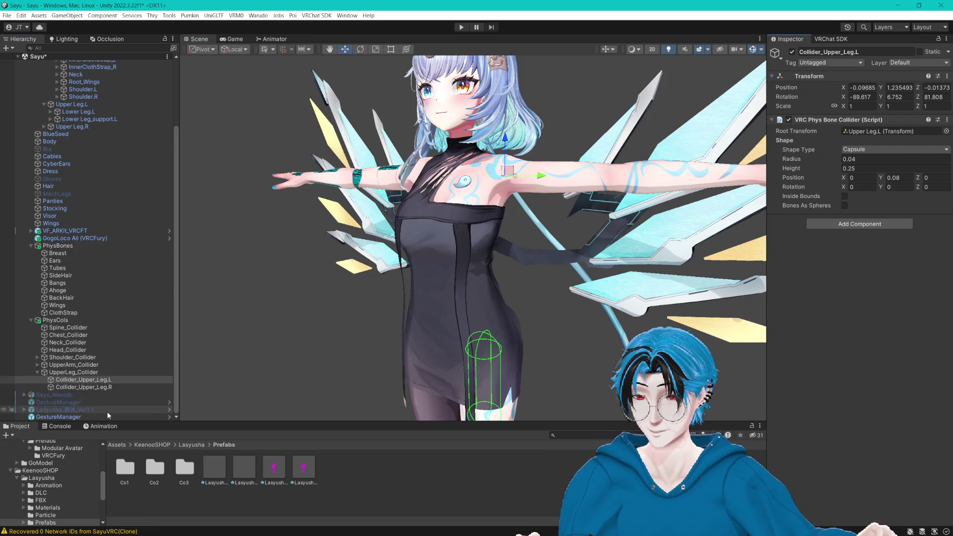
{"action": "left_click", "coordinate": [99, 387]}
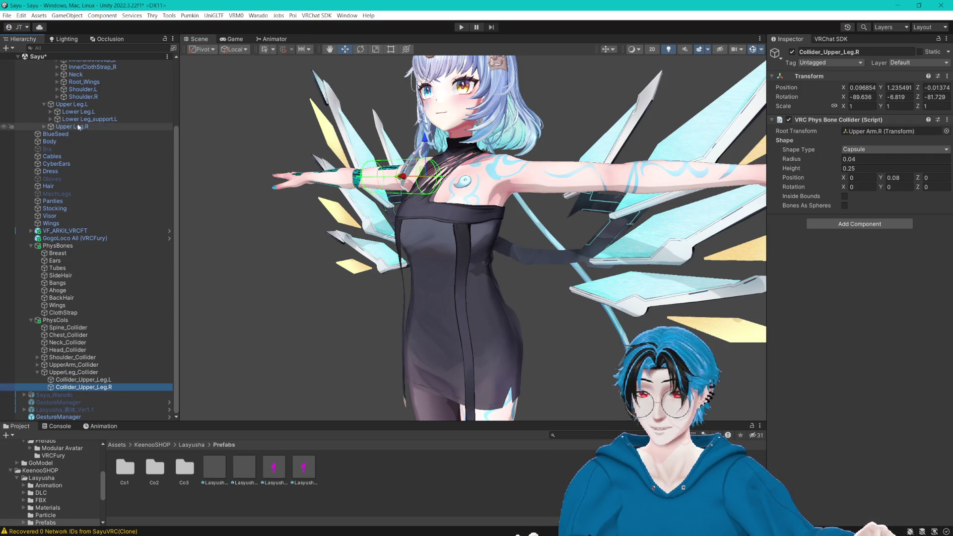
{"action": "left_click_drag", "start_coordinate": [78, 127], "coordinate": [874, 132]}
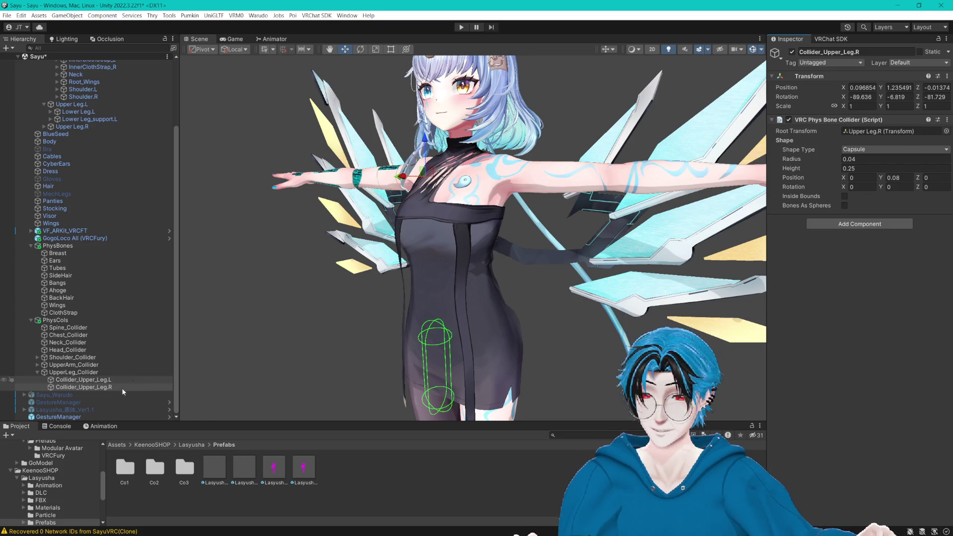
Step: Give both leg colliders radius 0.07, height 0.35 and Y offset 0.1, then check the thighs
{"action": "left_click", "coordinate": [94, 380], "text": "ctrl"}
{"action": "key", "text": "f"}
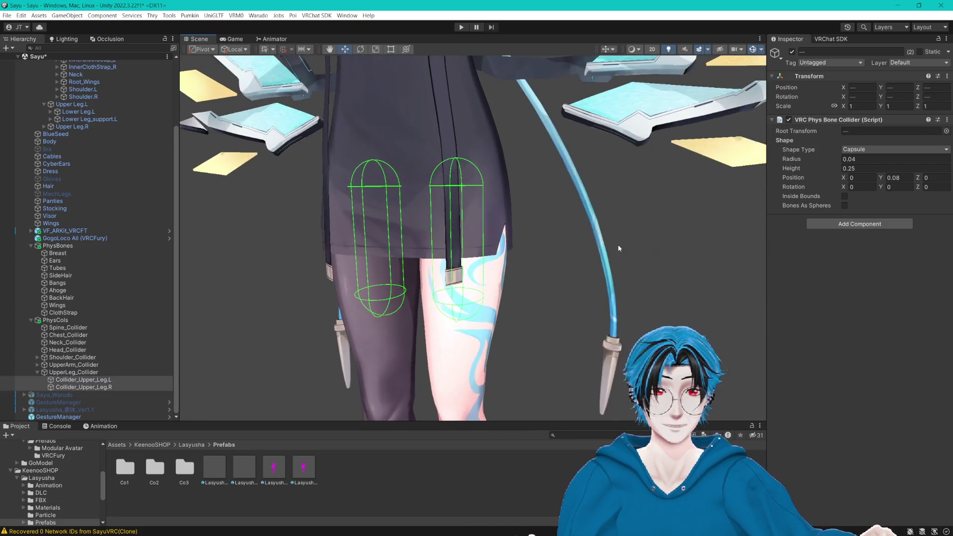
{"action": "left_click_drag", "start_coordinate": [835, 156], "coordinate": [835, 156]}
{"action": "key", "text": "BackSpace"}
{"action": "type", "text": "7"}
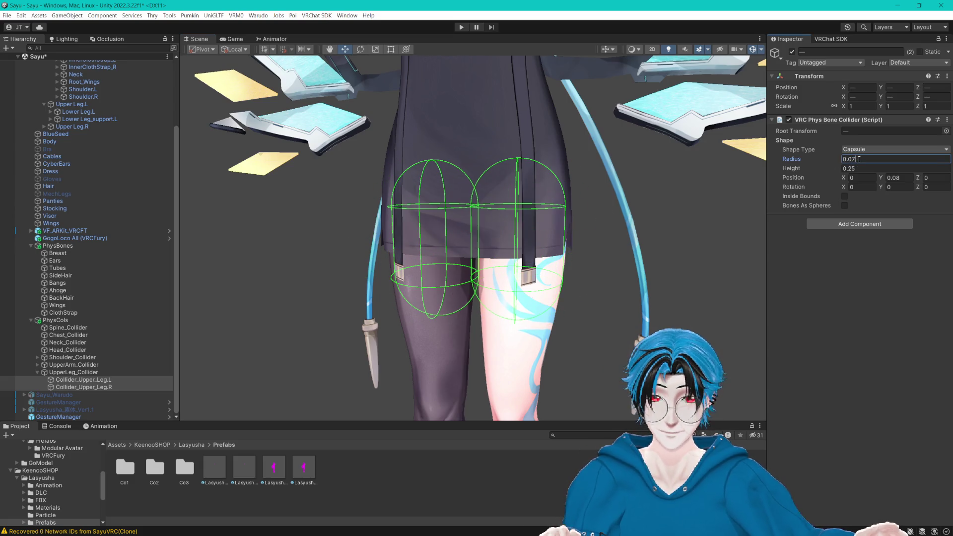
{"action": "type", "text": "3"}
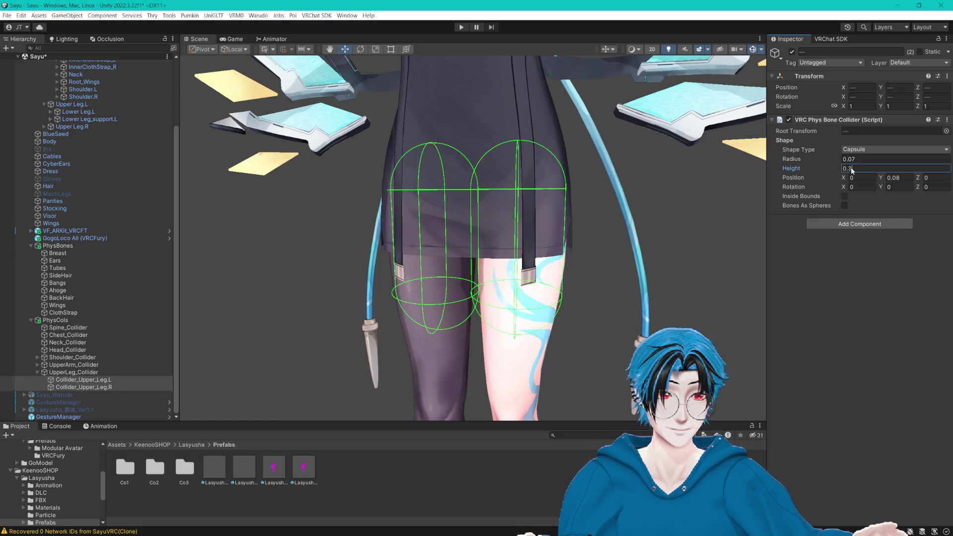
{"action": "key", "text": "BackSpace"}
{"action": "type", "text": "4"}
{"action": "type", "text": "35"}
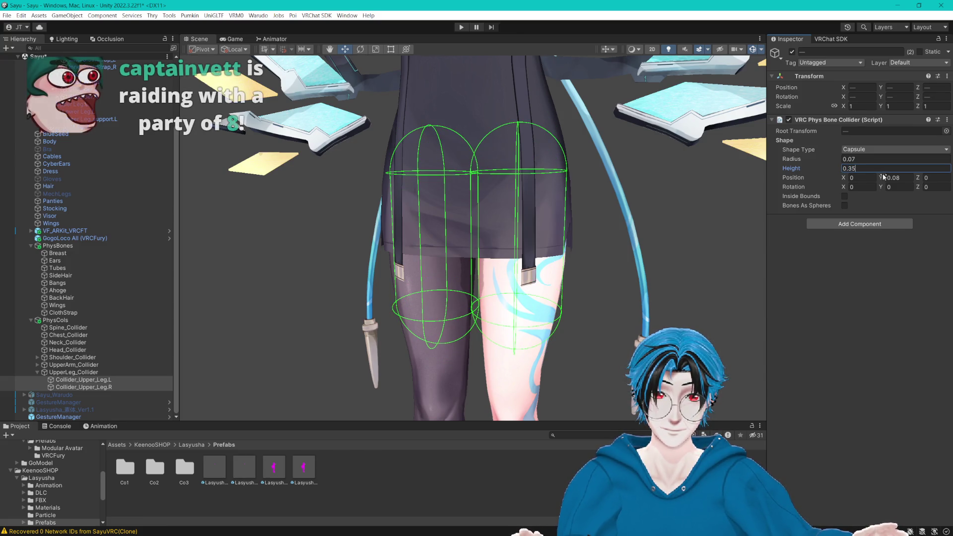
{"action": "left_click_drag", "start_coordinate": [881, 177], "coordinate": [886, 177]}
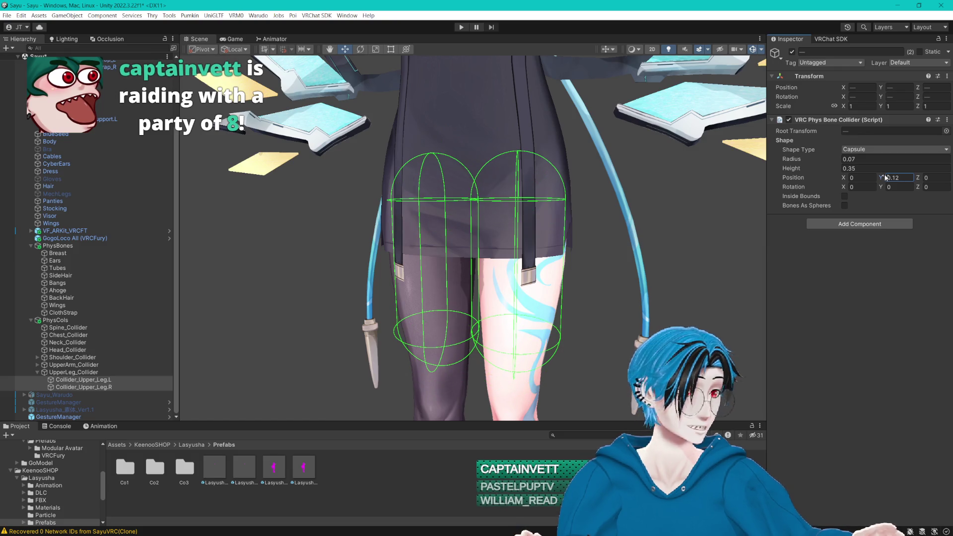
{"action": "key", "text": "BackSpace"}
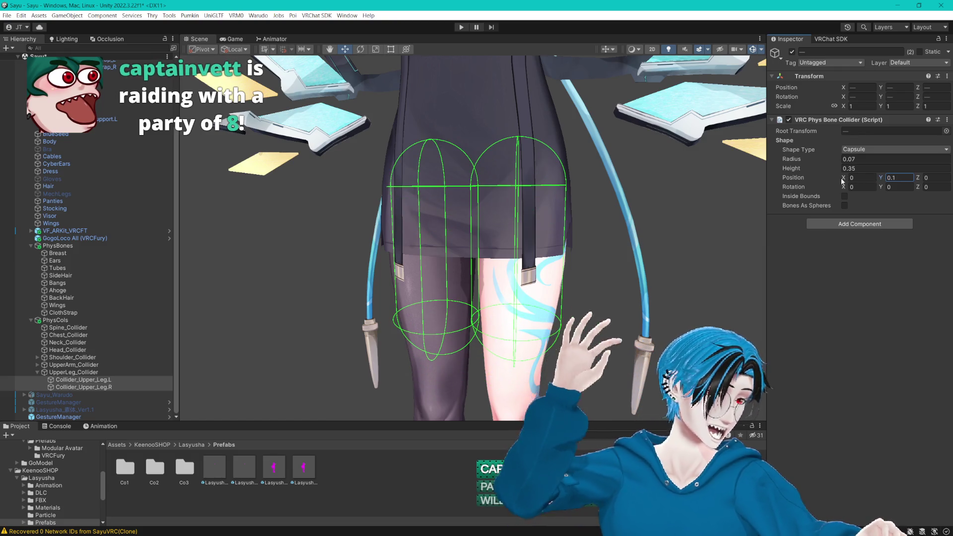
{"action": "mouse_move", "coordinate": [594, 260]}
{"action": "left_mouse_down"}
{"action": "mouse_move", "coordinate": [649, 226]}
{"action": "mouse_move", "coordinate": [648, 191]}
{"action": "mouse_move", "coordinate": [655, 197]}
{"action": "left_mouse_up"}
{"action": "mouse_move", "coordinate": [669, 203]}
{"action": "left_mouse_down"}
{"action": "mouse_move", "coordinate": [596, 210]}
{"action": "mouse_move", "coordinate": [462, 201]}
{"action": "mouse_move", "coordinate": [567, 215]}
{"action": "left_mouse_up"}
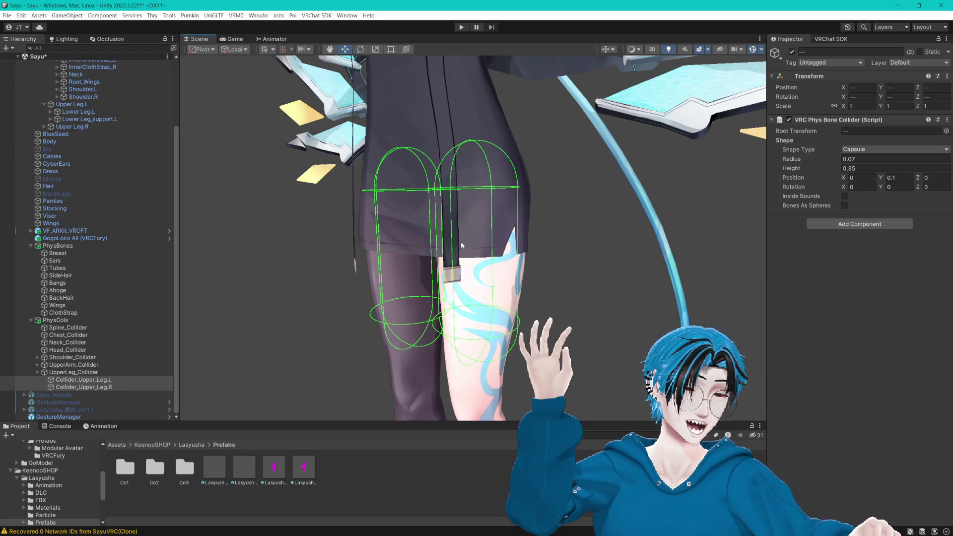
{"action": "mouse_move", "coordinate": [530, 229]}
{"action": "left_mouse_down"}
{"action": "mouse_move", "coordinate": [550, 223]}
{"action": "mouse_move", "coordinate": [501, 231]}
{"action": "left_mouse_up"}
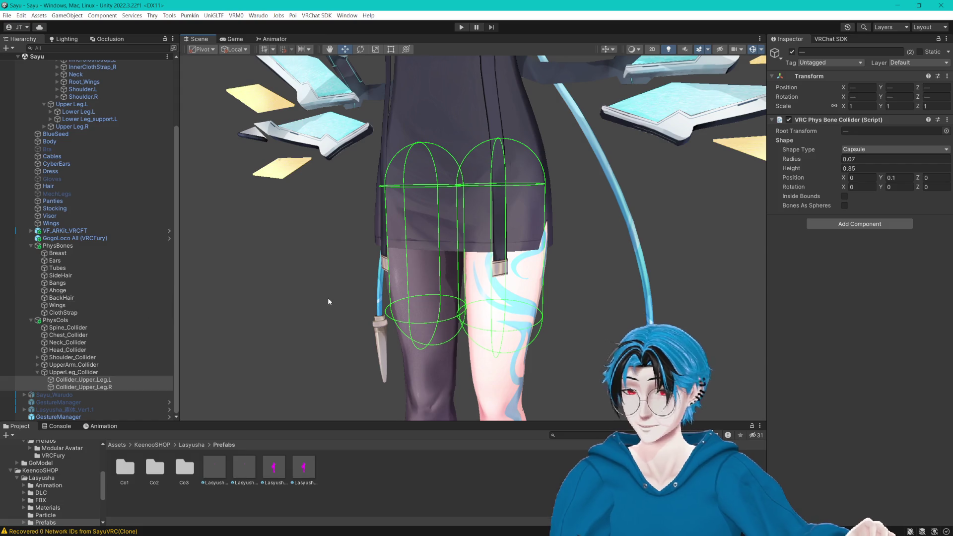
{"action": "left_click", "coordinate": [37, 372]}
Step: Add Collider_Upper_Leg.L and Collider_Upper_Leg.R to ClothStrap's Colliders, making four in total
{"action": "left_click", "coordinate": [38, 387]}
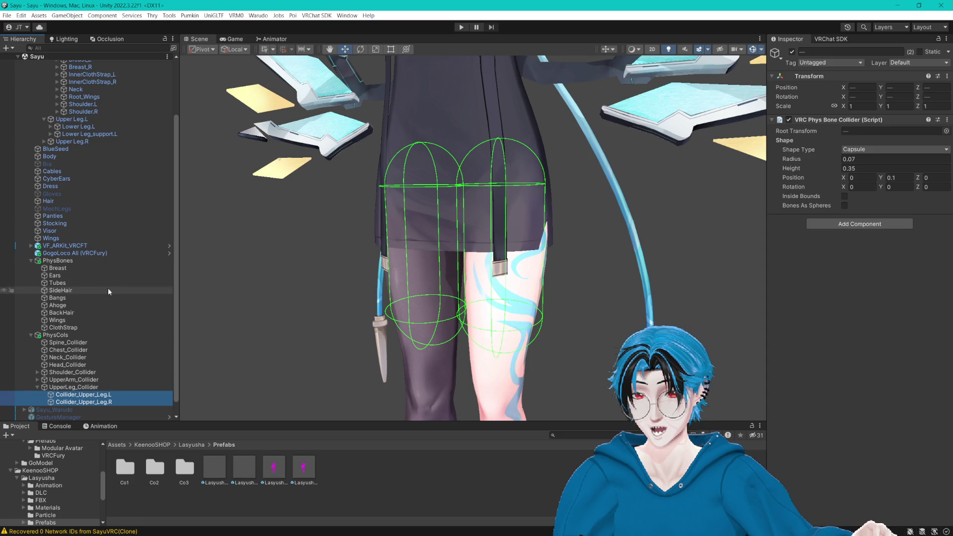
{"action": "left_click", "coordinate": [73, 327]}
{"action": "scroll", "coordinate": [97, 362], "scroll_direction": "down", "scroll_amount": 1}
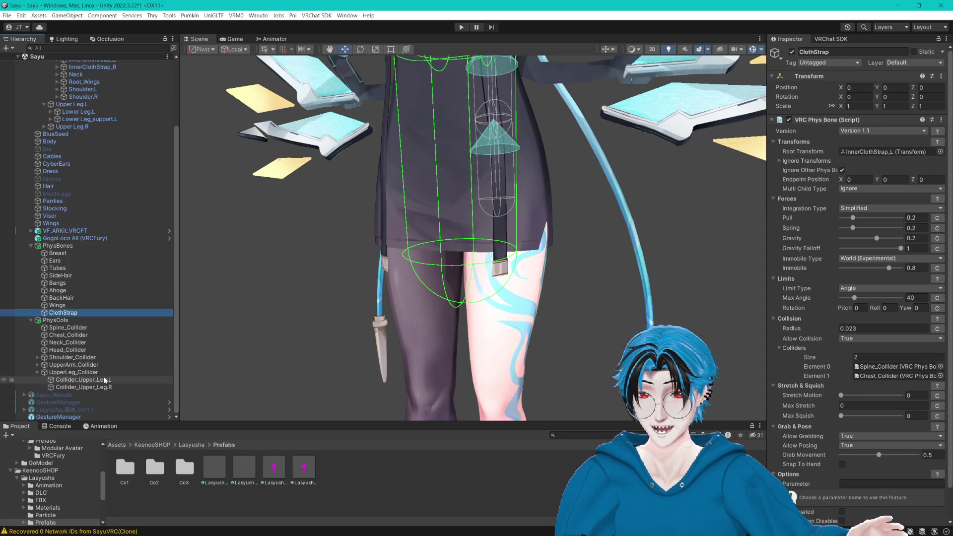
{"action": "left_click_drag", "start_coordinate": [839, 362], "coordinate": [796, 349]}
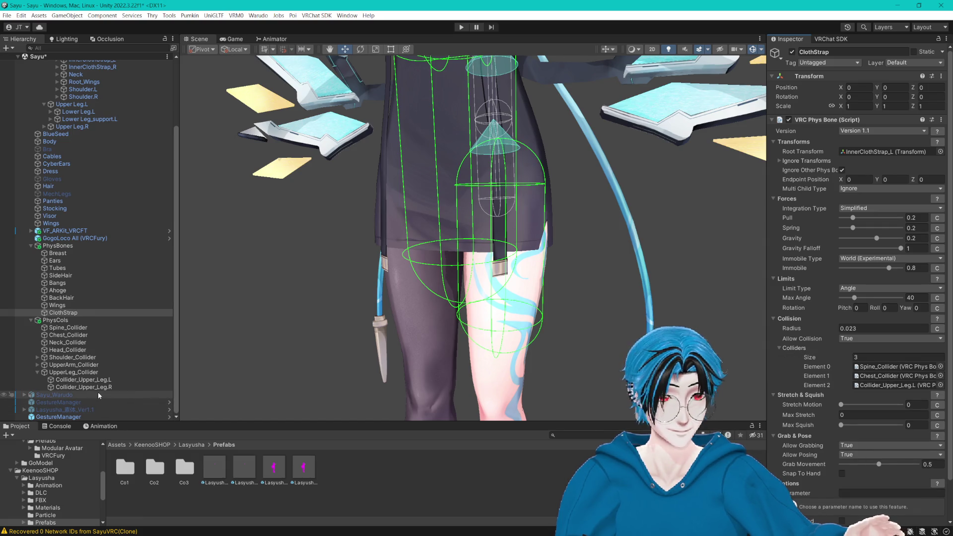
{"action": "mouse_move", "coordinate": [85, 387]}
{"action": "left_mouse_down"}
{"action": "mouse_move", "coordinate": [777, 335]}
{"action": "mouse_move", "coordinate": [798, 352]}
{"action": "left_mouse_up"}
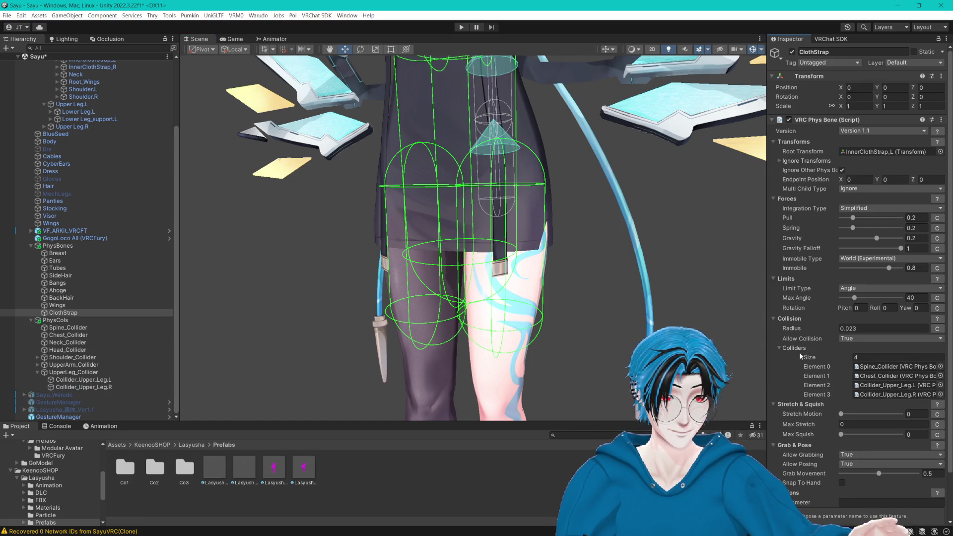
{"action": "left_click_drag", "start_coordinate": [666, 294], "coordinate": [655, 312]}
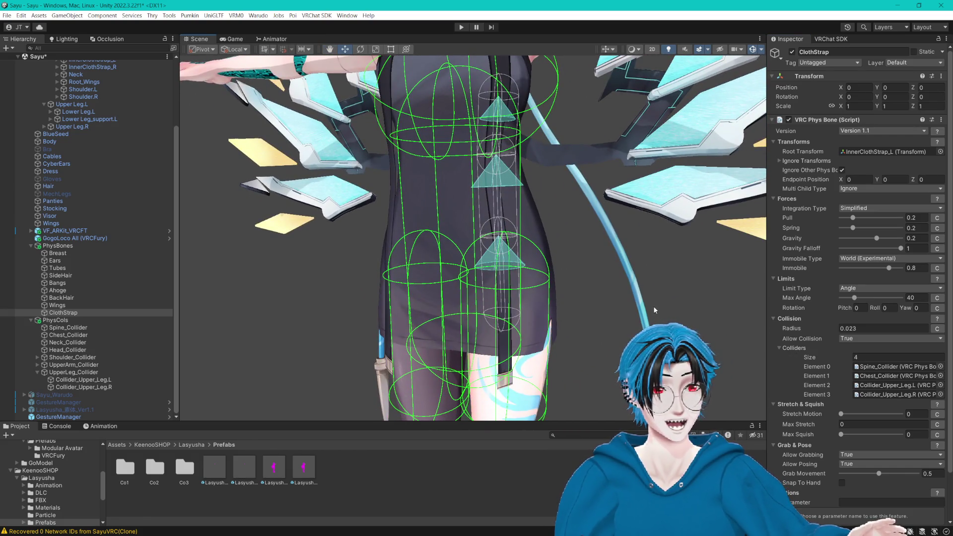
{"action": "left_click_drag", "start_coordinate": [571, 278], "coordinate": [579, 304]}
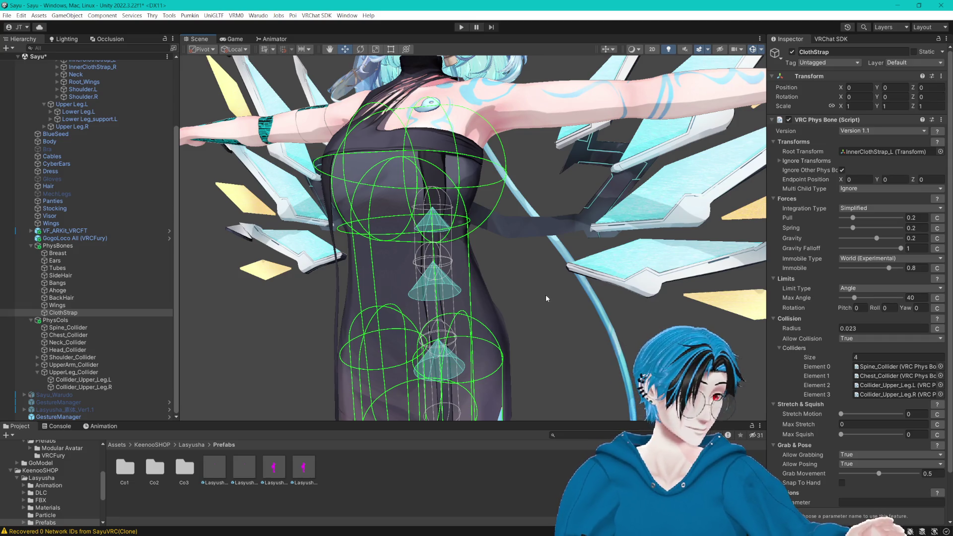
{"action": "left_click", "coordinate": [57, 262]}
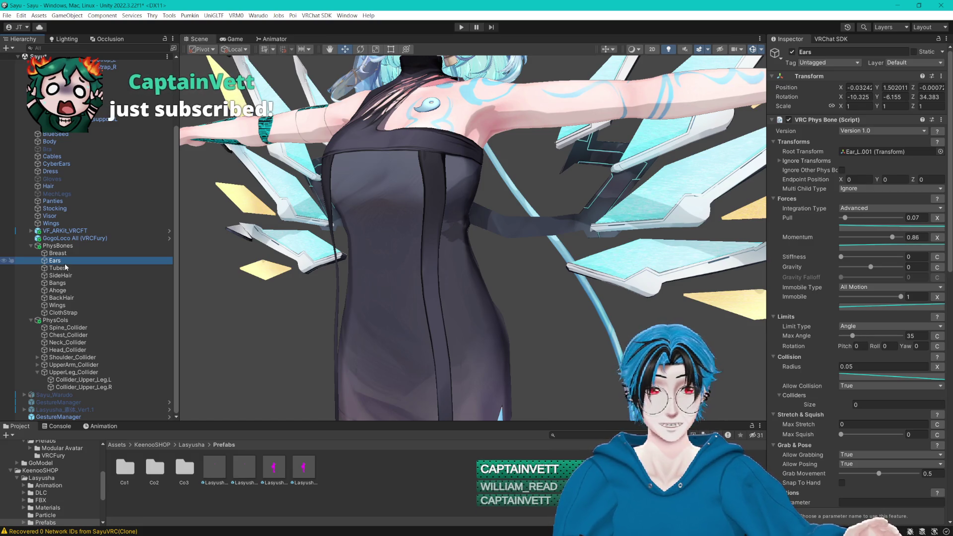
Step: Collapse the PhysBones and PhysCols groups, select GestureManager and enter play mode with Ctrl+P
{"action": "key", "text": "f"}
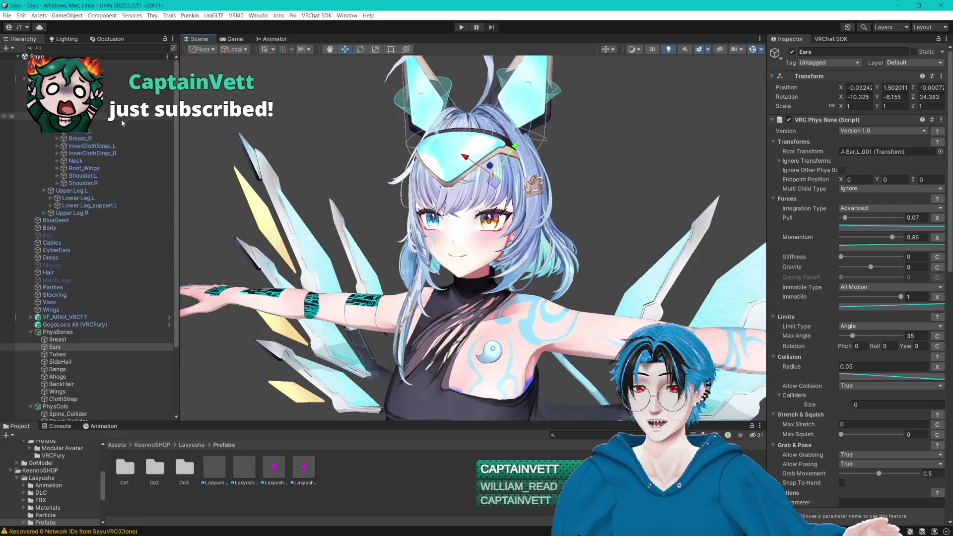
{"action": "scroll", "coordinate": [89, 248], "scroll_direction": "down", "scroll_amount": 3}
{"action": "left_click", "coordinate": [48, 79]}
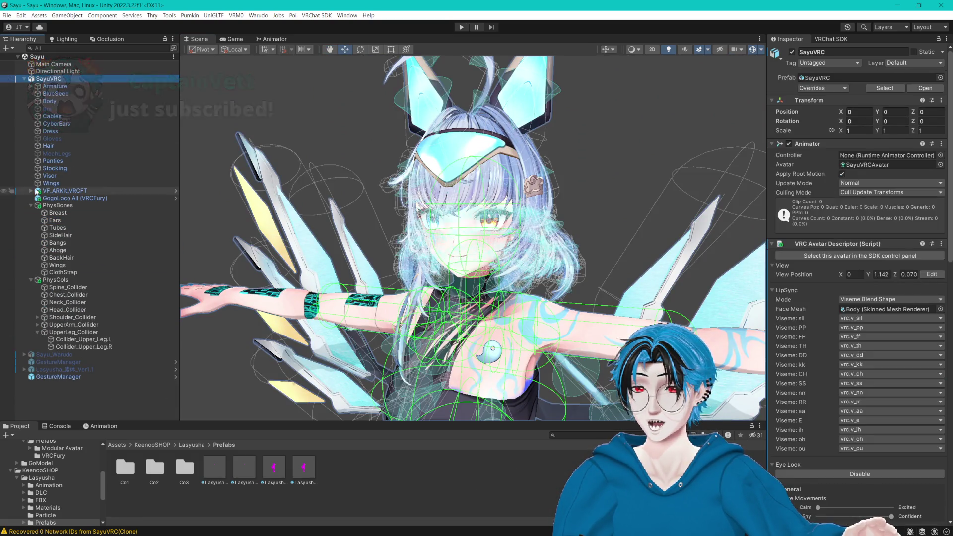
{"action": "left_click", "coordinate": [31, 205]}
{"action": "left_click", "coordinate": [31, 212]}
{"action": "left_click", "coordinate": [76, 314]}
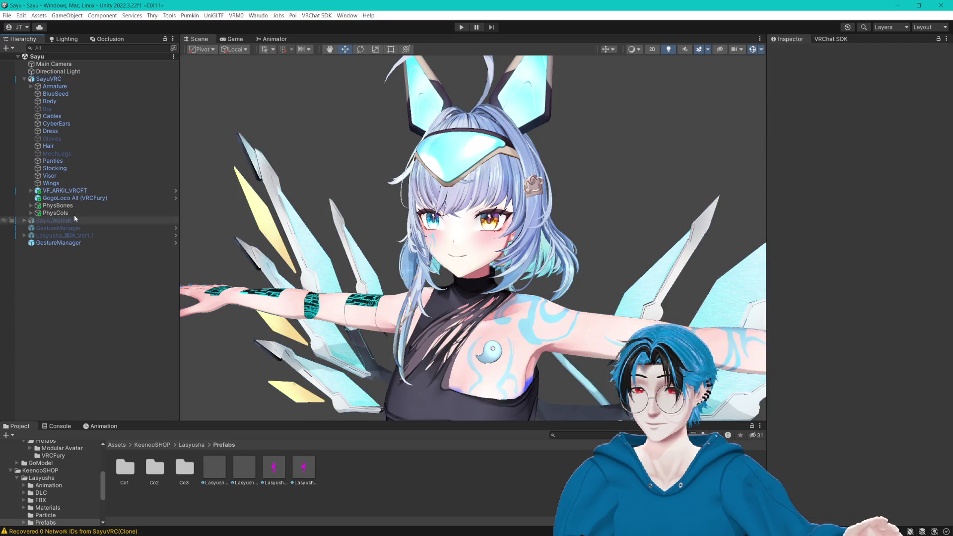
{"action": "left_click", "coordinate": [60, 78]}
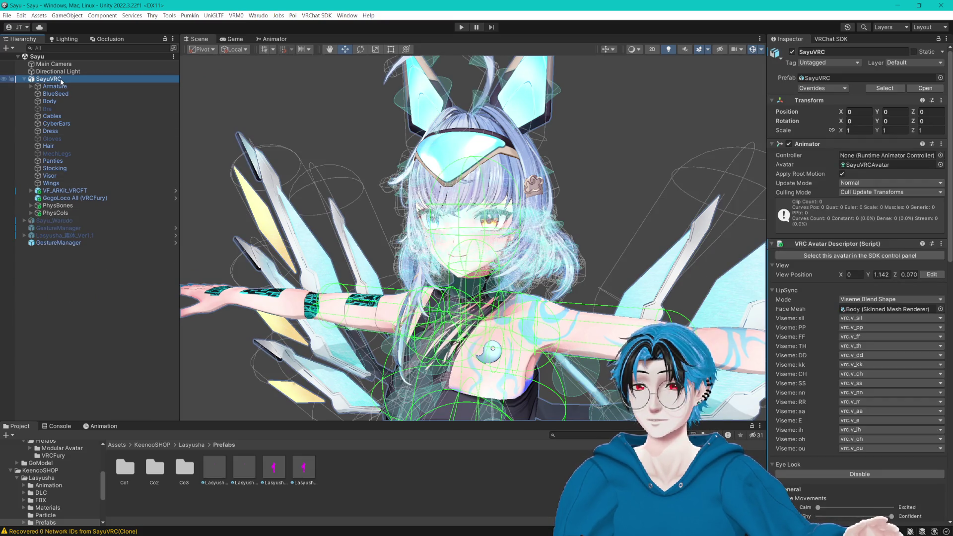
{"action": "left_click", "coordinate": [72, 243]}
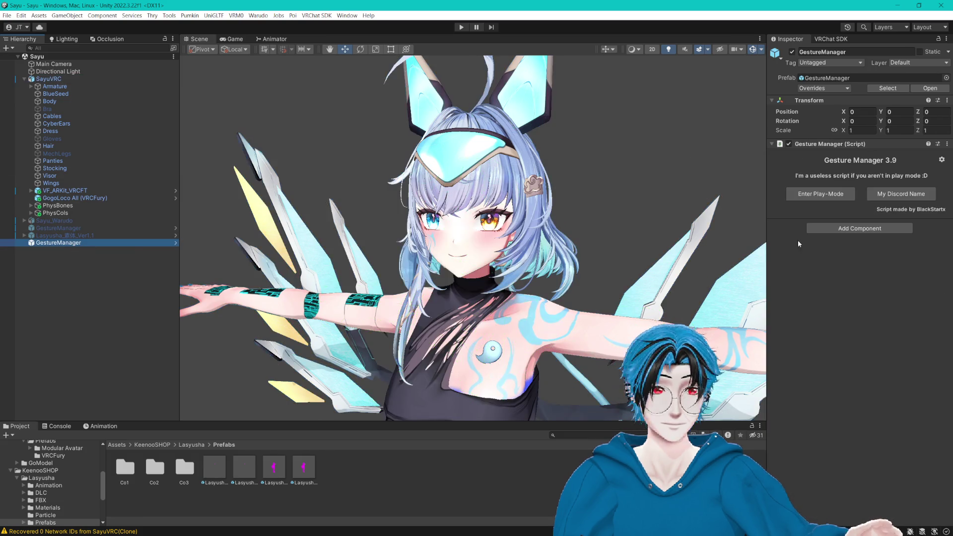
{"action": "key", "text": "ctrl+p"}
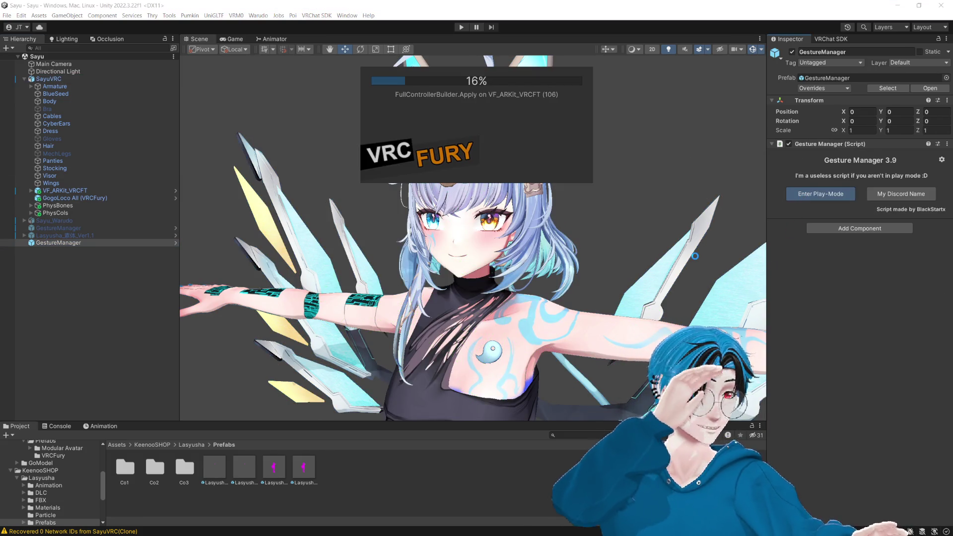
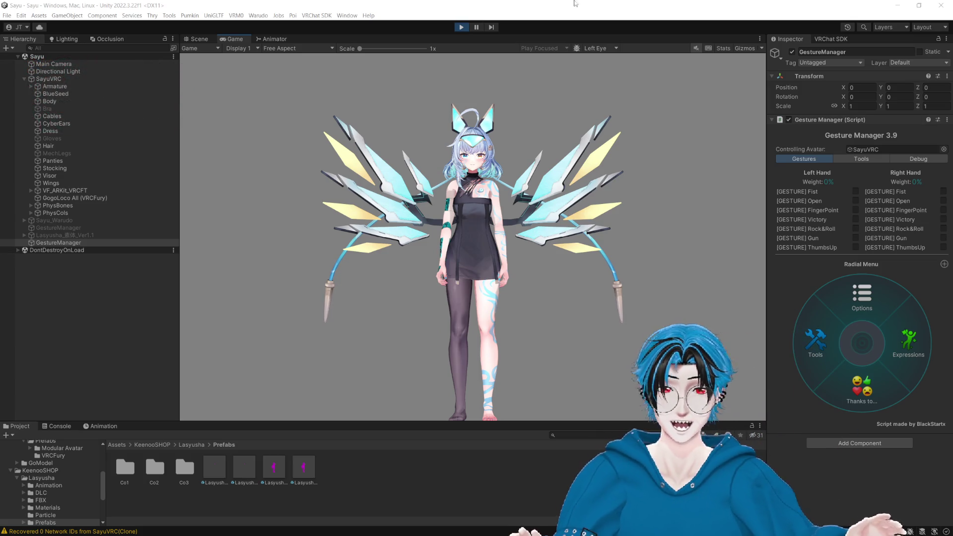
Step: Open the GoGo Loco submenu under Expressions in Gesture Manager's radial menu
{"action": "left_click", "coordinate": [683, 305]}
{"action": "left_click", "coordinate": [879, 341]}
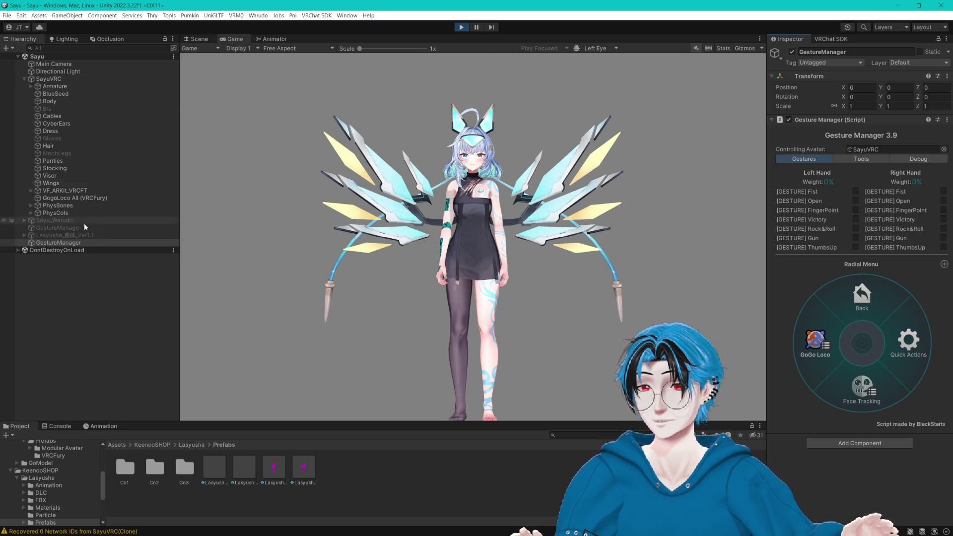
{"action": "left_click", "coordinate": [815, 343]}
Step: Assign AGIA_Other_walk_01 in Test Animation and play it on the avatar
{"action": "left_click", "coordinate": [862, 159]}
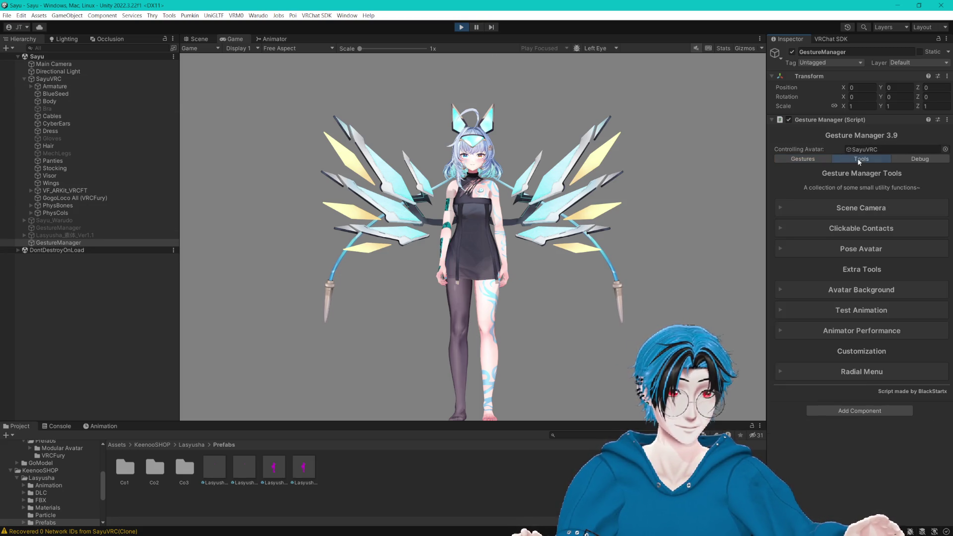
{"action": "left_click", "coordinate": [866, 313]}
{"action": "left_click", "coordinate": [894, 349]}
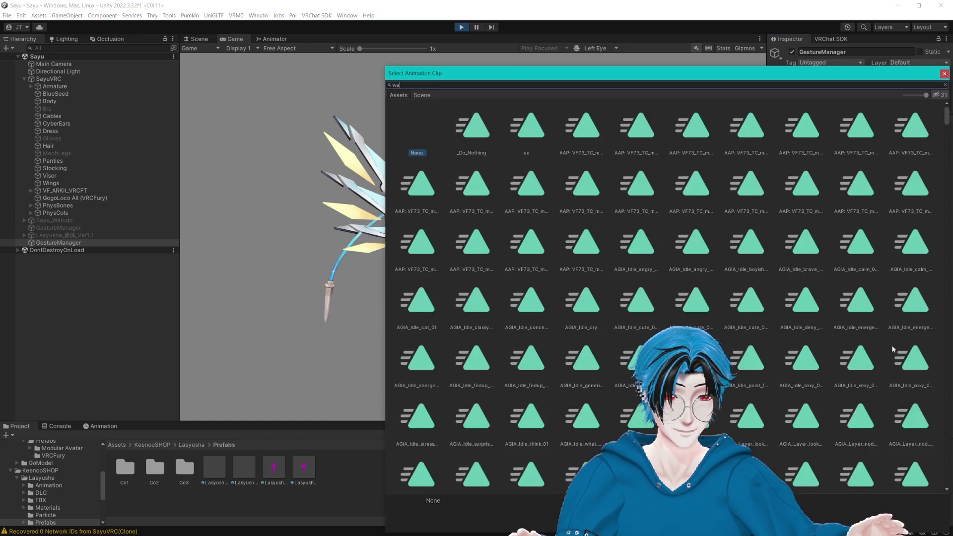
{"action": "type", "text": "walk"}
{"action": "double_click", "coordinate": [476, 135]}
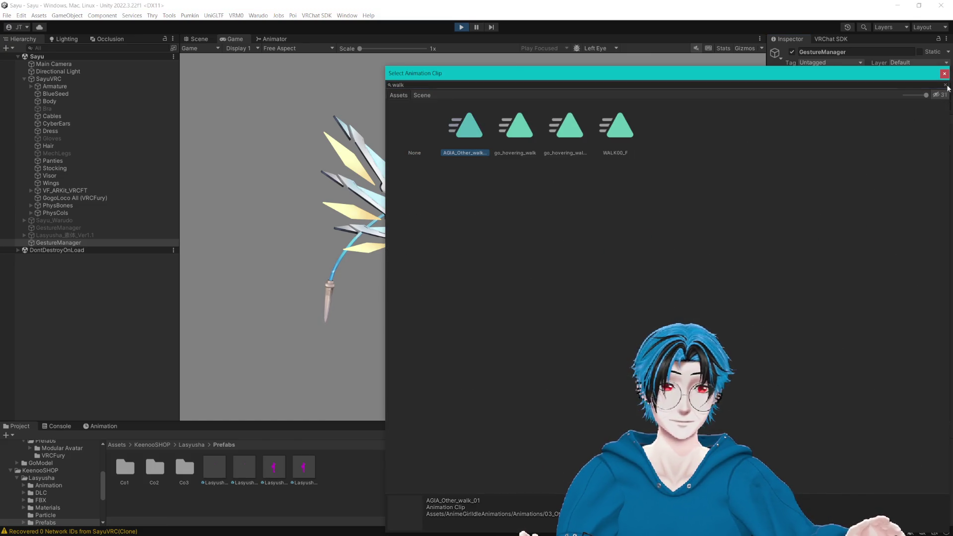
{"action": "left_click", "coordinate": [921, 349]}
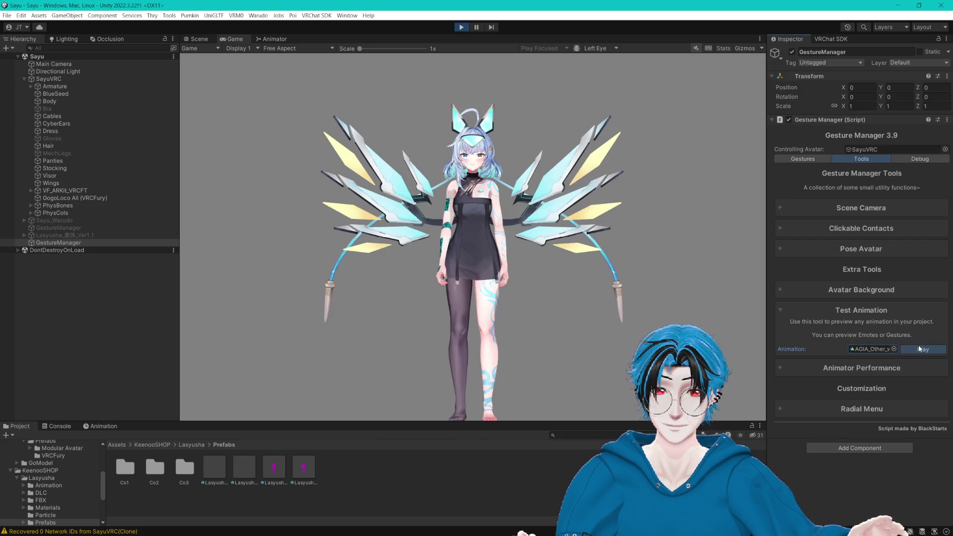
Step: Switch to the Scene view and zoom in close on the walking avatar
{"action": "left_click", "coordinate": [197, 38]}
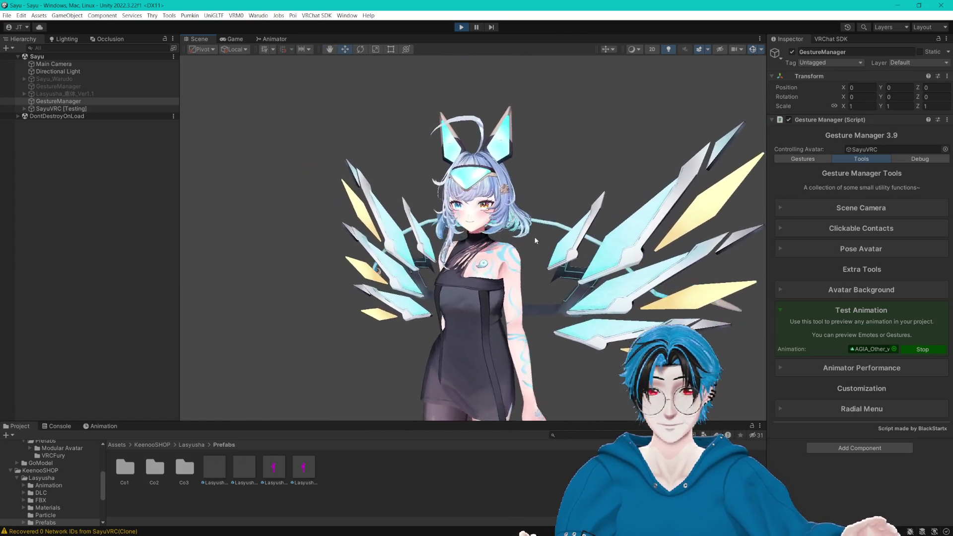
{"action": "mouse_move", "coordinate": [504, 229]}
{"action": "left_mouse_down"}
{"action": "mouse_move", "coordinate": [545, 193]}
{"action": "mouse_move", "coordinate": [552, 238]}
{"action": "left_mouse_up"}
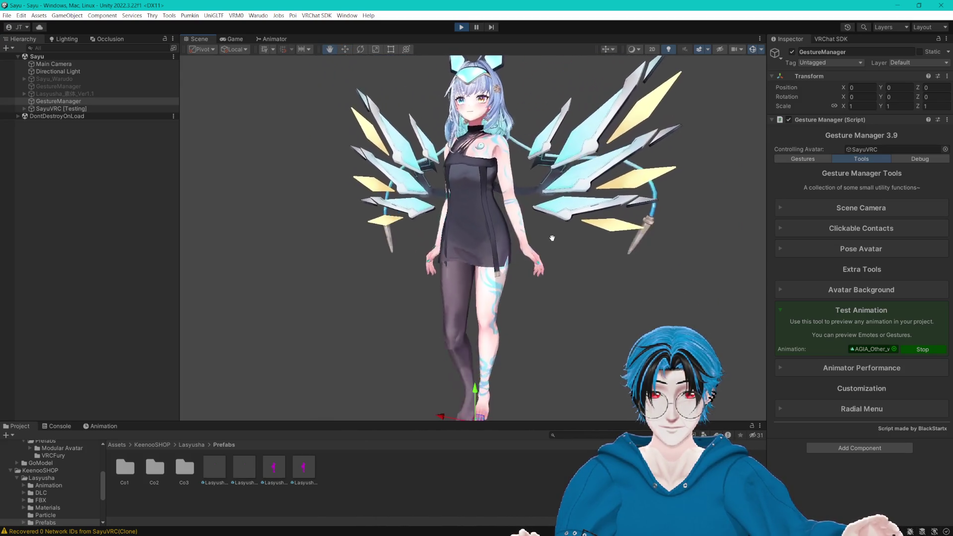
{"action": "scroll", "coordinate": [556, 248], "scroll_direction": "up", "scroll_amount": 5}
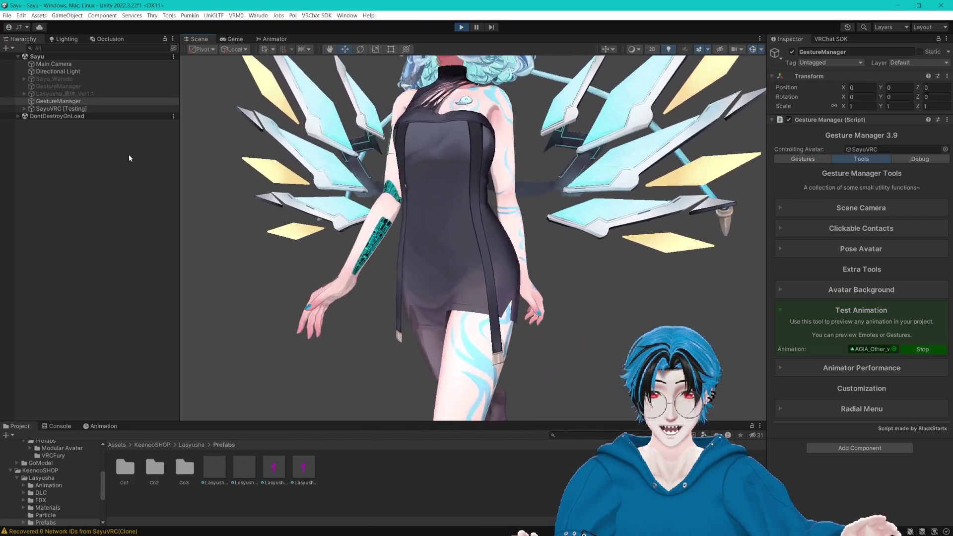
Step: Expand SayuVRC [Testing], PhysCols and PhysBones in the Hierarchy
{"action": "left_click", "coordinate": [24, 109]}
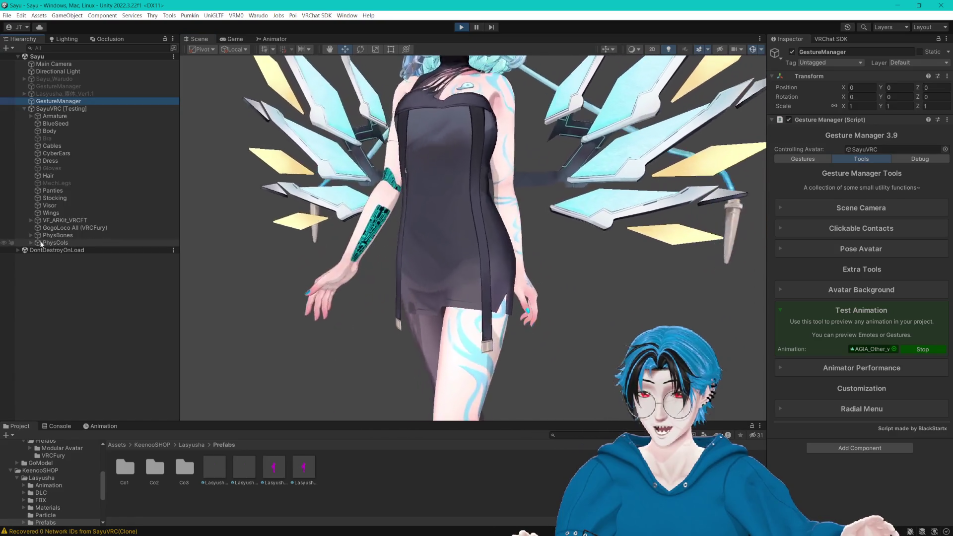
{"action": "left_click", "coordinate": [31, 242]}
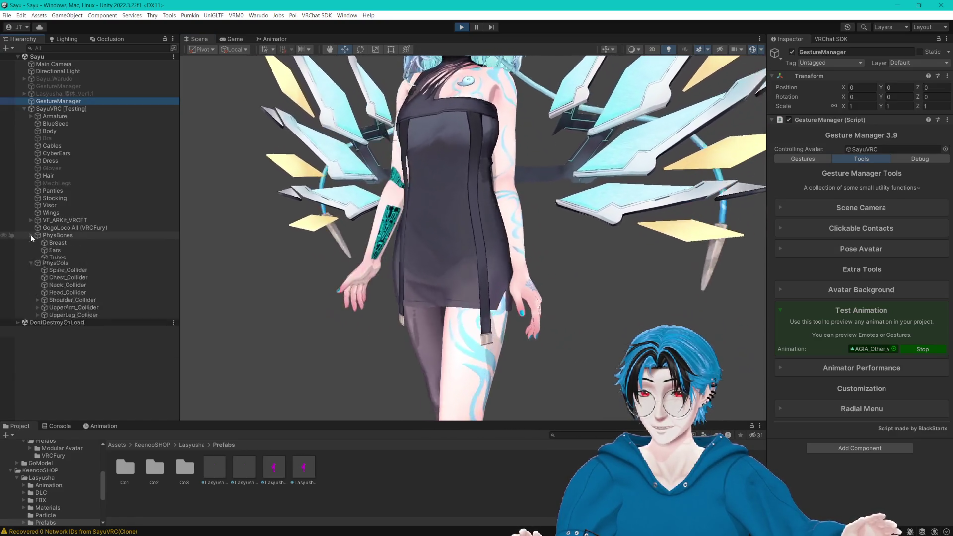
{"action": "left_click", "coordinate": [30, 235]}
Step: With Gizmos hidden, set ClothStrap's Gravity Falloff to 0.5 and Pull to 0.4, then copy the component
{"action": "left_click", "coordinate": [78, 302]}
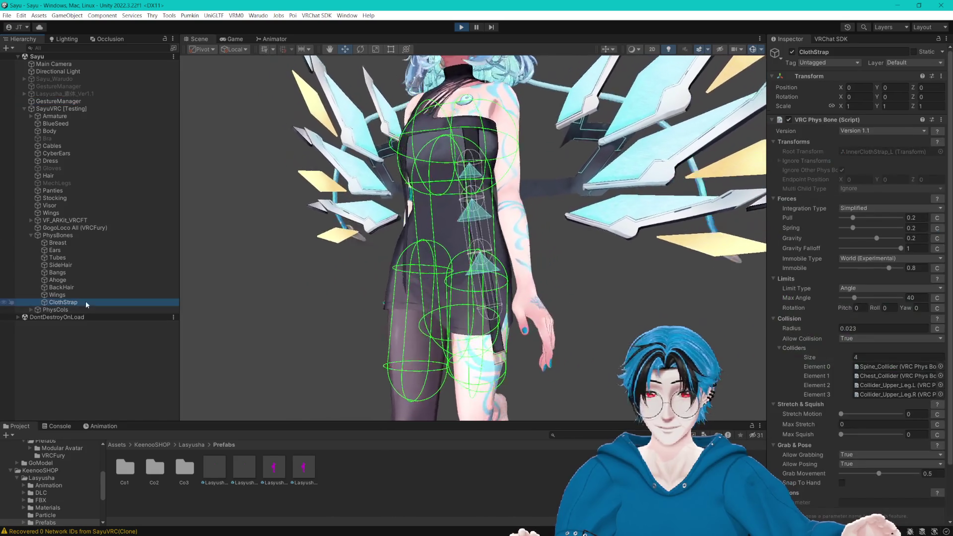
{"action": "left_click", "coordinate": [752, 50]}
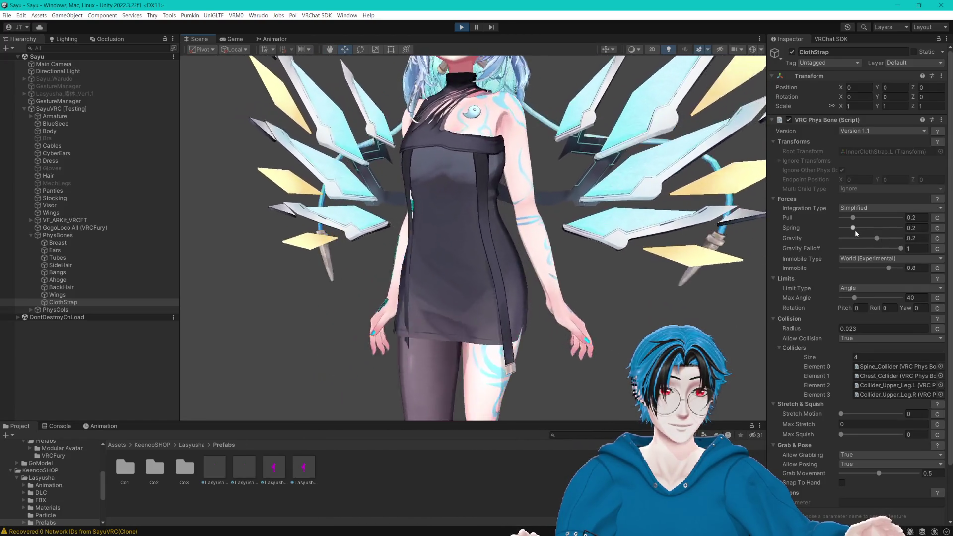
{"action": "mouse_move", "coordinate": [901, 249]}
{"action": "left_mouse_down"}
{"action": "mouse_move", "coordinate": [851, 248]}
{"action": "mouse_move", "coordinate": [880, 250]}
{"action": "left_mouse_up"}
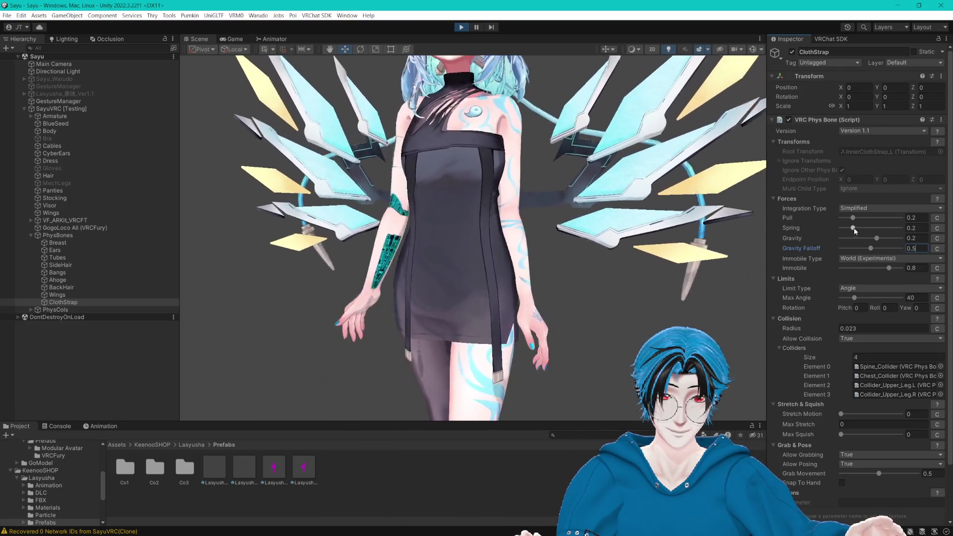
{"action": "left_click_drag", "start_coordinate": [854, 218], "coordinate": [886, 218]}
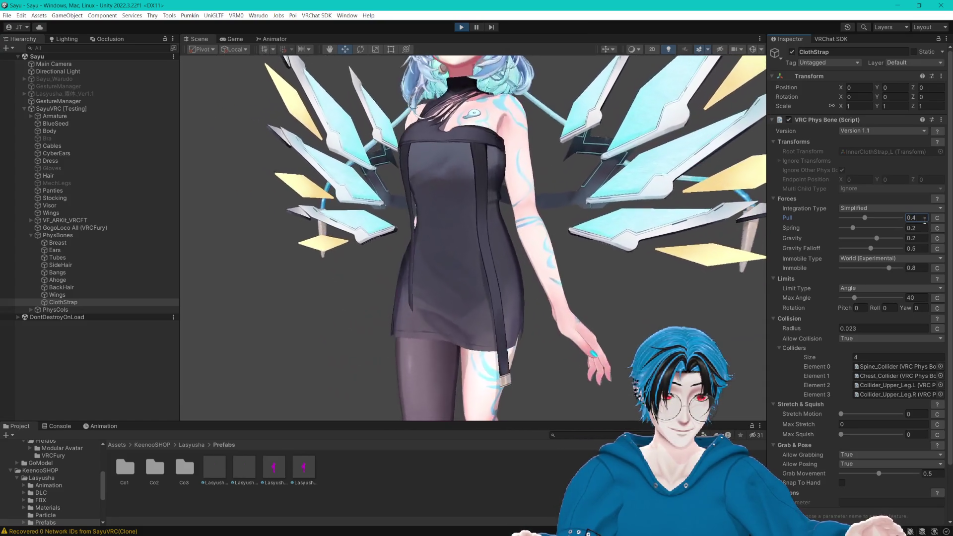
{"action": "left_click", "coordinate": [942, 120]}
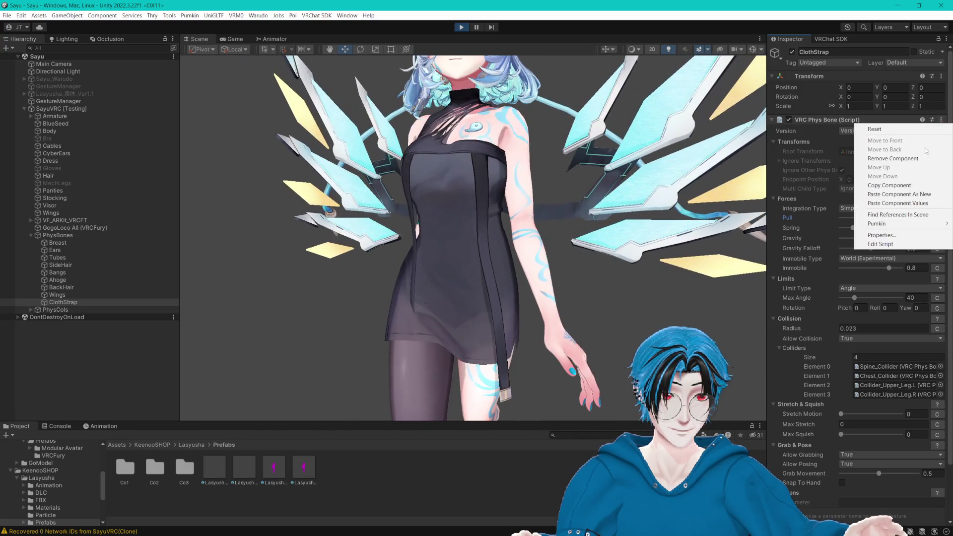
{"action": "left_click", "coordinate": [890, 185]}
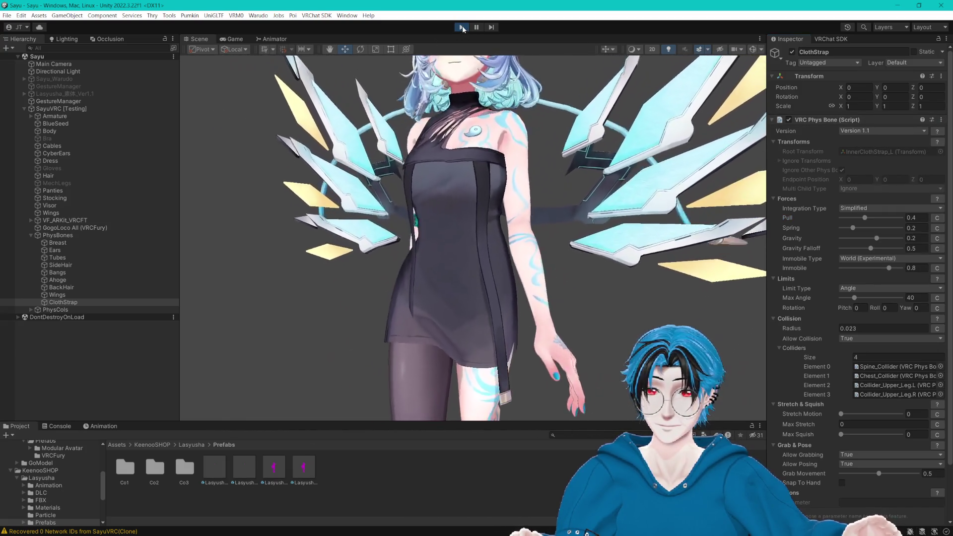
Step: Exit Play mode and paste the copied PhysBone values onto ClothStrap
{"action": "left_click", "coordinate": [461, 28]}
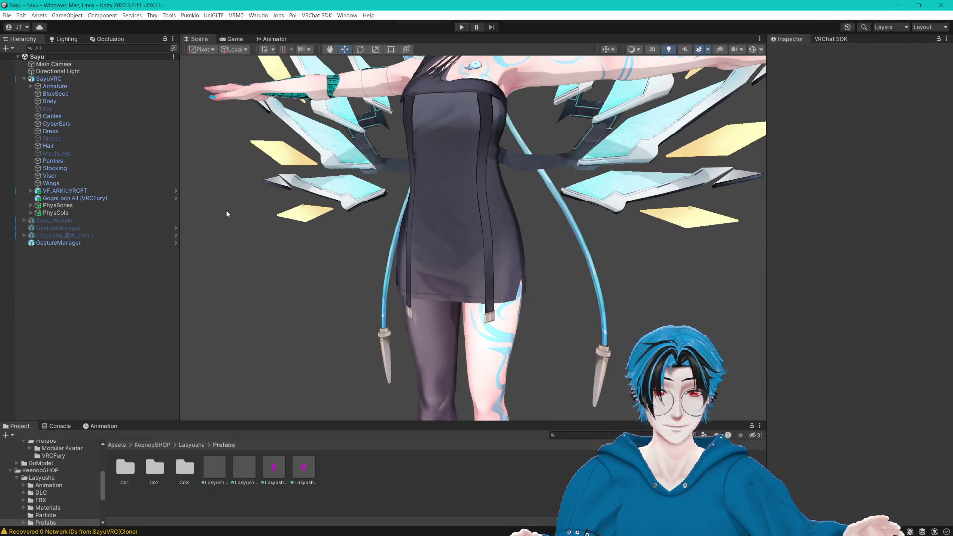
{"action": "left_click", "coordinate": [31, 213]}
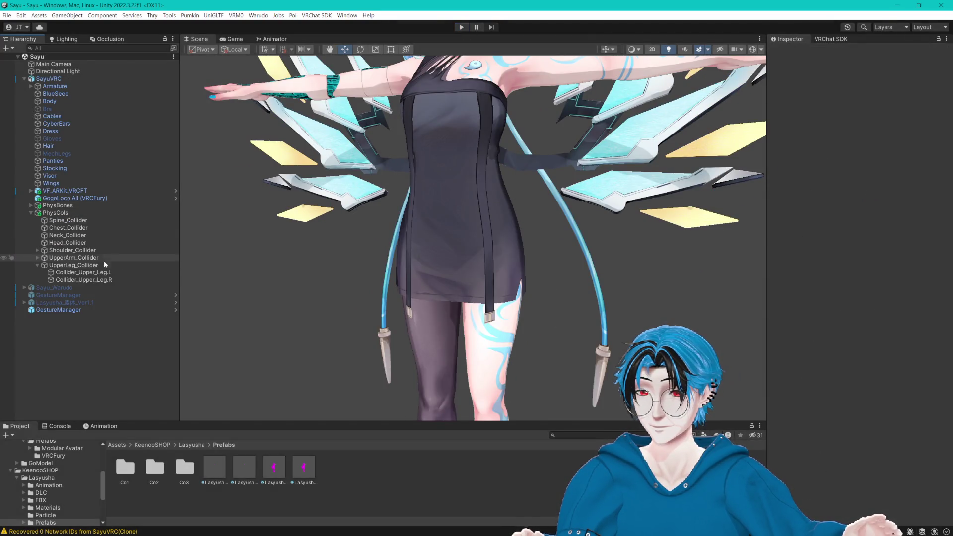
{"action": "left_click", "coordinate": [31, 206]}
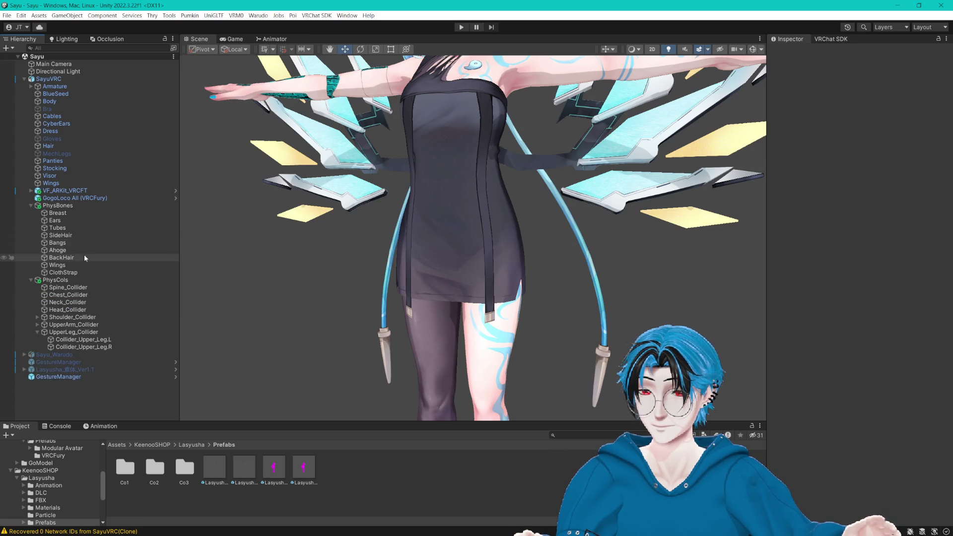
{"action": "left_click", "coordinate": [78, 272]}
{"action": "scroll", "coordinate": [860, 221], "scroll_direction": "down", "scroll_amount": 3}
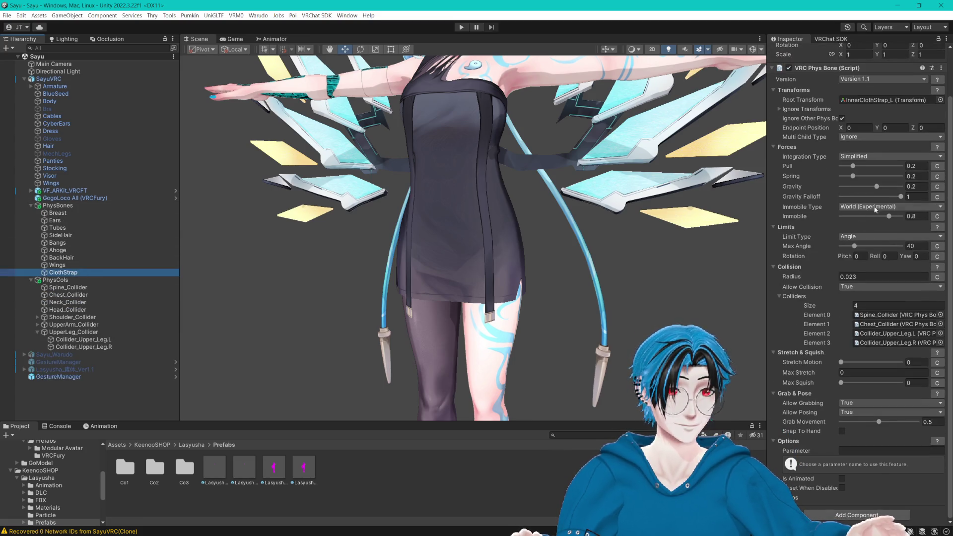
{"action": "left_click", "coordinate": [942, 68]}
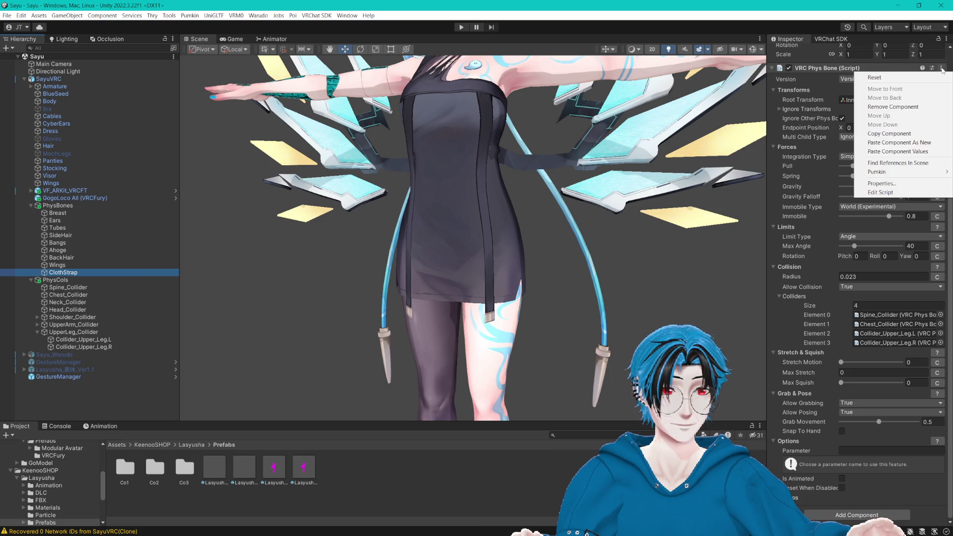
{"action": "left_click", "coordinate": [895, 151]}
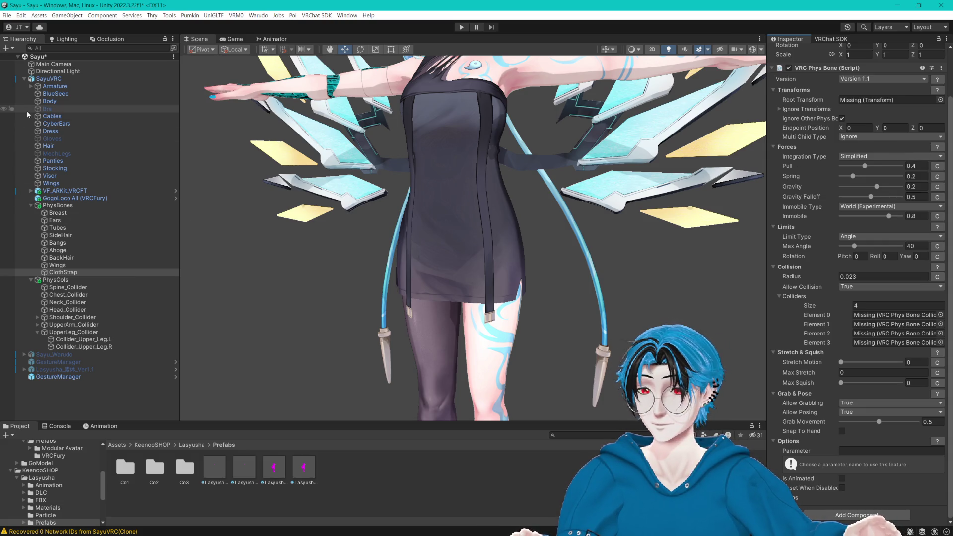
Step: Expand the Armature to restore ClothStrap's root bone and collider references
{"action": "left_click", "coordinate": [31, 86]}
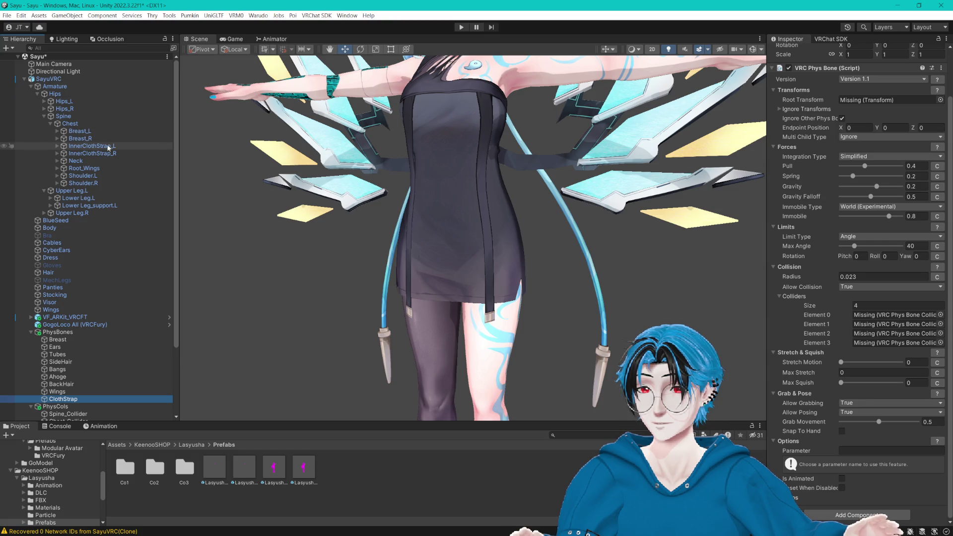
{"action": "left_click", "coordinate": [814, 144]}
{"action": "scroll", "coordinate": [86, 179], "scroll_direction": "down", "scroll_amount": 3}
{"action": "type", "text": "1"}
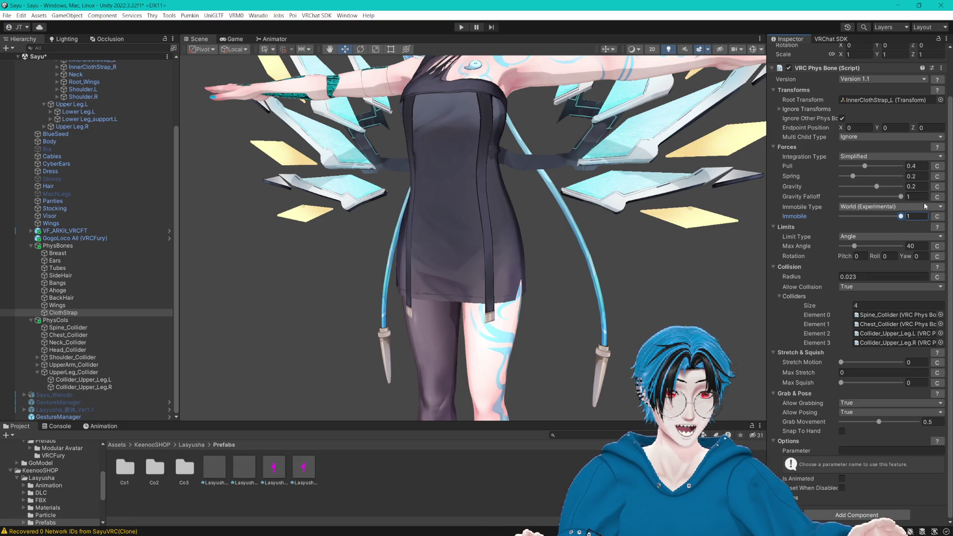
Step: Set ClothStrap's Gravity Falloff to 0.5
{"action": "type", "text": "0.5"}
{"action": "key", "text": "Return"}
{"action": "left_click_drag", "start_coordinate": [576, 199], "coordinate": [580, 210]}
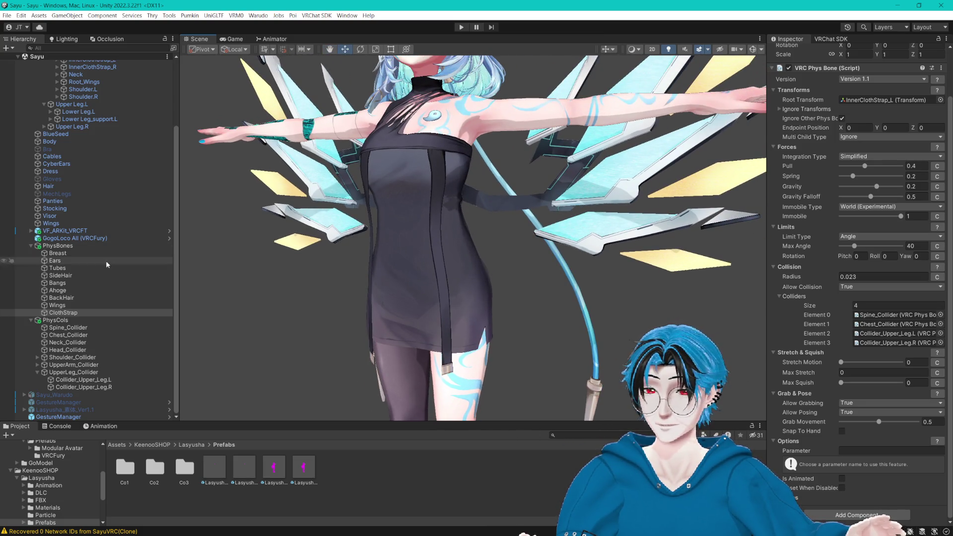
Step: Set the Wings PhysBone immobile type to World (Experimental)
{"action": "left_click", "coordinate": [59, 305]}
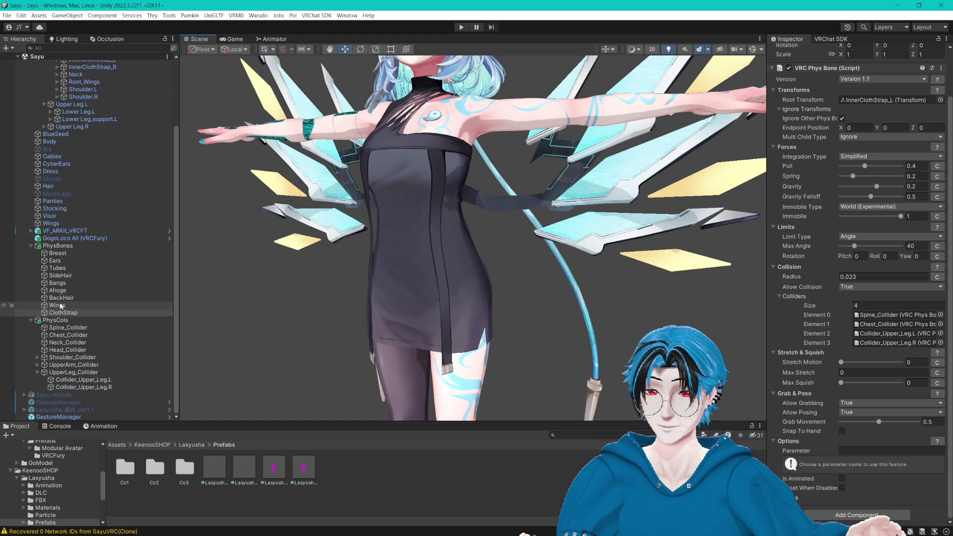
{"action": "left_click", "coordinate": [859, 210]}
{"action": "left_click", "coordinate": [858, 225]}
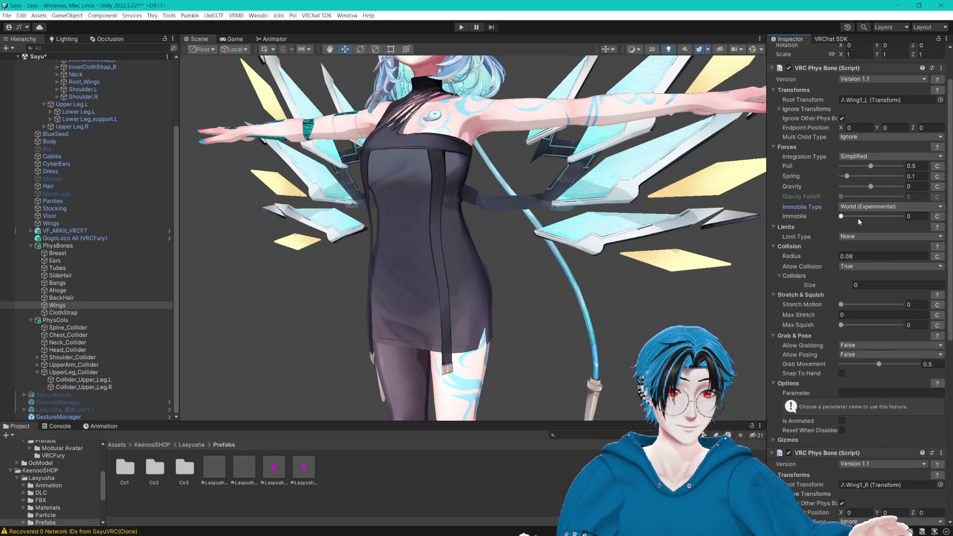
Step: Inspect the BackHair, Tubes, SideHair, Bangs, Ahoge, ClothStrap and Breast PhysBone settings in turn
{"action": "left_click", "coordinate": [95, 298]}
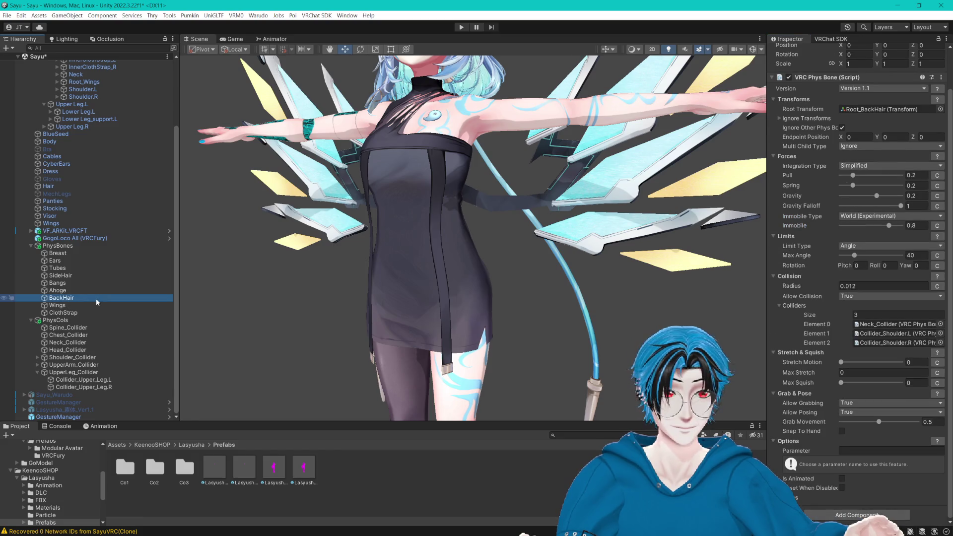
{"action": "left_click", "coordinate": [67, 268], "text": "shift"}
{"action": "left_click", "coordinate": [67, 269]}
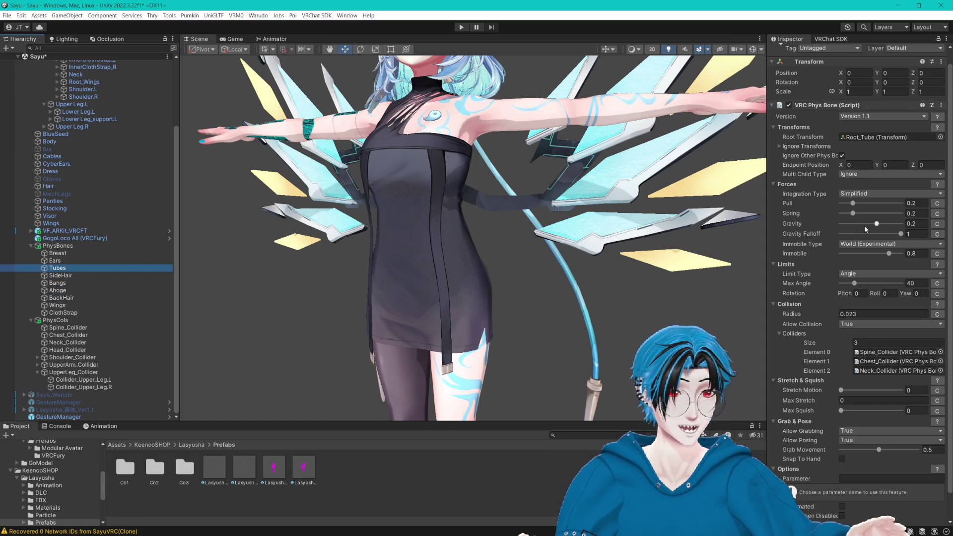
{"action": "key", "text": "Down"}
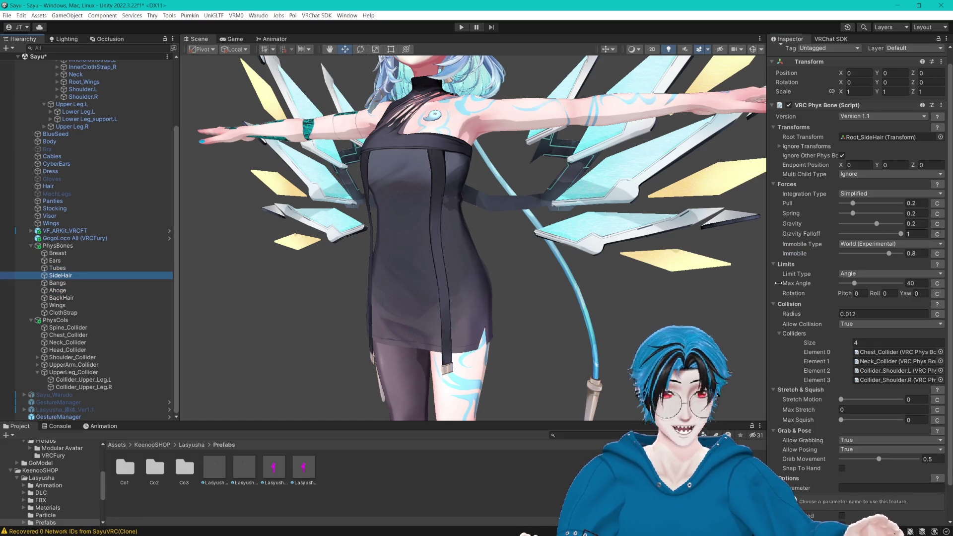
{"action": "left_click", "coordinate": [57, 283]}
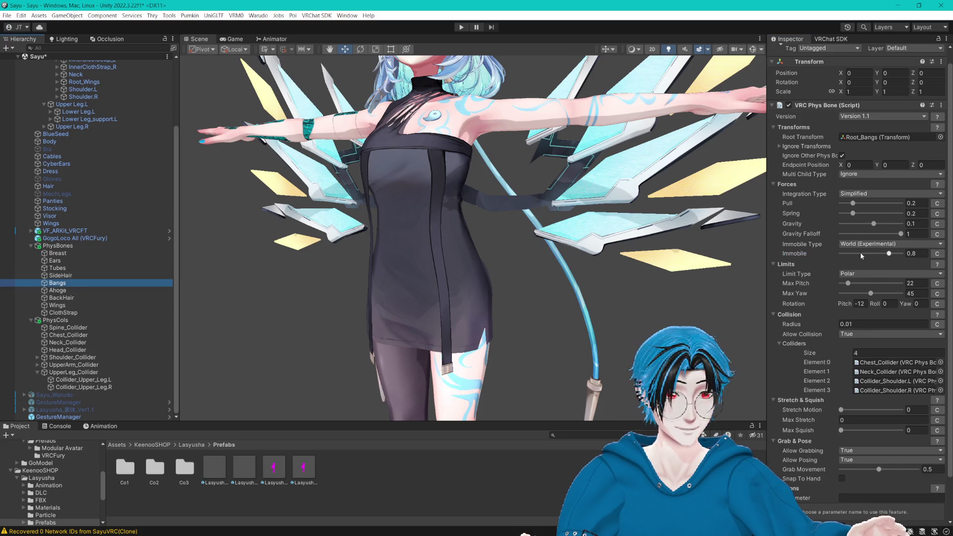
{"action": "key", "text": "Down"}
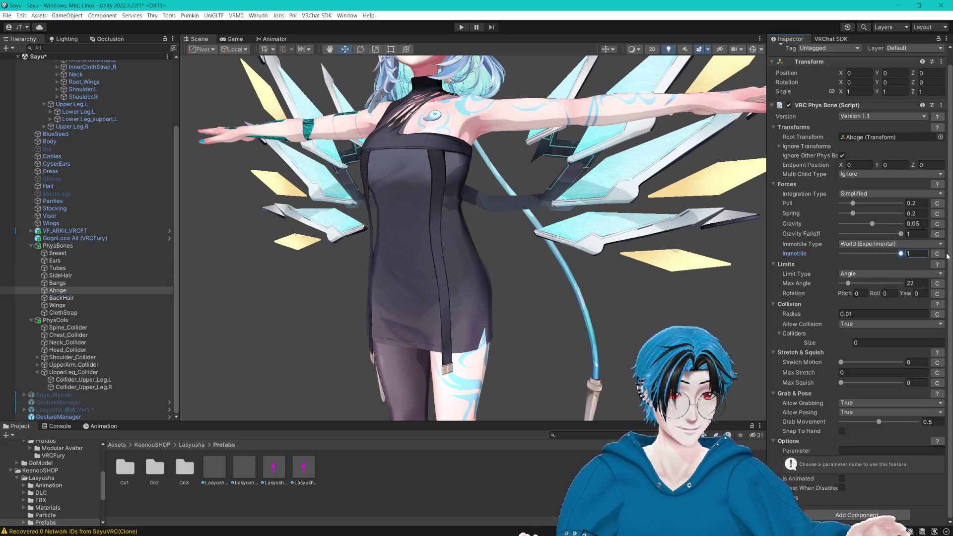
{"action": "left_click", "coordinate": [111, 297]}
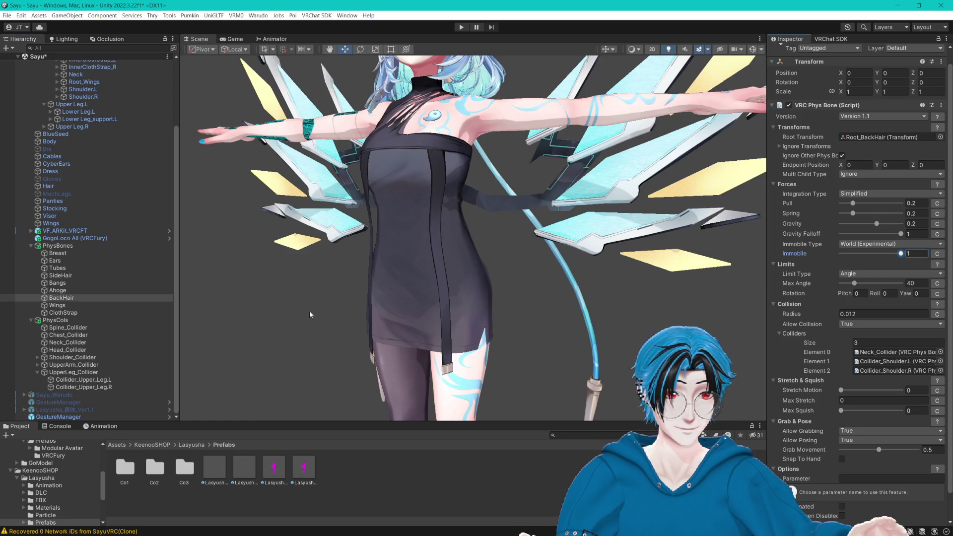
{"action": "left_click", "coordinate": [57, 306]}
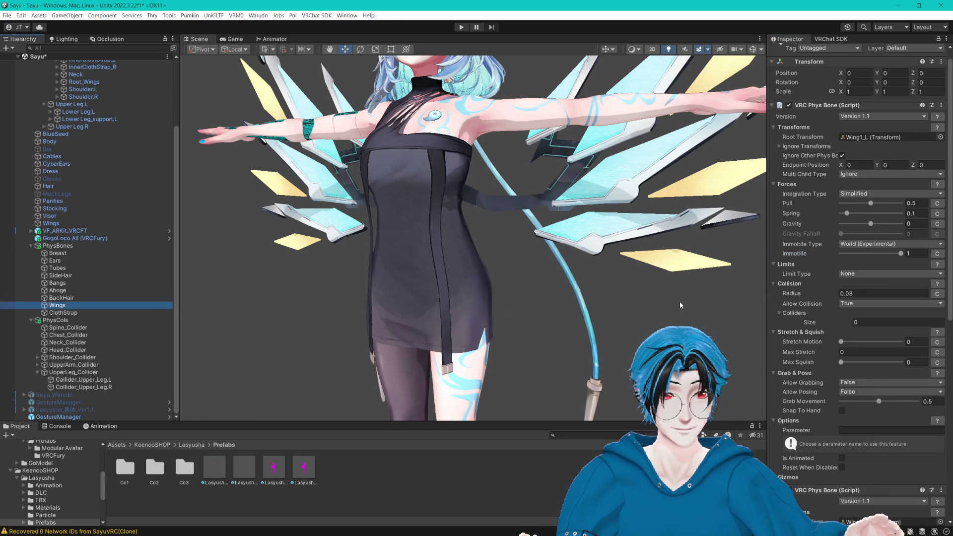
{"action": "left_click", "coordinate": [70, 313]}
{"action": "left_click", "coordinate": [57, 254]}
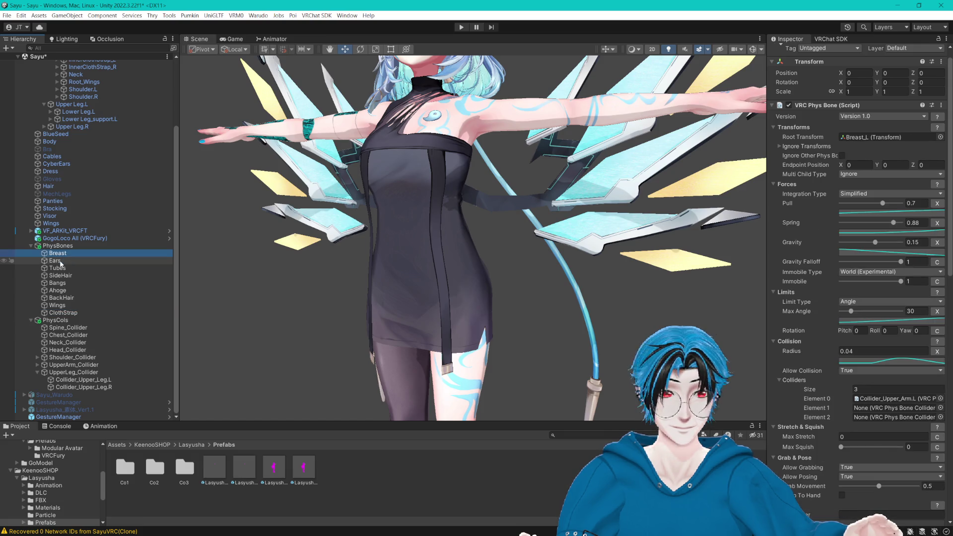
{"action": "left_click", "coordinate": [60, 269]}
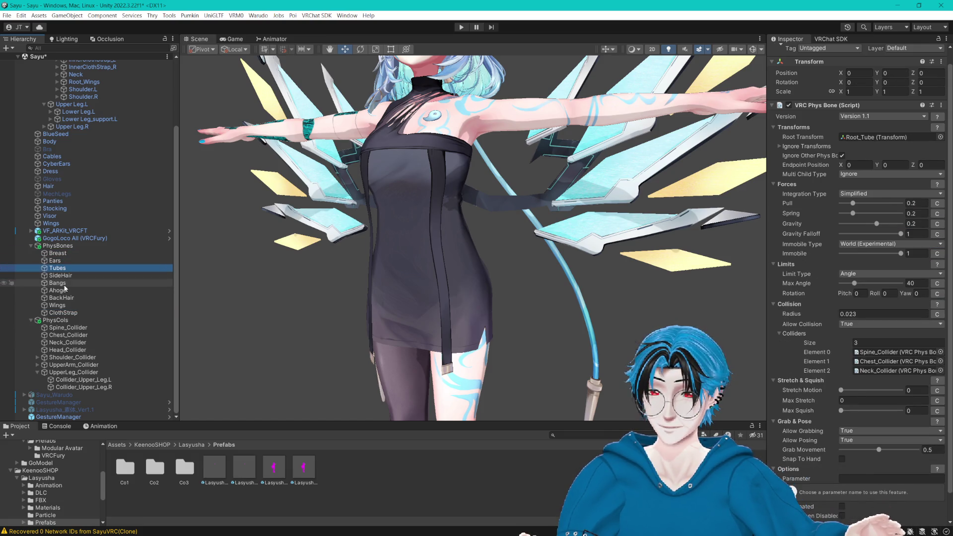
{"action": "left_click", "coordinate": [58, 283]}
Step: Change the Wings PhysBone Limit Type from None to Angle
{"action": "left_click", "coordinate": [63, 297]}
{"action": "left_click", "coordinate": [71, 305]}
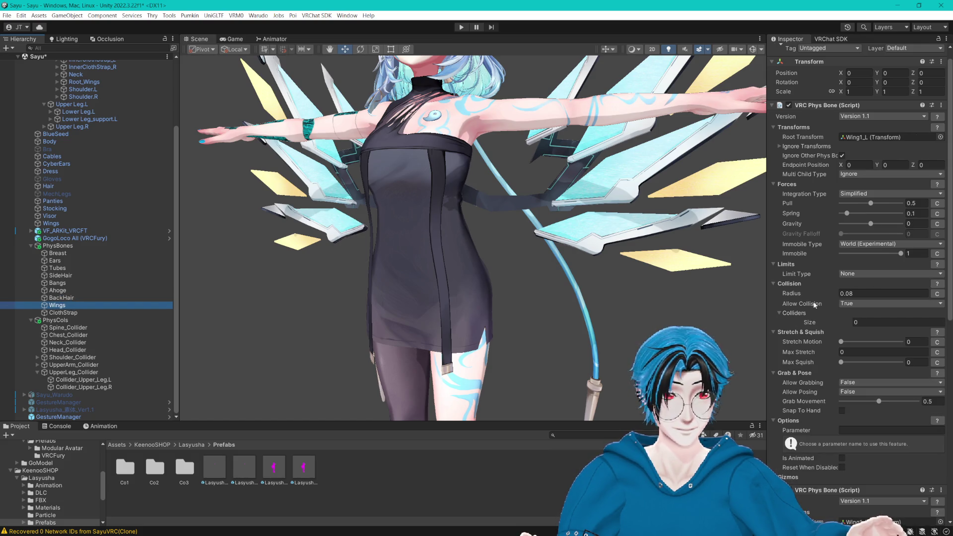
{"action": "left_click", "coordinate": [865, 276]}
{"action": "left_click", "coordinate": [868, 284]}
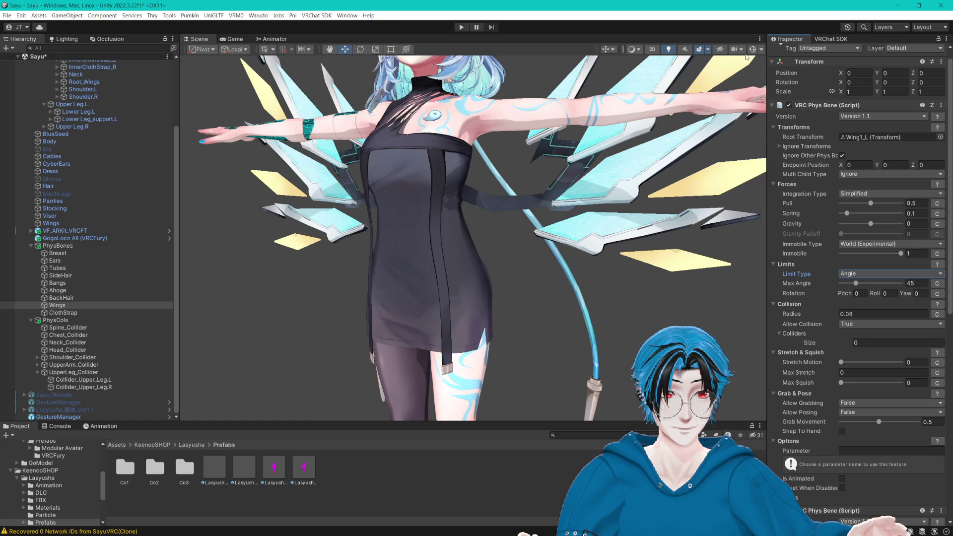
Step: Review the BackHair, Ahoge, Bangs, Tubes, Ears, ClothStrap and wing PhysBone gizmos
{"action": "left_click", "coordinate": [61, 298]}
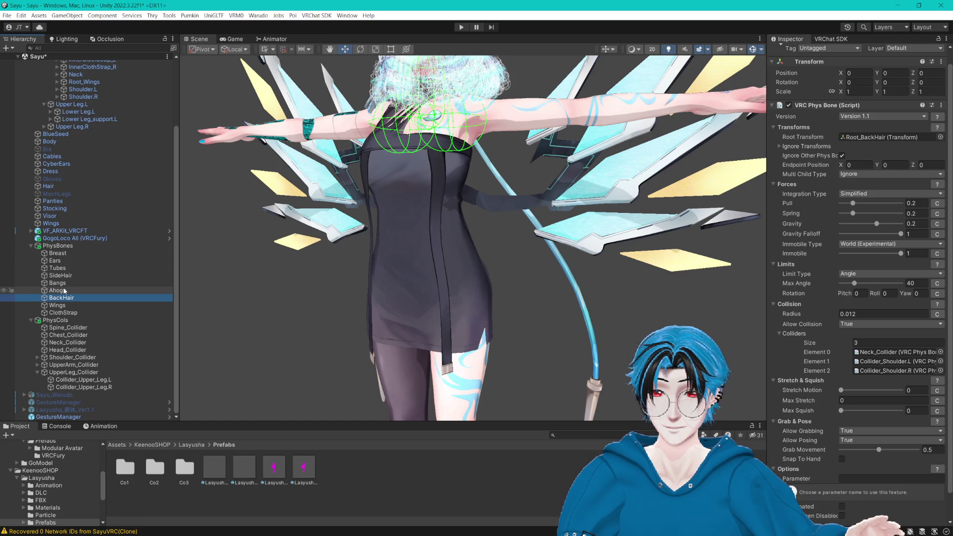
{"action": "left_click", "coordinate": [70, 292]}
{"action": "left_click", "coordinate": [70, 284]}
{"action": "left_click", "coordinate": [80, 269]}
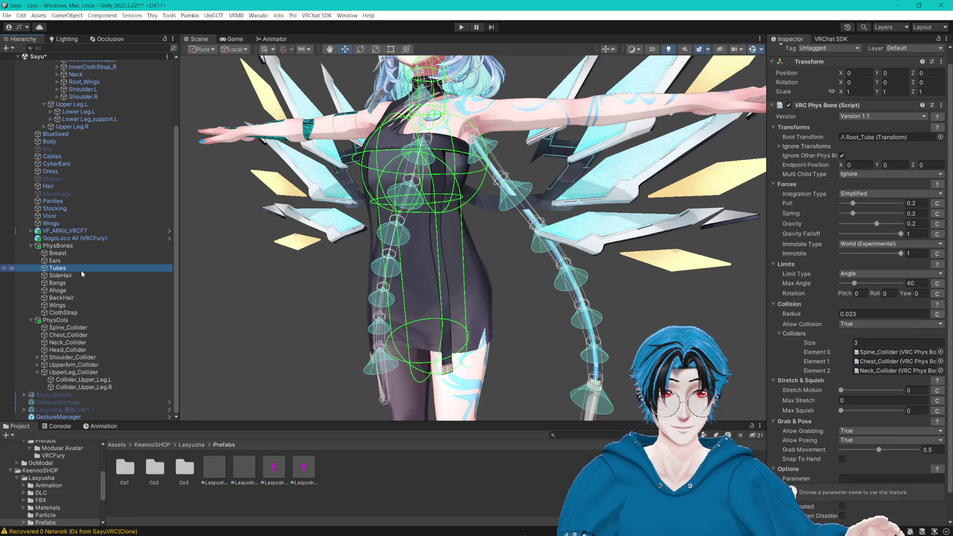
{"action": "left_click", "coordinate": [77, 260]}
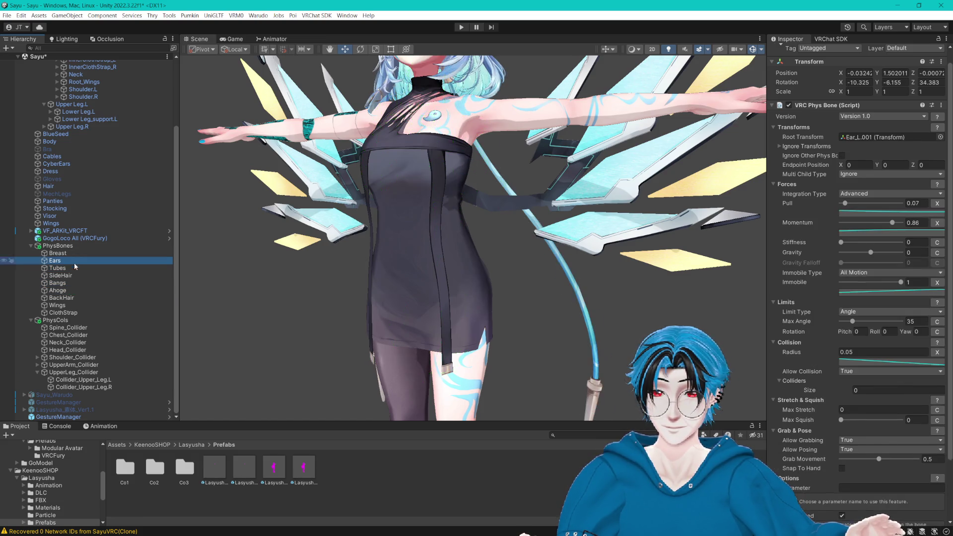
{"action": "left_click", "coordinate": [69, 313]}
{"action": "left_click", "coordinate": [75, 306]}
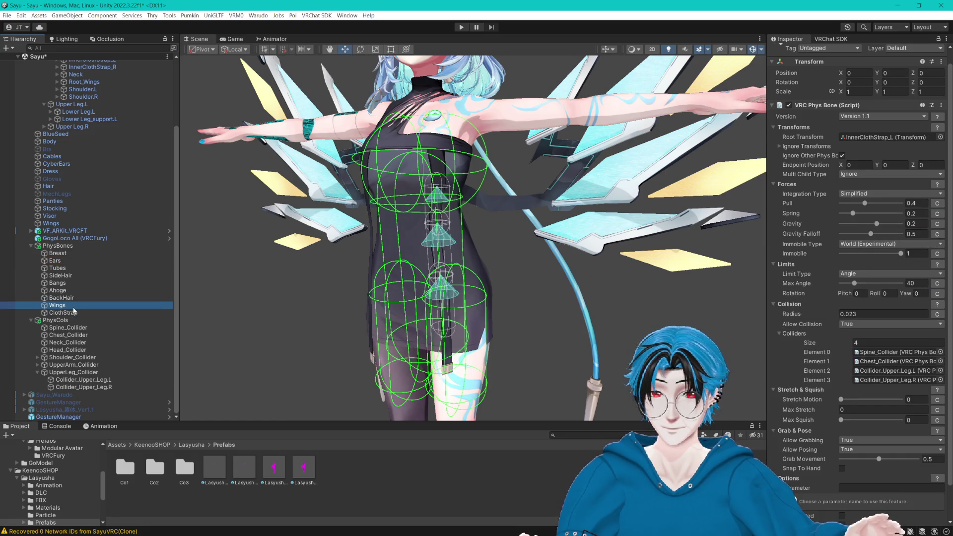
{"action": "left_click", "coordinate": [82, 314]}
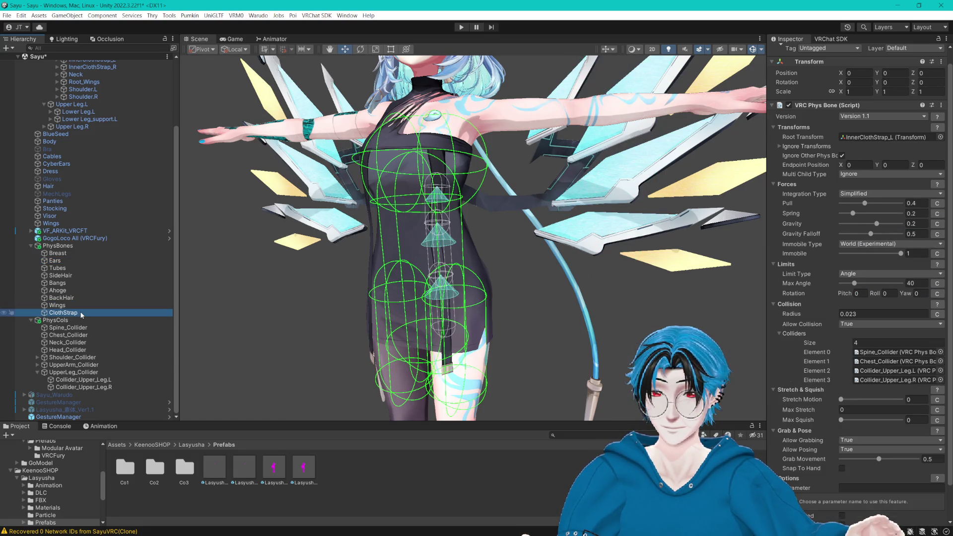
Step: Try a Hinge limit on the left wing, then revert it to Angle
{"action": "left_click", "coordinate": [57, 305]}
{"action": "mouse_move", "coordinate": [496, 258]}
{"action": "left_mouse_down"}
{"action": "mouse_move", "coordinate": [561, 259]}
{"action": "mouse_move", "coordinate": [545, 256]}
{"action": "left_mouse_up"}
{"action": "left_click", "coordinate": [884, 274]}
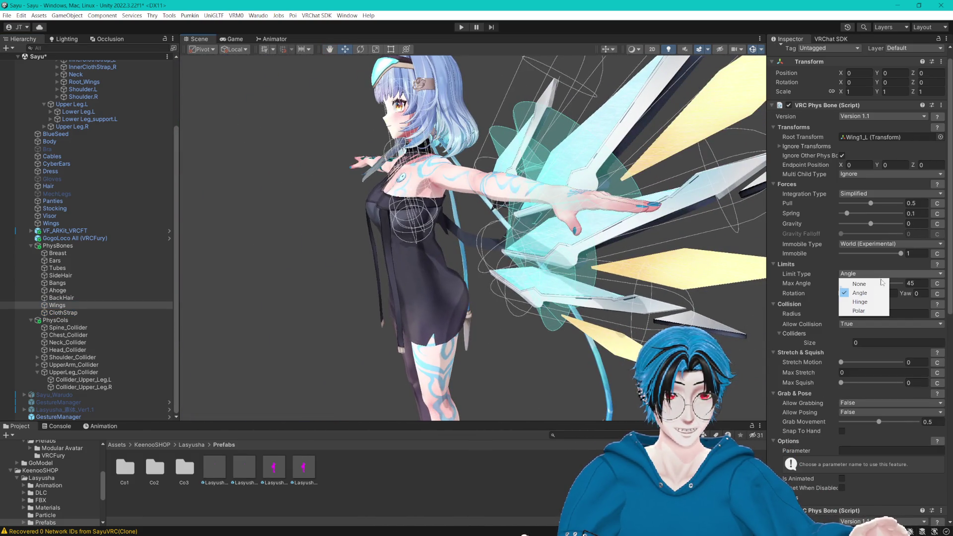
{"action": "left_click", "coordinate": [864, 301]}
{"action": "left_click_drag", "start_coordinate": [669, 260], "coordinate": [541, 199]}
{"action": "left_click", "coordinate": [884, 274]}
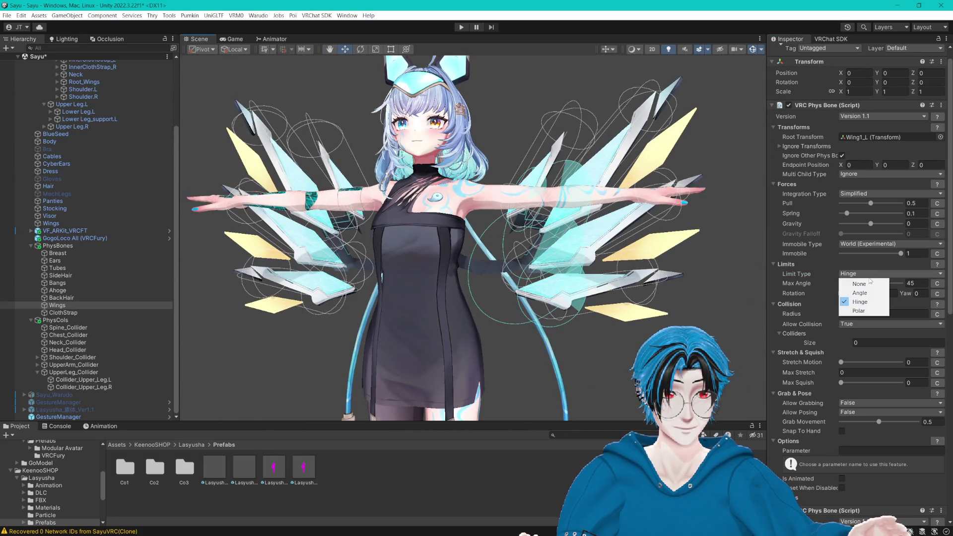
{"action": "left_click", "coordinate": [875, 297]}
Step: Give the Wing1_R PhysBone an Angle limit and orbit to check it
{"action": "scroll", "coordinate": [625, 297], "scroll_direction": "up", "scroll_amount": 2}
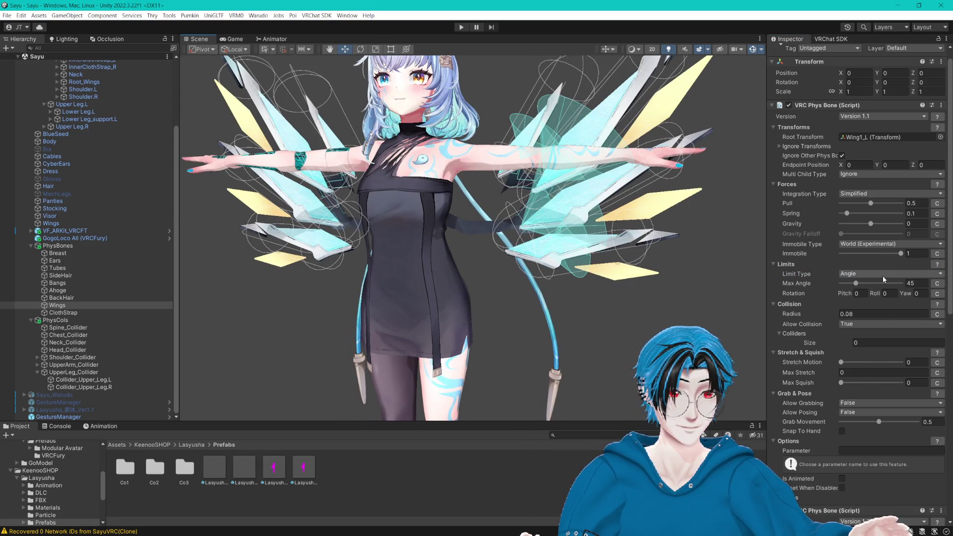
{"action": "scroll", "coordinate": [885, 281], "scroll_direction": "down", "scroll_amount": 10}
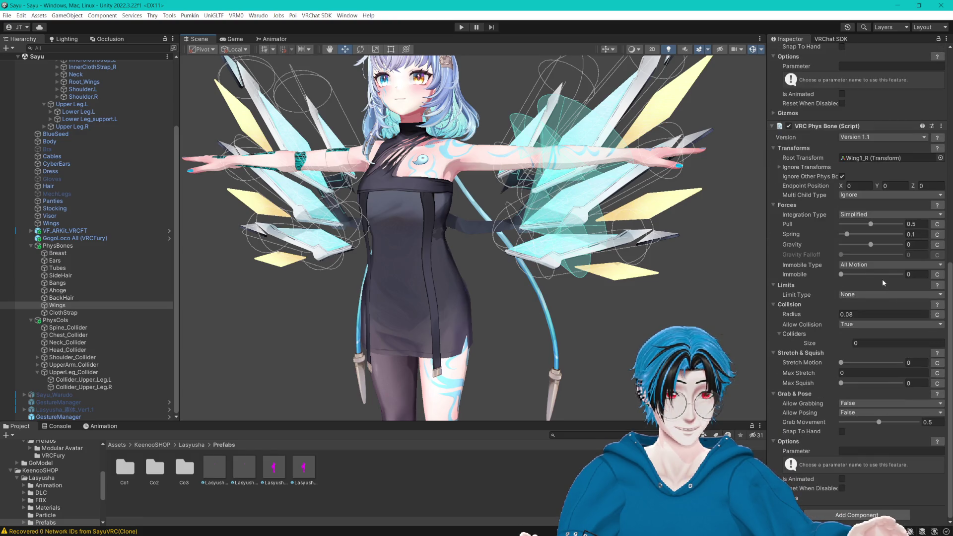
{"action": "left_click", "coordinate": [883, 295]}
{"action": "left_click", "coordinate": [867, 315]}
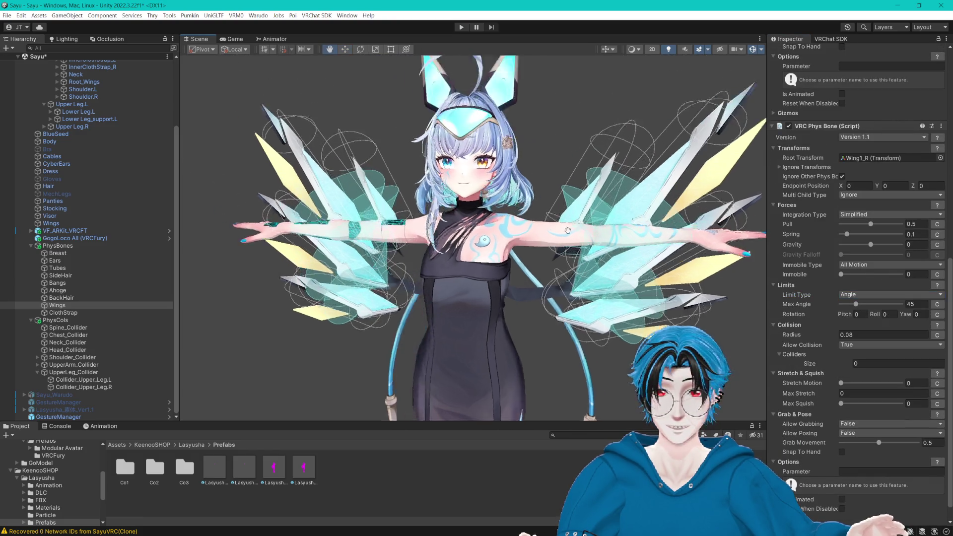
{"action": "left_click_drag", "start_coordinate": [487, 233], "coordinate": [552, 242]}
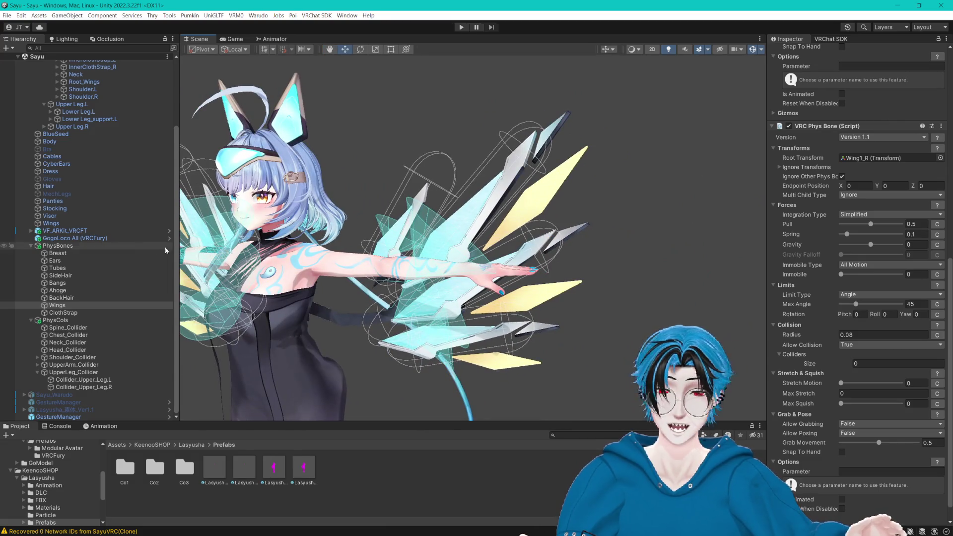
Step: Collapse the PhysCols and Armature groups and select the GestureManager object
{"action": "left_click", "coordinate": [30, 246]}
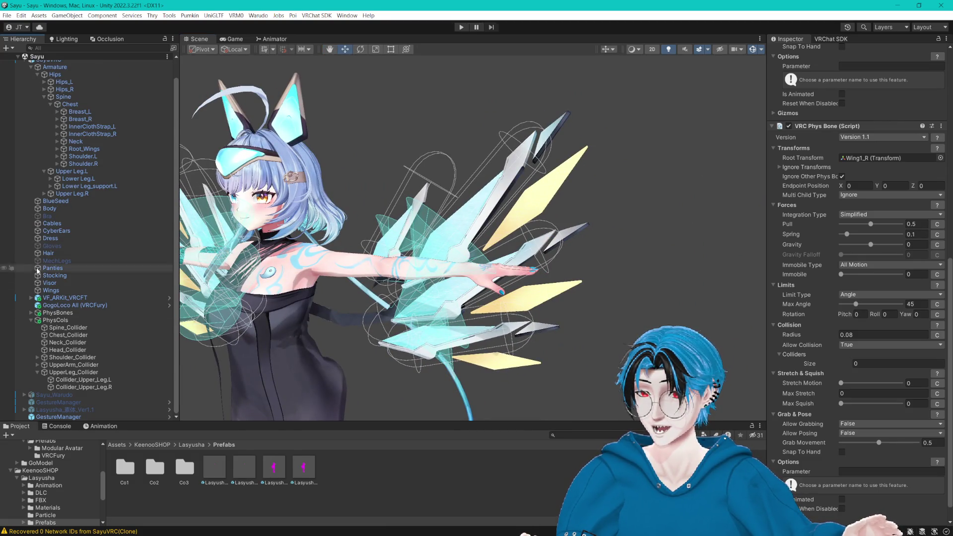
{"action": "left_click", "coordinate": [32, 319]}
{"action": "left_click", "coordinate": [31, 332]}
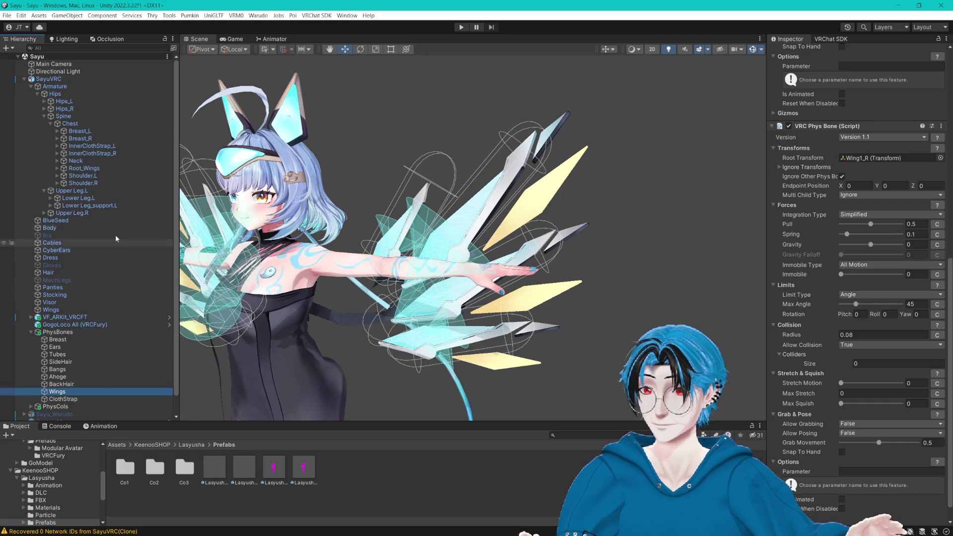
{"action": "left_click", "coordinate": [31, 87]}
{"action": "left_click", "coordinate": [49, 79]}
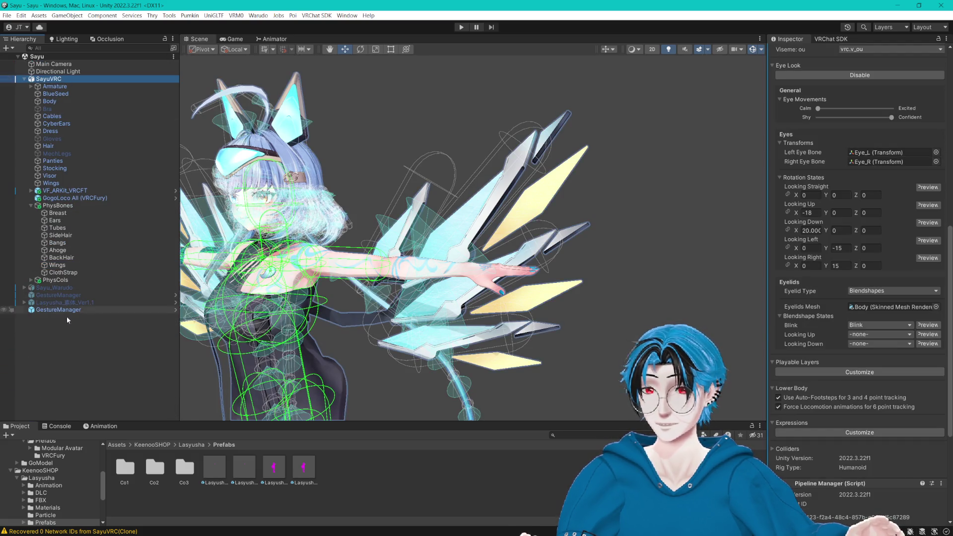
{"action": "left_click", "coordinate": [77, 309]}
Step: In Play mode, drag SayuVRC sideways along X in the Scene view, then stop
{"action": "left_click", "coordinate": [814, 194]}
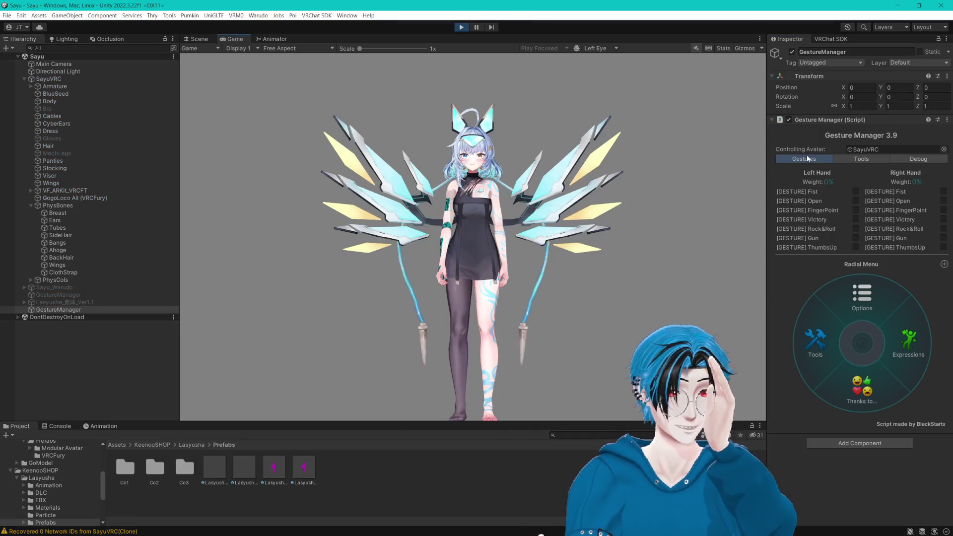
{"action": "left_click", "coordinate": [198, 39]}
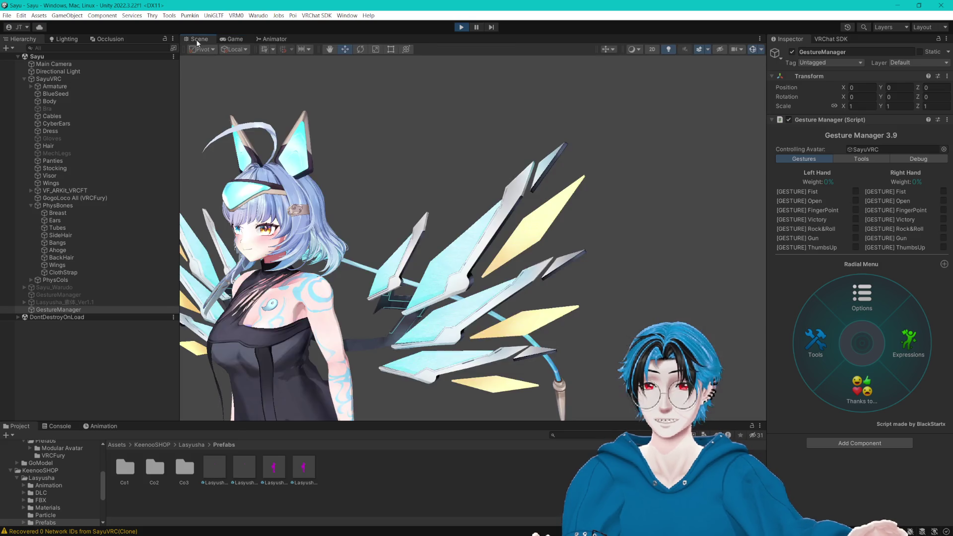
{"action": "scroll", "coordinate": [298, 159], "scroll_direction": "down", "scroll_amount": 3}
{"action": "scroll", "coordinate": [480, 194], "scroll_direction": "up", "scroll_amount": 3}
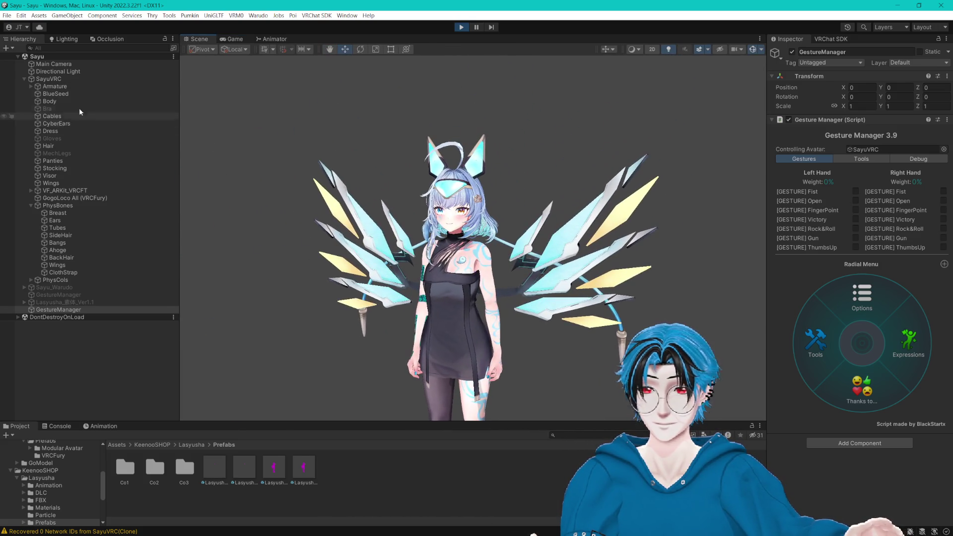
{"action": "left_click", "coordinate": [50, 79]}
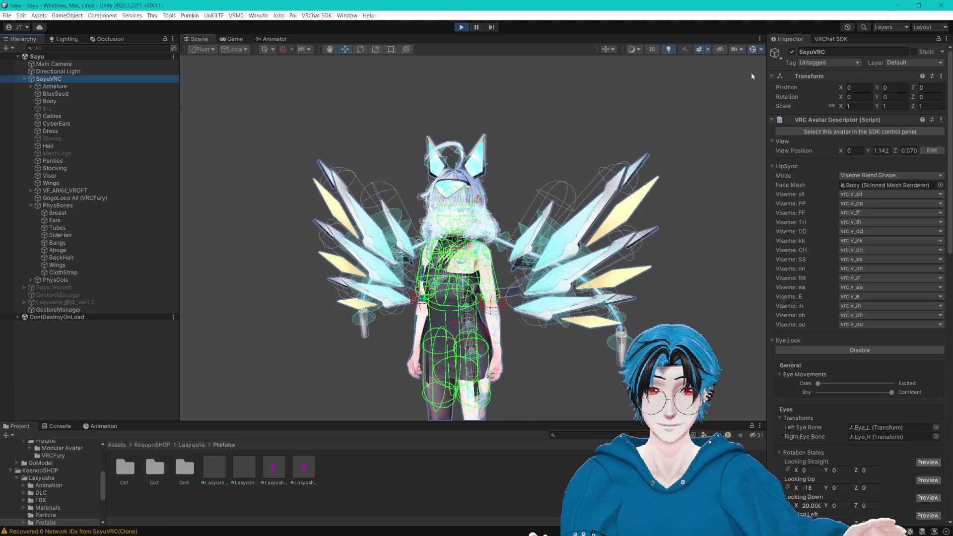
{"action": "scroll", "coordinate": [517, 300], "scroll_direction": "up", "scroll_amount": 5}
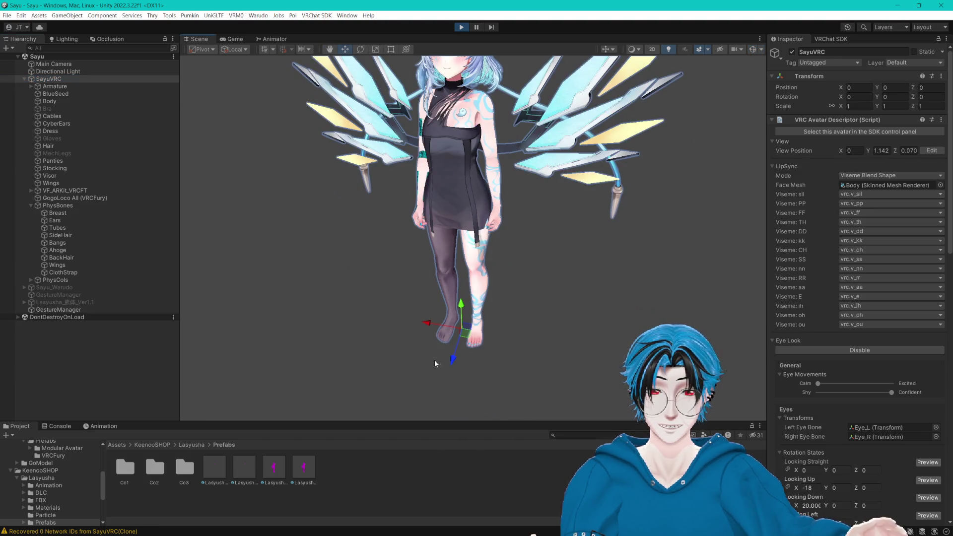
{"action": "mouse_move", "coordinate": [430, 326]}
{"action": "left_mouse_down"}
{"action": "mouse_move", "coordinate": [522, 339]}
{"action": "mouse_move", "coordinate": [412, 291]}
{"action": "left_mouse_up"}
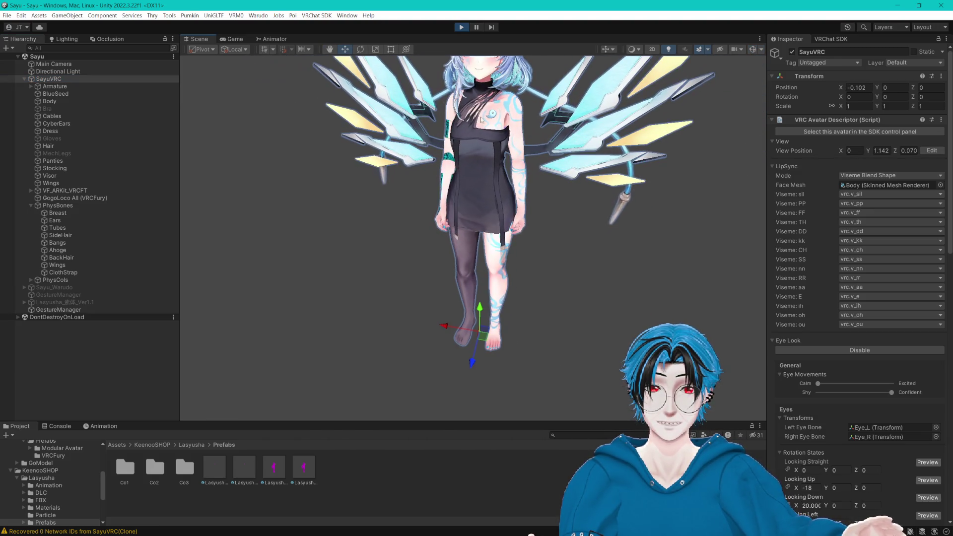
{"action": "key", "text": "ctrl+p"}
{"action": "left_click", "coordinate": [87, 272]}
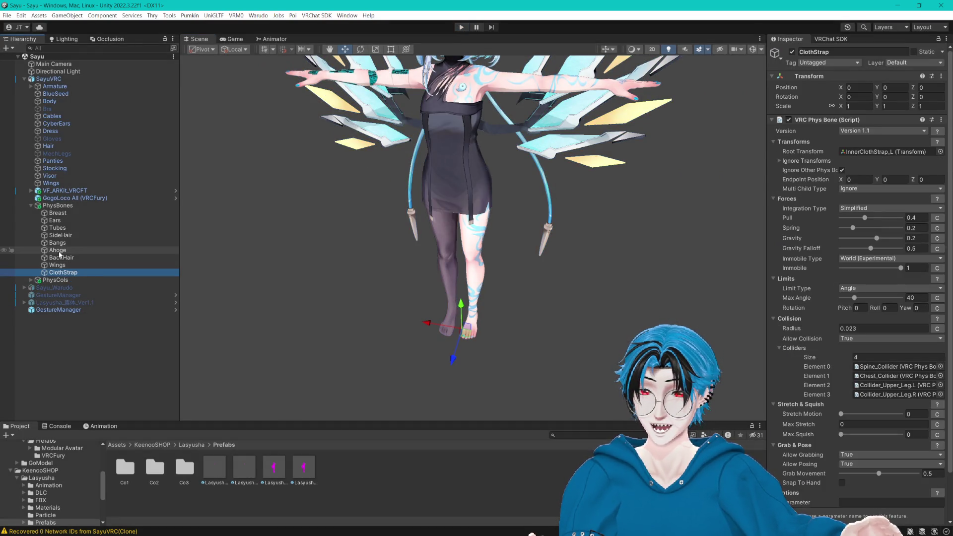
{"action": "left_click", "coordinate": [59, 228]}
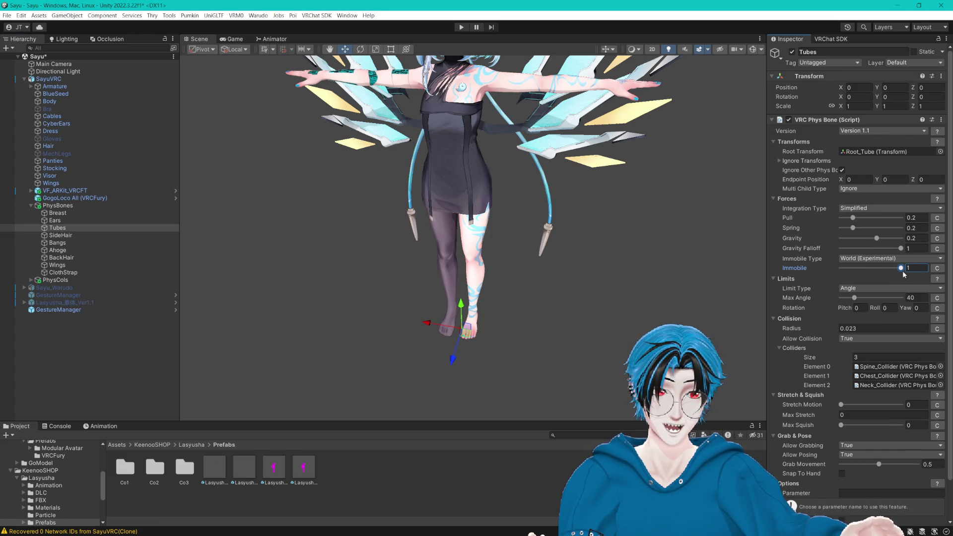
{"action": "scroll", "coordinate": [903, 274], "scroll_direction": "down", "scroll_amount": 2}
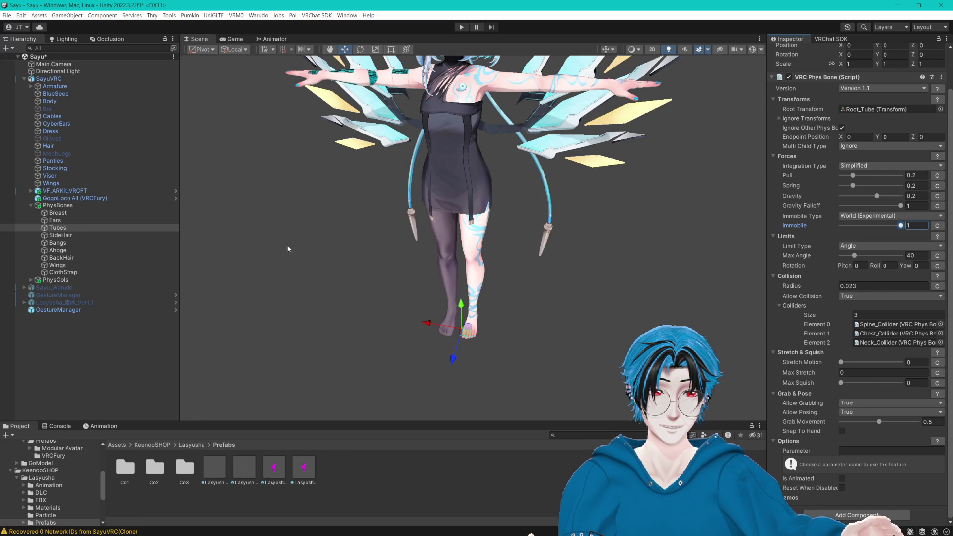
{"action": "left_click", "coordinate": [79, 236]}
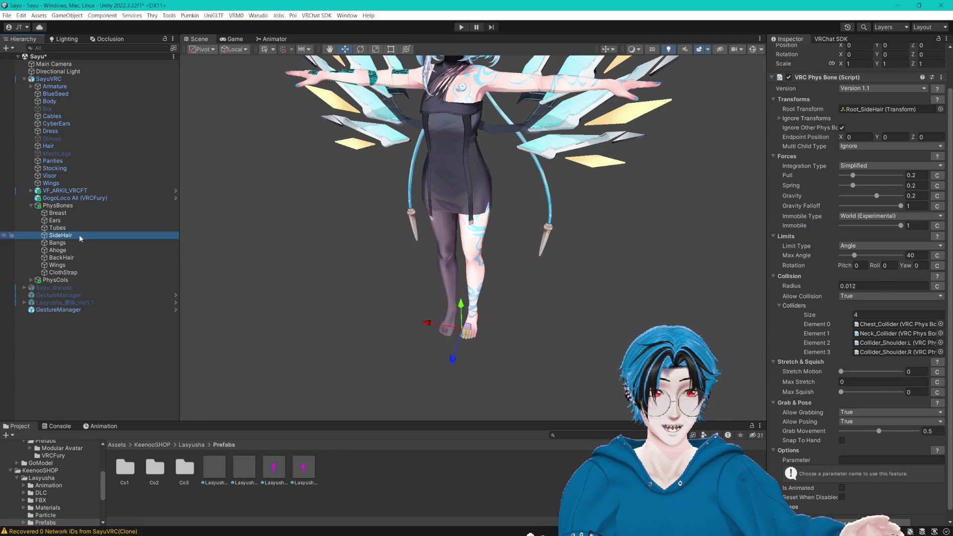
{"action": "left_click", "coordinate": [75, 243]}
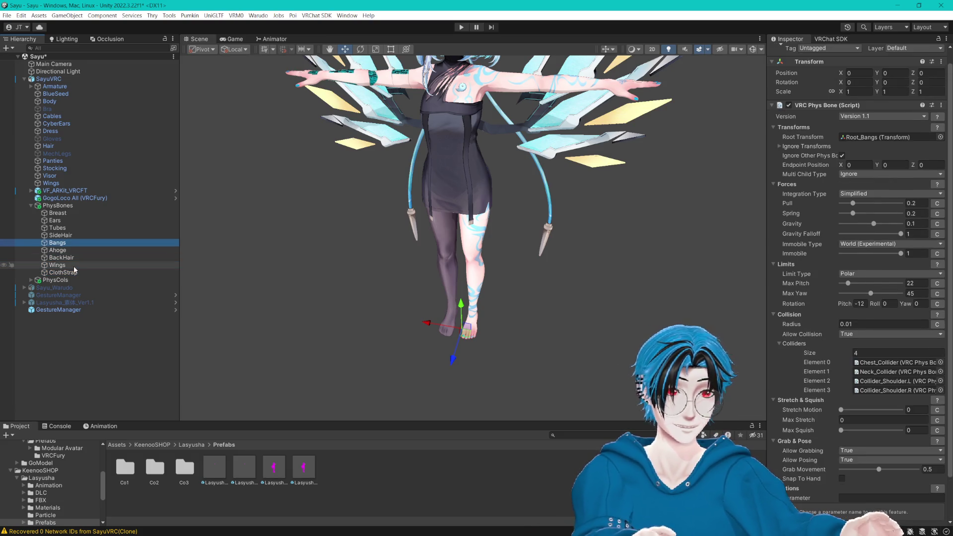
{"action": "key", "text": "Up"}
{"action": "key", "text": "Up"}
{"action": "key", "text": "Up"}
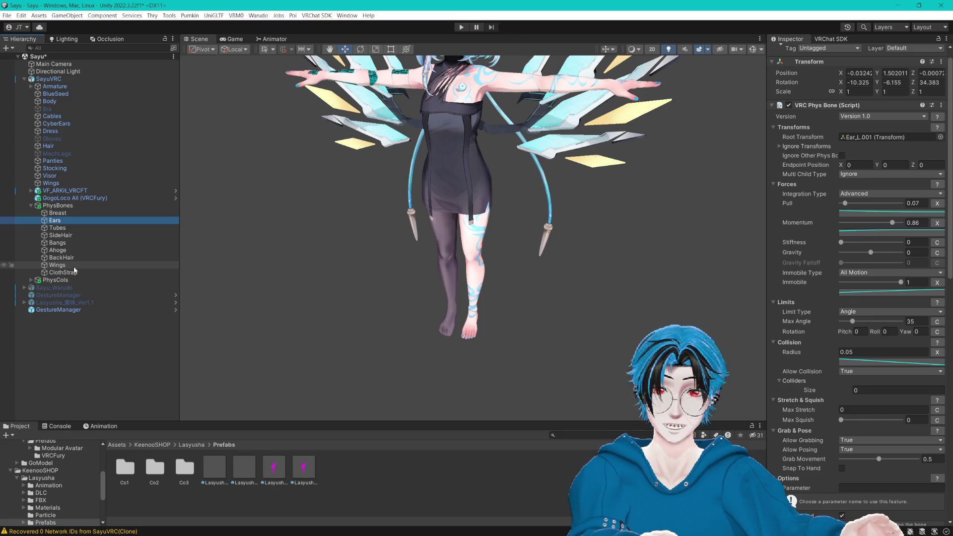
{"action": "key", "text": "Up"}
{"action": "key", "text": "Down"}
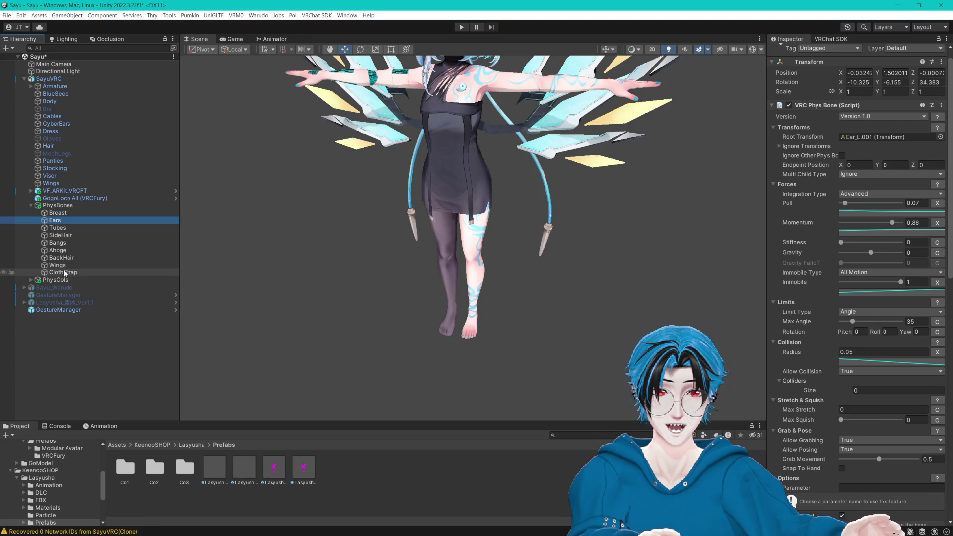
{"action": "scroll", "coordinate": [366, 245], "scroll_direction": "up", "scroll_amount": 3}
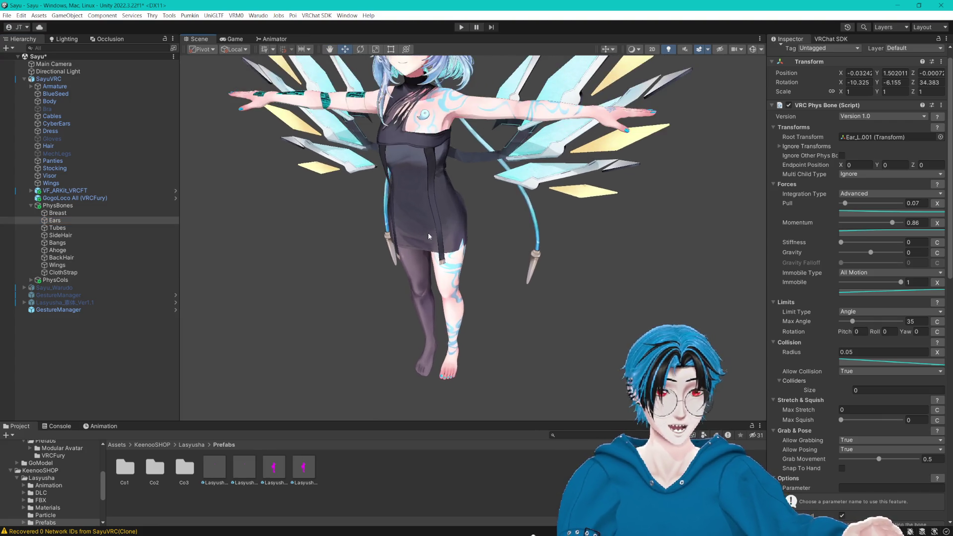
{"action": "scroll", "coordinate": [864, 271], "scroll_direction": "down", "scroll_amount": 10}
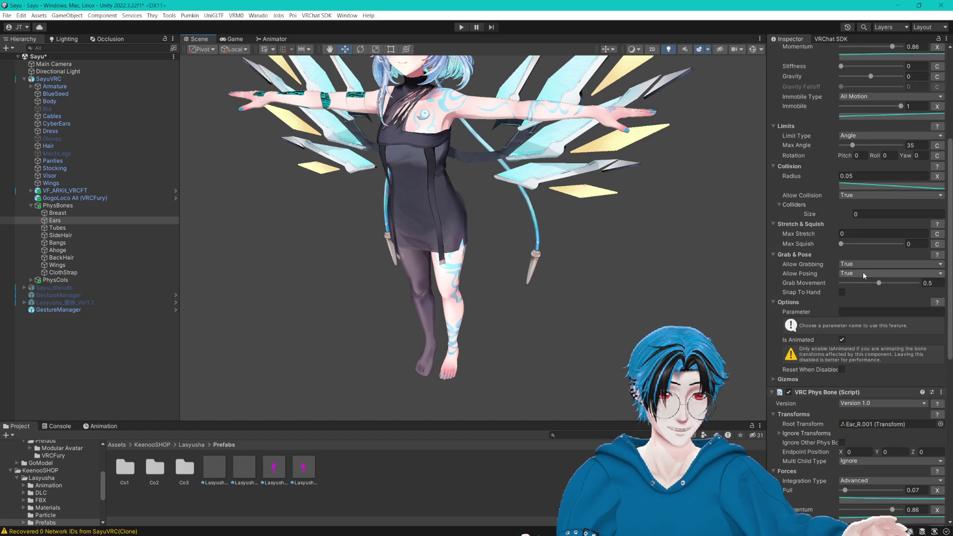
{"action": "scroll", "coordinate": [862, 274], "scroll_direction": "down", "scroll_amount": 7}
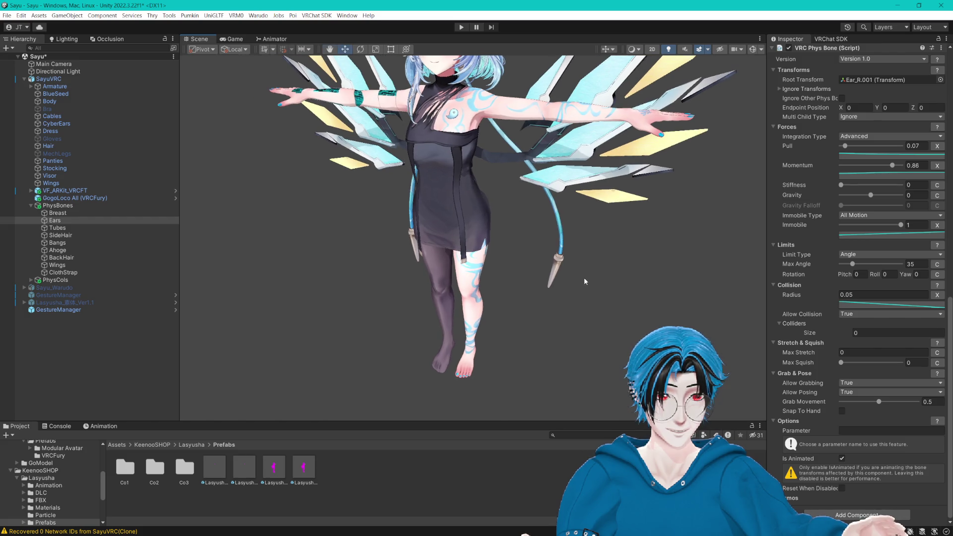
{"action": "scroll", "coordinate": [570, 323], "scroll_direction": "up", "scroll_amount": 3}
{"action": "scroll", "coordinate": [431, 271], "scroll_direction": "up", "scroll_amount": 3}
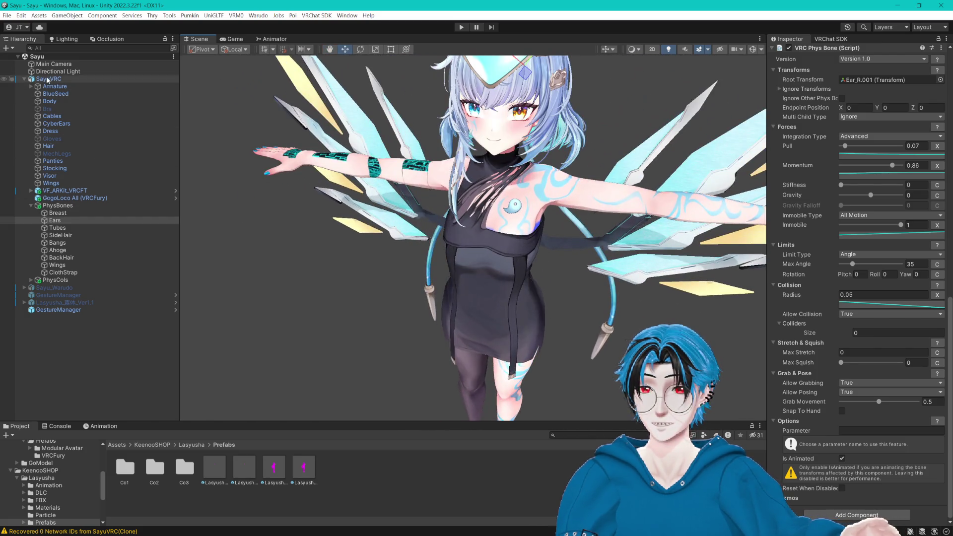
Step: Select GestureManager to show its Gesture Manager 3.9 component in the Inspector
{"action": "left_click", "coordinate": [78, 311]}
{"action": "left_click", "coordinate": [802, 191]}
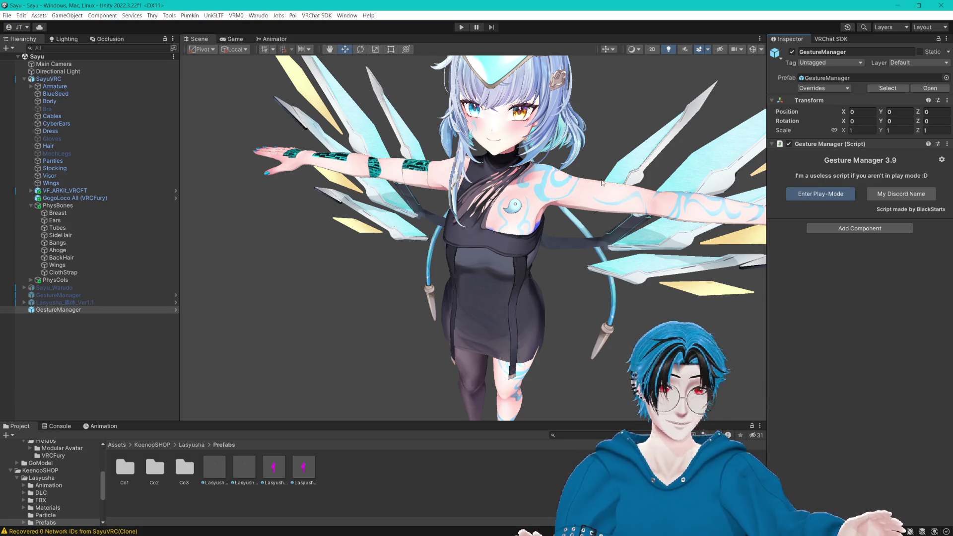
{"action": "scroll", "coordinate": [595, 232], "scroll_direction": "down", "scroll_amount": 5}
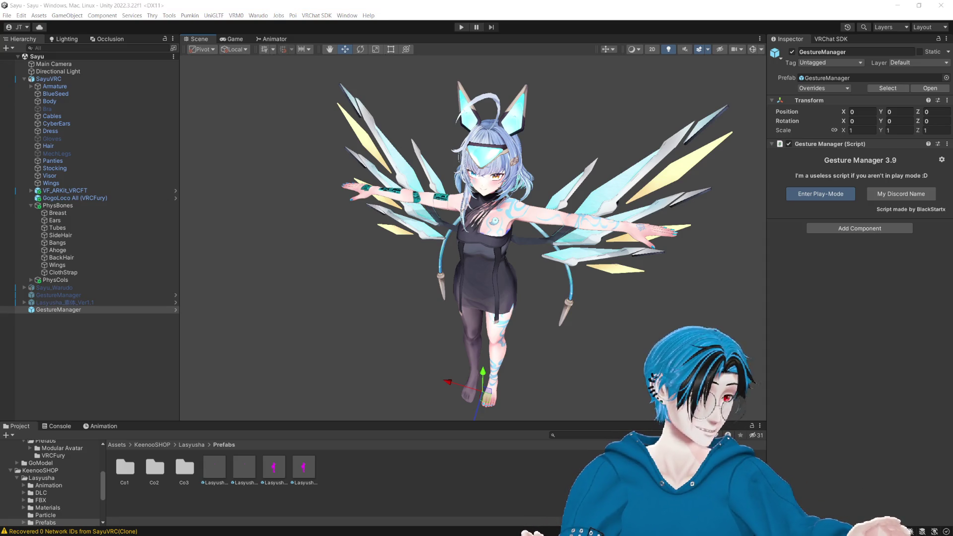
{"action": "left_click", "coordinate": [360, 3]}
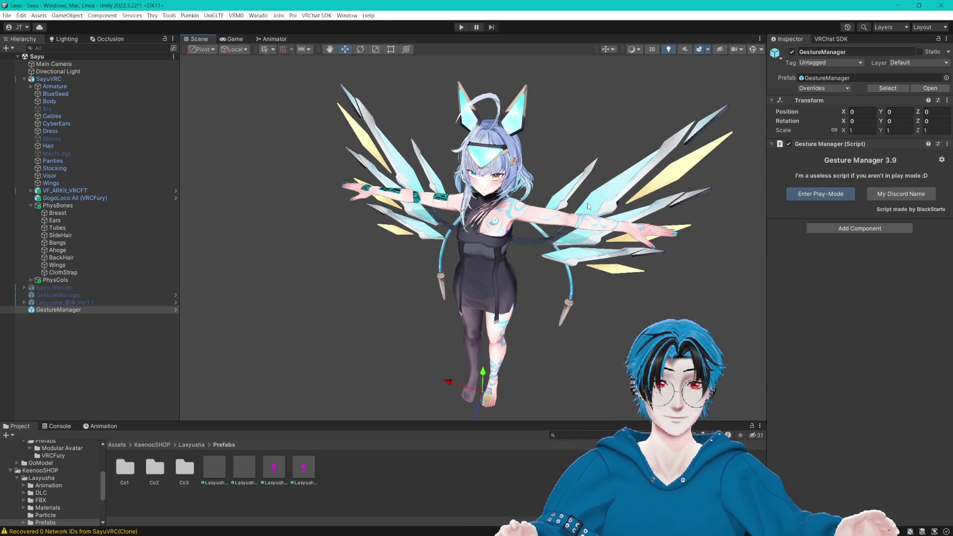
Step: Select GestureManager and enter Play Mode
{"action": "left_click", "coordinate": [105, 341]}
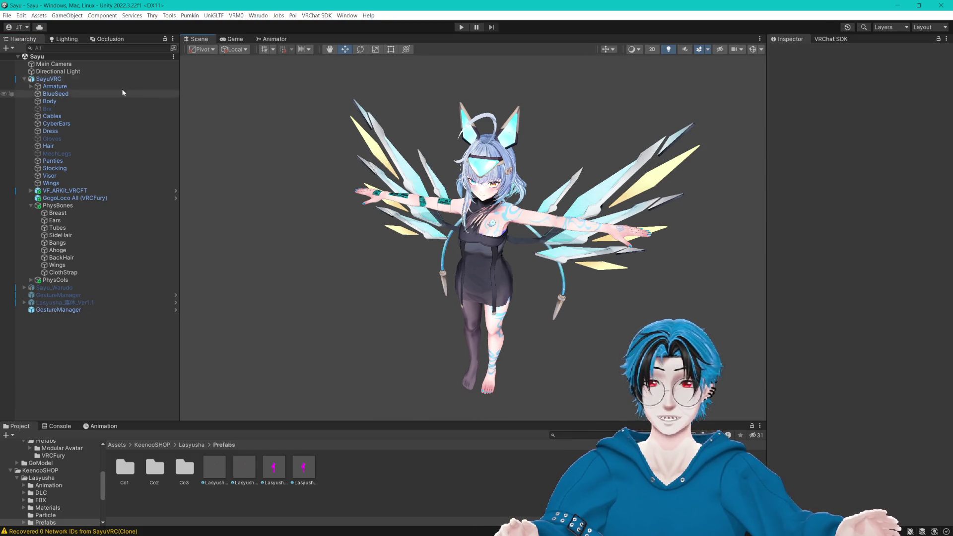
{"action": "left_click", "coordinate": [80, 72]}
{"action": "left_click", "coordinate": [82, 212]}
{"action": "left_click", "coordinate": [69, 310]}
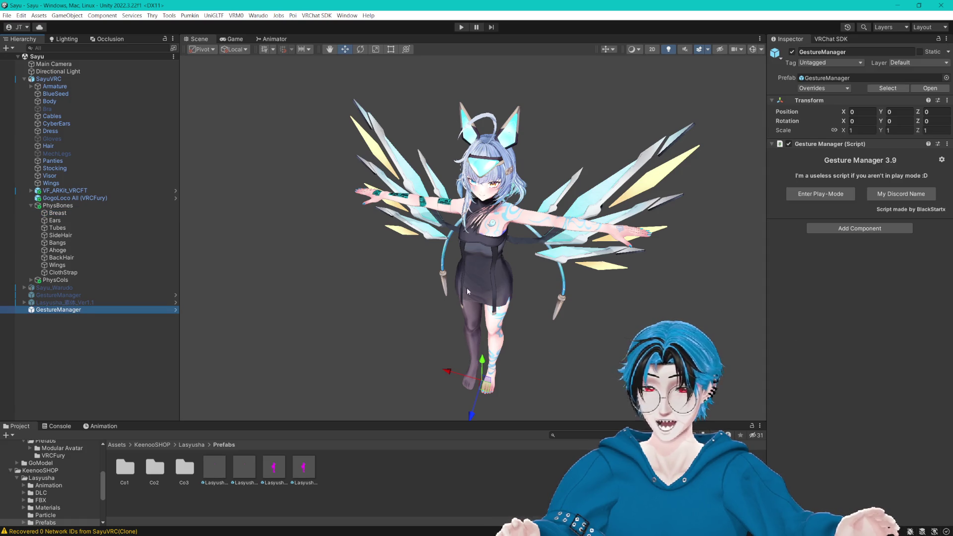
{"action": "scroll", "coordinate": [466, 287], "scroll_direction": "up", "scroll_amount": 3}
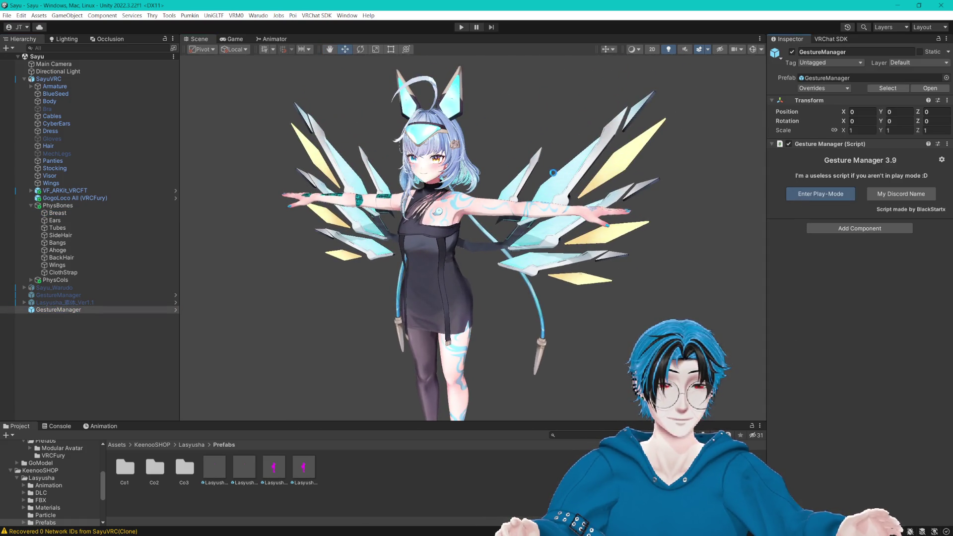
{"action": "key", "text": "ctrl+p"}
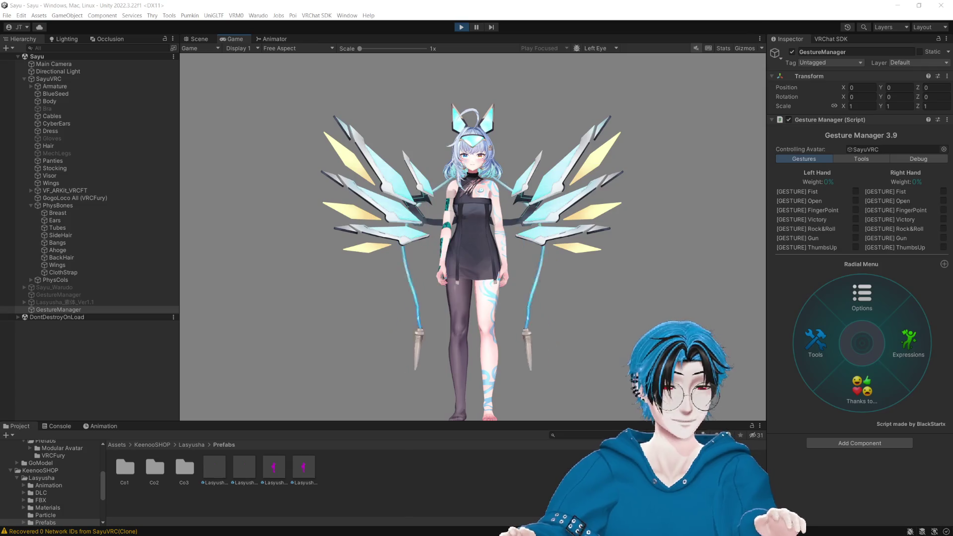
Step: Open the radial menu's Expressions submenu, then centre the avatar in the Scene view
{"action": "left_click", "coordinate": [904, 338]}
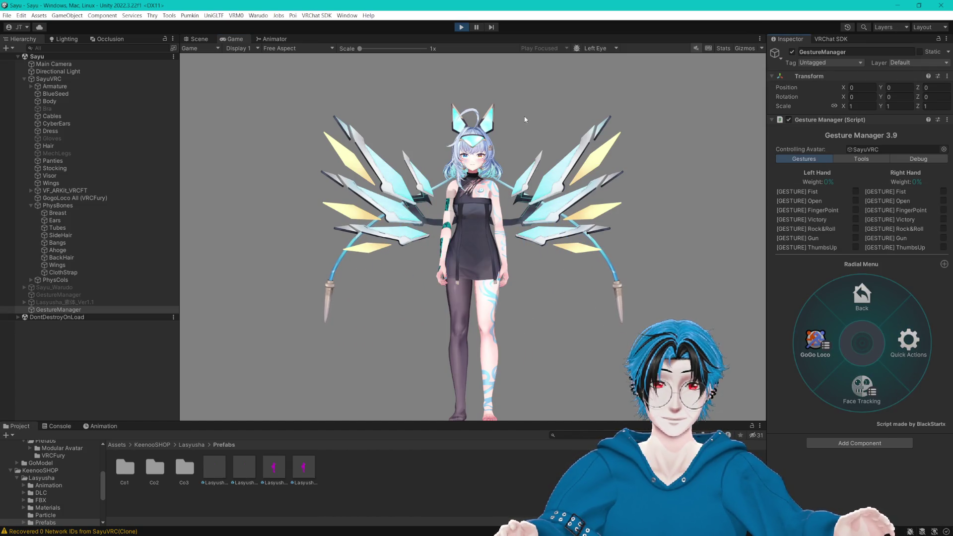
{"action": "left_click", "coordinate": [64, 78]}
{"action": "left_click", "coordinate": [57, 310]}
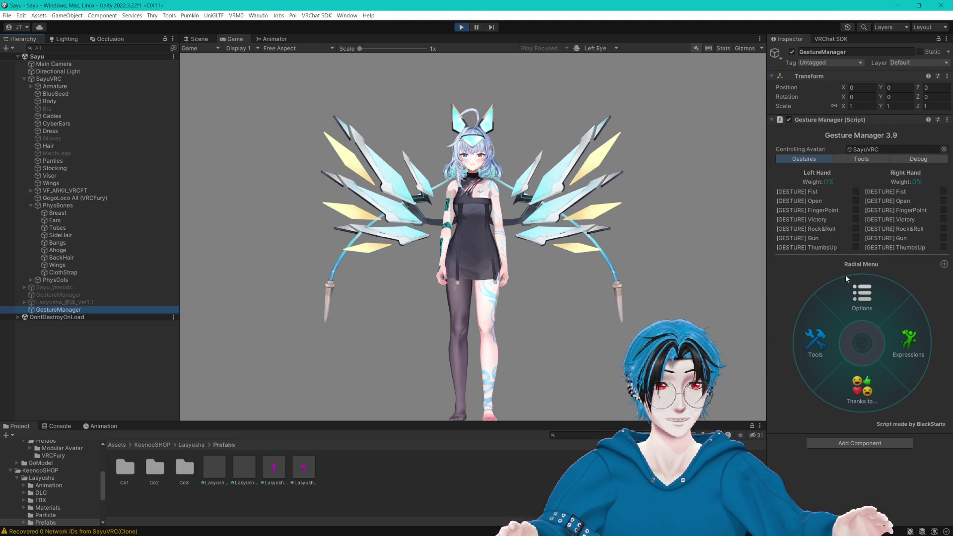
{"action": "left_click", "coordinate": [197, 39]}
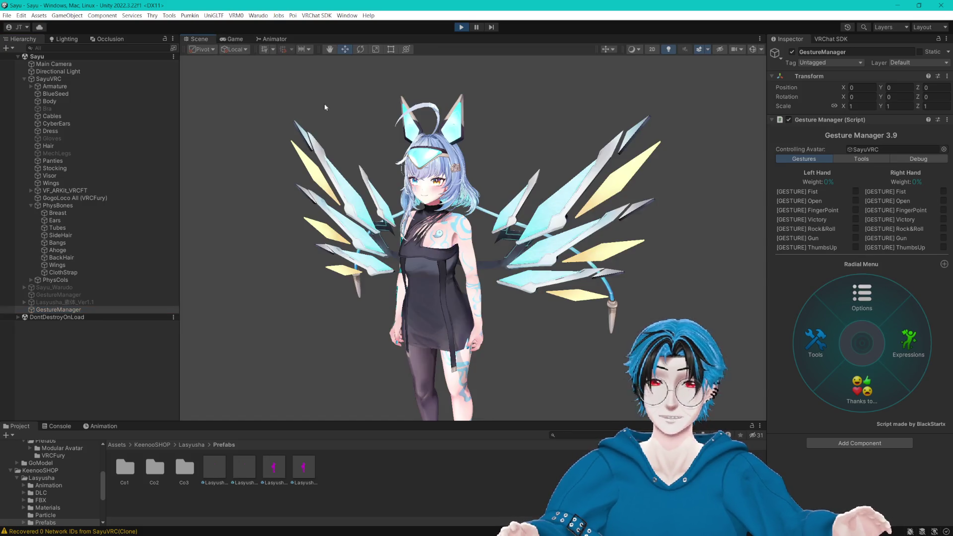
{"action": "scroll", "coordinate": [592, 166], "scroll_direction": "up", "scroll_amount": 3}
{"action": "mouse_move", "coordinate": [593, 168]}
{"action": "left_mouse_down"}
{"action": "mouse_move", "coordinate": [642, 173]}
{"action": "mouse_move", "coordinate": [612, 157]}
{"action": "mouse_move", "coordinate": [640, 162]}
{"action": "left_mouse_up"}
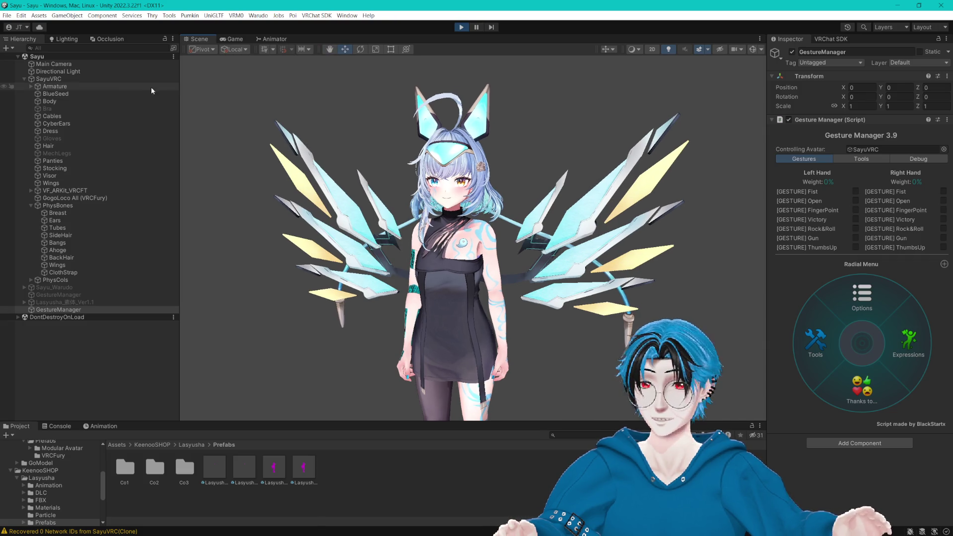
Step: Reselect GestureManager and switch its Inspector to the Tools tab
{"action": "left_click", "coordinate": [30, 205]}
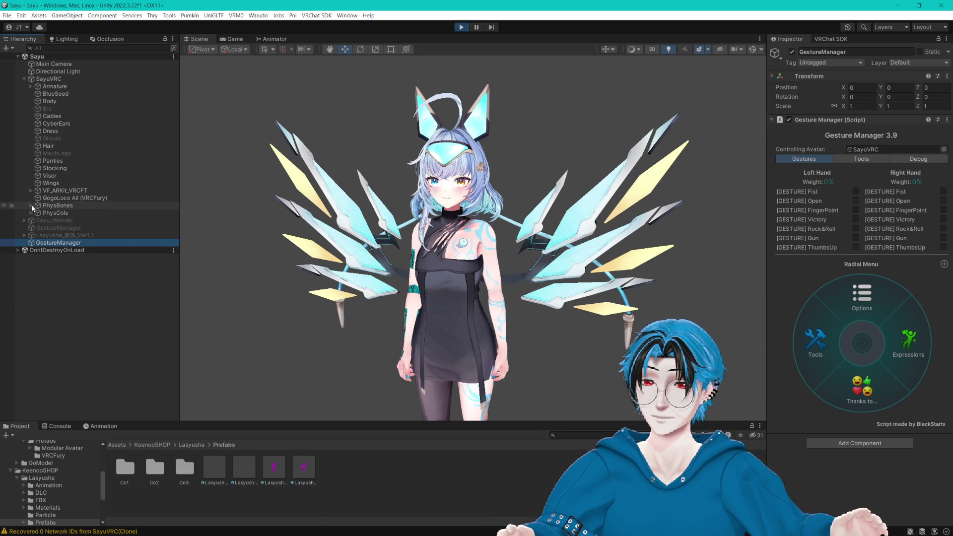
{"action": "left_click", "coordinate": [66, 235]}
{"action": "left_click", "coordinate": [67, 243]}
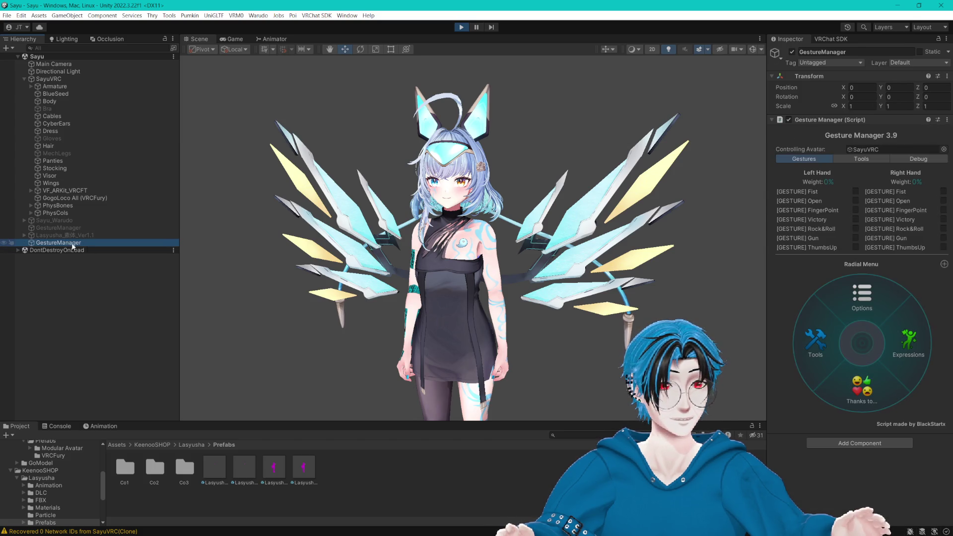
{"action": "left_click", "coordinate": [861, 159]}
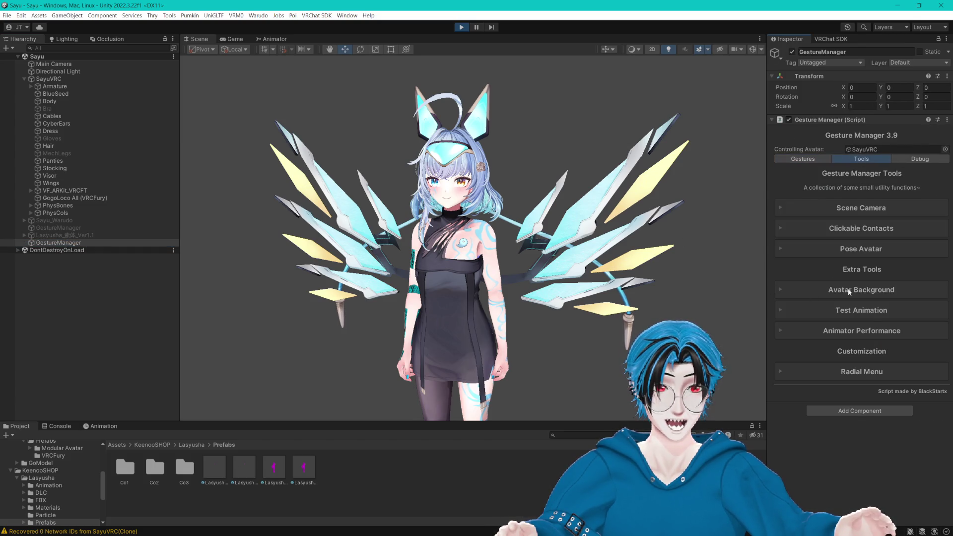
Step: Search 'walk' in Test Animation, choose the AGIA_Other walk clip and play it
{"action": "left_click", "coordinate": [861, 310]}
{"action": "left_click", "coordinate": [890, 347]}
{"action": "type", "text": "walk"}
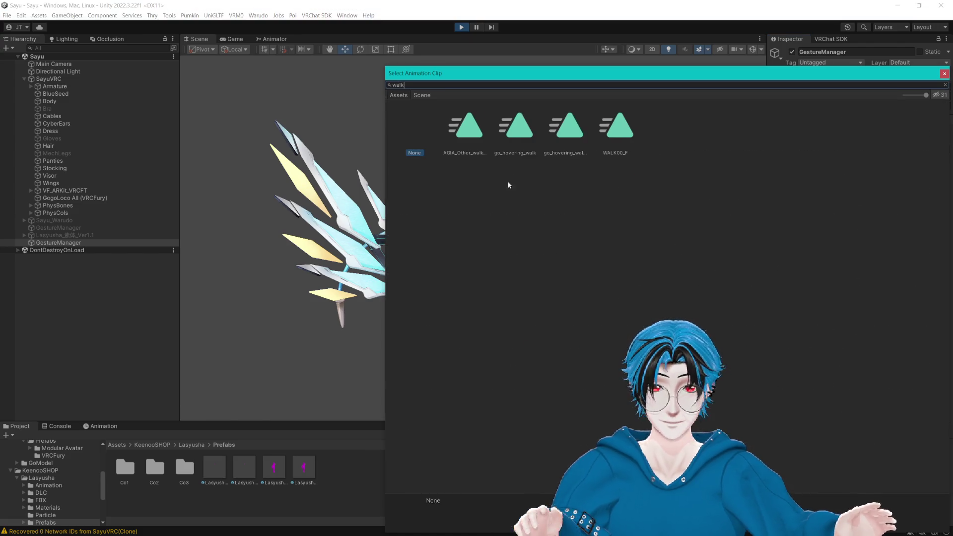
{"action": "left_click", "coordinate": [469, 131]}
{"action": "left_click", "coordinate": [944, 74]}
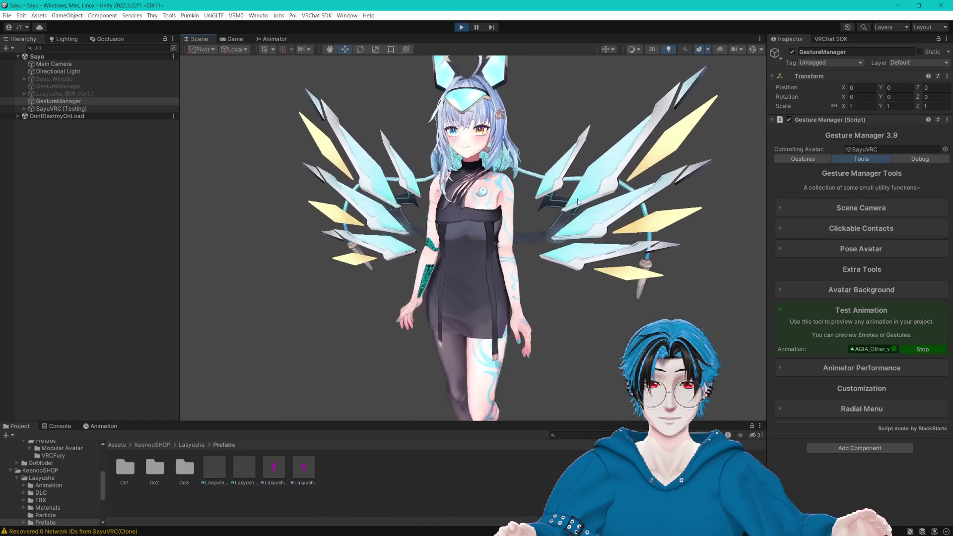
Step: Pan and zoom the Scene view down to the avatar's legs
{"action": "key", "text": "q"}
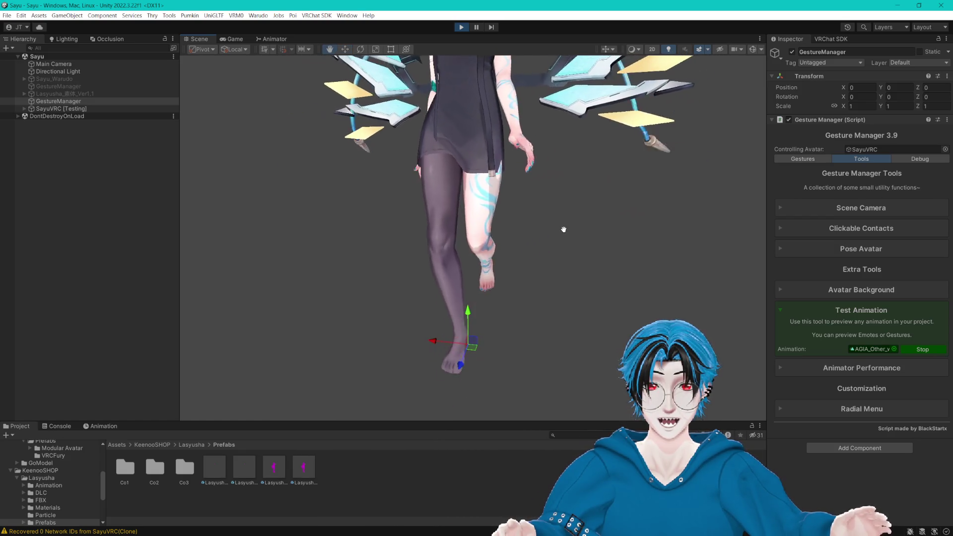
{"action": "left_click_drag", "start_coordinate": [561, 228], "coordinate": [561, 260]}
{"action": "scroll", "coordinate": [465, 142], "scroll_direction": "up", "scroll_amount": 2}
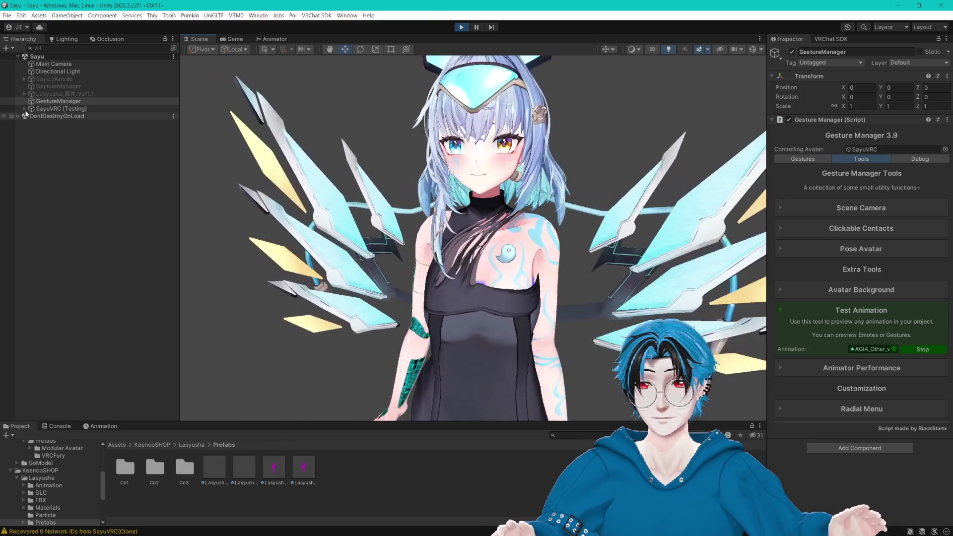
Step: Select the SideHair phys bone under PhysBones and set its Spring to 0.2
{"action": "left_click", "coordinate": [24, 108]}
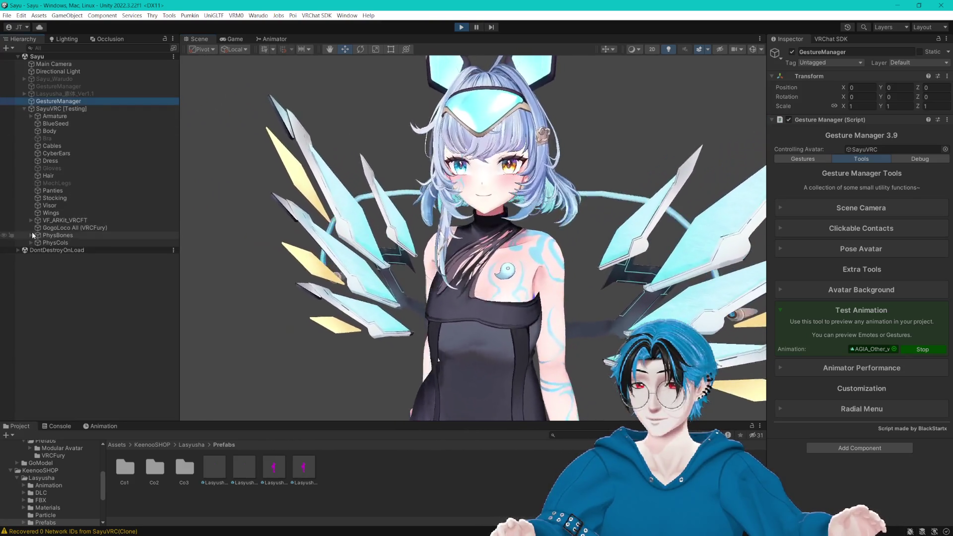
{"action": "left_click", "coordinate": [31, 234]}
{"action": "left_click", "coordinate": [79, 264]}
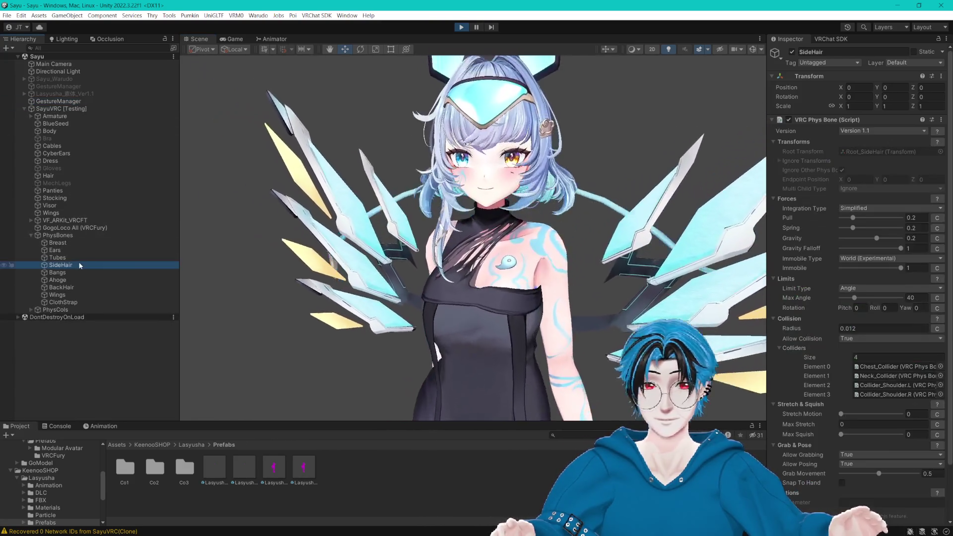
{"action": "mouse_move", "coordinate": [860, 226]}
{"action": "left_mouse_down"}
{"action": "mouse_move", "coordinate": [814, 236]}
{"action": "mouse_move", "coordinate": [827, 236]}
{"action": "left_mouse_up"}
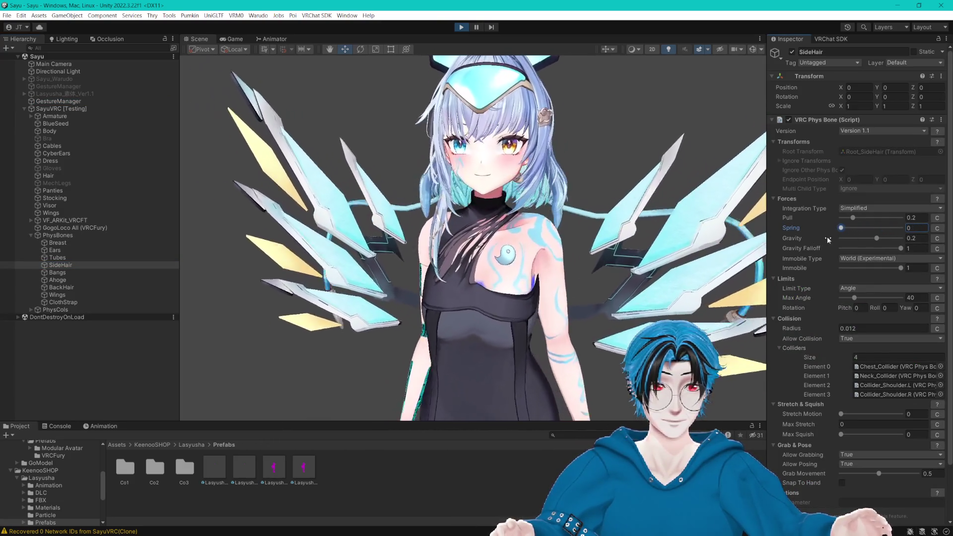
{"action": "double_click", "coordinate": [915, 228]}
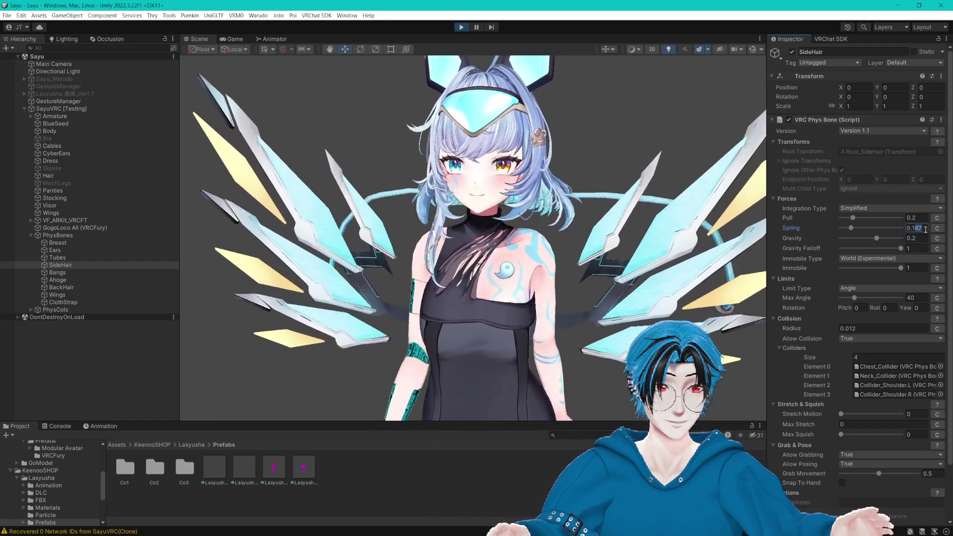
{"action": "type", "text": "0.2"}
{"action": "key", "text": "Return"}
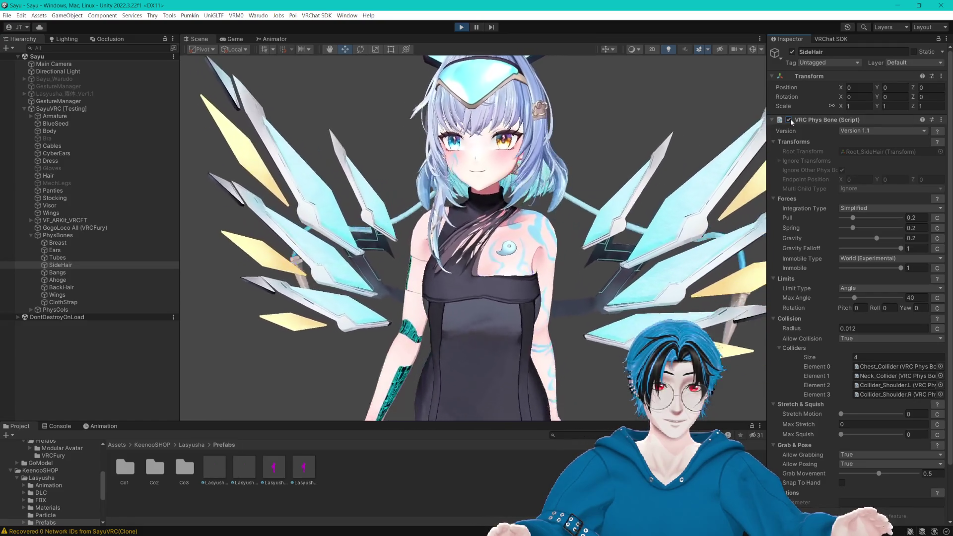
Step: Raise SideHair's Pull to 0.3
{"action": "mouse_move", "coordinate": [853, 218]}
{"action": "left_mouse_down"}
{"action": "mouse_move", "coordinate": [876, 219]}
{"action": "mouse_move", "coordinate": [864, 218]}
{"action": "left_mouse_up"}
{"action": "left_click", "coordinate": [922, 221]}
{"action": "type", "text": "0.3"}
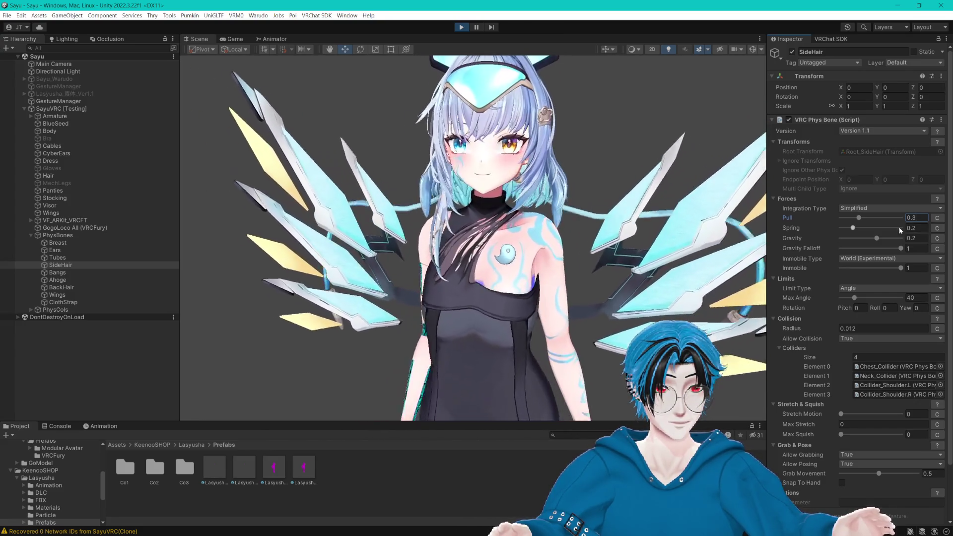
{"action": "left_click_drag", "start_coordinate": [859, 218], "coordinate": [870, 221]}
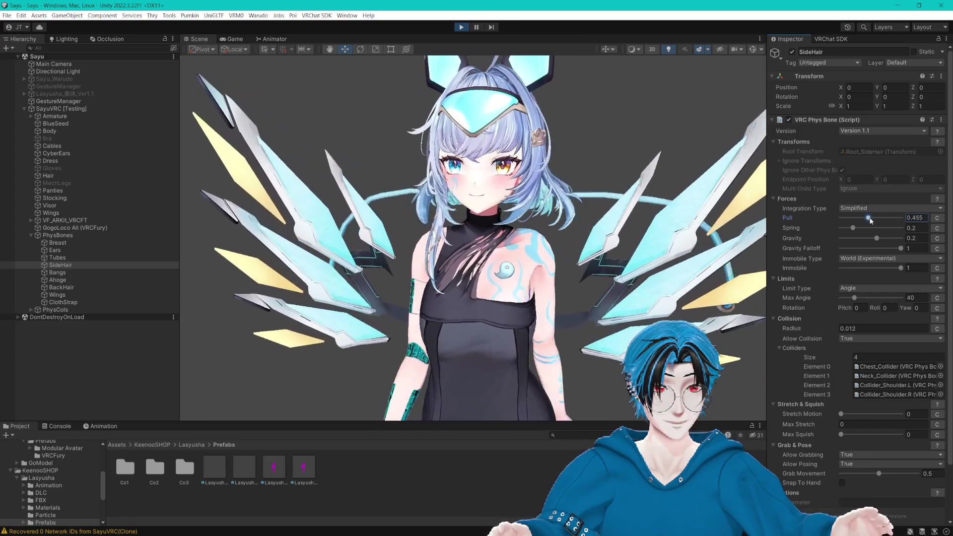
{"action": "type", "text": "0.3"}
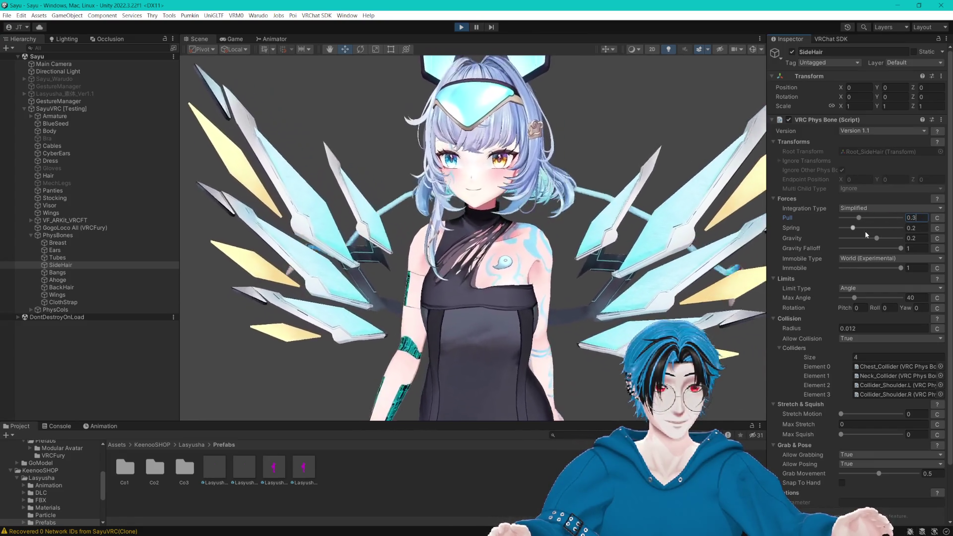
Step: Re-enter SideHair's Spring as 0.2
{"action": "left_click", "coordinate": [920, 227]}
{"action": "type", "text": "1"}
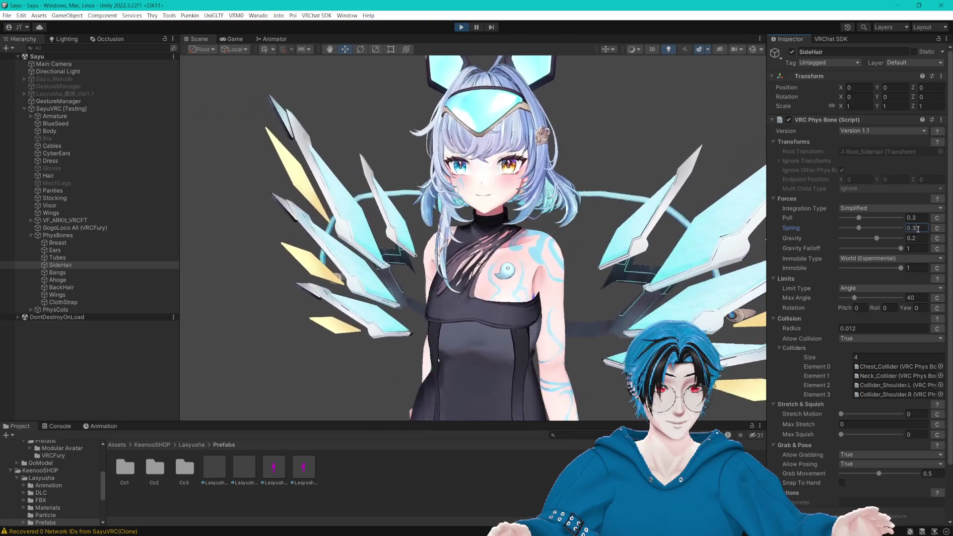
{"action": "key", "text": "BackSpace"}
{"action": "type", "text": "2"}
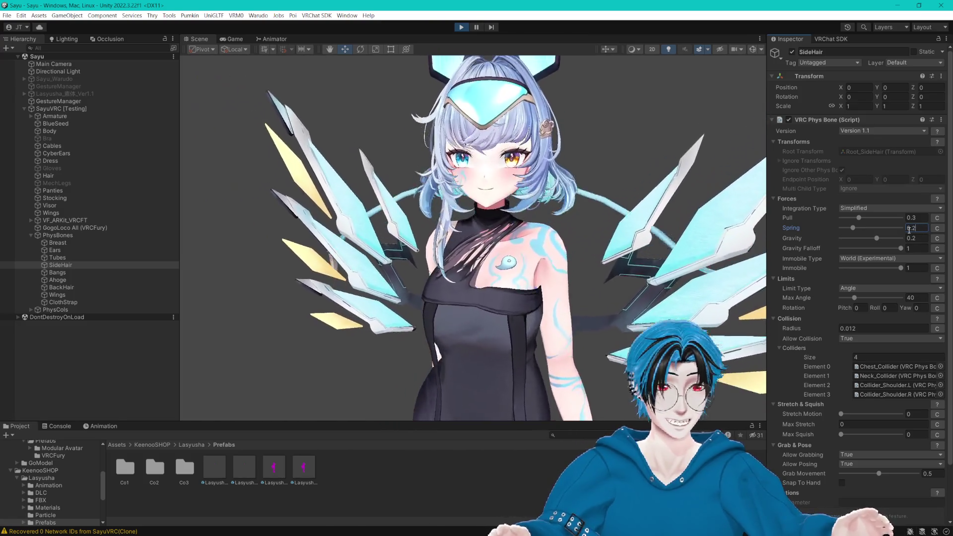
{"action": "key", "text": "Return"}
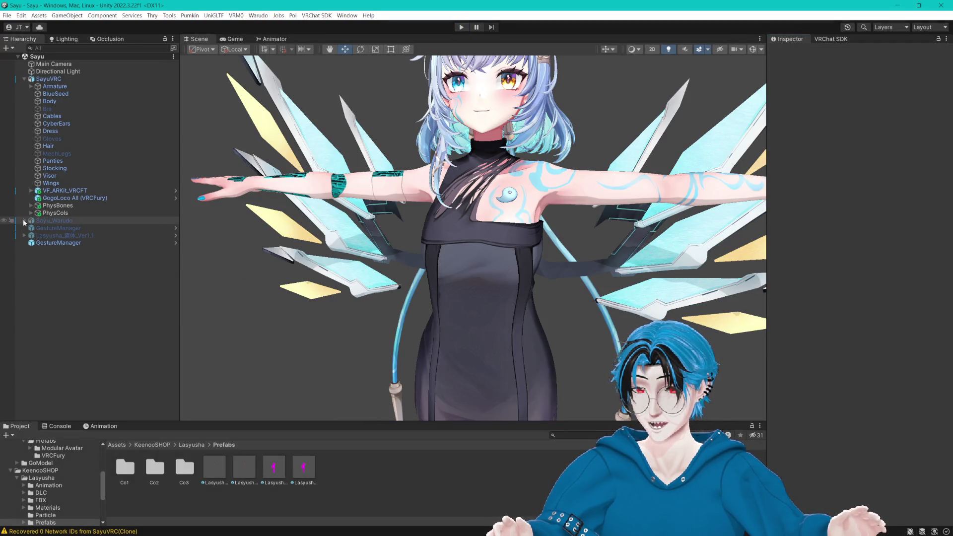
Step: Go through the Tubes, SideHair and Bangs phys bones, editing Bangs' Pull value
{"action": "left_click", "coordinate": [31, 205]}
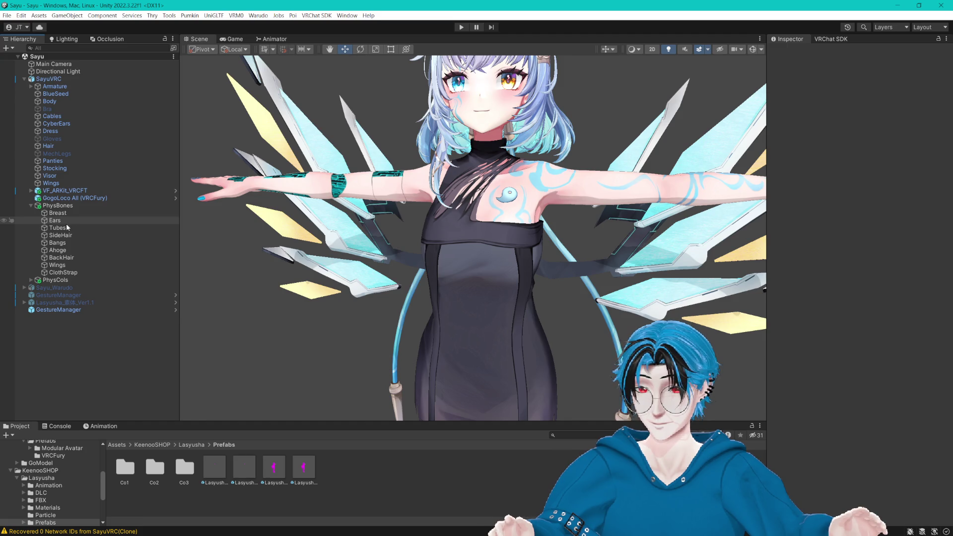
{"action": "left_click", "coordinate": [66, 226]}
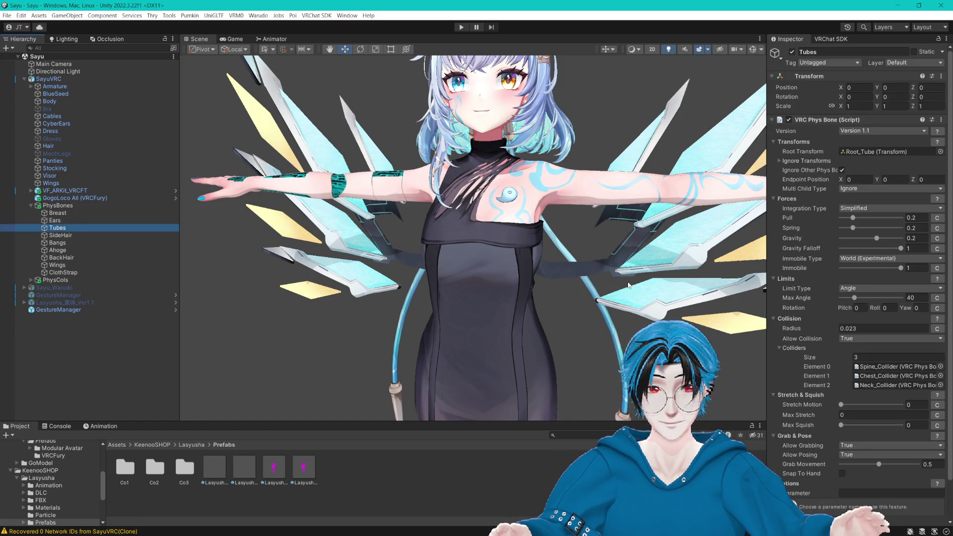
{"action": "left_click", "coordinate": [94, 234]}
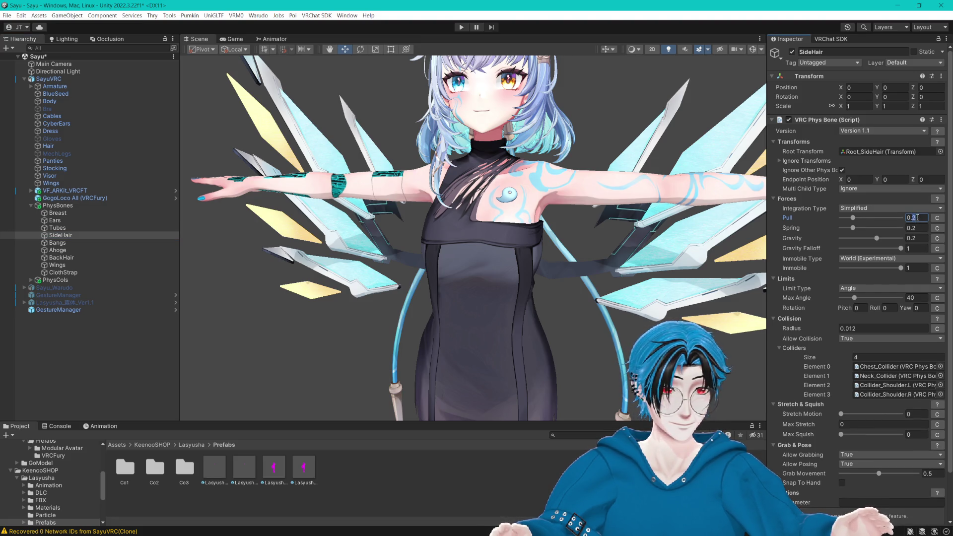
{"action": "left_click", "coordinate": [69, 242]}
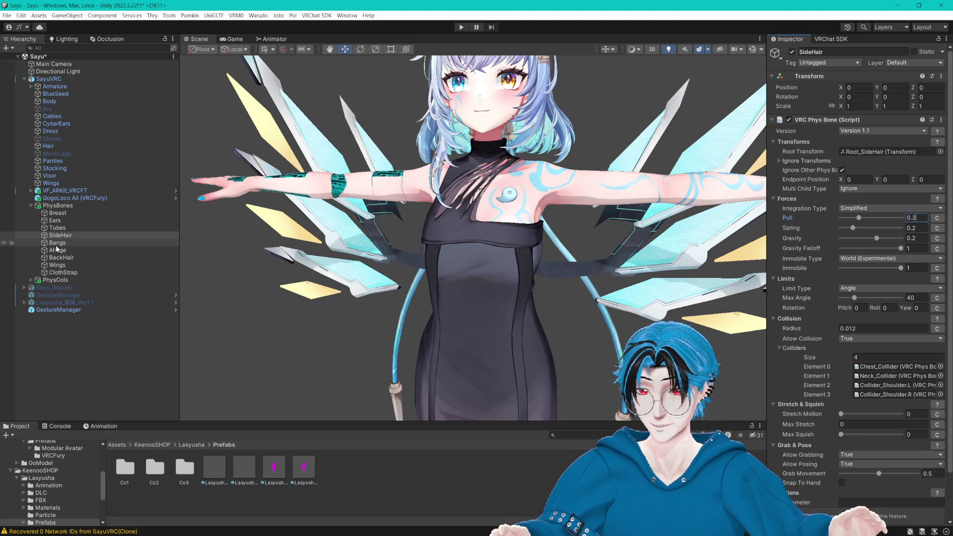
{"action": "left_click", "coordinate": [918, 218]}
{"action": "type", "text": "0.3"}
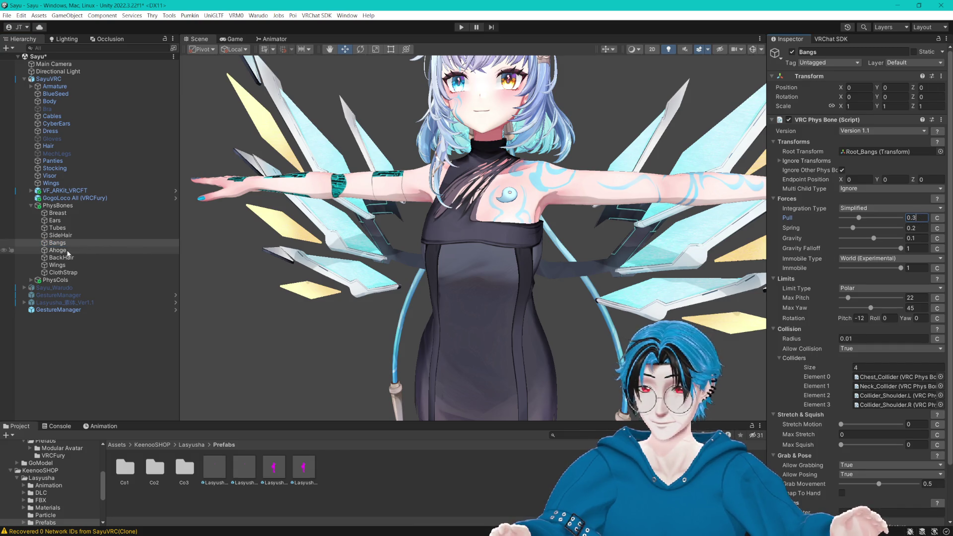
Step: Edit Ahoge's Pull, then check the BackHair, Wings and ClothStrap phys bones
{"action": "left_click", "coordinate": [64, 250]}
{"action": "left_click", "coordinate": [916, 218]}
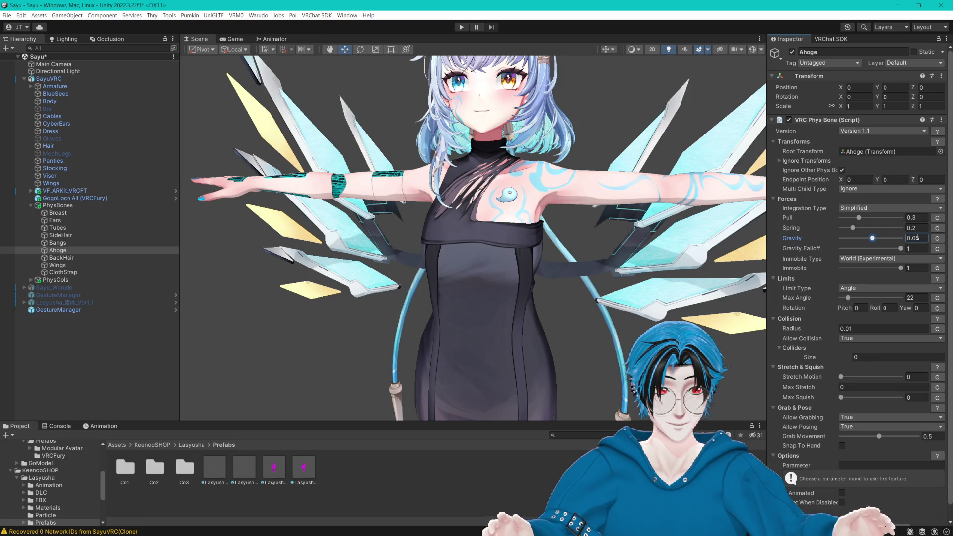
{"action": "left_click", "coordinate": [59, 258]}
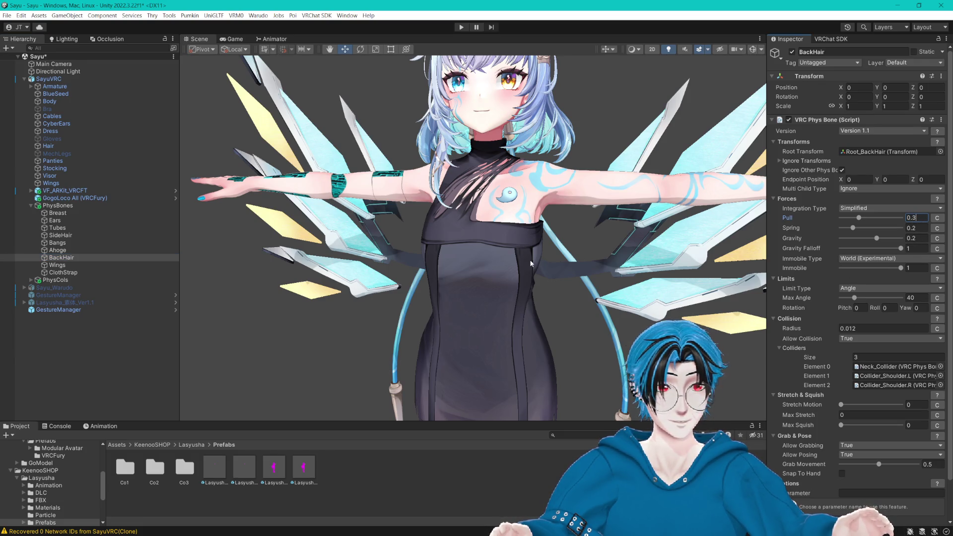
{"action": "left_click", "coordinate": [57, 265]}
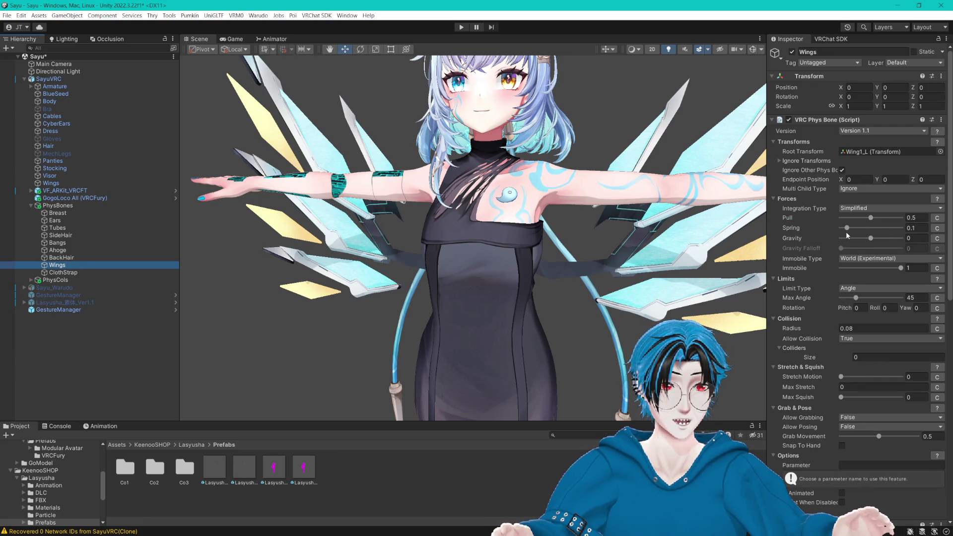
{"action": "left_click", "coordinate": [63, 273]}
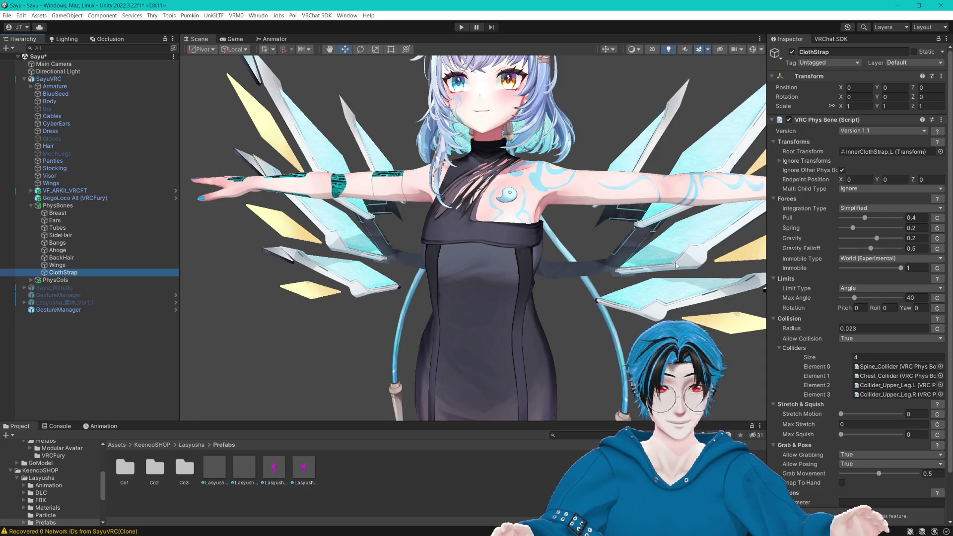
Step: Duplicate ClothStrap's VRC Phys Bone with Copy Component and Paste Component As New
{"action": "left_click", "coordinate": [941, 121]}
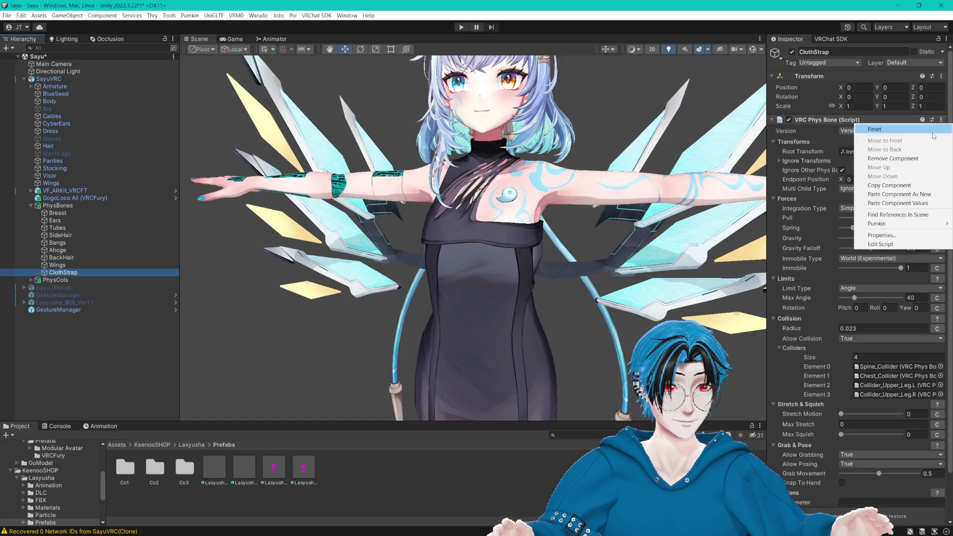
{"action": "left_click", "coordinate": [933, 186]}
{"action": "left_click", "coordinate": [941, 121]}
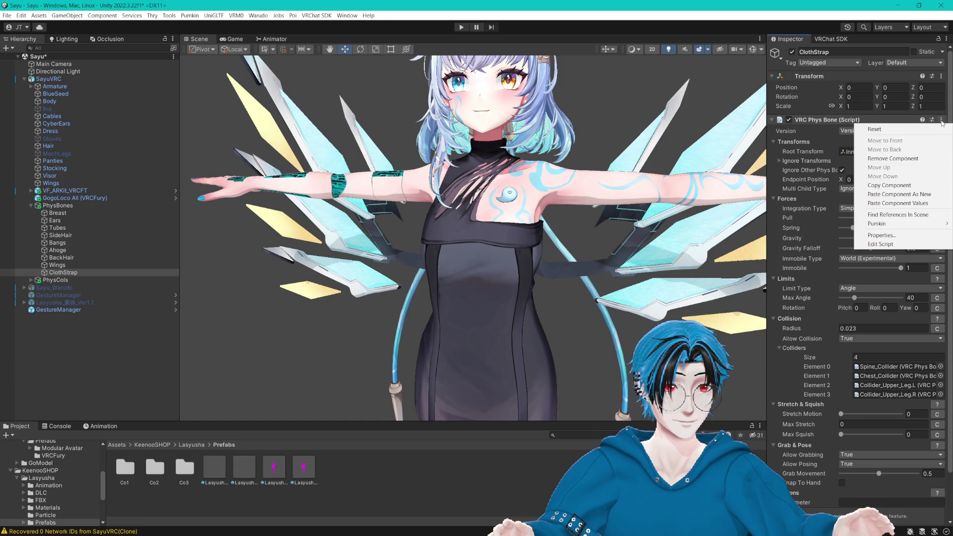
{"action": "left_click", "coordinate": [898, 194]}
Step: Set the new phys bone's Root Transform to InnerClothStrap_R and save the scene
{"action": "scroll", "coordinate": [899, 194], "scroll_direction": "down", "scroll_amount": 10}
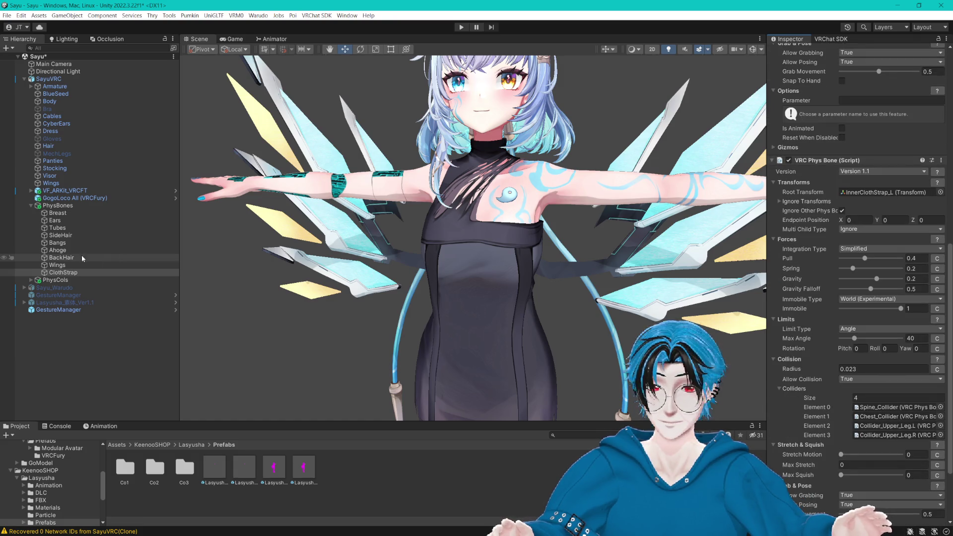
{"action": "left_click", "coordinate": [877, 193]}
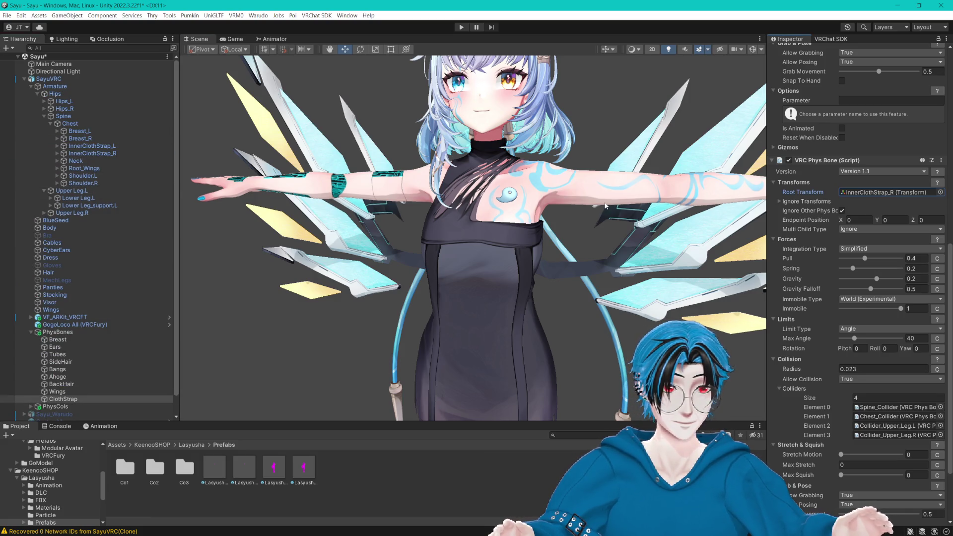
{"action": "scroll", "coordinate": [604, 204], "scroll_direction": "up", "scroll_amount": 2}
{"action": "key", "text": "ctrl+s"}
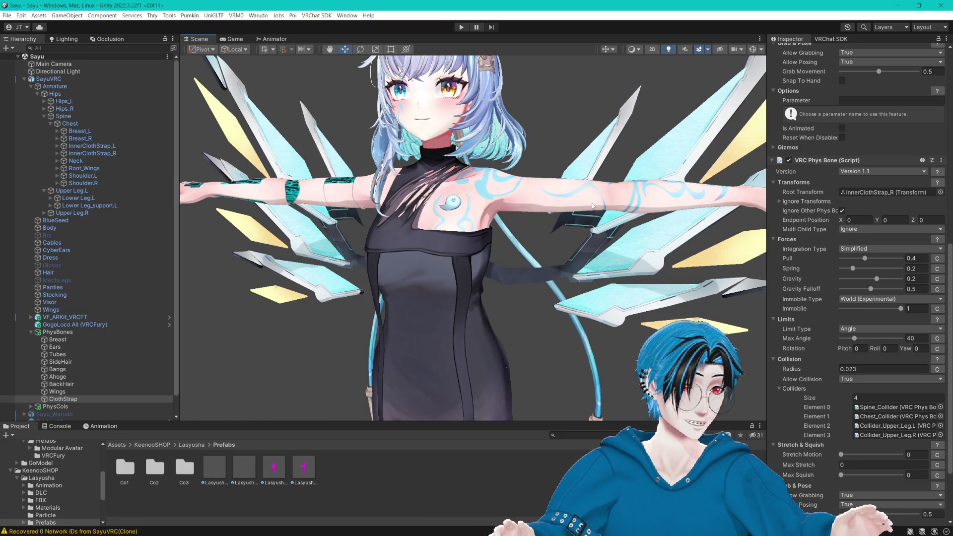
{"action": "left_click_drag", "start_coordinate": [593, 206], "coordinate": [519, 193]}
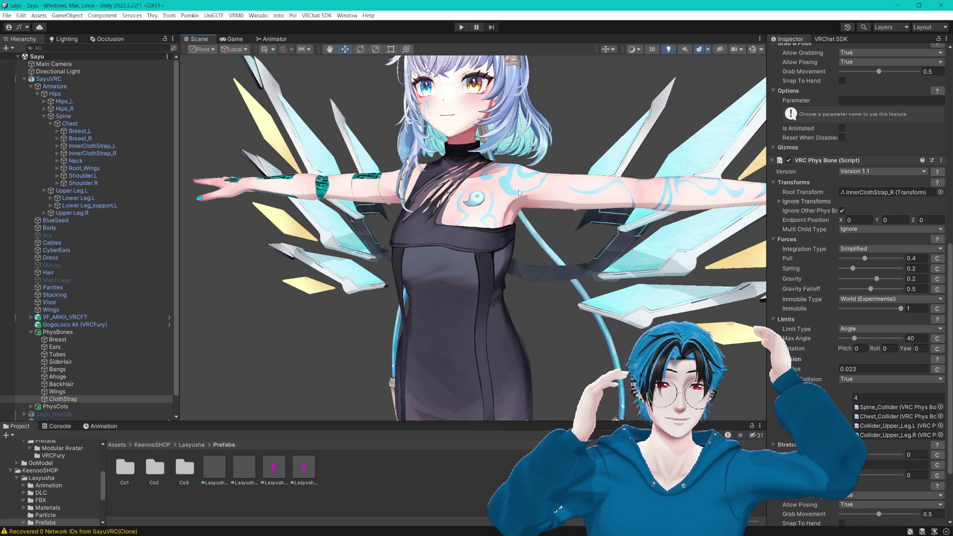
{"action": "mouse_move", "coordinate": [518, 192]}
{"action": "left_mouse_down"}
{"action": "mouse_move", "coordinate": [507, 97]}
{"action": "mouse_move", "coordinate": [584, 208]}
{"action": "left_mouse_up"}
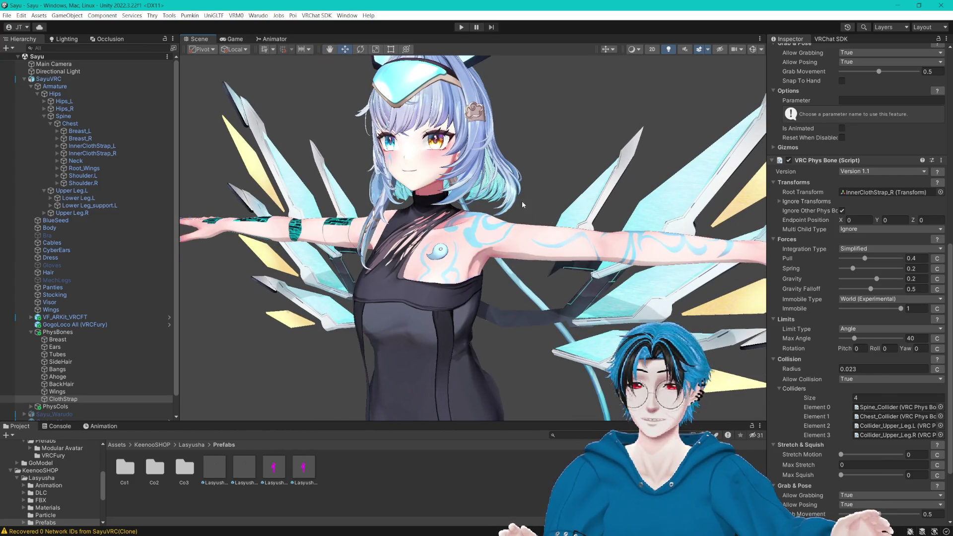
{"action": "left_click", "coordinate": [31, 86]}
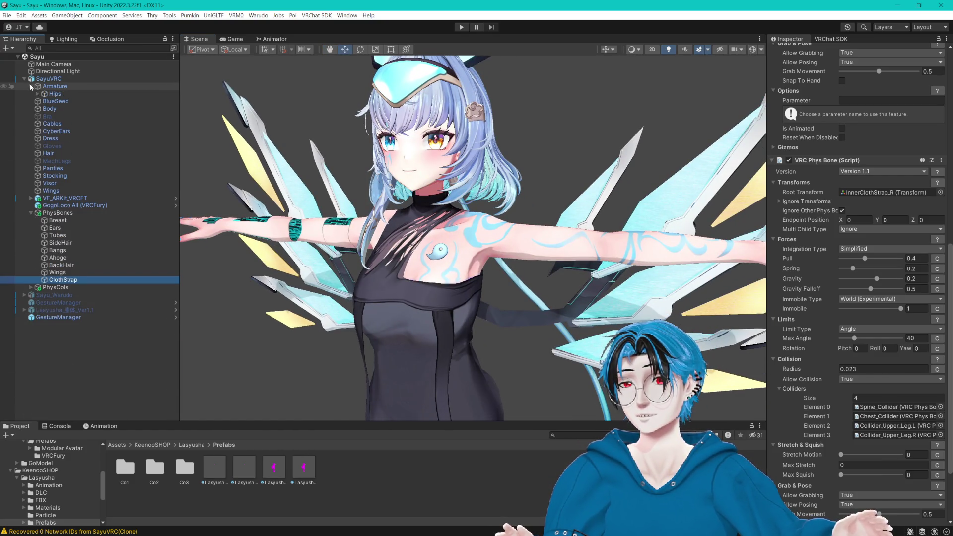
{"action": "left_click", "coordinate": [37, 94]}
{"action": "left_click", "coordinate": [44, 116]}
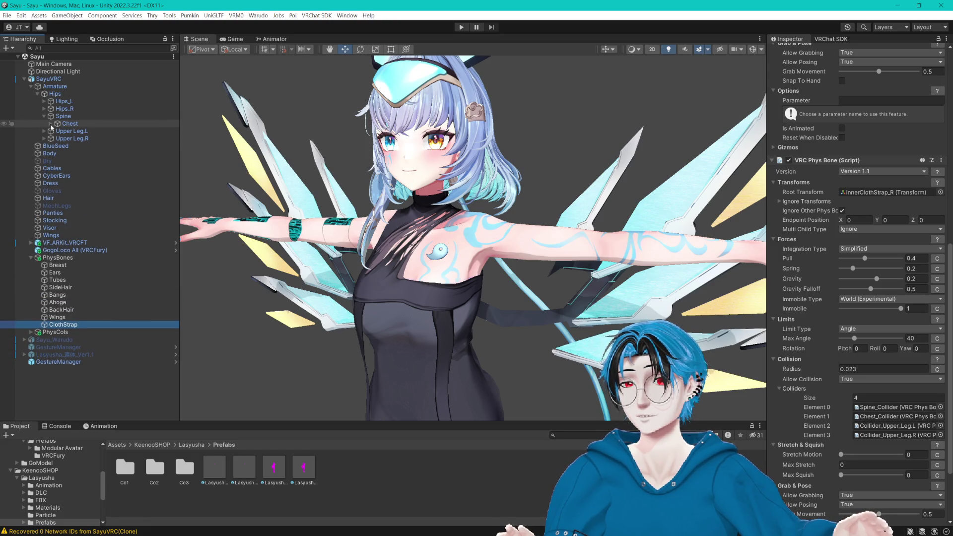
{"action": "left_click", "coordinate": [51, 124]}
{"action": "left_click_drag", "start_coordinate": [179, 171], "coordinate": [197, 171]}
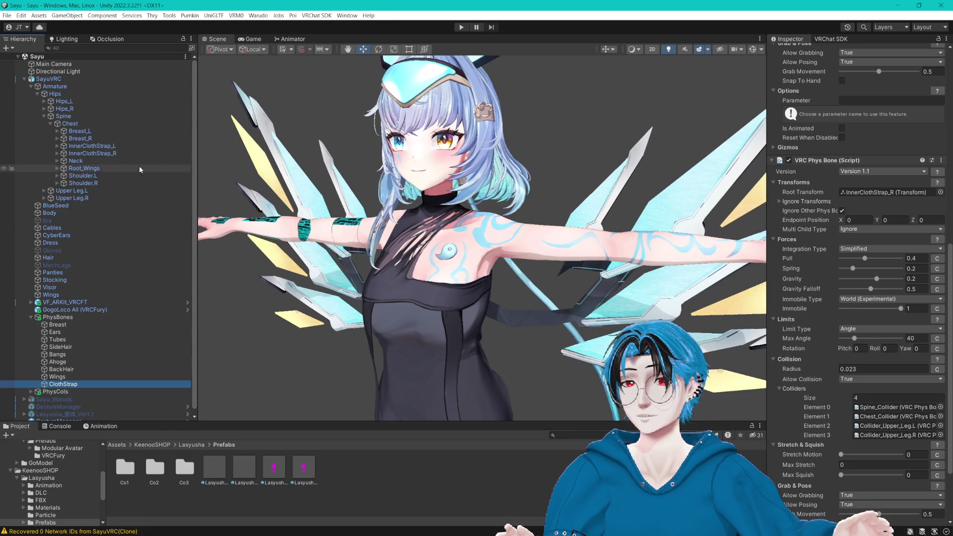
{"action": "left_click_drag", "start_coordinate": [422, 164], "coordinate": [442, 164]}
{"action": "scroll", "coordinate": [496, 180], "scroll_direction": "up", "scroll_amount": 5}
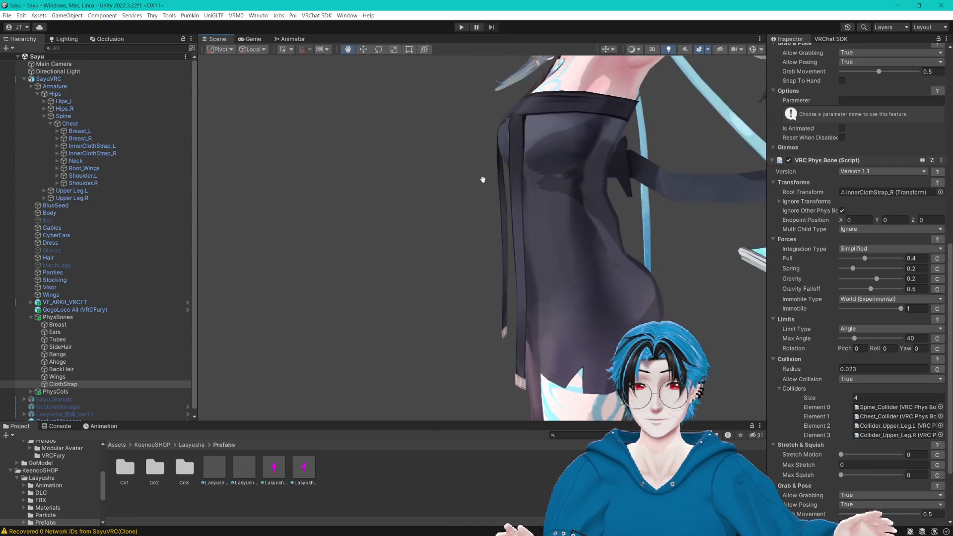
{"action": "mouse_move", "coordinate": [483, 180]}
{"action": "left_mouse_down"}
{"action": "mouse_move", "coordinate": [472, 182]}
{"action": "mouse_move", "coordinate": [481, 198]}
{"action": "mouse_move", "coordinate": [563, 210]}
{"action": "mouse_move", "coordinate": [581, 232]}
{"action": "left_mouse_up"}
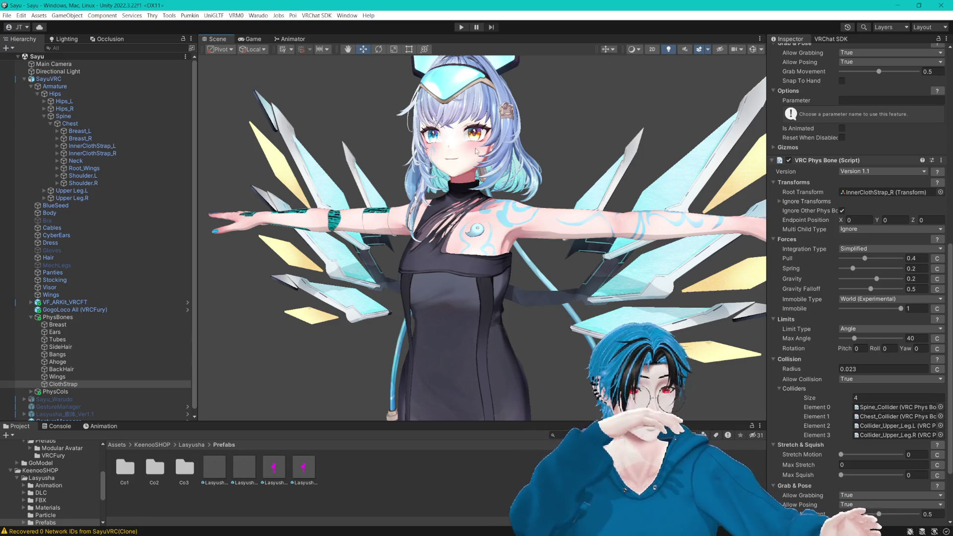
{"action": "scroll", "coordinate": [904, 285], "scroll_direction": "down", "scroll_amount": 6}
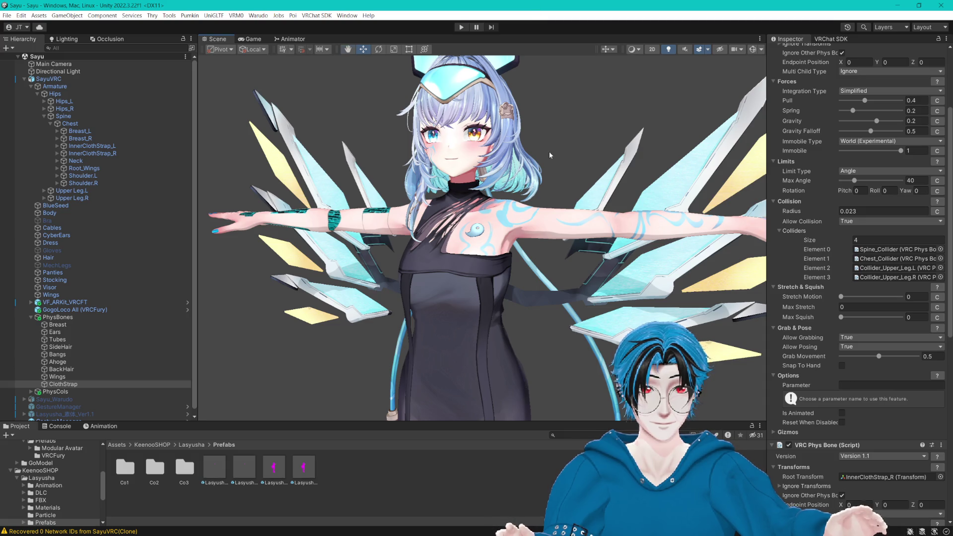
{"action": "left_click_drag", "start_coordinate": [549, 155], "coordinate": [589, 183]}
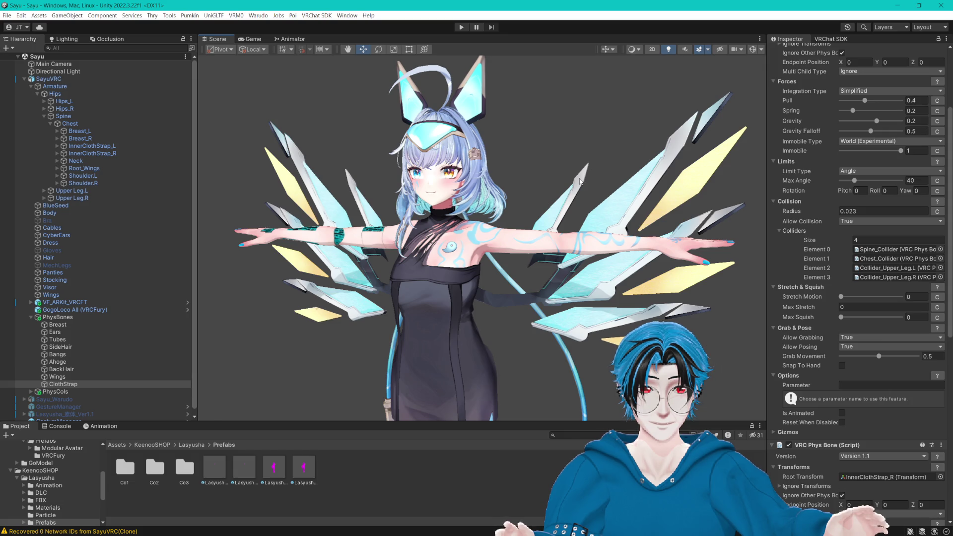
{"action": "left_click_drag", "start_coordinate": [565, 118], "coordinate": [558, 127]}
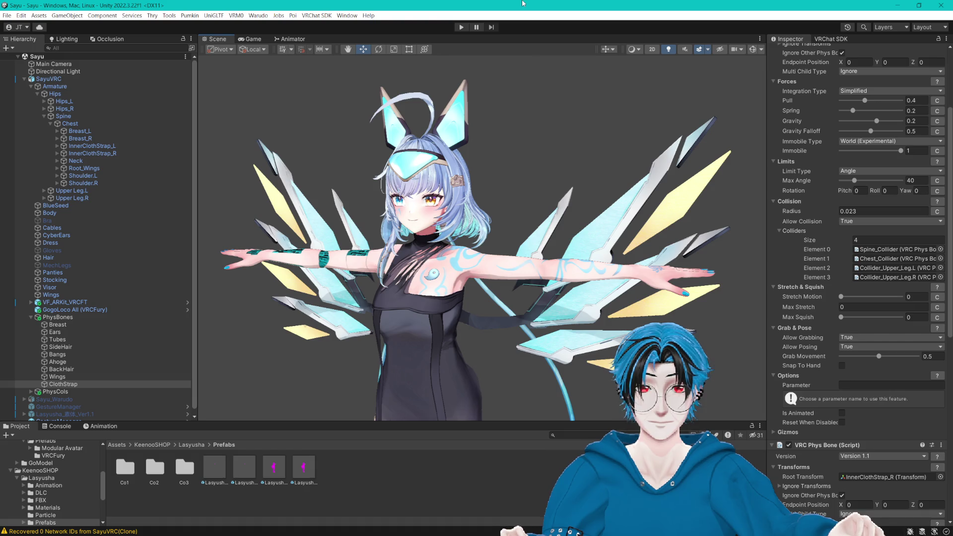
{"action": "left_click_drag", "start_coordinate": [581, 133], "coordinate": [599, 132]}
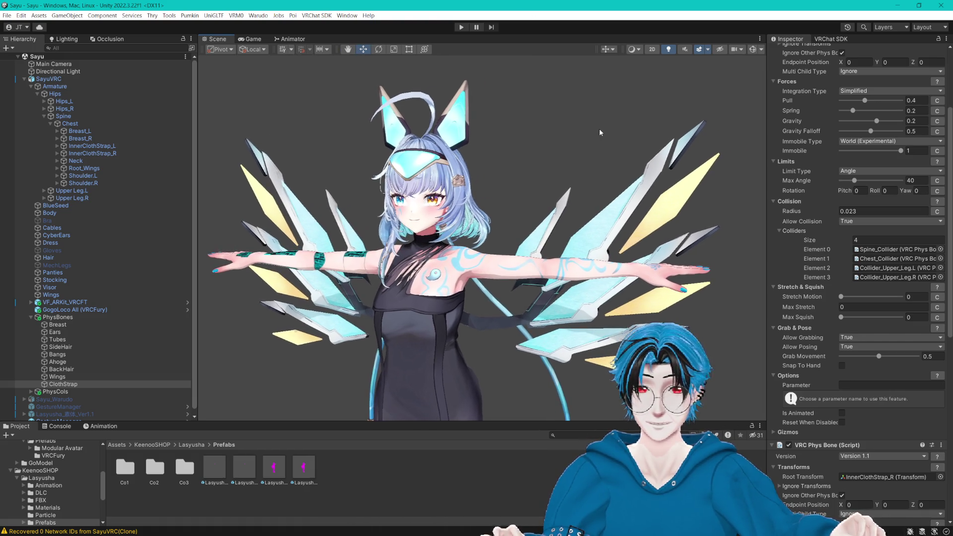
{"action": "left_click", "coordinate": [44, 115]}
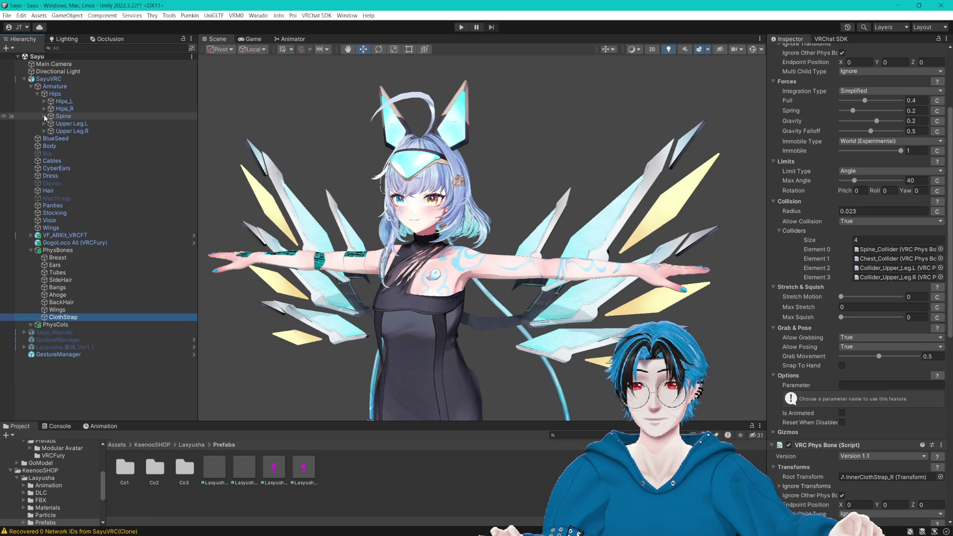
{"action": "left_click", "coordinate": [32, 250]}
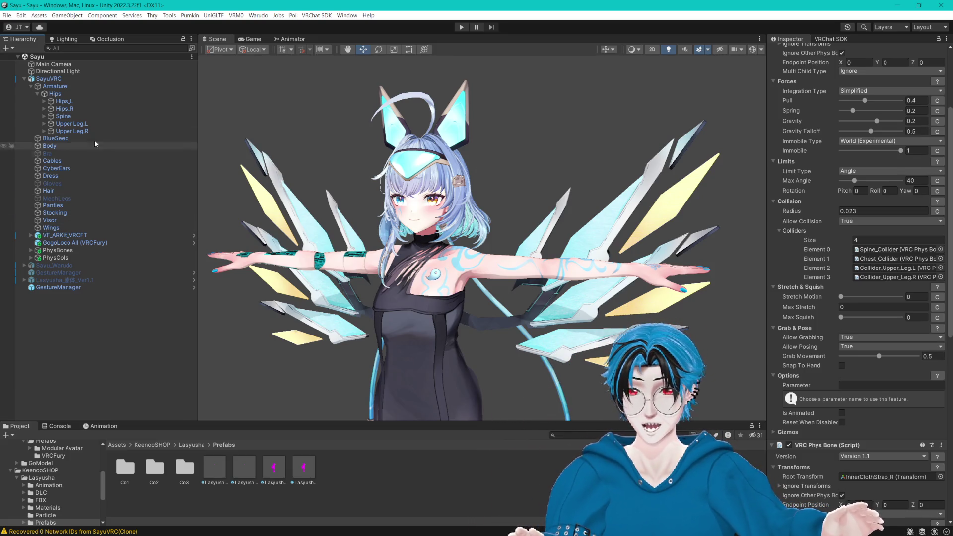
Step: Collapse Armature, select the SayuVRC root and enter play mode
{"action": "left_click", "coordinate": [31, 86]}
{"action": "left_click", "coordinate": [58, 79]}
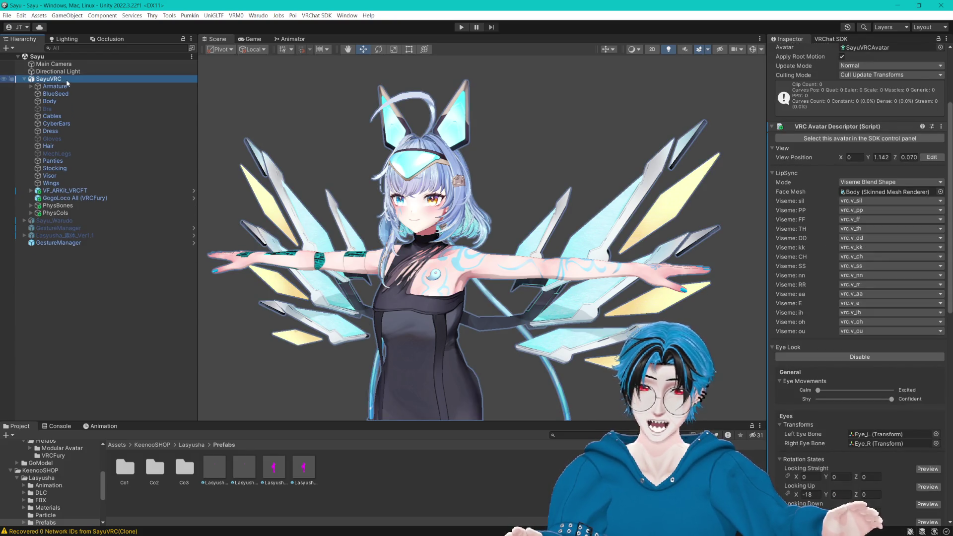
{"action": "left_click", "coordinate": [461, 28]}
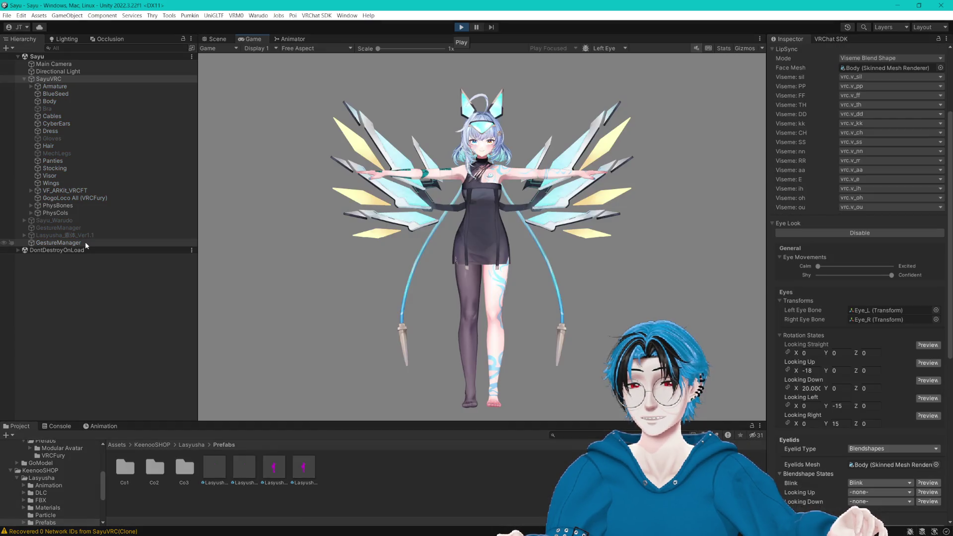
Step: Play the AGIA_Other_walk_01 clip on the avatar with Gesture Manager's Test Animation tool
{"action": "left_click", "coordinate": [85, 242]}
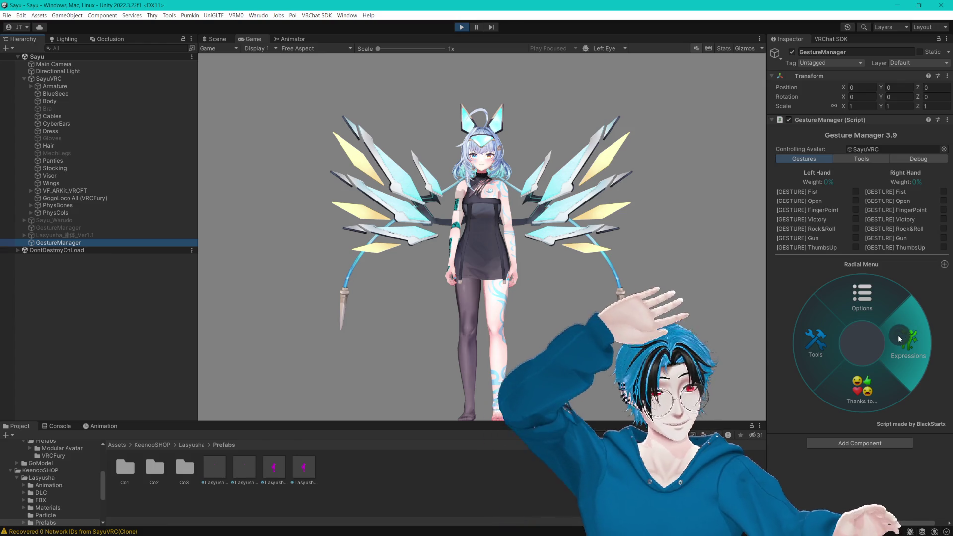
{"action": "left_click", "coordinate": [886, 333]}
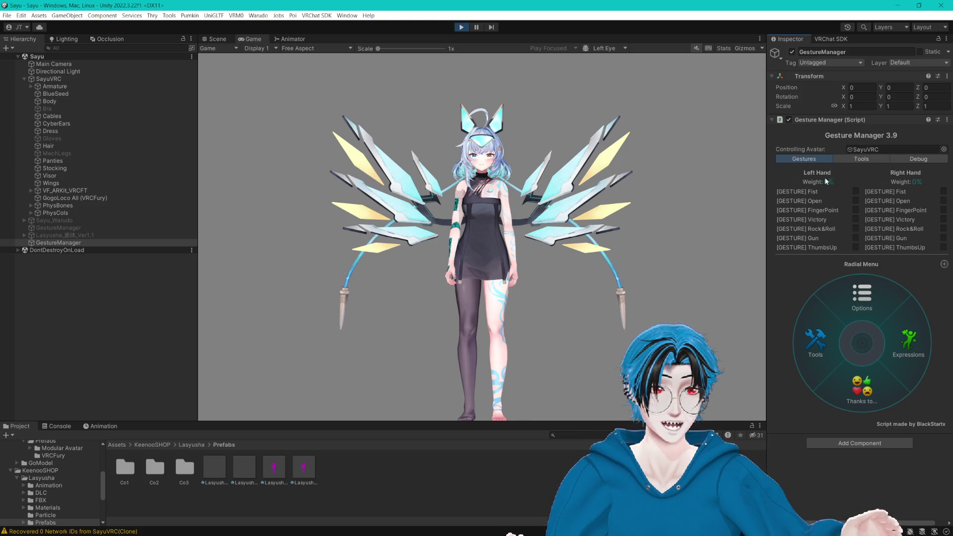
{"action": "left_click", "coordinate": [848, 160]}
{"action": "left_click", "coordinate": [877, 312]}
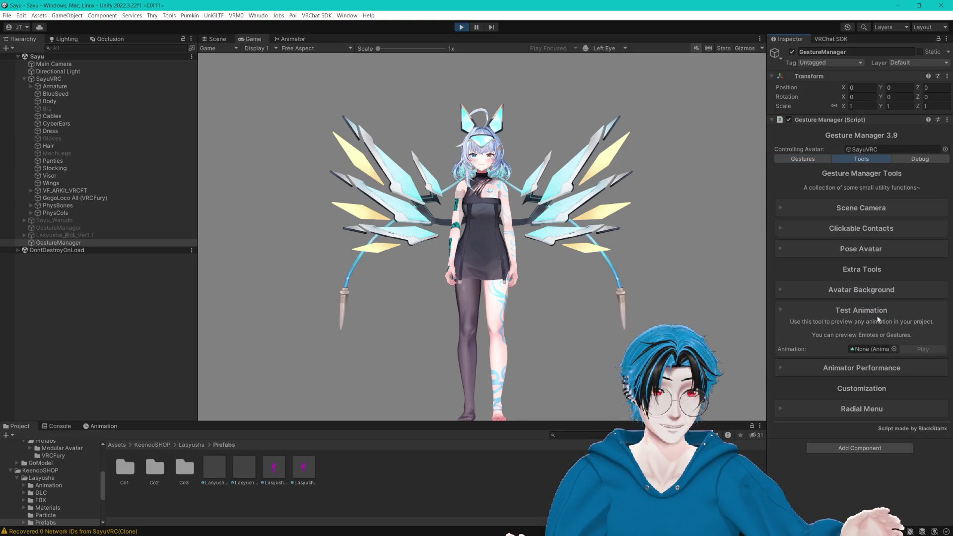
{"action": "left_click", "coordinate": [894, 350]}
{"action": "type", "text": "walk"}
{"action": "left_click", "coordinate": [476, 127]}
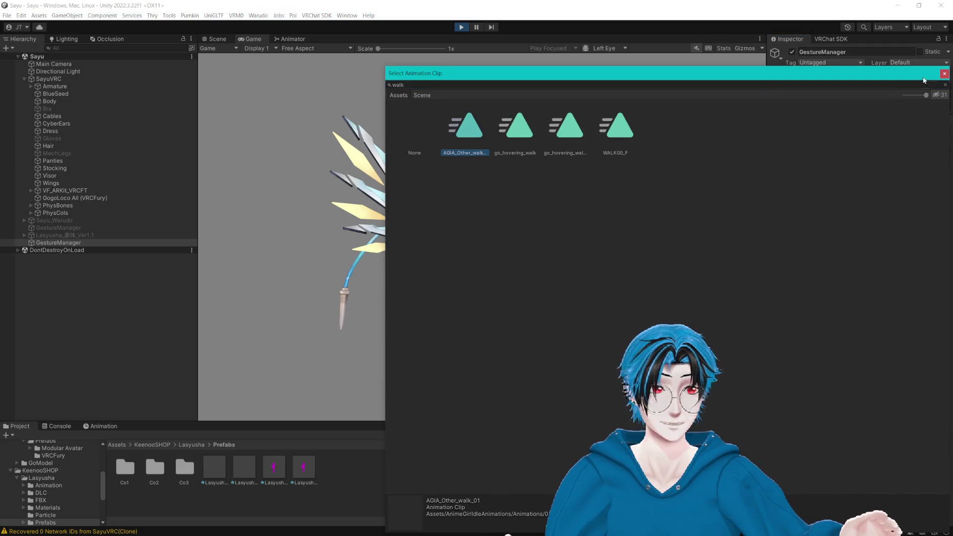
{"action": "left_click", "coordinate": [943, 74]}
{"action": "left_click", "coordinate": [919, 351]}
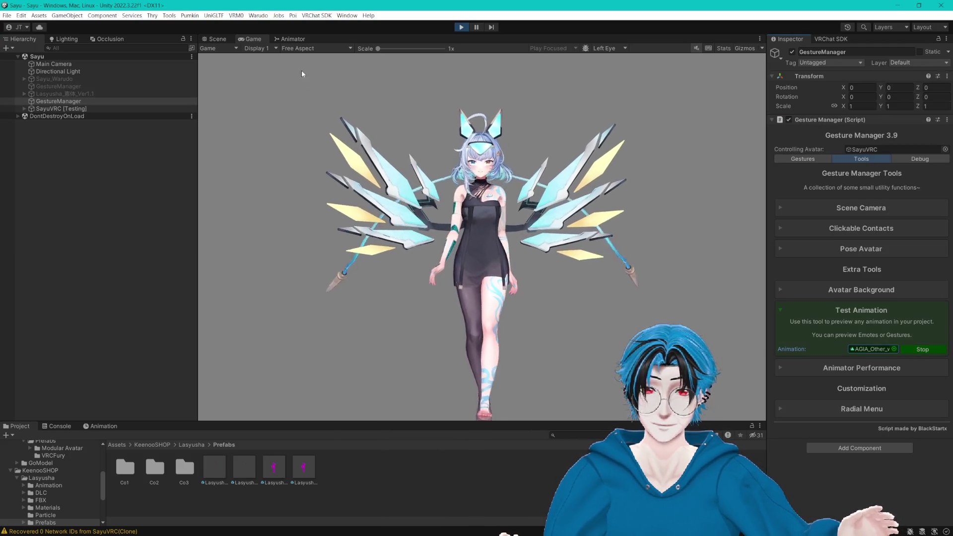
Step: Watch the walking avatar in the Scene view, panning across to its head
{"action": "left_click", "coordinate": [212, 39]}
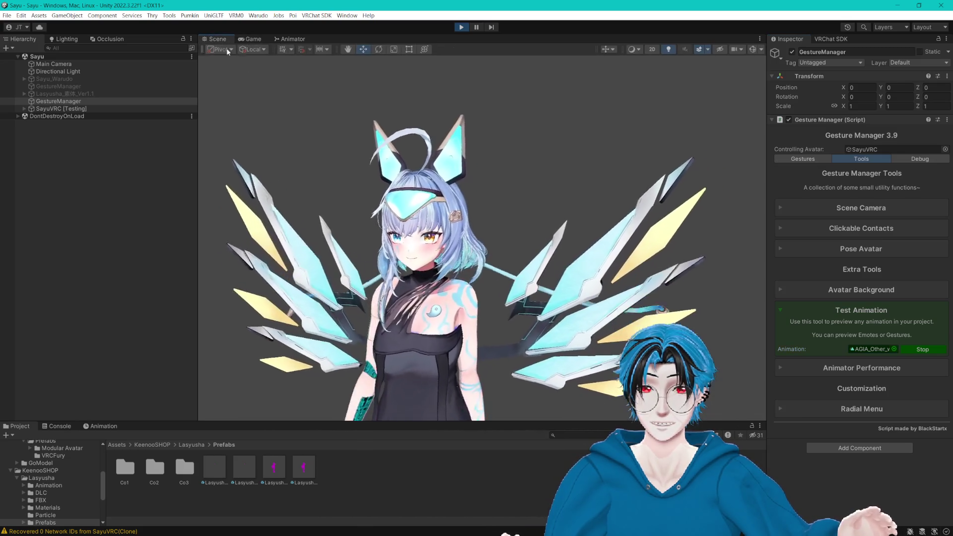
{"action": "mouse_move", "coordinate": [423, 225]}
{"action": "left_mouse_down"}
{"action": "mouse_move", "coordinate": [577, 160]}
{"action": "mouse_move", "coordinate": [554, 153]}
{"action": "mouse_move", "coordinate": [555, 204]}
{"action": "mouse_move", "coordinate": [555, 145]}
{"action": "left_mouse_up"}
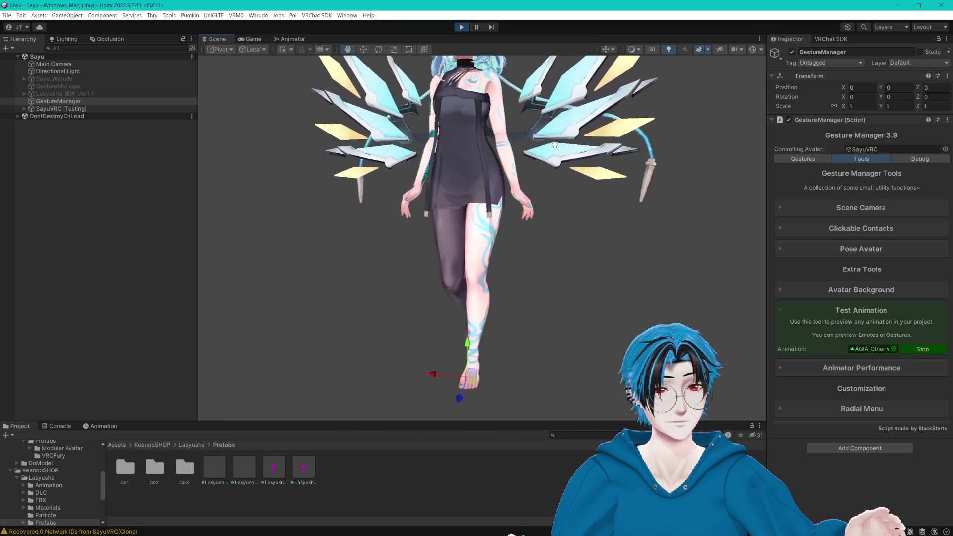
{"action": "left_click_drag", "start_coordinate": [554, 145], "coordinate": [565, 174]}
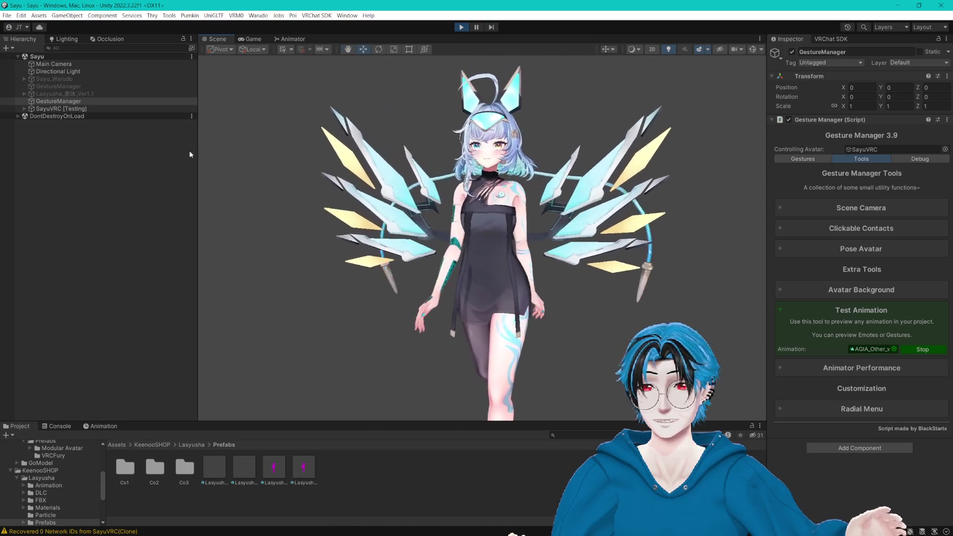
Step: Rotate SayuVRC [Testing] to about 89 degrees on Z, then exit play mode
{"action": "left_click", "coordinate": [61, 108]}
{"action": "left_click", "coordinate": [378, 49]}
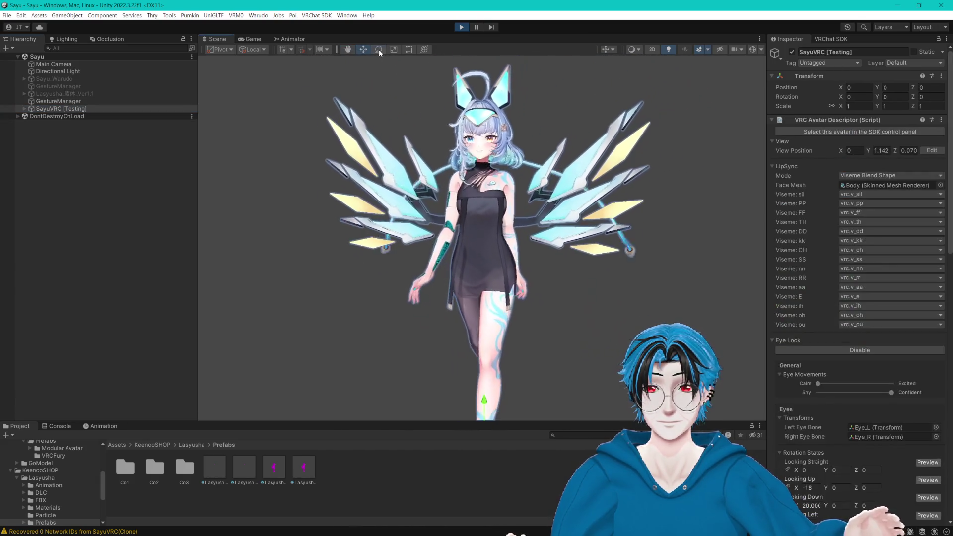
{"action": "scroll", "coordinate": [533, 245], "scroll_direction": "down", "scroll_amount": 3}
{"action": "mouse_move", "coordinate": [504, 346]}
{"action": "left_mouse_down"}
{"action": "mouse_move", "coordinate": [560, 371]}
{"action": "mouse_move", "coordinate": [578, 364]}
{"action": "mouse_move", "coordinate": [557, 334]}
{"action": "mouse_move", "coordinate": [465, 316]}
{"action": "mouse_move", "coordinate": [461, 302]}
{"action": "mouse_move", "coordinate": [504, 334]}
{"action": "left_mouse_up"}
{"action": "left_click_drag", "start_coordinate": [627, 293], "coordinate": [556, 160]}
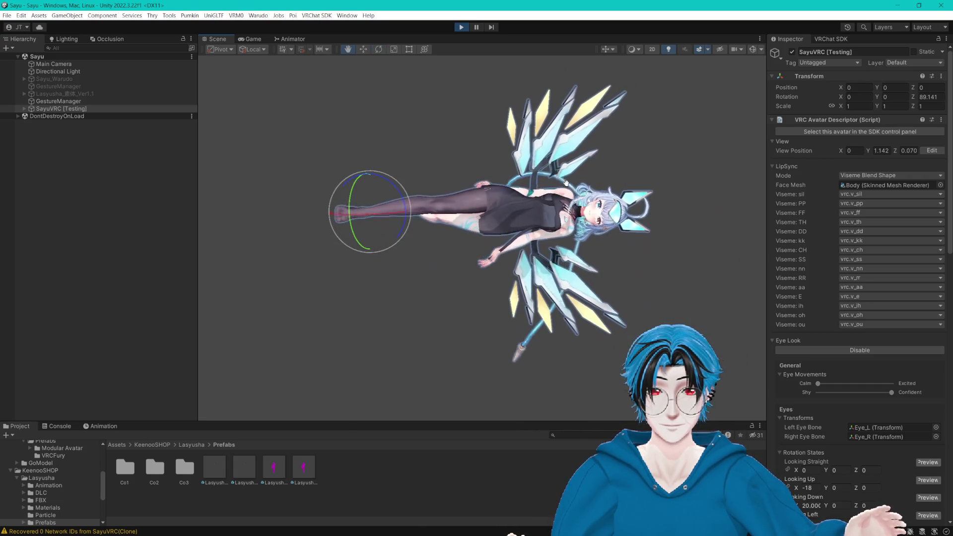
{"action": "left_click", "coordinate": [461, 27]}
{"action": "left_click_drag", "start_coordinate": [532, 99], "coordinate": [533, 249]}
{"action": "scroll", "coordinate": [570, 277], "scroll_direction": "up", "scroll_amount": 5}
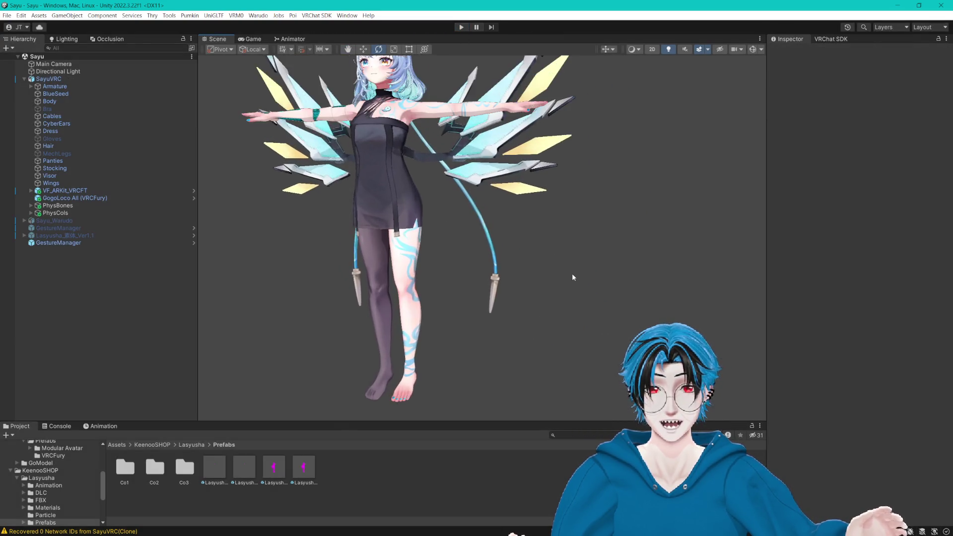
{"action": "mouse_move", "coordinate": [457, 217]}
{"action": "left_mouse_down"}
{"action": "mouse_move", "coordinate": [551, 254]}
{"action": "mouse_move", "coordinate": [515, 263]}
{"action": "left_mouse_up"}
{"action": "left_click_drag", "start_coordinate": [513, 312], "coordinate": [512, 295]}
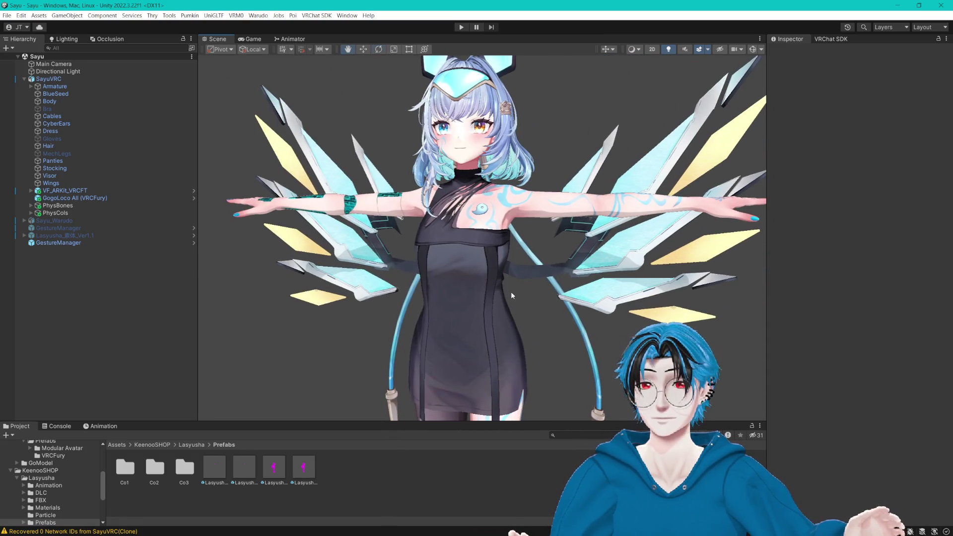
{"action": "scroll", "coordinate": [341, 158], "scroll_direction": "down", "scroll_amount": 1}
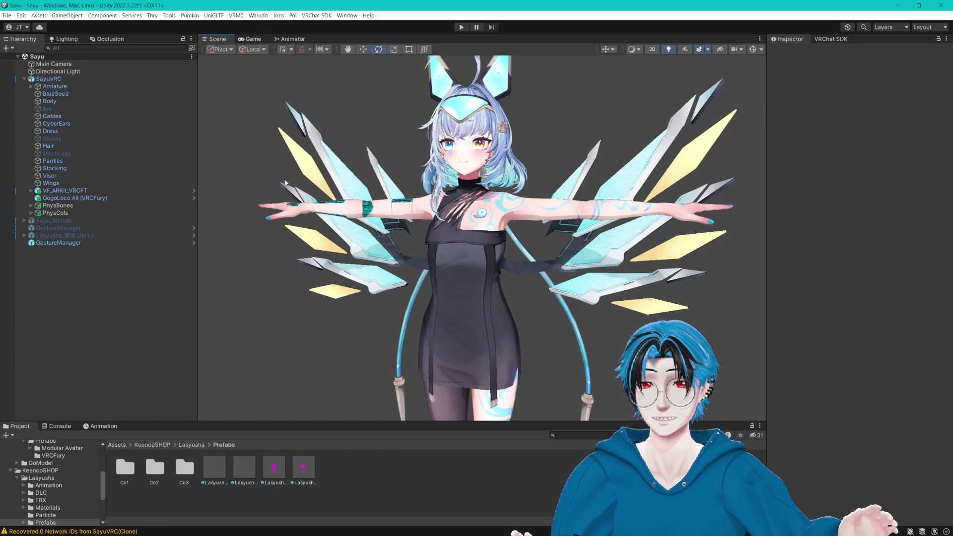
{"action": "left_click_drag", "start_coordinate": [471, 258], "coordinate": [467, 222]}
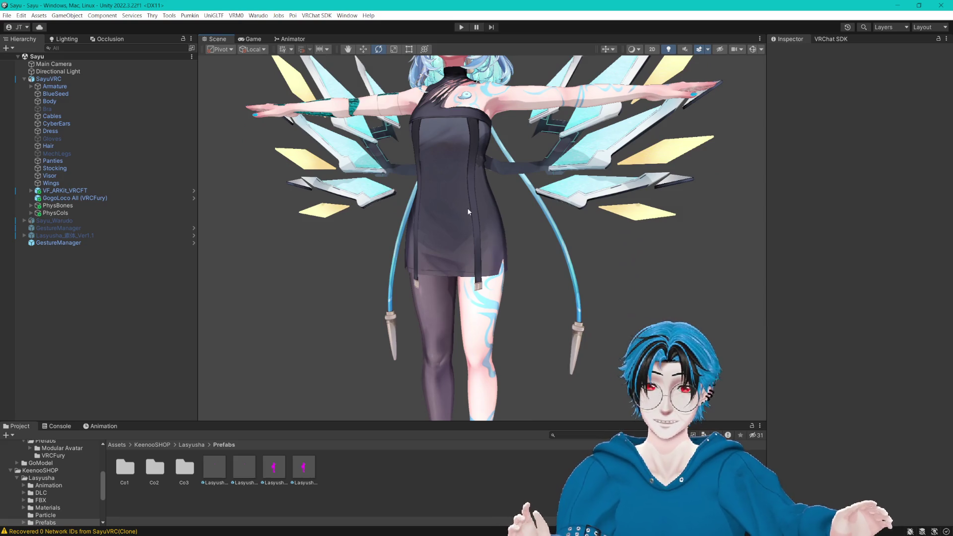
{"action": "left_click_drag", "start_coordinate": [500, 278], "coordinate": [500, 230]}
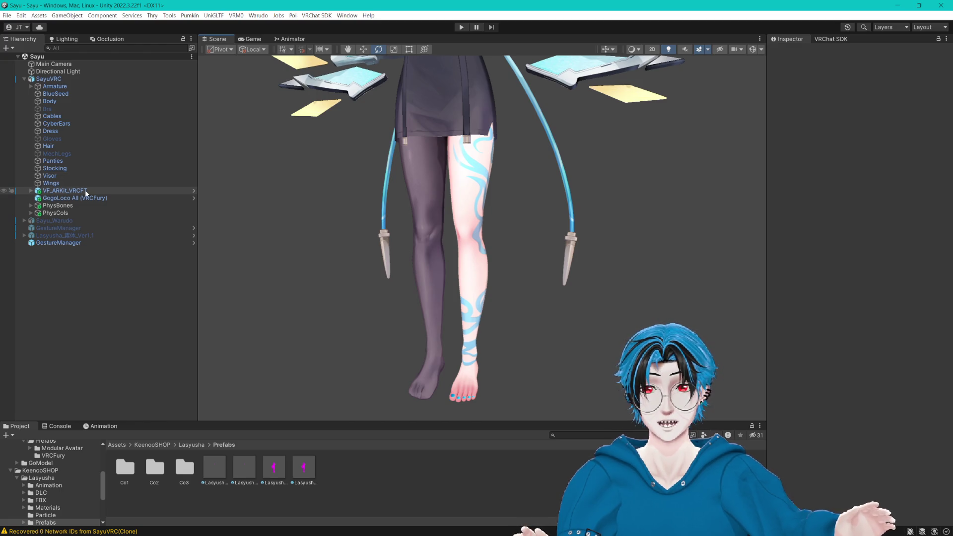
Step: Clear the Stocking's first material to check its coverage, then undo to restore it and MechLegs
{"action": "left_click", "coordinate": [63, 168]}
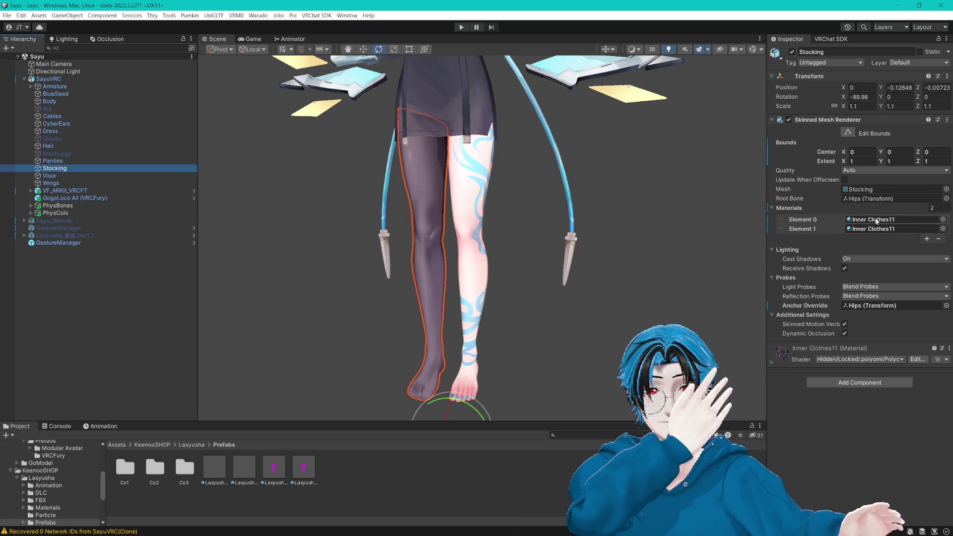
{"action": "left_click", "coordinate": [876, 222]}
{"action": "key", "text": "Delete"}
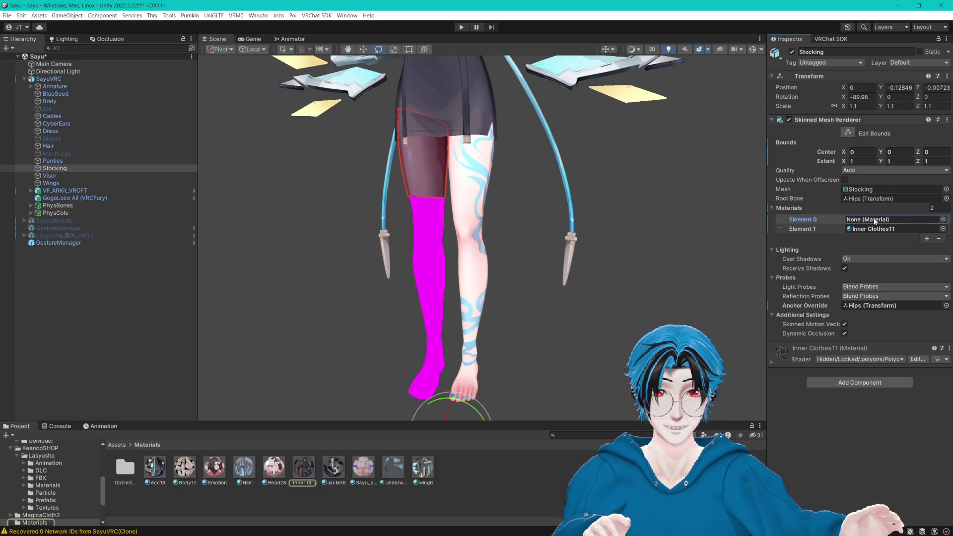
{"action": "key", "text": "ctrl+z"}
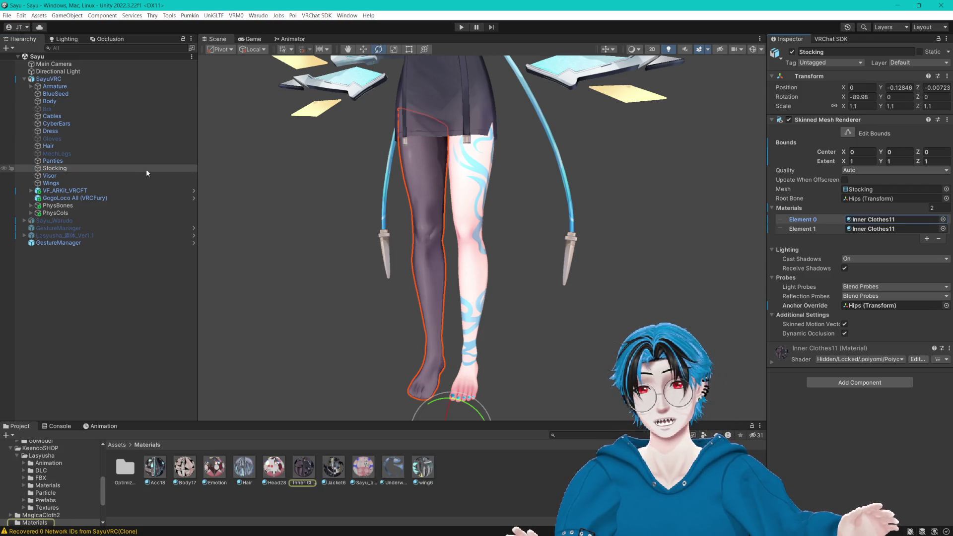
{"action": "key", "text": "ctrl+z"}
{"action": "left_click", "coordinate": [877, 223]}
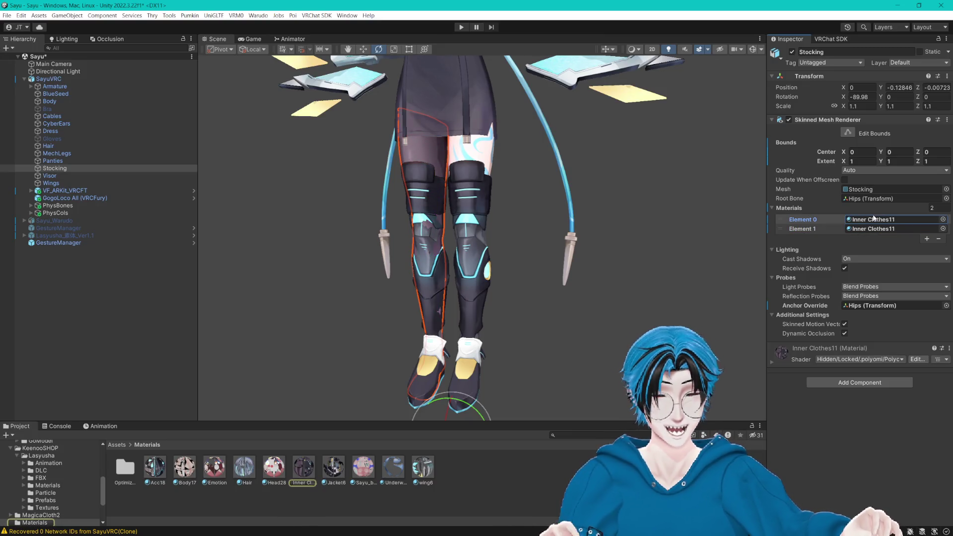
{"action": "left_click", "coordinate": [872, 219]}
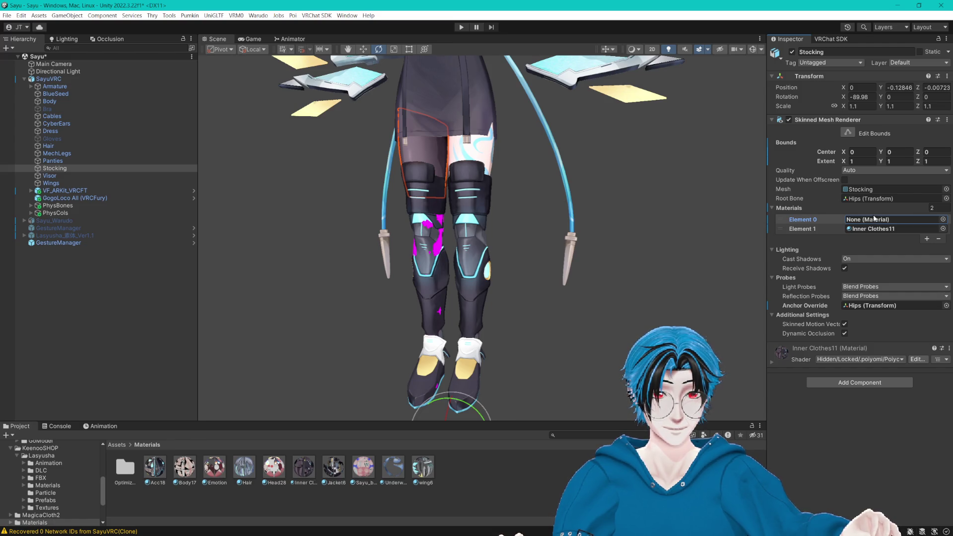
{"action": "key", "text": "ctrl+z"}
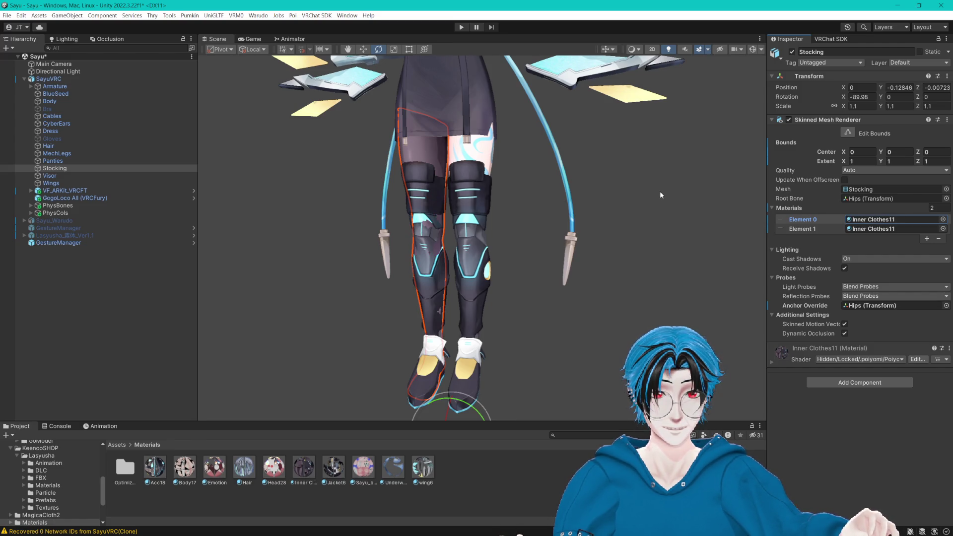
Step: Deselect the Stocking, save the scene and switch to Blender
{"action": "left_click", "coordinate": [126, 289]}
{"action": "key", "text": "ctrl+s"}
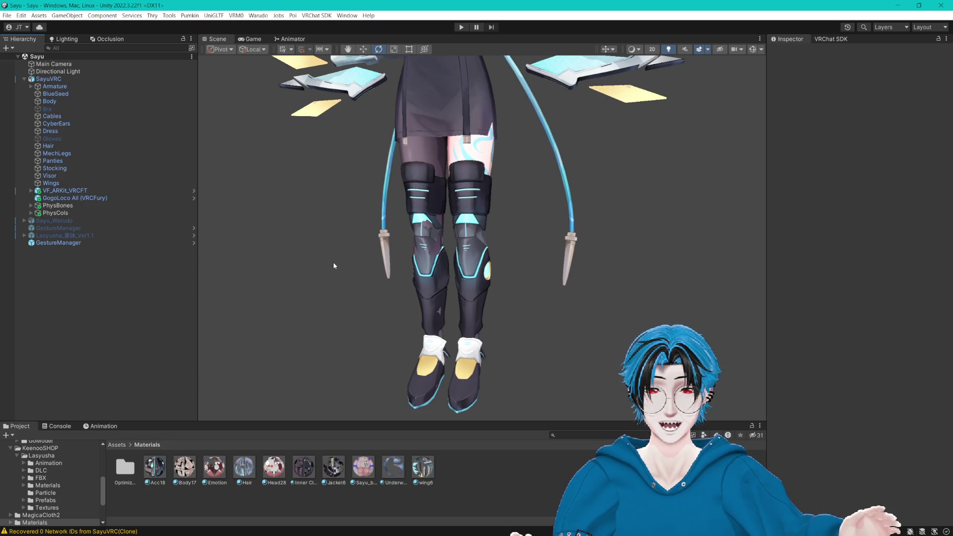
{"action": "key", "text": "alt+Tab"}
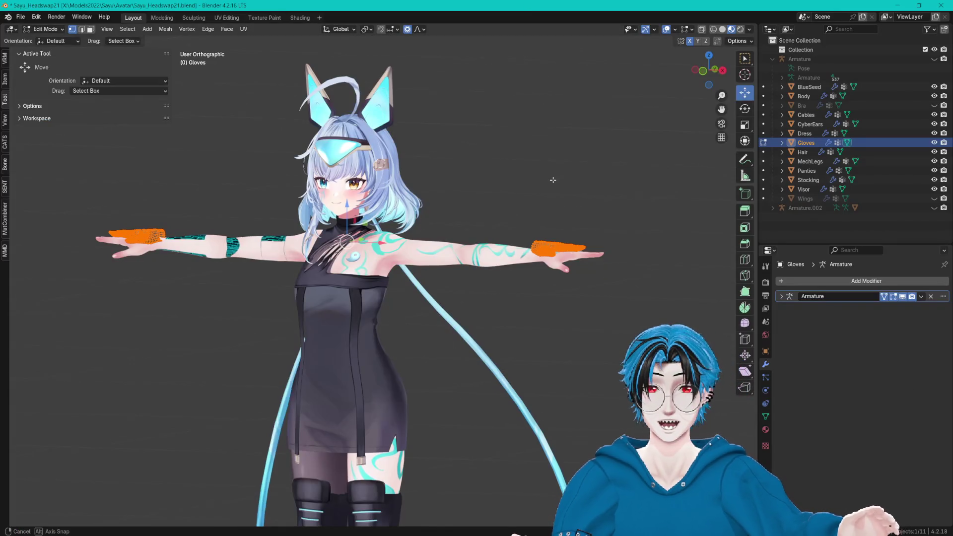
Step: Deselect the gloves, save the Blender file and return to Object Mode
{"action": "scroll", "coordinate": [584, 183], "scroll_direction": "up", "scroll_amount": 3}
{"action": "key", "text": "alt+a"}
{"action": "key", "text": "ctrl+s"}
{"action": "scroll", "coordinate": [596, 194], "scroll_direction": "down", "scroll_amount": 3}
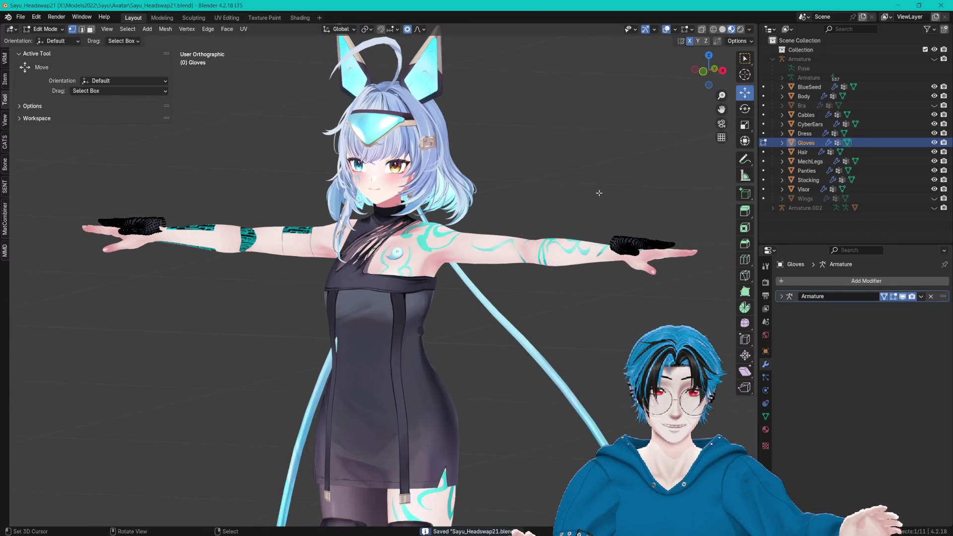
{"action": "left_click", "coordinate": [764, 143]}
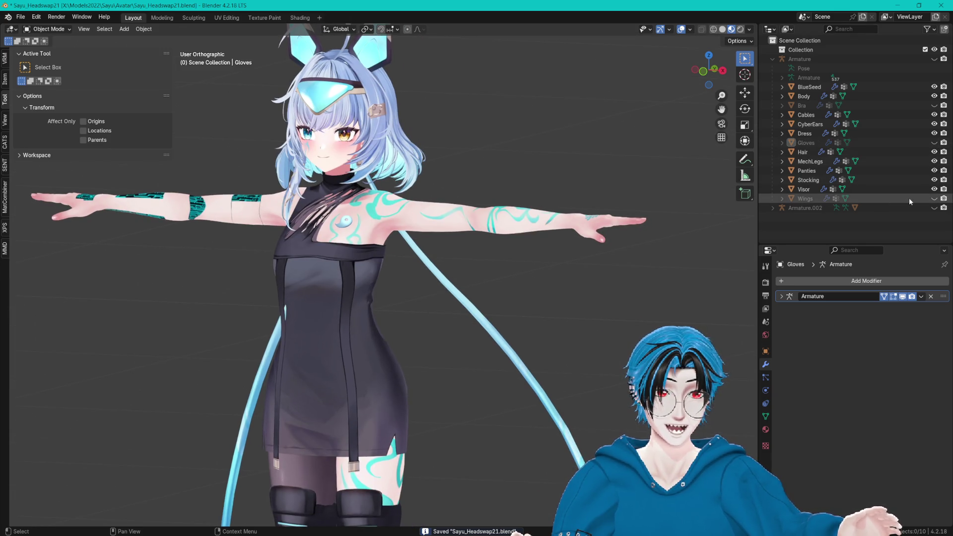
Step: Select and frame MechLegs, then the Stocking object
{"action": "left_click", "coordinate": [810, 161]}
{"action": "key", "text": "KP_Decimal"}
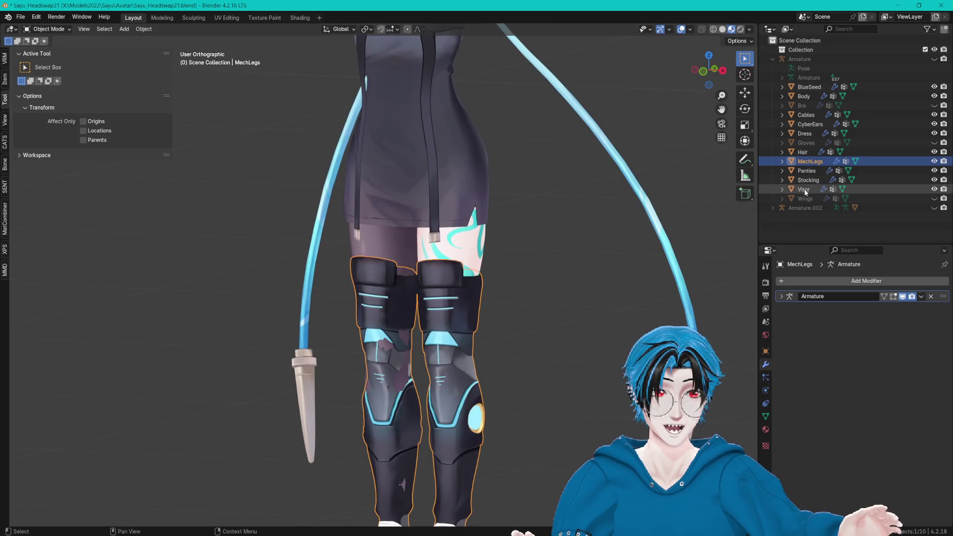
{"action": "left_click", "coordinate": [808, 179]}
{"action": "key", "text": "KP_Decimal"}
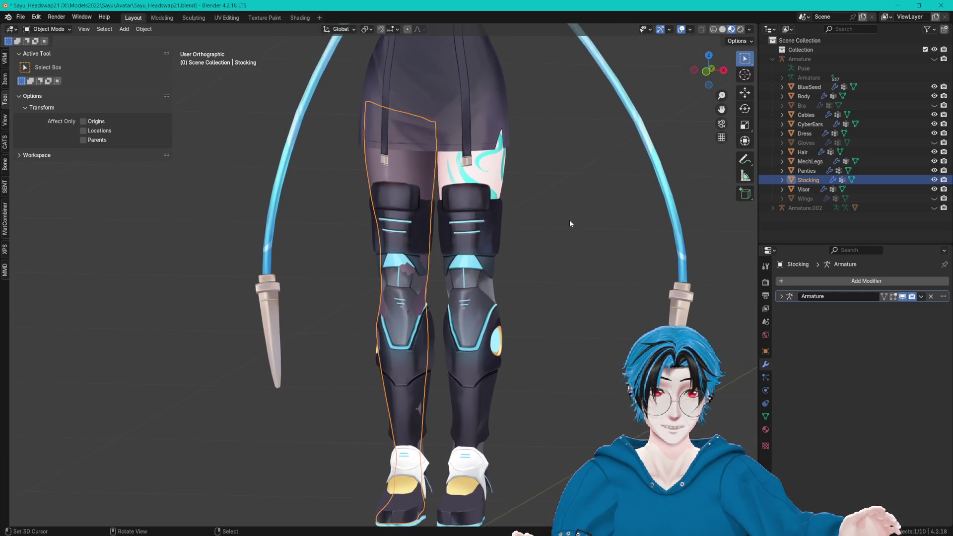
{"action": "scroll", "coordinate": [627, 210], "scroll_direction": "up", "scroll_amount": 2}
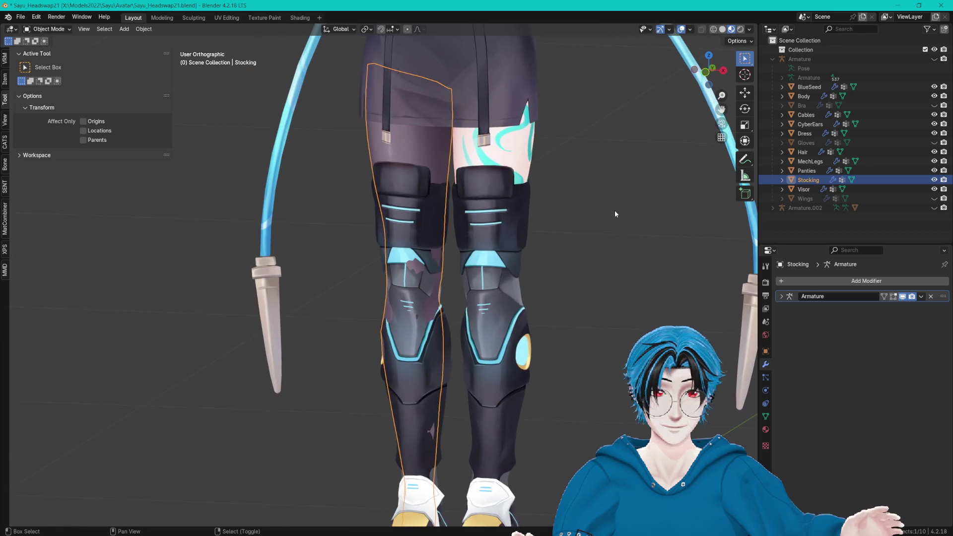
Step: Show the Stocking's vertex groups and shape keys, then enter Edit Mode on it
{"action": "left_click", "coordinate": [765, 418]}
{"action": "left_click", "coordinate": [919, 427]}
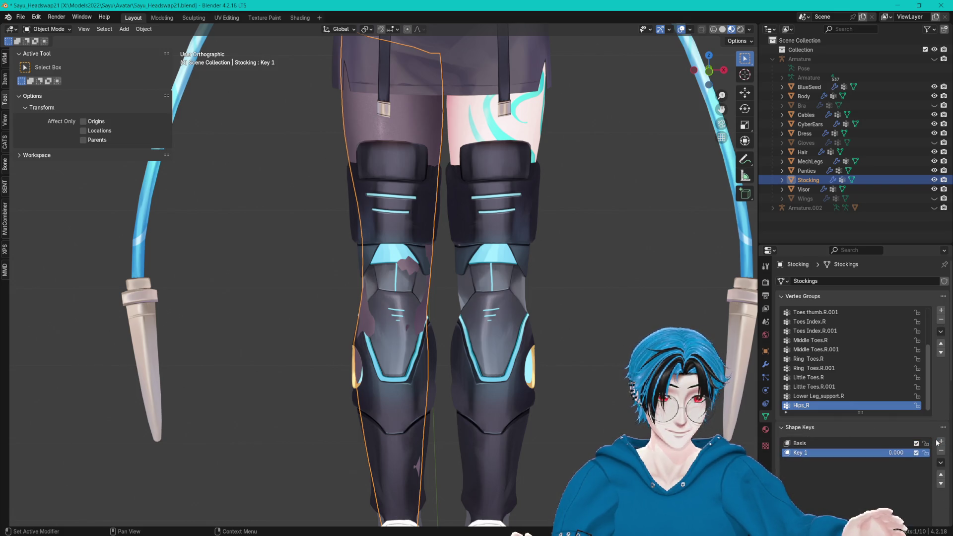
{"action": "scroll", "coordinate": [569, 312], "scroll_direction": "down", "scroll_amount": 5}
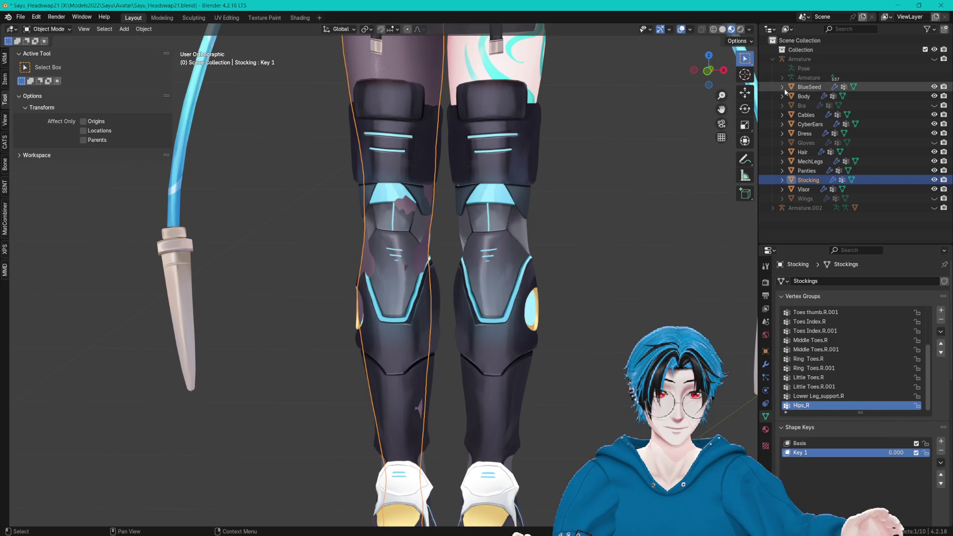
{"action": "mouse_move", "coordinate": [502, 319]}
{"action": "left_mouse_down"}
{"action": "mouse_move", "coordinate": [571, 323]}
{"action": "mouse_move", "coordinate": [635, 352]}
{"action": "mouse_move", "coordinate": [601, 336]}
{"action": "mouse_move", "coordinate": [600, 300]}
{"action": "left_mouse_up"}
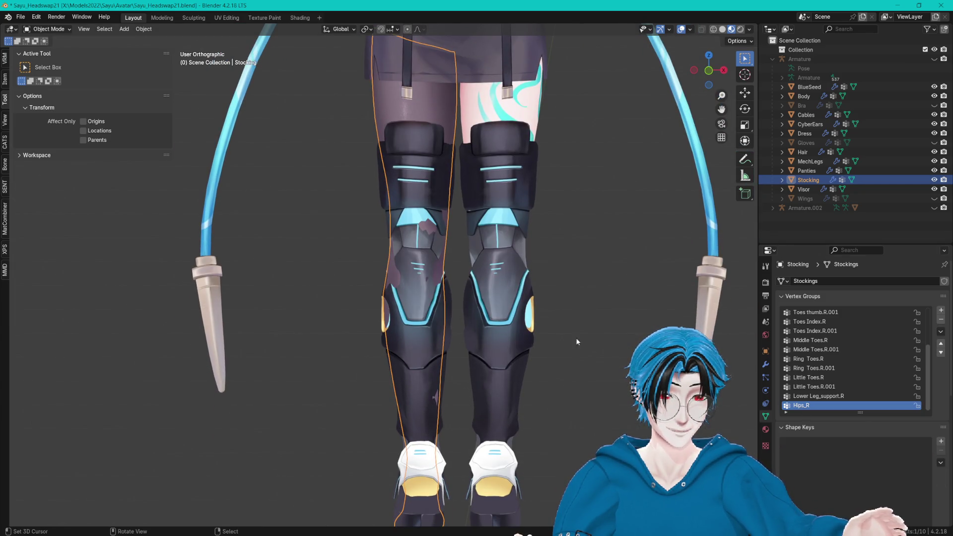
{"action": "key", "text": "Tab"}
Step: Select all stocking vertices, then circle-deselect the upper part above the mech leg
{"action": "key", "text": "a"}
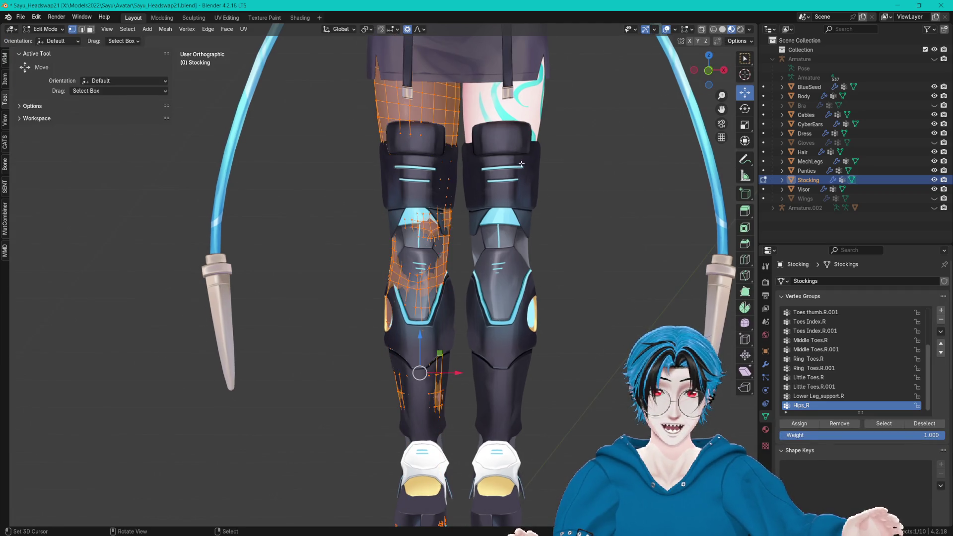
{"action": "key", "text": "alt+a"}
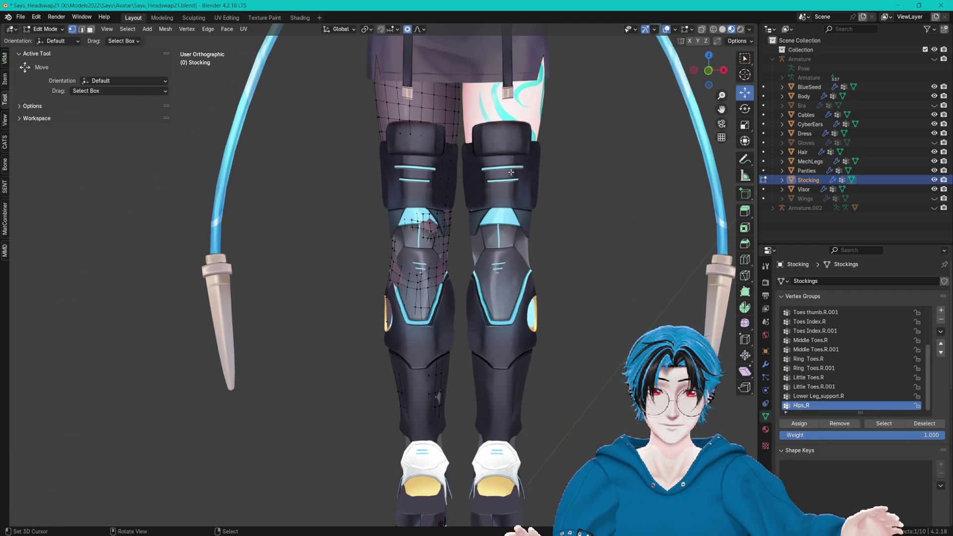
{"action": "key", "text": "a"}
{"action": "scroll", "coordinate": [527, 231], "scroll_direction": "up", "scroll_amount": 2}
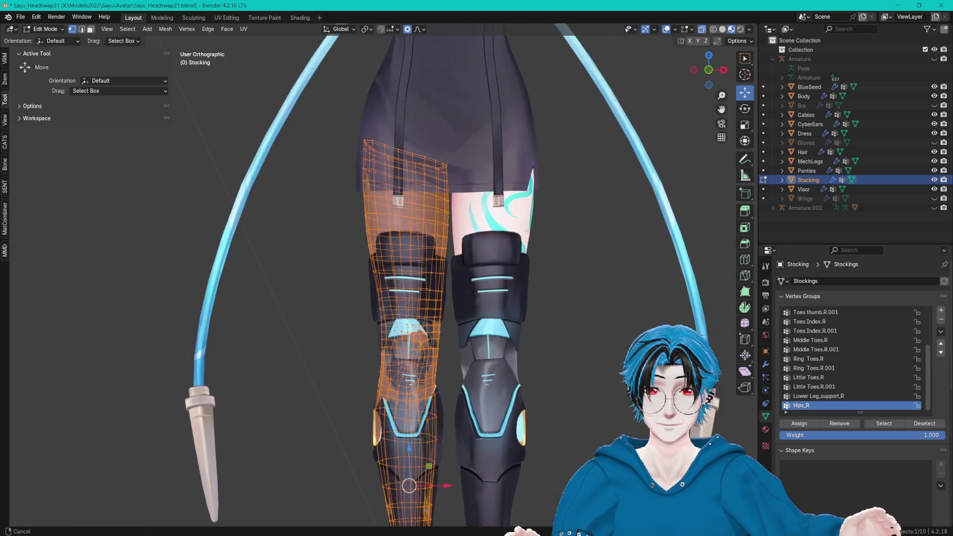
{"action": "scroll", "coordinate": [527, 231], "scroll_direction": "up", "scroll_amount": 2}
{"action": "key", "text": "c"}
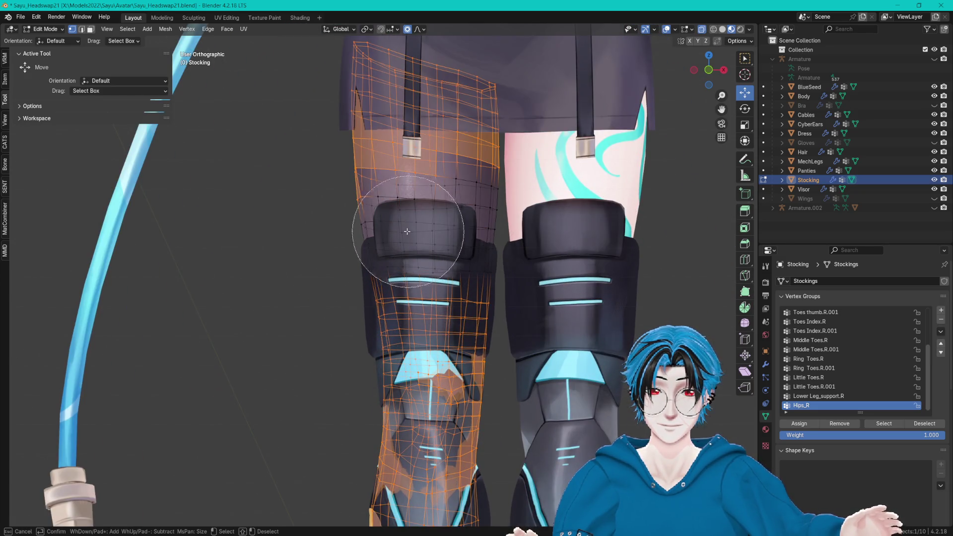
{"action": "mouse_move", "coordinate": [407, 232]}
{"action": "left_mouse_down"}
{"action": "mouse_move", "coordinate": [340, 149]}
{"action": "mouse_move", "coordinate": [341, 95]}
{"action": "left_mouse_up"}
{"action": "key", "text": "Escape"}
Step: From a side view, circle-select more lower-leg stocking vertices
{"action": "mouse_move", "coordinate": [340, 166]}
{"action": "left_mouse_down"}
{"action": "mouse_move", "coordinate": [624, 171]}
{"action": "mouse_move", "coordinate": [576, 172]}
{"action": "left_mouse_up"}
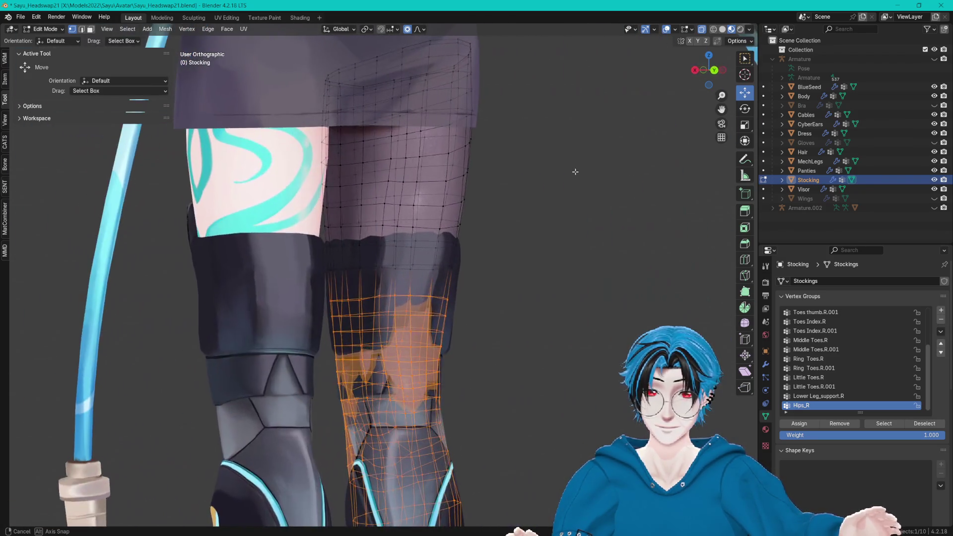
{"action": "scroll", "coordinate": [575, 172], "scroll_direction": "up", "scroll_amount": 2}
{"action": "key", "text": "c"}
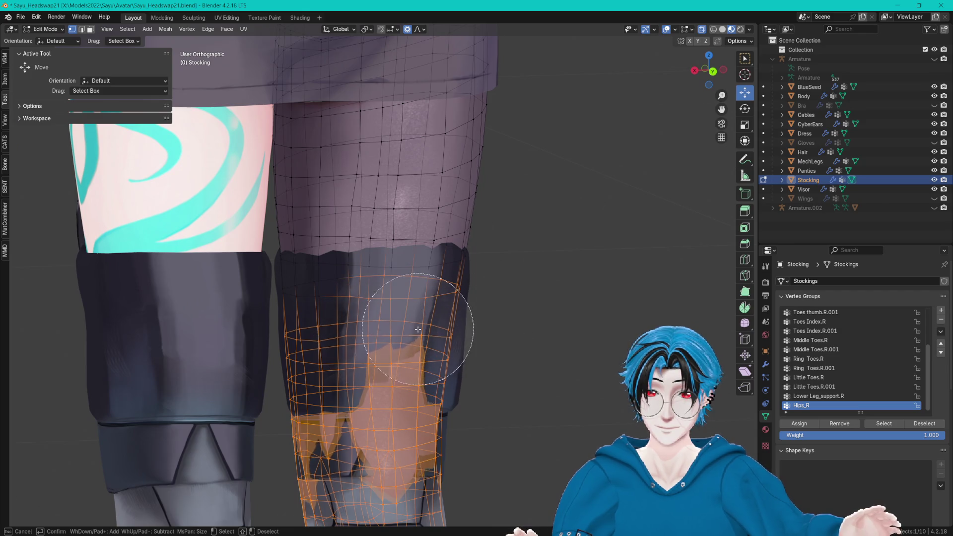
{"action": "mouse_move", "coordinate": [418, 329]}
{"action": "left_mouse_down"}
{"action": "mouse_move", "coordinate": [278, 322]}
{"action": "mouse_move", "coordinate": [504, 319]}
{"action": "mouse_move", "coordinate": [408, 318]}
{"action": "mouse_move", "coordinate": [487, 314]}
{"action": "mouse_move", "coordinate": [307, 288]}
{"action": "mouse_move", "coordinate": [529, 314]}
{"action": "mouse_move", "coordinate": [596, 311]}
{"action": "mouse_move", "coordinate": [485, 343]}
{"action": "mouse_move", "coordinate": [538, 354]}
{"action": "mouse_move", "coordinate": [574, 302]}
{"action": "mouse_move", "coordinate": [519, 291]}
{"action": "left_mouse_up"}
{"action": "key", "text": "Escape"}
Step: Clear the selection and show the Inner Clothes and Stocking_Mask material slots
{"action": "scroll", "coordinate": [484, 344], "scroll_direction": "down", "scroll_amount": 4}
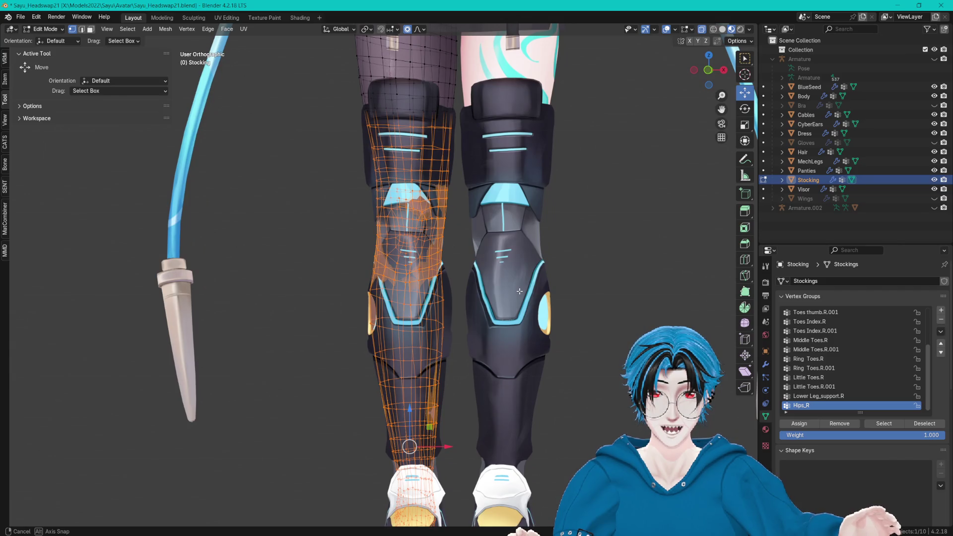
{"action": "scroll", "coordinate": [519, 272], "scroll_direction": "down", "scroll_amount": 3}
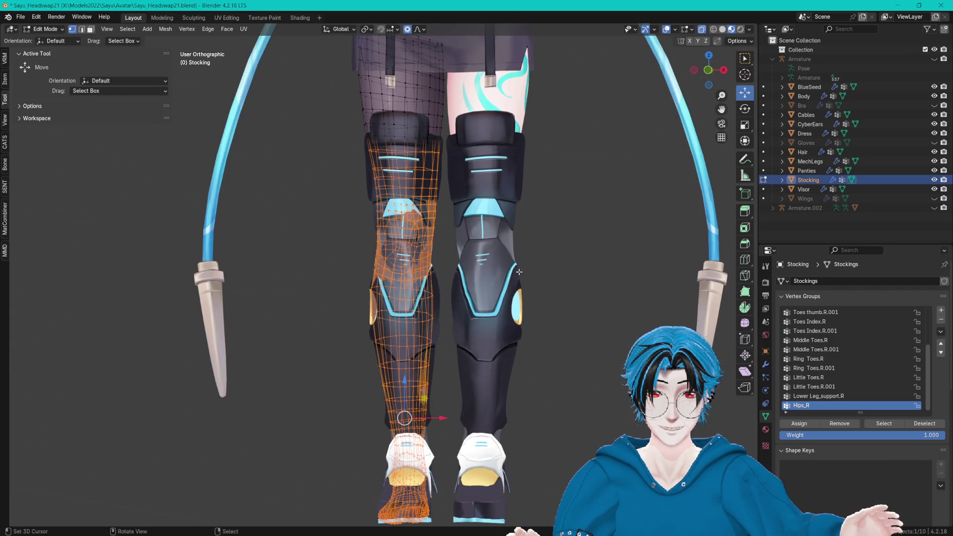
{"action": "scroll", "coordinate": [494, 278], "scroll_direction": "up", "scroll_amount": 5}
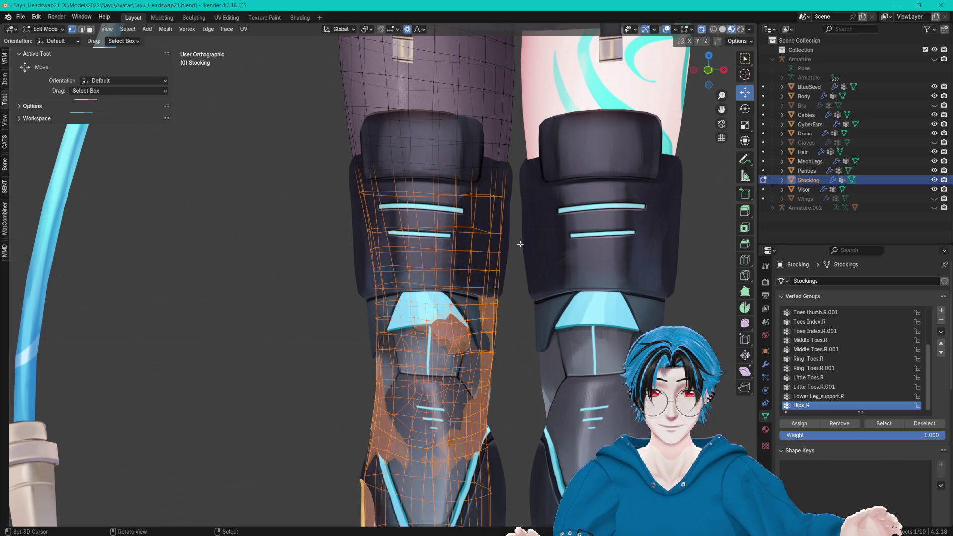
{"action": "scroll", "coordinate": [518, 238], "scroll_direction": "down", "scroll_amount": 2}
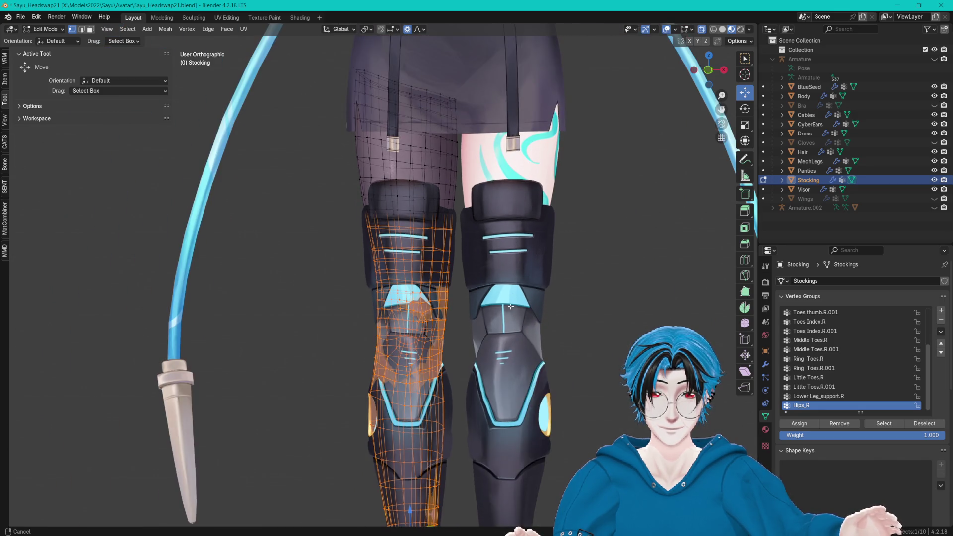
{"action": "scroll", "coordinate": [511, 307], "scroll_direction": "down", "scroll_amount": 2}
{"action": "mouse_move", "coordinate": [511, 298]}
{"action": "left_mouse_down"}
{"action": "mouse_move", "coordinate": [594, 241]}
{"action": "mouse_move", "coordinate": [551, 251]}
{"action": "left_mouse_up"}
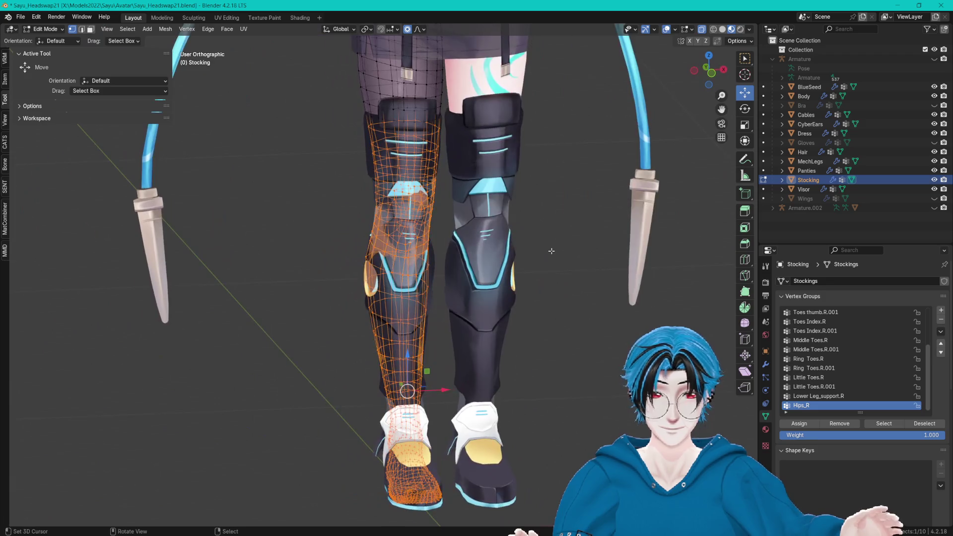
{"action": "left_click", "coordinate": [457, 183]}
{"action": "left_click", "coordinate": [766, 429]}
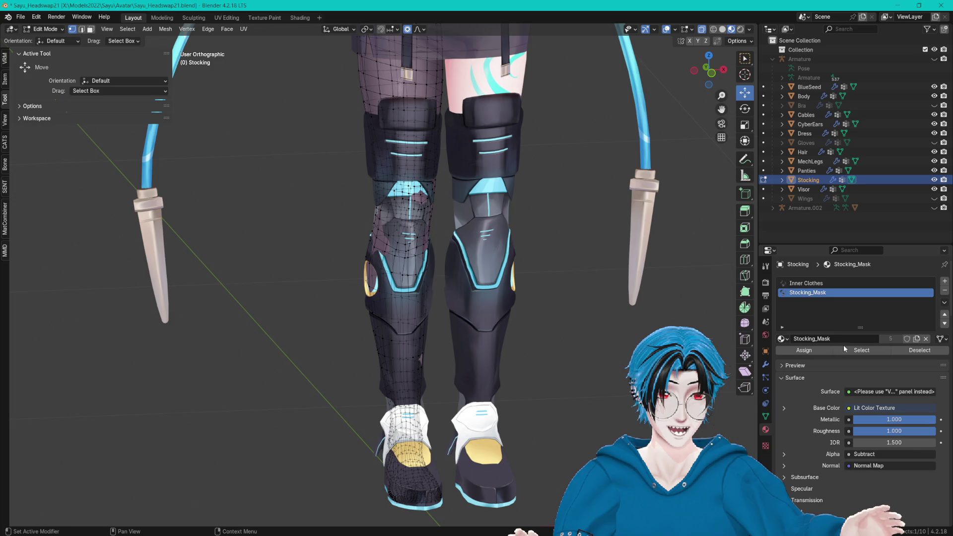
Step: Select the Stocking_Mask faces, grow to the whole stocking and assign it to Inner Clothes
{"action": "left_click", "coordinate": [844, 345]}
{"action": "left_click_drag", "start_coordinate": [501, 358], "coordinate": [502, 328]}
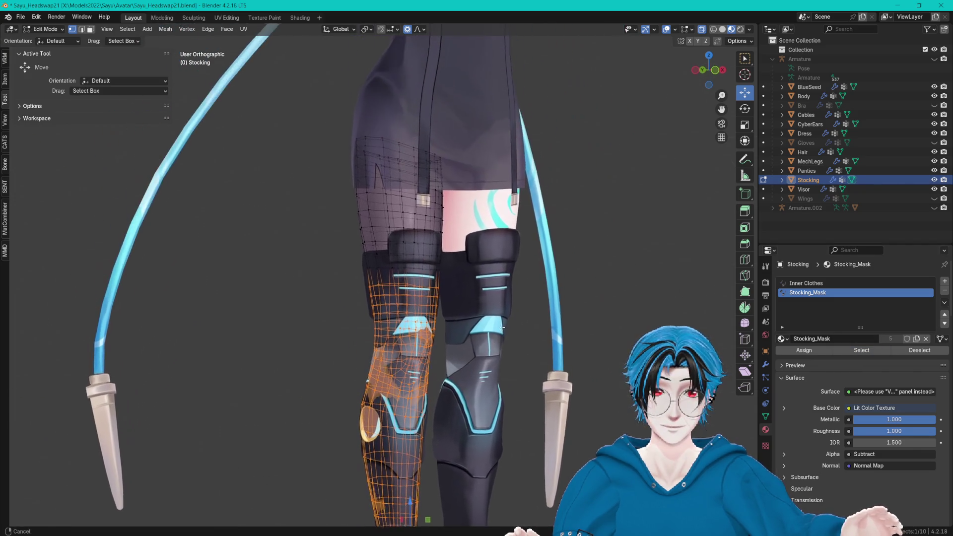
{"action": "scroll", "coordinate": [501, 326], "scroll_direction": "up", "scroll_amount": 4}
{"action": "key", "text": "ctrl+l"}
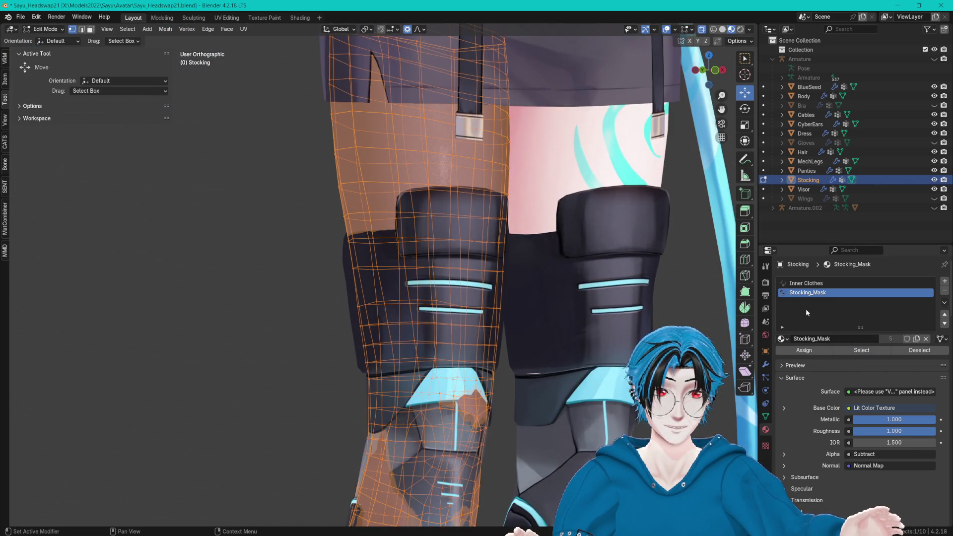
{"action": "left_click", "coordinate": [804, 351]}
Step: Remove the Stocking_Mask material slot and clear the mesh selection
{"action": "key", "text": "Tab"}
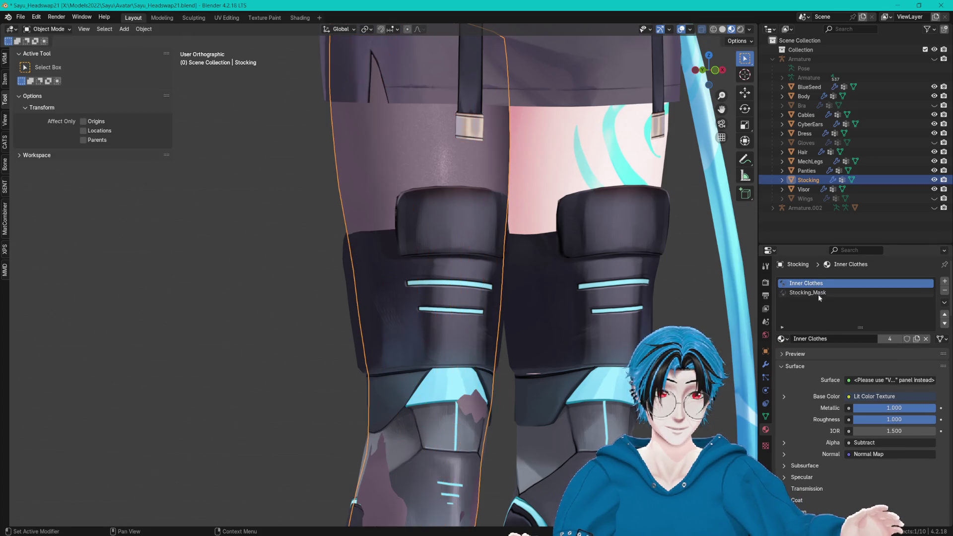
{"action": "left_click", "coordinate": [945, 293]}
{"action": "key", "text": "Tab"}
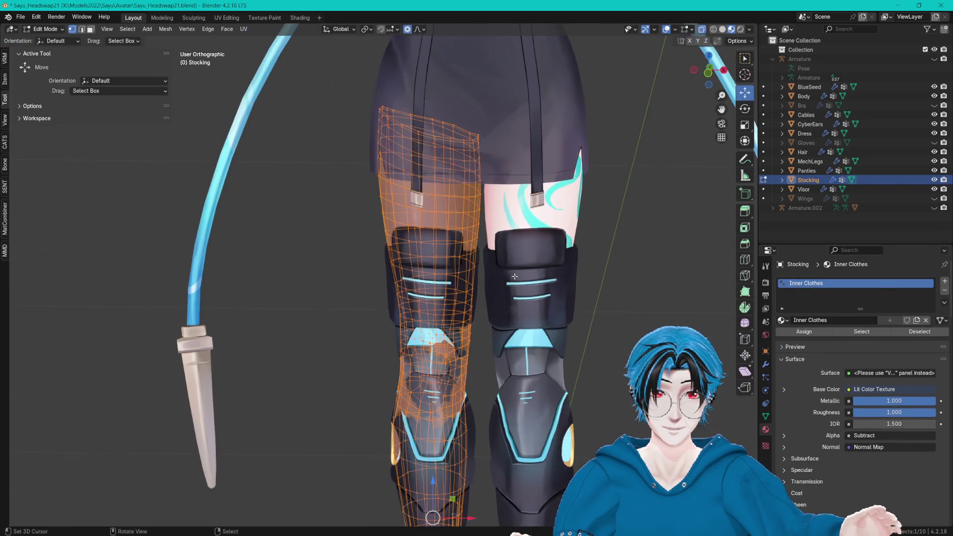
{"action": "key", "text": "alt+a"}
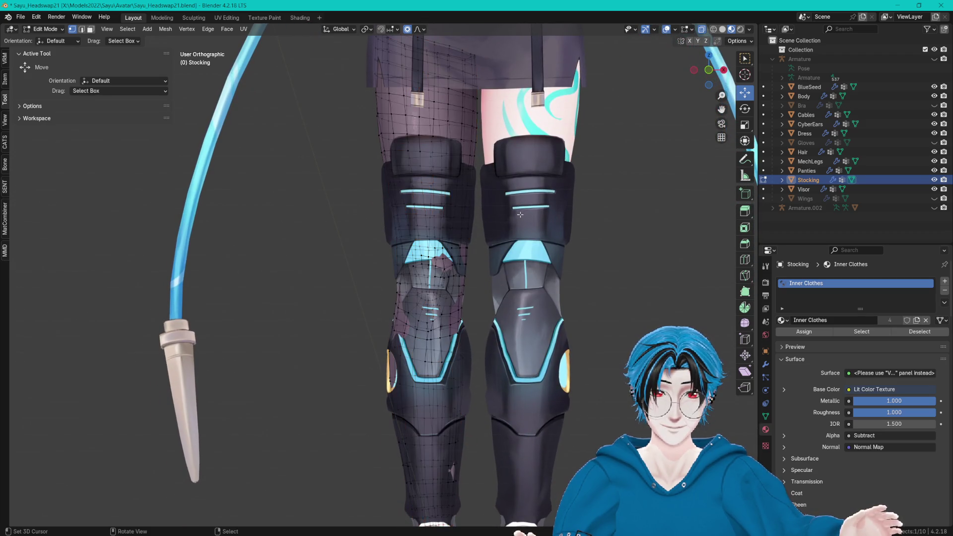
Step: Circle-select the stocking vertices from the left knee down to the ankle
{"action": "key", "text": "c"}
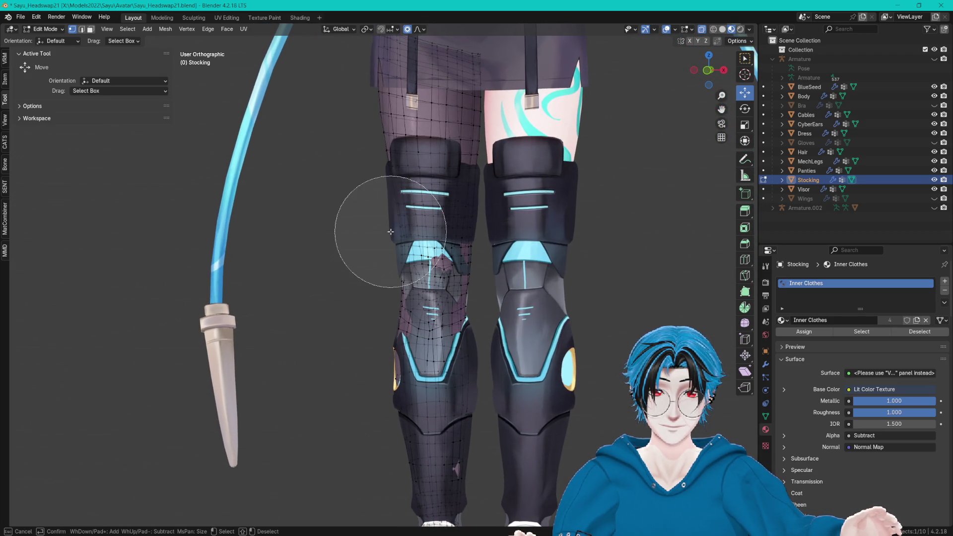
{"action": "mouse_move", "coordinate": [390, 217]}
{"action": "left_mouse_down"}
{"action": "mouse_move", "coordinate": [436, 238]}
{"action": "mouse_move", "coordinate": [490, 236]}
{"action": "left_mouse_up"}
{"action": "key", "text": "Return"}
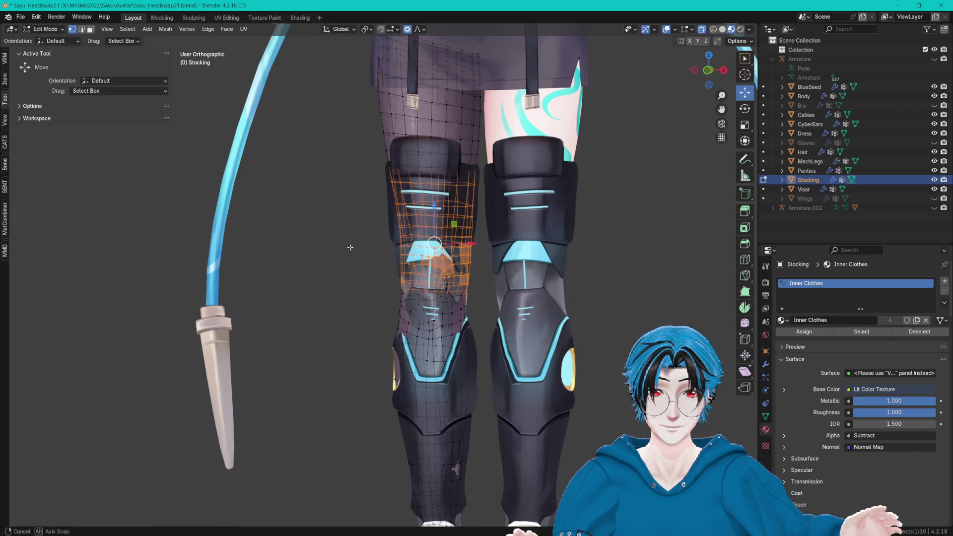
{"action": "scroll", "coordinate": [521, 319], "scroll_direction": "up", "scroll_amount": 3}
{"action": "scroll", "coordinate": [522, 319], "scroll_direction": "up", "scroll_amount": 2}
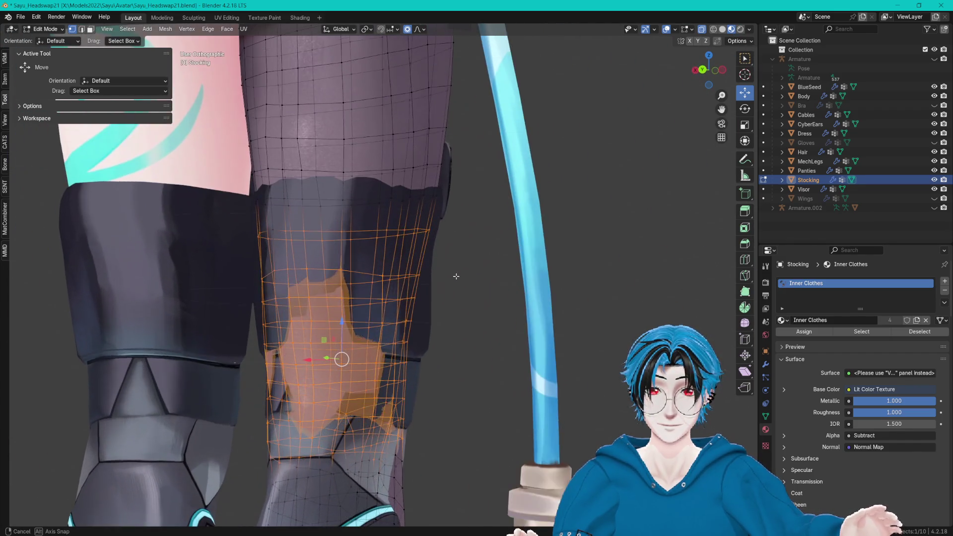
{"action": "key", "text": "c"}
{"action": "key", "text": "Escape"}
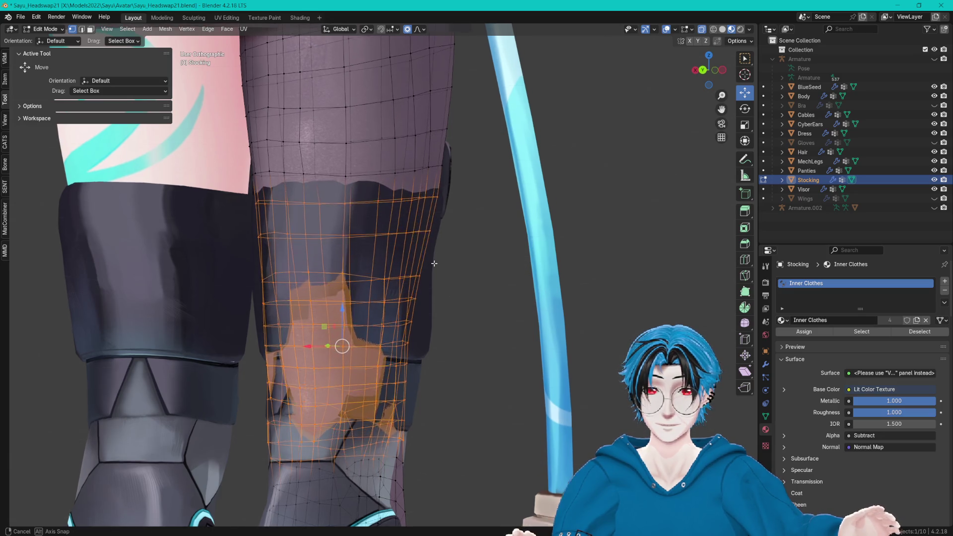
{"action": "scroll", "coordinate": [273, 251], "scroll_direction": "down", "scroll_amount": 8}
{"action": "key", "text": "c"}
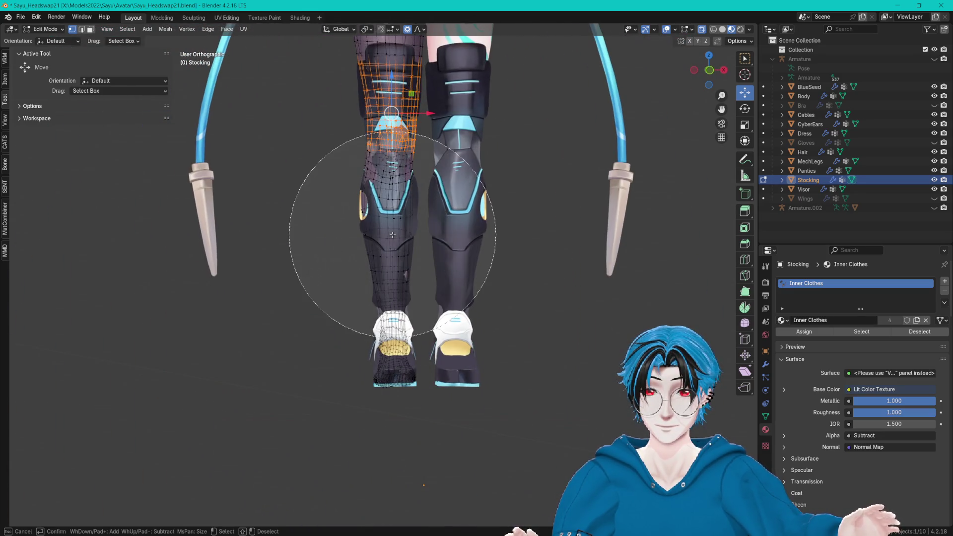
{"action": "left_click_drag", "start_coordinate": [383, 273], "coordinate": [380, 278]}
{"action": "key", "text": "Escape"}
Step: View the selected lower-leg stocking in the UV Editing workspace
{"action": "scroll", "coordinate": [432, 361], "scroll_direction": "up", "scroll_amount": 3}
{"action": "mouse_move", "coordinate": [433, 361]}
{"action": "left_mouse_down"}
{"action": "mouse_move", "coordinate": [565, 353]}
{"action": "mouse_move", "coordinate": [476, 298]}
{"action": "left_mouse_up"}
{"action": "scroll", "coordinate": [516, 349], "scroll_direction": "up", "scroll_amount": 3}
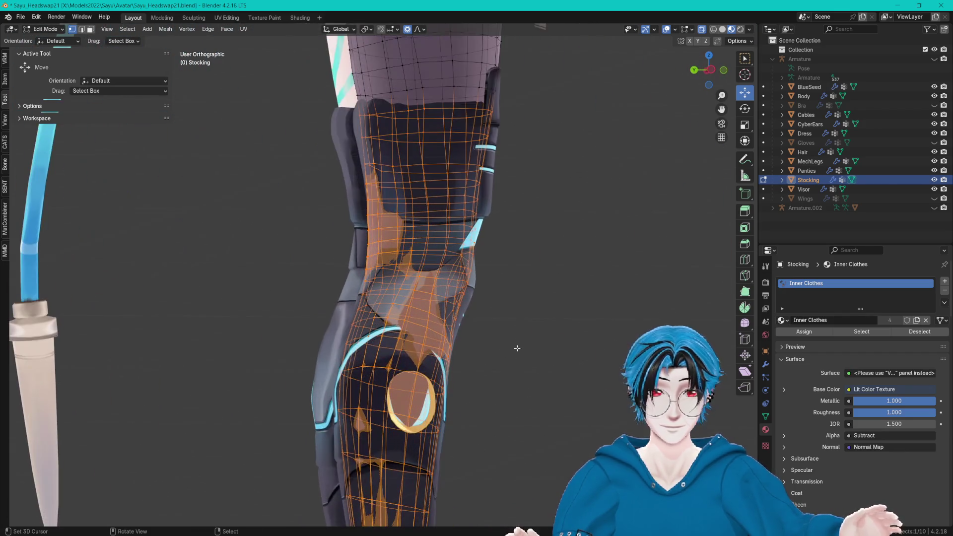
{"action": "left_click", "coordinate": [227, 17]}
{"action": "scroll", "coordinate": [278, 179], "scroll_direction": "down", "scroll_amount": 5}
Step: Select all of the stocking's UV islands and move them right of the 0–1 tile
{"action": "scroll", "coordinate": [281, 177], "scroll_direction": "down", "scroll_amount": 2}
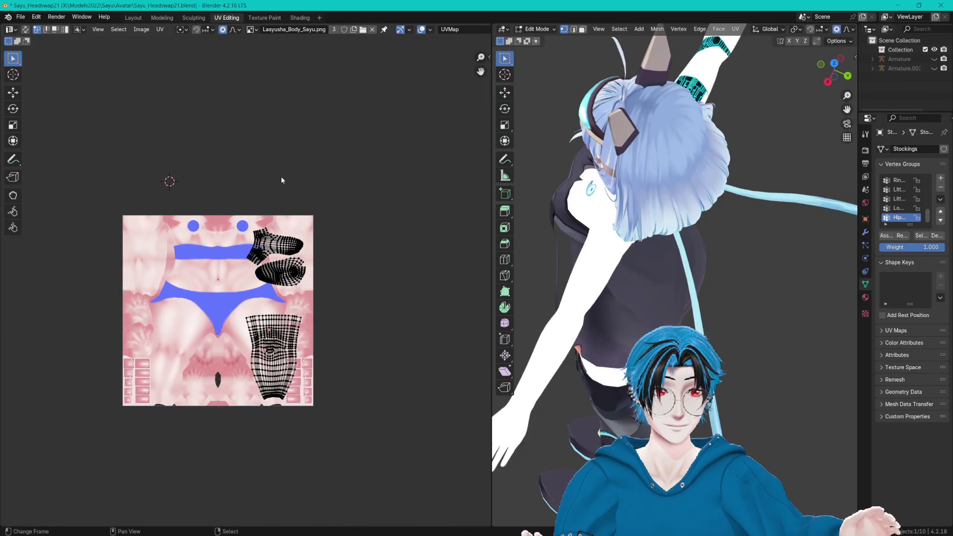
{"action": "key", "text": "a"}
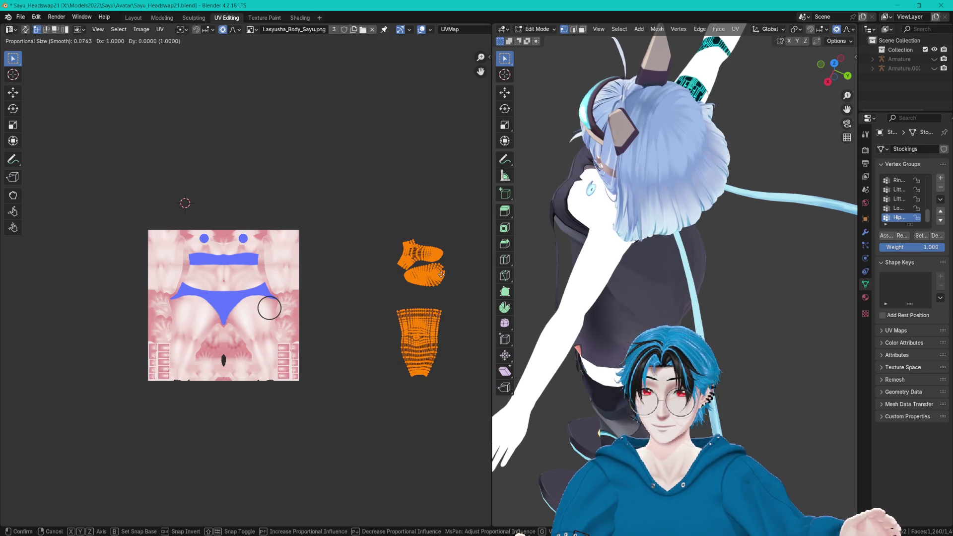
{"action": "left_click", "coordinate": [444, 275]}
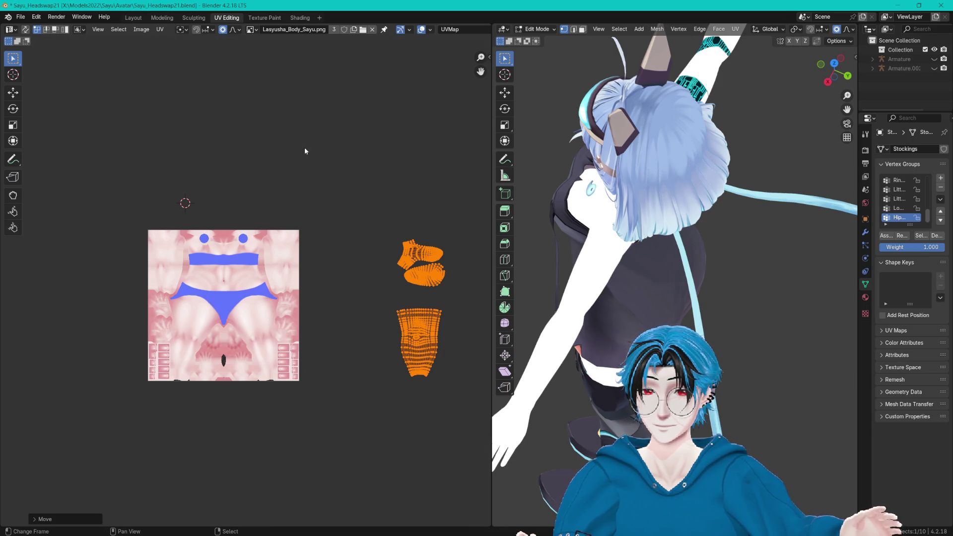
Step: Return to the Layout workspace, orbit around both legs, and enter Edit Mode
{"action": "left_click", "coordinate": [132, 18]}
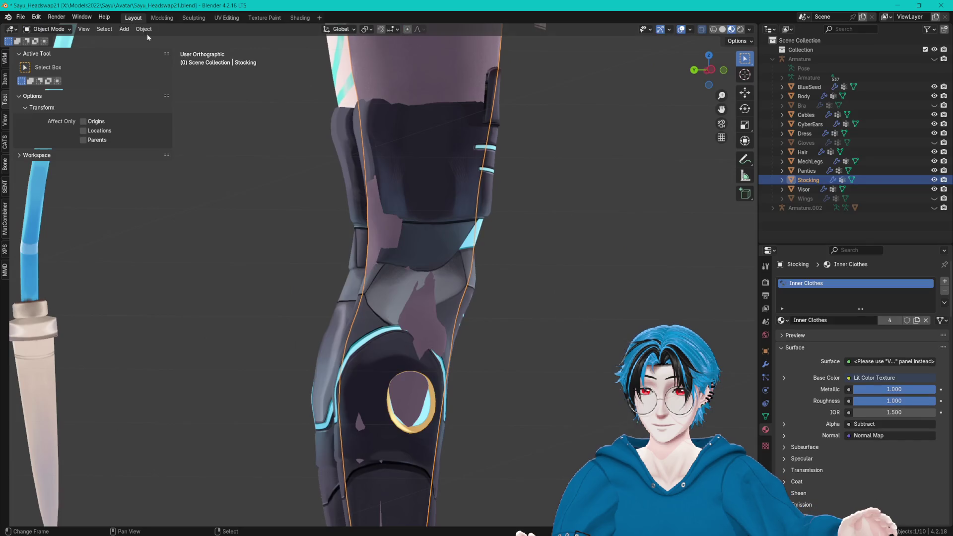
{"action": "scroll", "coordinate": [414, 184], "scroll_direction": "down", "scroll_amount": 5}
{"action": "mouse_move", "coordinate": [418, 175]}
{"action": "left_mouse_down"}
{"action": "mouse_move", "coordinate": [383, 190]}
{"action": "mouse_move", "coordinate": [391, 241]}
{"action": "mouse_move", "coordinate": [417, 250]}
{"action": "left_mouse_up"}
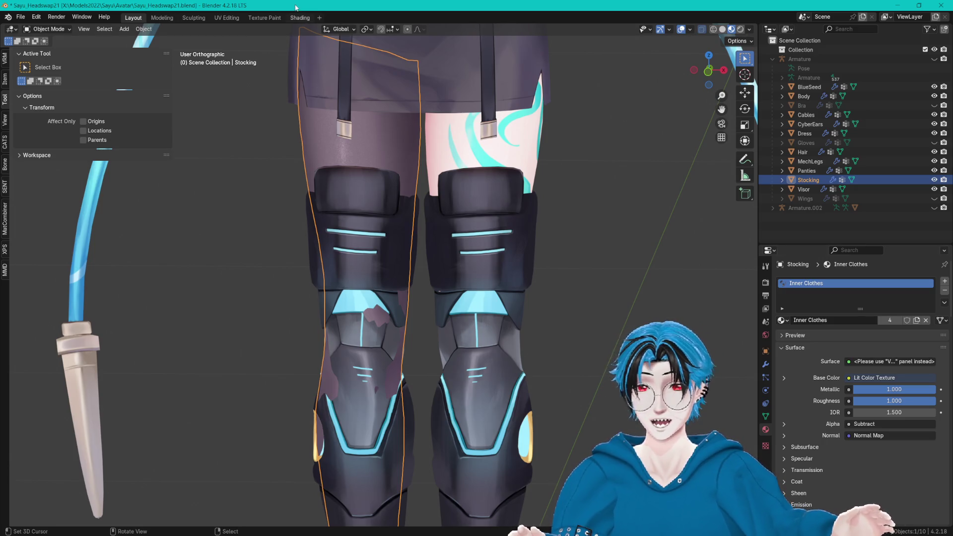
{"action": "mouse_move", "coordinate": [307, 86]}
{"action": "left_mouse_down"}
{"action": "mouse_move", "coordinate": [386, 180]}
{"action": "mouse_move", "coordinate": [505, 175]}
{"action": "mouse_move", "coordinate": [375, 173]}
{"action": "mouse_move", "coordinate": [523, 174]}
{"action": "mouse_move", "coordinate": [495, 156]}
{"action": "left_mouse_up"}
{"action": "key", "text": "Tab"}
{"action": "key", "text": "Tab"}
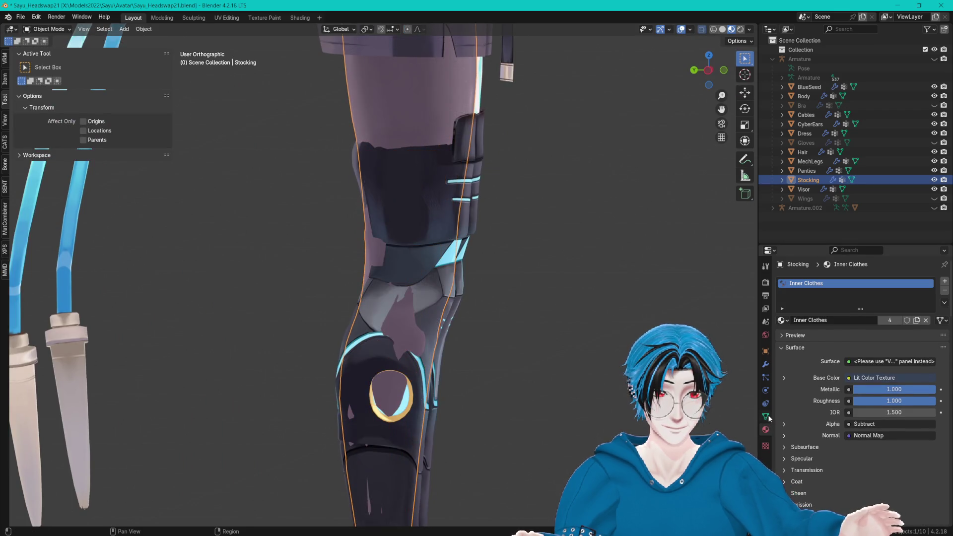
Step: Add a Basis shape key and a second shape key named 'MechLegs' to the Stocking
{"action": "left_click", "coordinate": [766, 416]}
{"action": "left_click", "coordinate": [940, 442]}
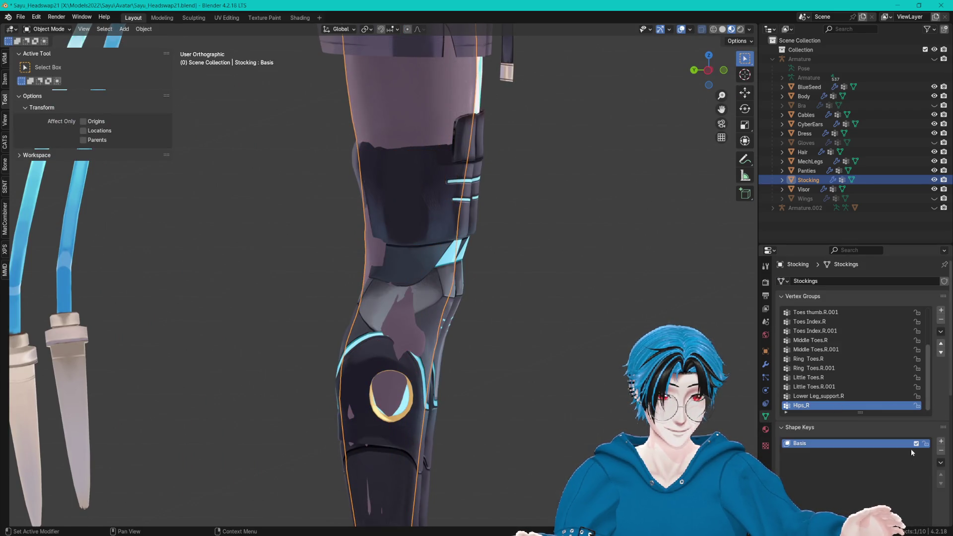
{"action": "left_click", "coordinate": [941, 441]}
{"action": "double_click", "coordinate": [815, 454]}
{"action": "type", "text": "M"}
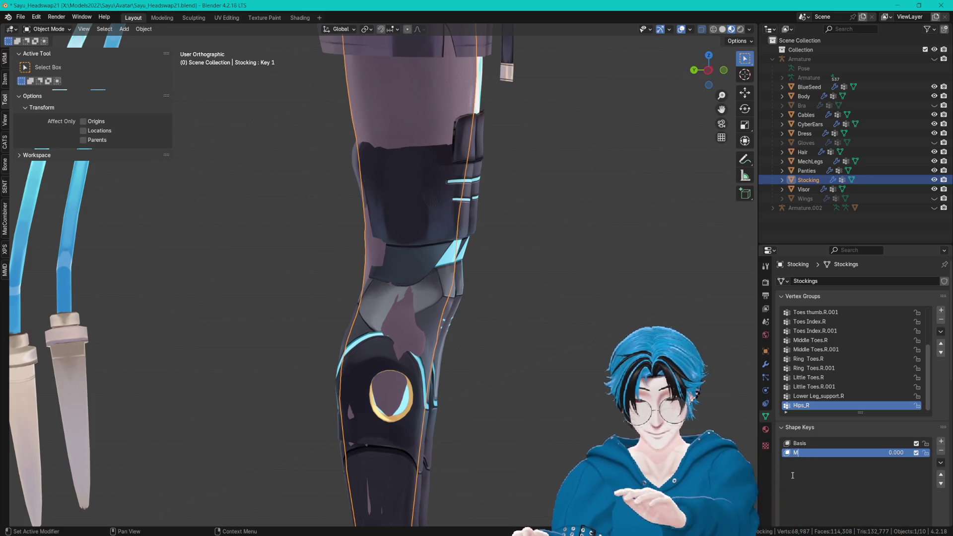
{"action": "type", "text": "echLegs"}
{"action": "key", "text": "Return"}
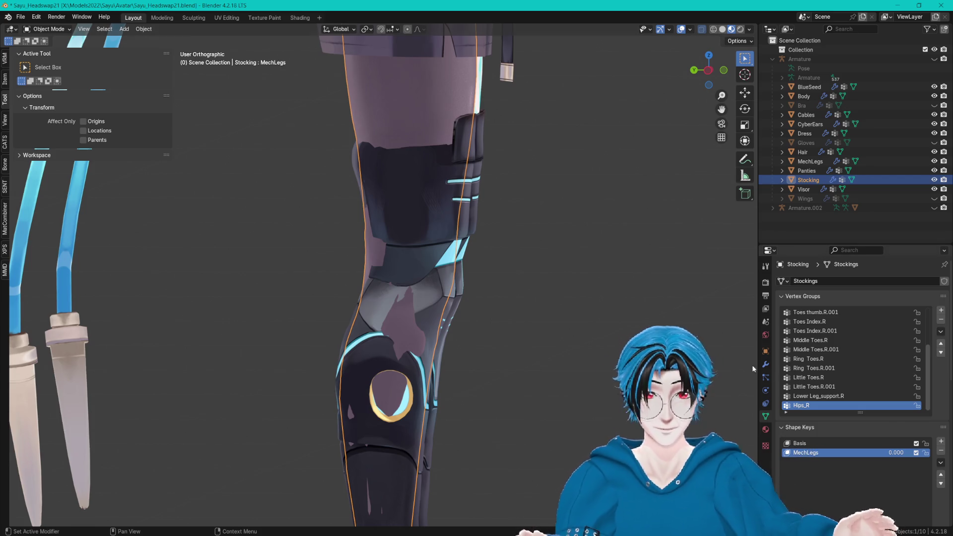
Step: In Edit Mode, scale the stocking's edge loop above the knee guard inward and shift it into place
{"action": "scroll", "coordinate": [561, 347], "scroll_direction": "up", "scroll_amount": 3}
{"action": "key", "text": "Tab"}
{"action": "scroll", "coordinate": [559, 405], "scroll_direction": "up", "scroll_amount": 2}
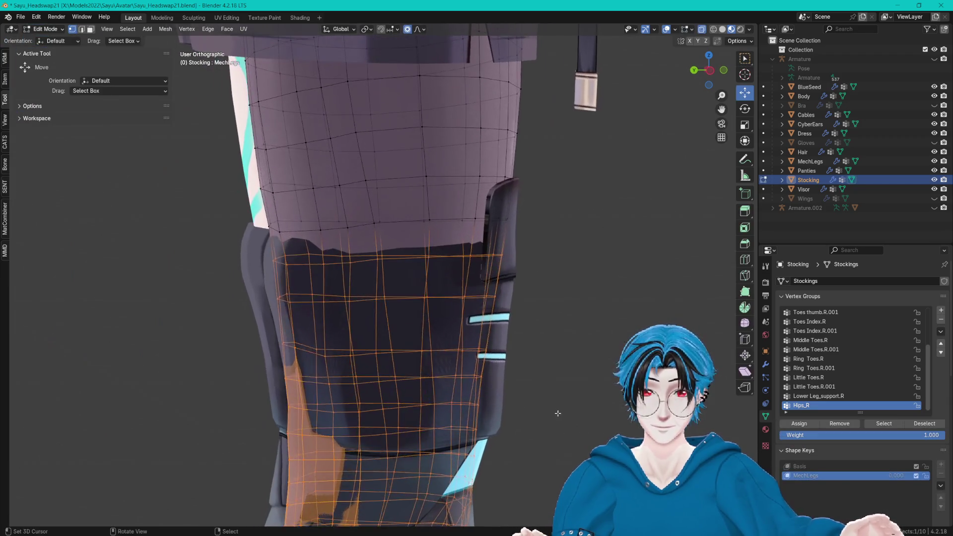
{"action": "left_click", "coordinate": [385, 257], "text": "alt"}
{"action": "key", "text": "s"}
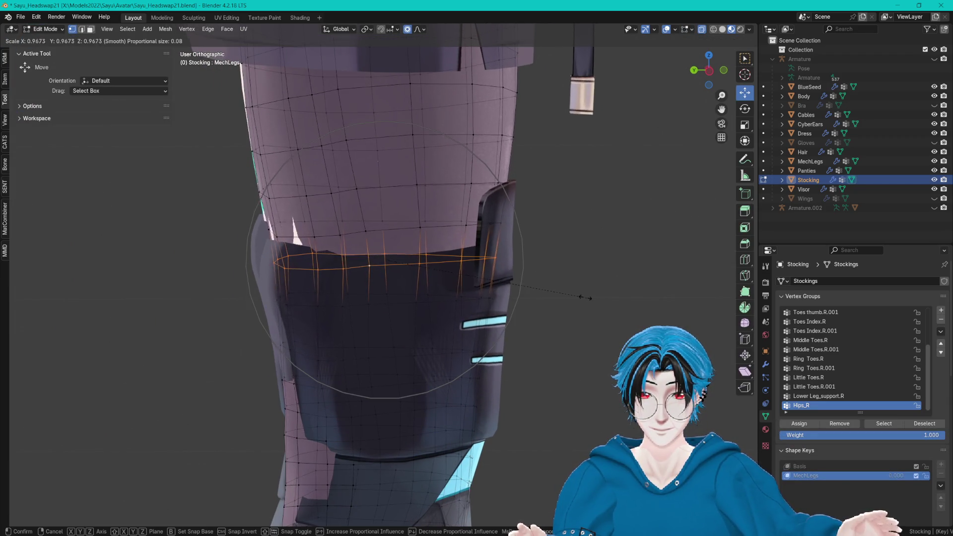
{"action": "left_click", "coordinate": [565, 291]}
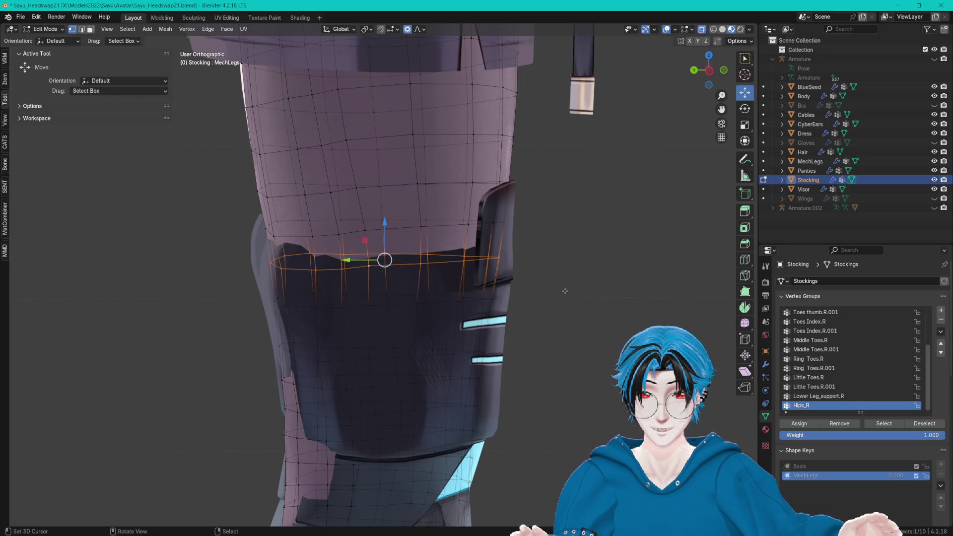
{"action": "mouse_move", "coordinate": [548, 302]}
{"action": "left_mouse_down"}
{"action": "mouse_move", "coordinate": [566, 300]}
{"action": "mouse_move", "coordinate": [493, 313]}
{"action": "mouse_move", "coordinate": [422, 302]}
{"action": "mouse_move", "coordinate": [255, 233]}
{"action": "mouse_move", "coordinate": [265, 249]}
{"action": "mouse_move", "coordinate": [243, 229]}
{"action": "mouse_move", "coordinate": [248, 256]}
{"action": "mouse_move", "coordinate": [286, 294]}
{"action": "mouse_move", "coordinate": [250, 290]}
{"action": "left_mouse_up"}
{"action": "mouse_move", "coordinate": [249, 290]}
{"action": "left_mouse_down"}
{"action": "mouse_move", "coordinate": [372, 304]}
{"action": "mouse_move", "coordinate": [357, 313]}
{"action": "left_mouse_up"}
Step: Try pushing the stocking's lower-edge vertices sideways with proportional falloff, then cancel the move
{"action": "left_click", "coordinate": [444, 309]}
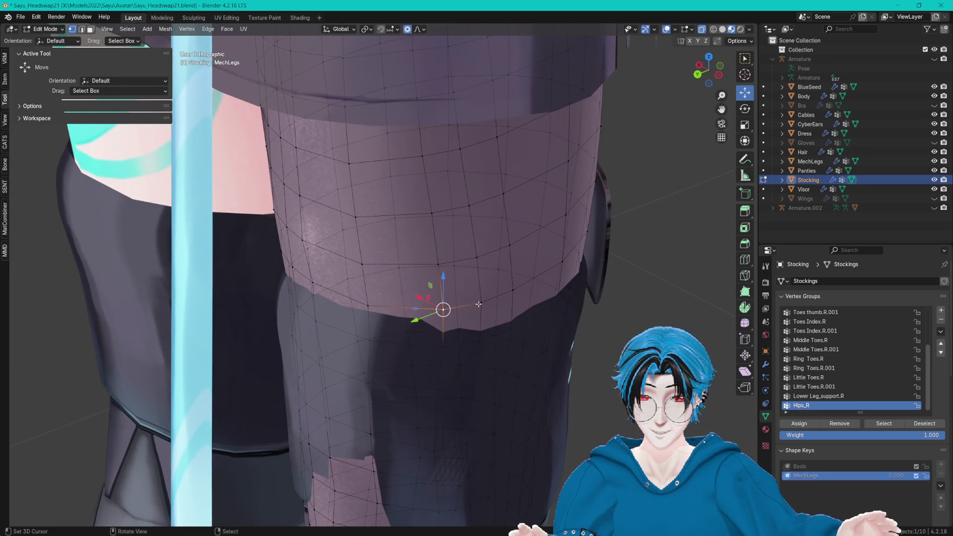
{"action": "left_click", "coordinate": [472, 304]}
{"action": "left_click_drag", "start_coordinate": [449, 294], "coordinate": [448, 291]}
{"action": "right_click", "coordinate": [448, 291]}
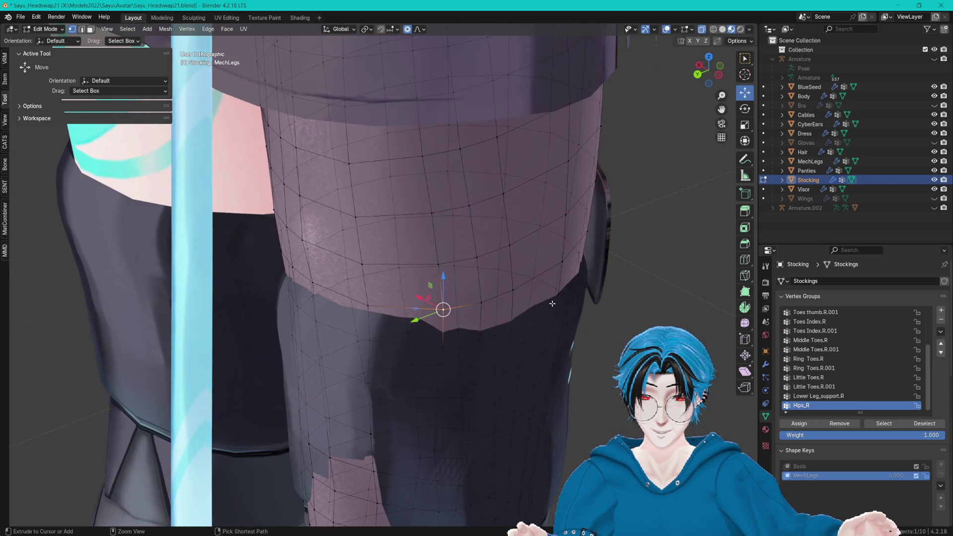
{"action": "mouse_move", "coordinate": [366, 304]}
{"action": "left_mouse_down"}
{"action": "mouse_move", "coordinate": [500, 297]}
{"action": "mouse_move", "coordinate": [441, 297]}
{"action": "mouse_move", "coordinate": [429, 309]}
{"action": "mouse_move", "coordinate": [427, 284]}
{"action": "mouse_move", "coordinate": [421, 289]}
{"action": "left_mouse_up"}
Step: Leave Edit Mode, select MechLegs, and enter its Edit Mode
{"action": "key", "text": "Tab"}
{"action": "left_click", "coordinate": [433, 278]}
{"action": "key", "text": "Tab"}
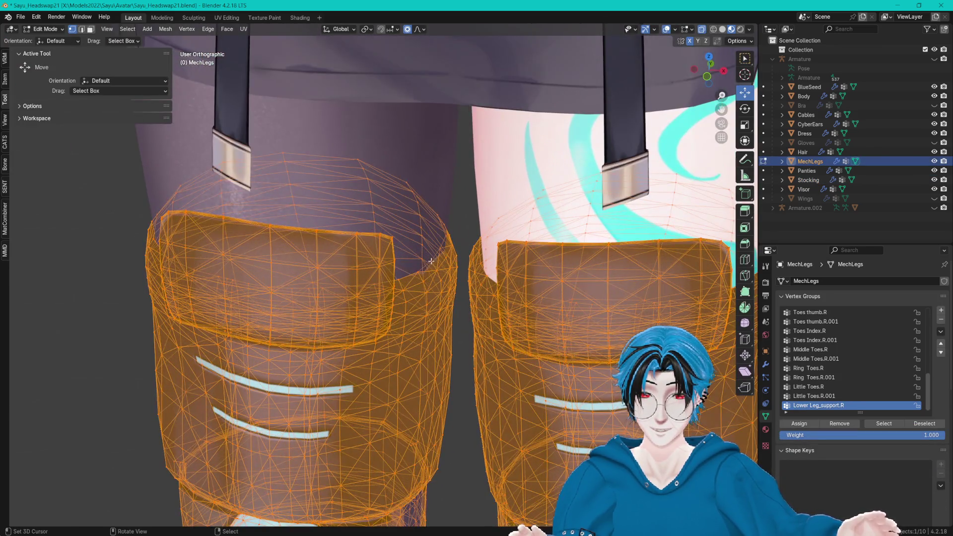
Step: Nudge a MechLegs cuff vertex sideways with proportional editing, then return to Object Mode
{"action": "left_click", "coordinate": [431, 261]}
{"action": "left_click_drag", "start_coordinate": [470, 263], "coordinate": [471, 263]}
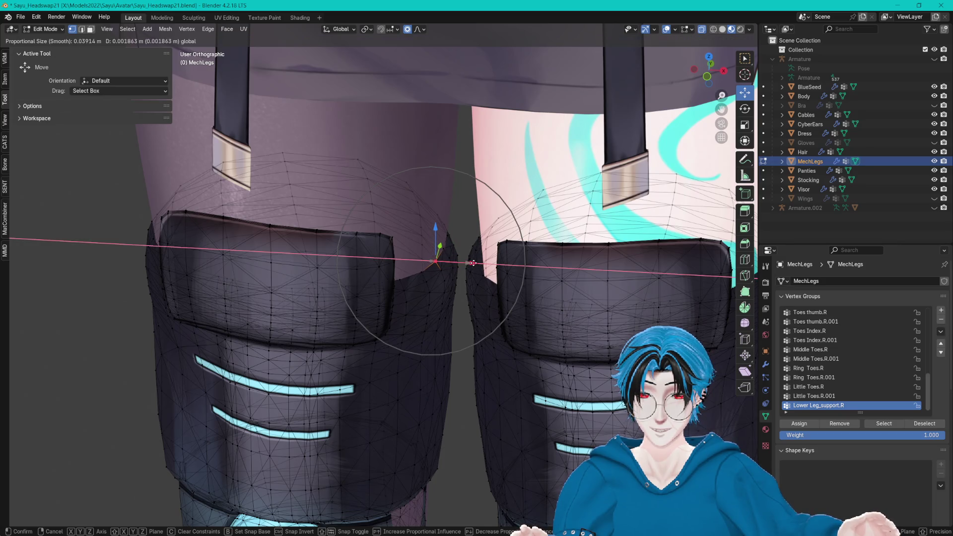
{"action": "left_click", "coordinate": [474, 264]}
{"action": "scroll", "coordinate": [436, 259], "scroll_direction": "down", "scroll_amount": 3}
{"action": "key", "text": "Tab"}
{"action": "mouse_move", "coordinate": [436, 278]}
{"action": "left_mouse_down"}
{"action": "mouse_move", "coordinate": [437, 291]}
{"action": "mouse_move", "coordinate": [452, 281]}
{"action": "left_mouse_up"}
Step: Delete both the MechLegs and Basis shape keys from the Stocking
{"action": "left_click", "coordinate": [808, 179]}
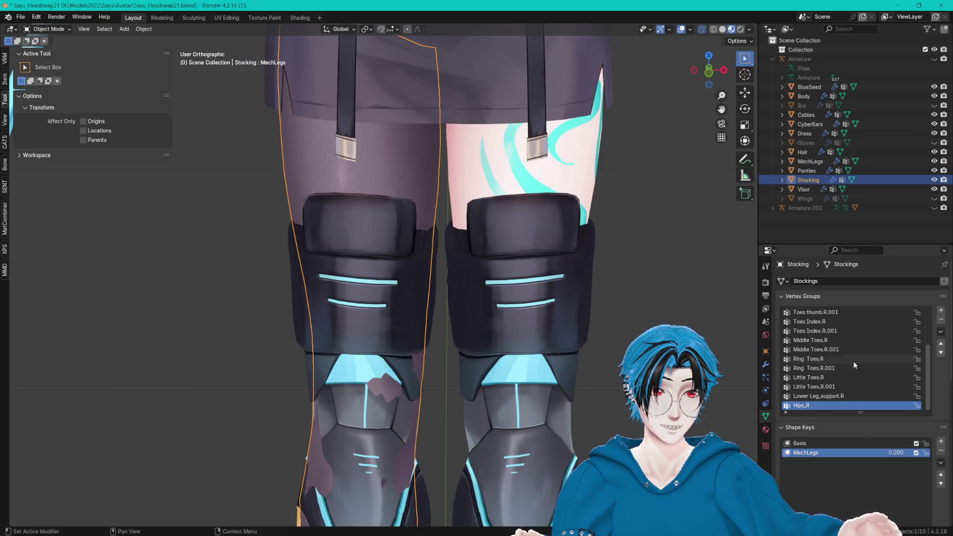
{"action": "left_click", "coordinate": [941, 452]}
{"action": "left_click", "coordinate": [940, 451]}
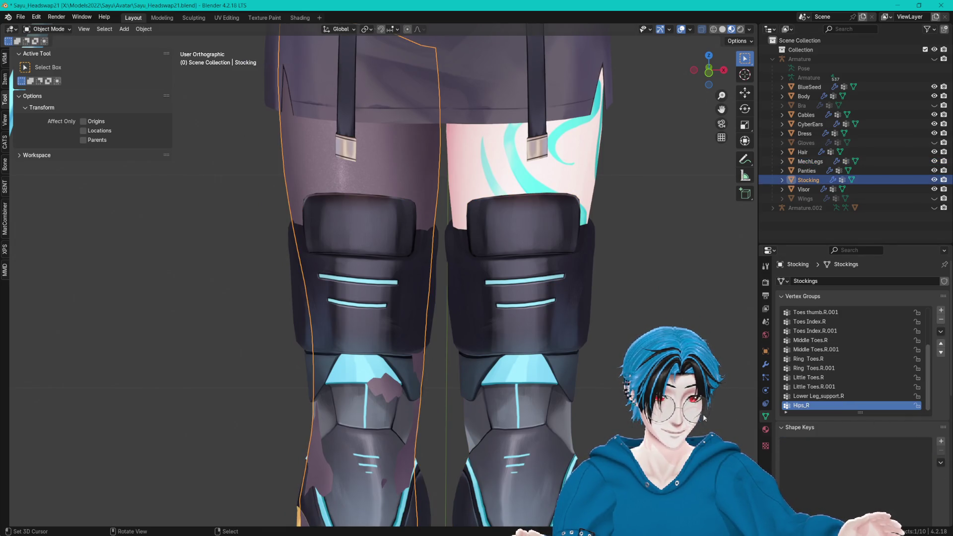
{"action": "scroll", "coordinate": [529, 371], "scroll_direction": "down", "scroll_amount": 2}
{"action": "left_click", "coordinate": [539, 258]}
{"action": "scroll", "coordinate": [547, 363], "scroll_direction": "up", "scroll_amount": 4}
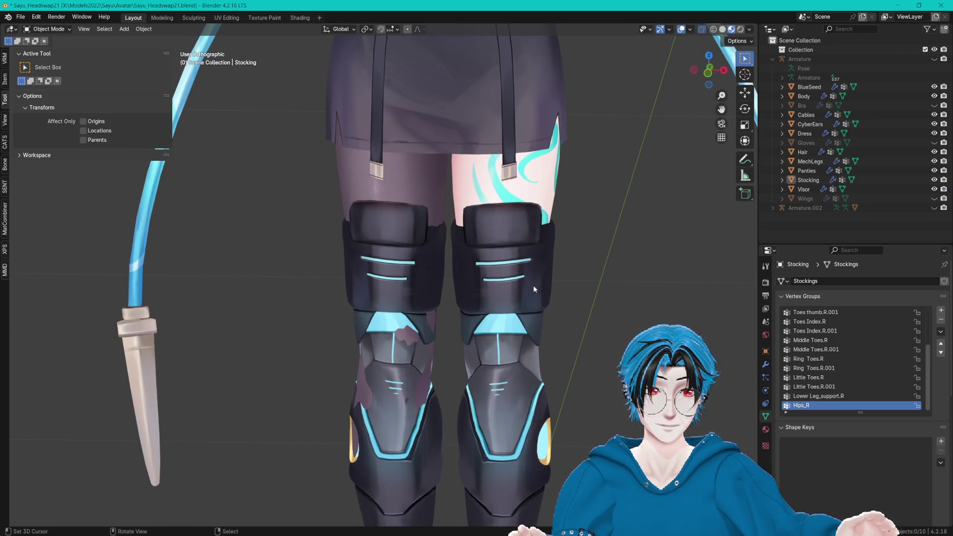
Step: Inspect the whole Stocking's UVs in UV Editing, then return to Layout and save Sayu_Headswap21.blend
{"action": "left_click", "coordinate": [423, 185]}
{"action": "key", "text": "Tab"}
{"action": "key", "text": "a"}
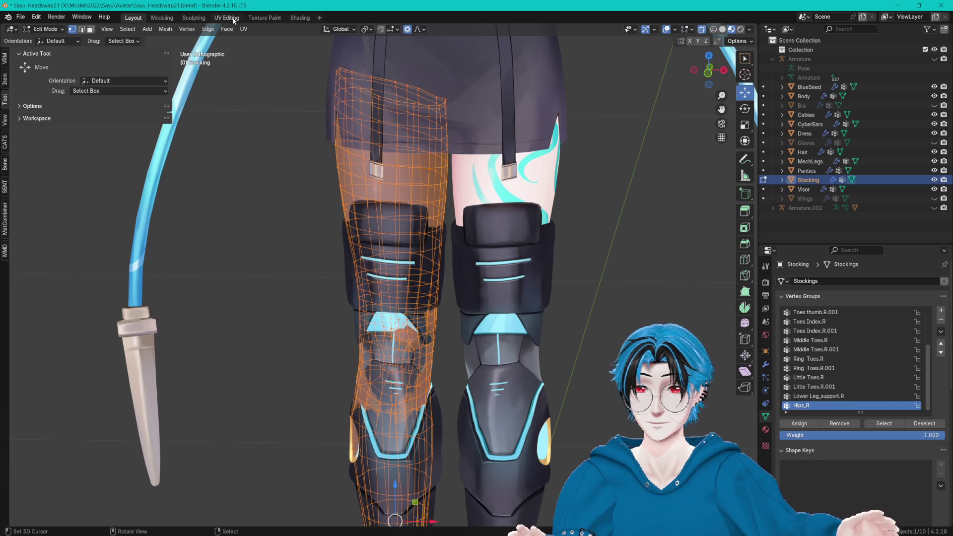
{"action": "left_click", "coordinate": [227, 18]}
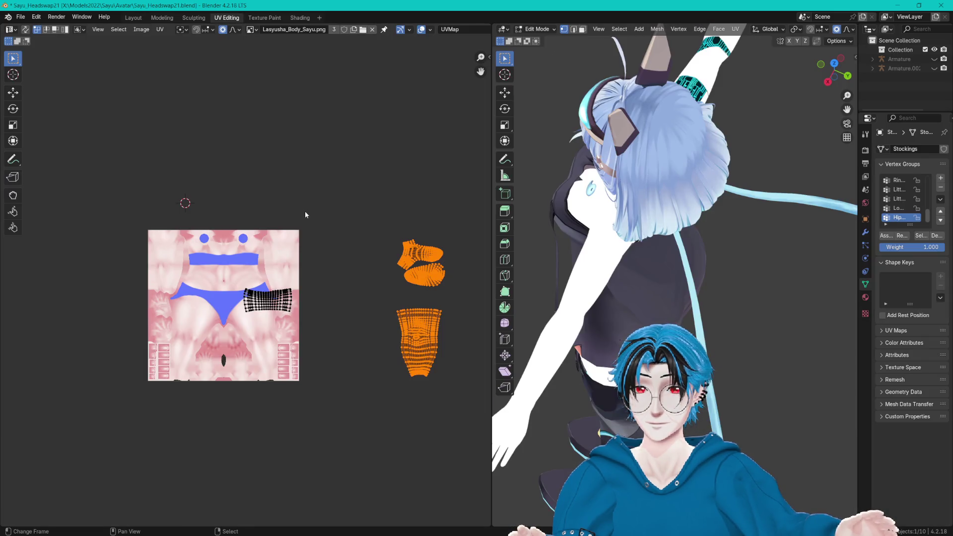
{"action": "left_click", "coordinate": [133, 18]}
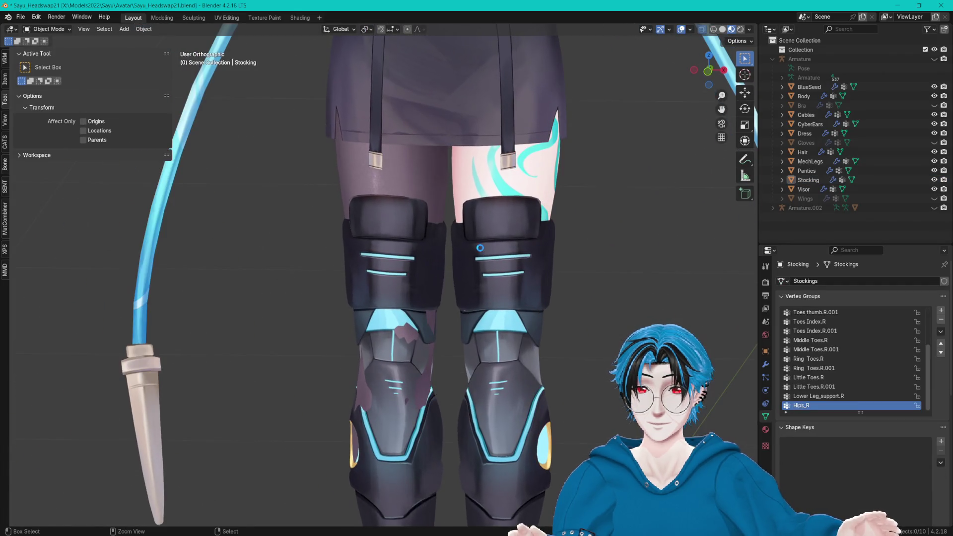
{"action": "key", "text": "ctrl+s"}
{"action": "scroll", "coordinate": [471, 264], "scroll_direction": "down", "scroll_amount": 3}
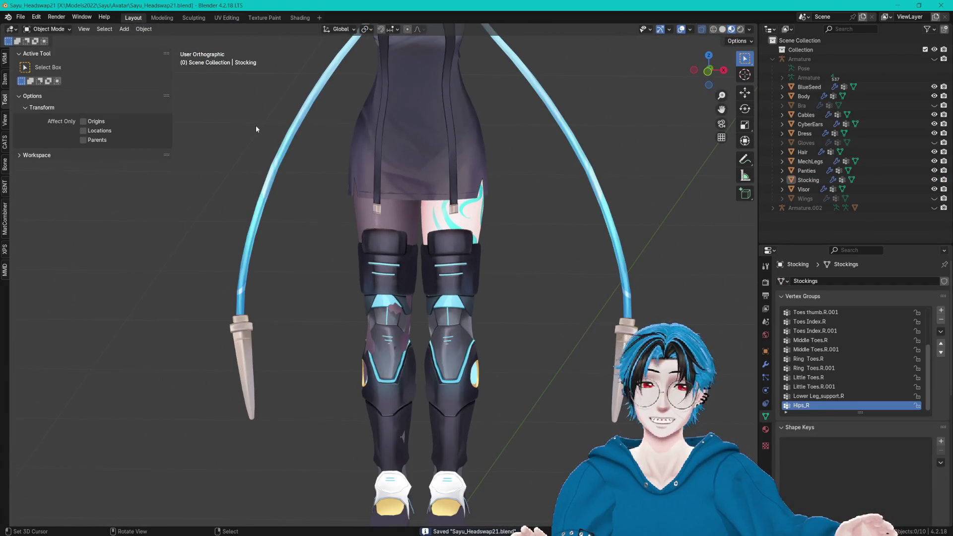
Step: Unhide Bra, Armature and Wings, select everything from Armature to Wings, and save
{"action": "left_click", "coordinate": [934, 106]}
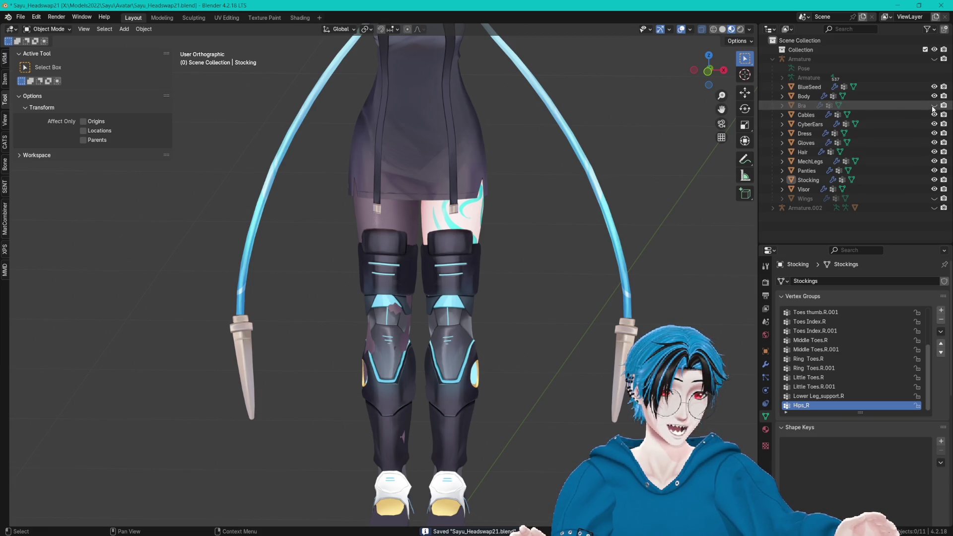
{"action": "left_click", "coordinate": [934, 58]}
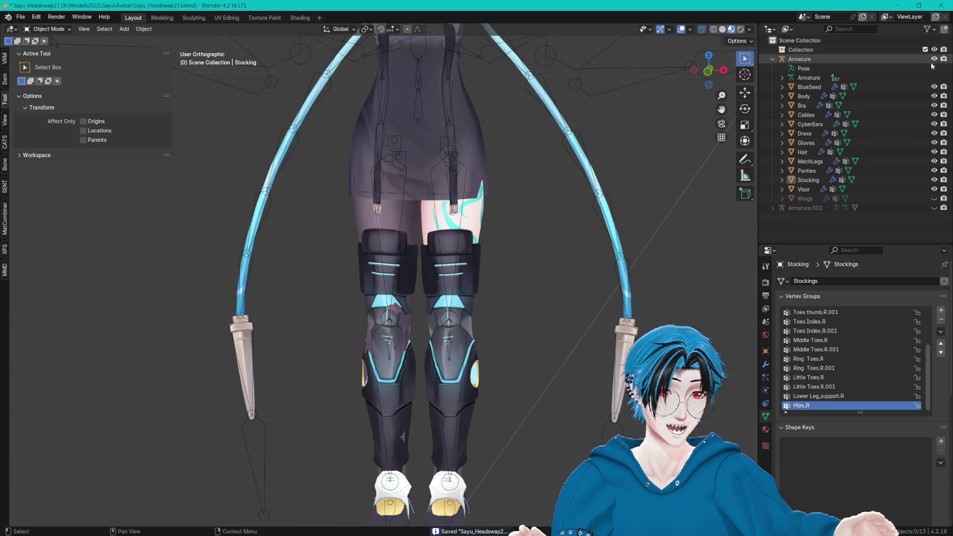
{"action": "left_click", "coordinate": [934, 199]}
{"action": "left_click", "coordinate": [812, 60]}
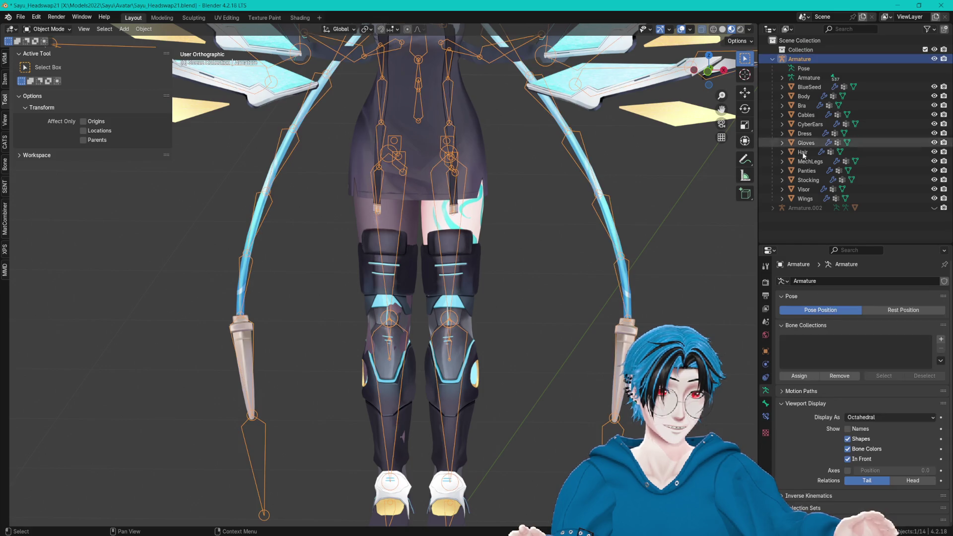
{"action": "left_click", "coordinate": [805, 198], "text": "shift"}
{"action": "key", "text": "ctrl+s"}
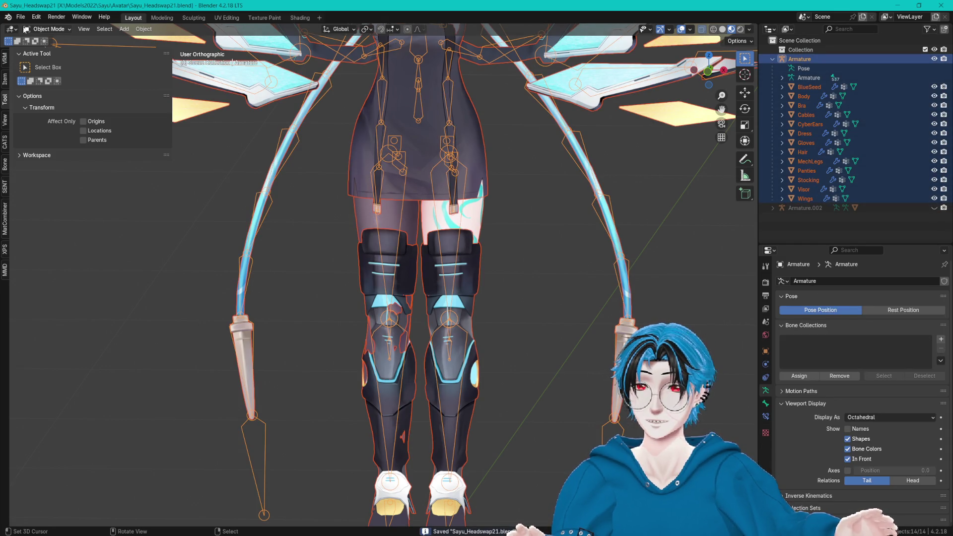
Step: Export the model with CATS, overwriting SayuVRC.fbx in the Sayu Assets folder
{"action": "left_click", "coordinate": [4, 141]}
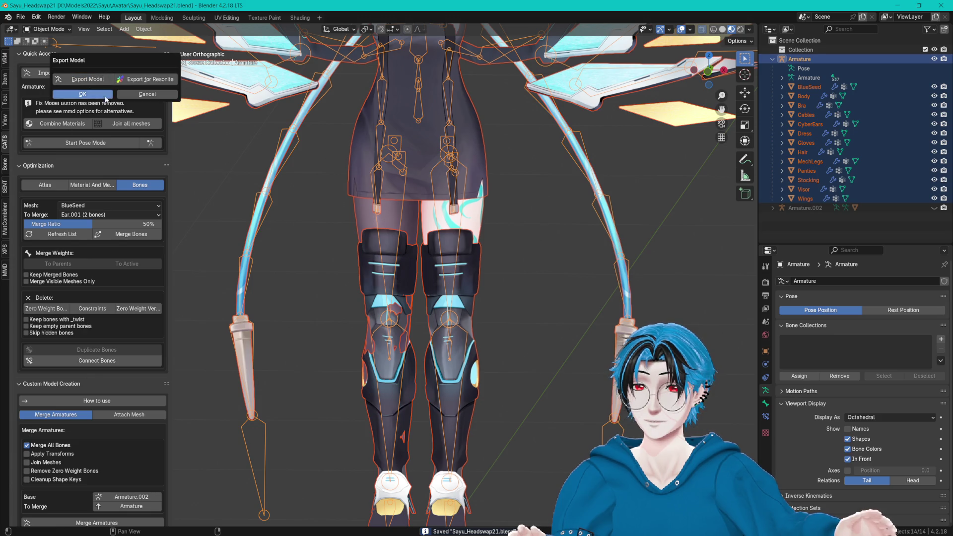
{"action": "left_click", "coordinate": [117, 75]}
{"action": "left_click", "coordinate": [180, 208]}
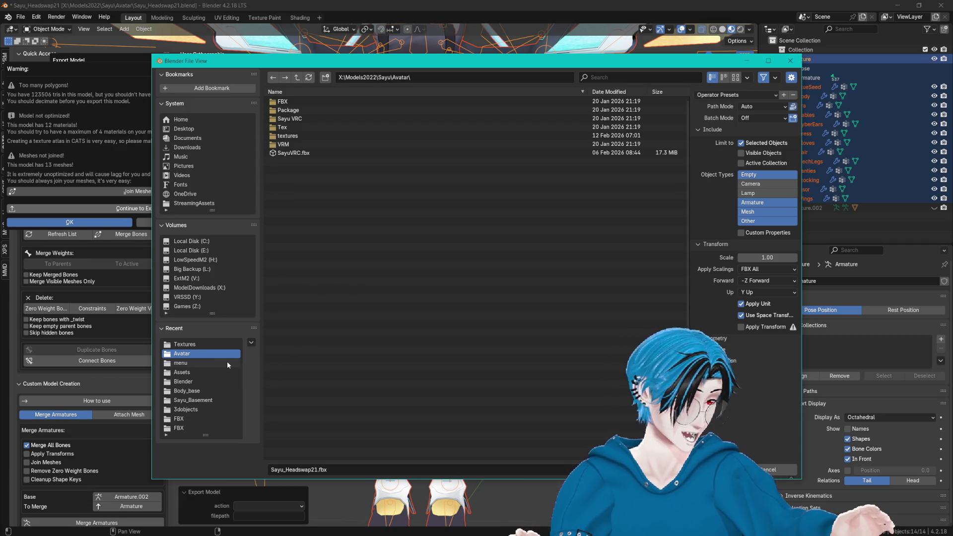
{"action": "left_click", "coordinate": [193, 372]}
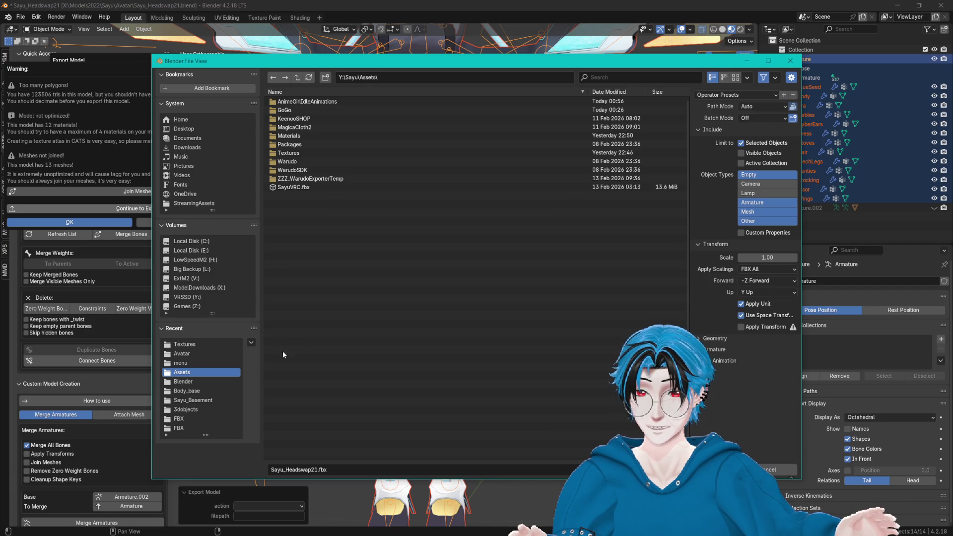
{"action": "left_click", "coordinate": [298, 187]}
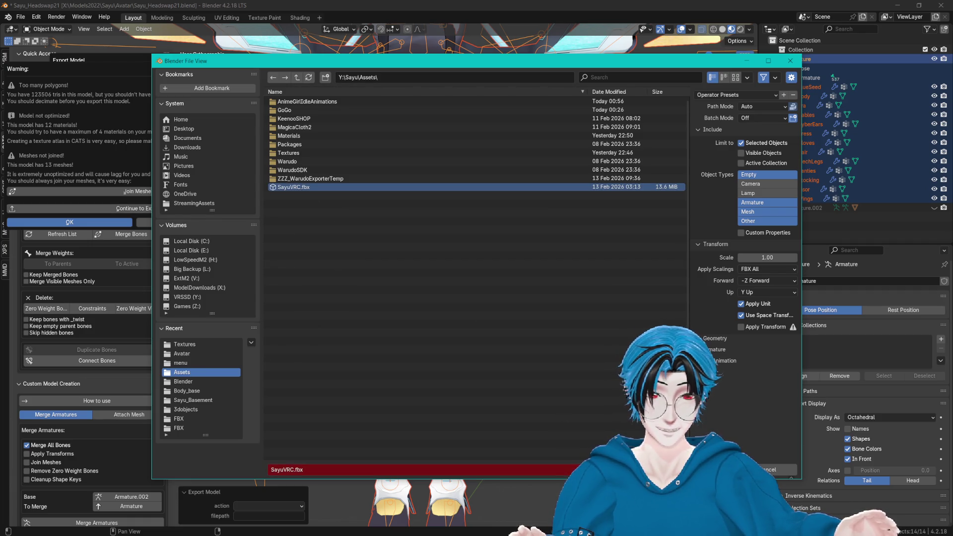
{"action": "key", "text": "Return"}
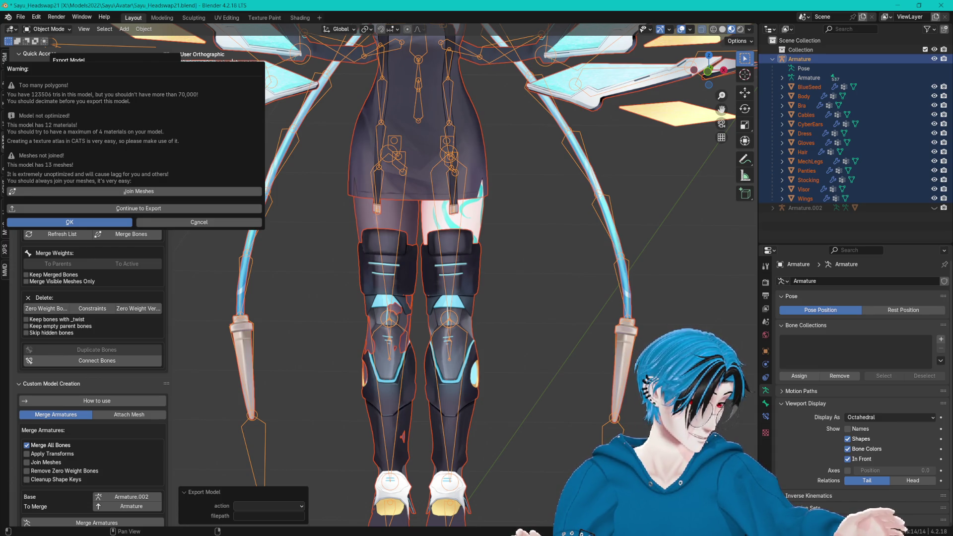
{"action": "key", "text": "alt+Tab"}
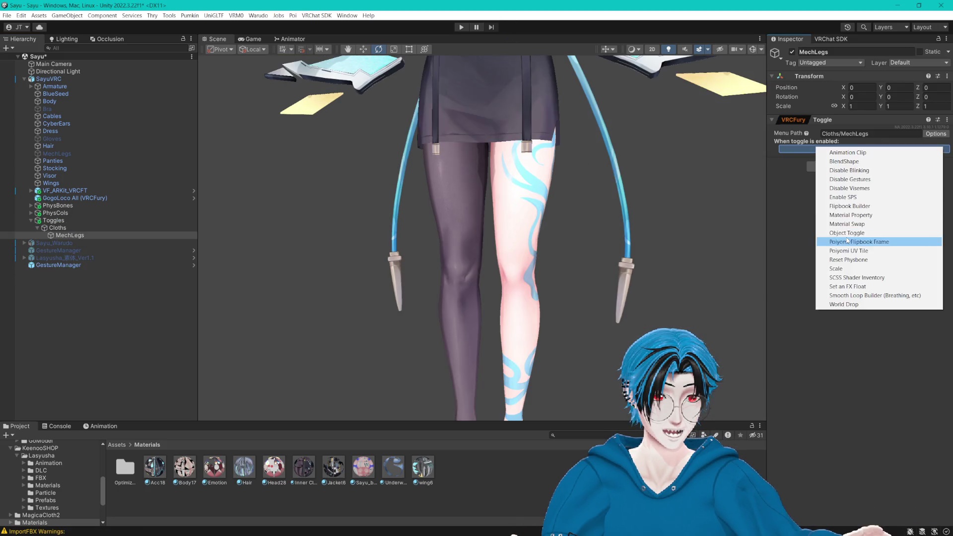
Step: Add an Object Toggle action turning on MechLegs, with Saved Between Worlds enabled
{"action": "left_click", "coordinate": [846, 237]}
{"action": "left_click", "coordinate": [889, 150]}
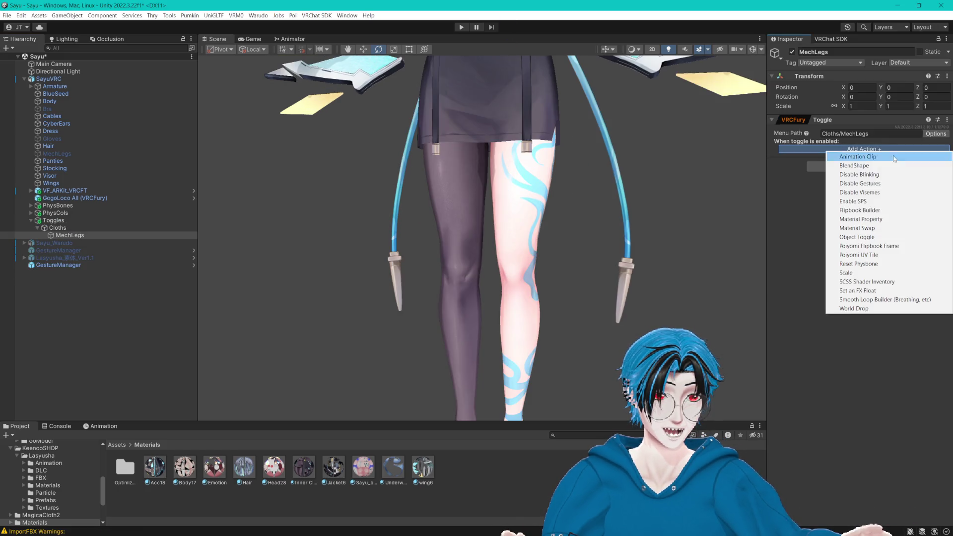
{"action": "left_click", "coordinate": [862, 237]}
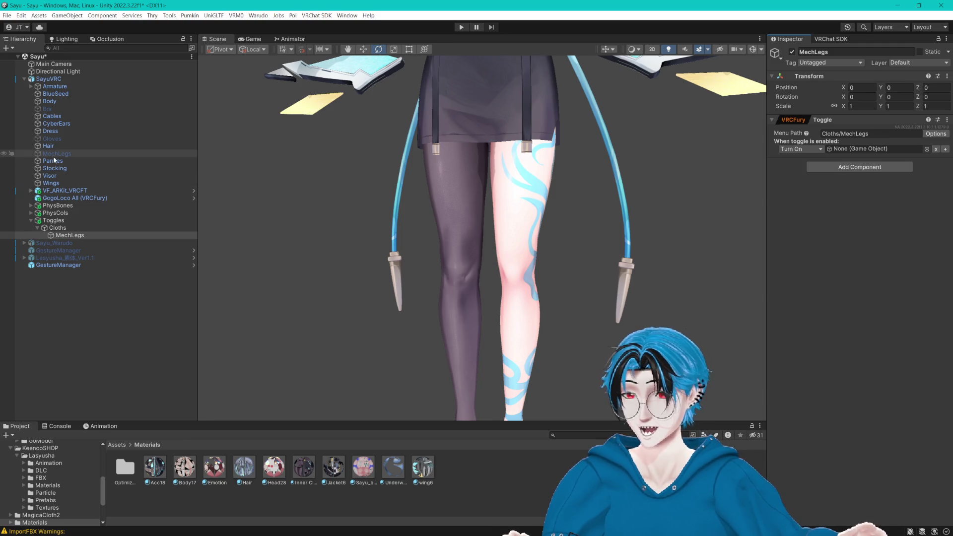
{"action": "left_click_drag", "start_coordinate": [52, 156], "coordinate": [844, 149]}
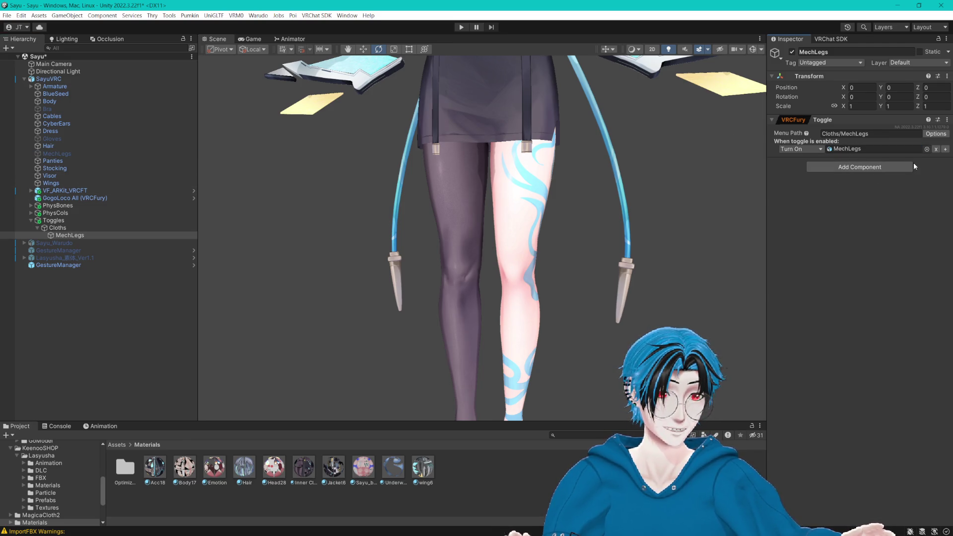
{"action": "left_click", "coordinate": [936, 133]}
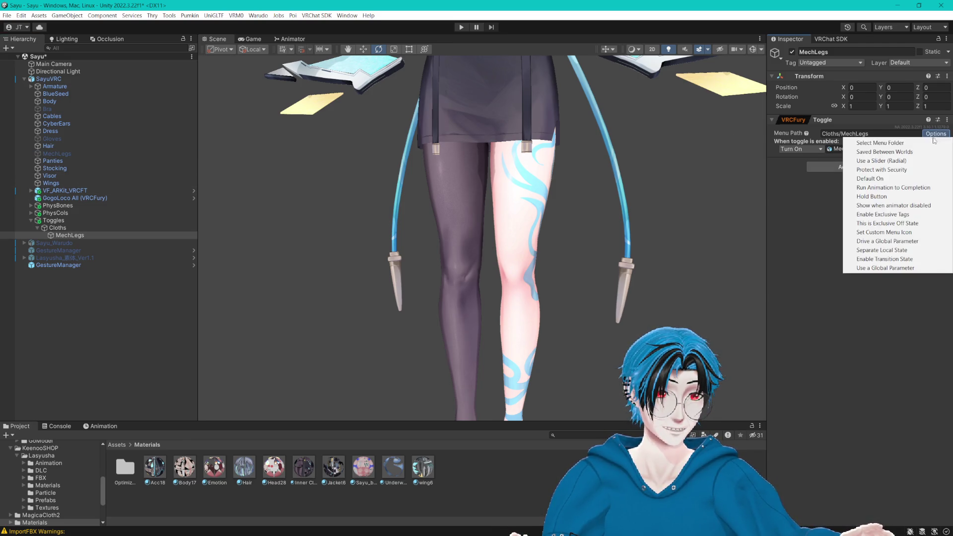
{"action": "left_click", "coordinate": [877, 151]}
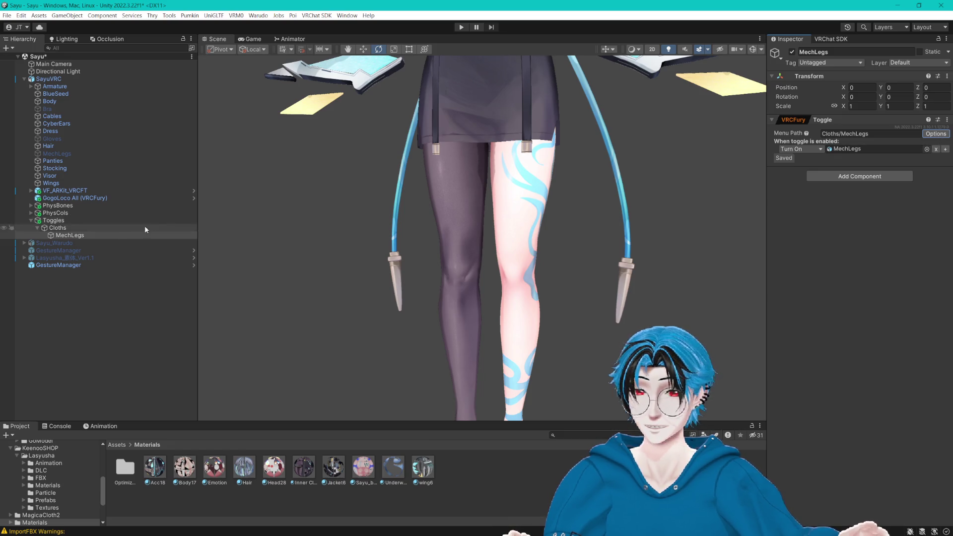
Step: Duplicate the toggle, rename it 'Stockings', and assign the Stocking object to it
{"action": "key", "text": "ctrl+d"}
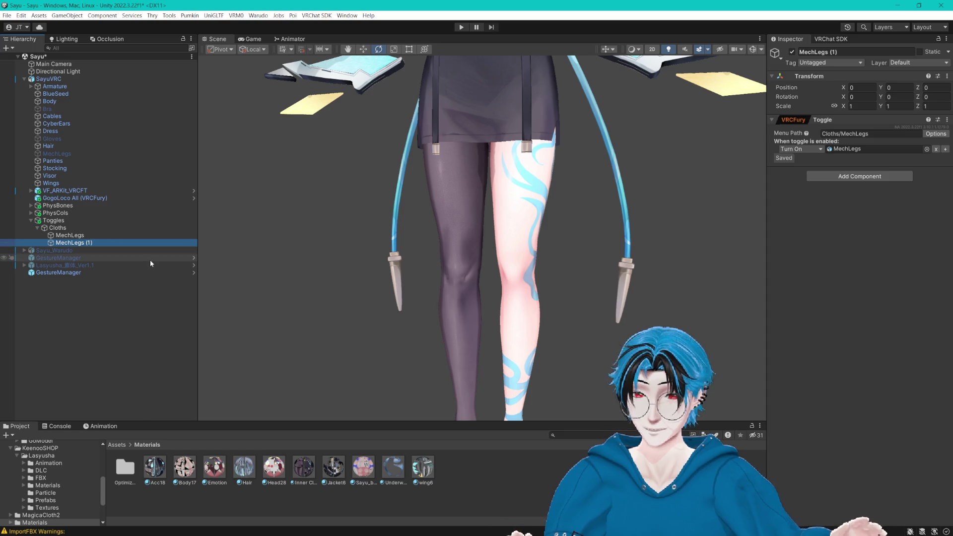
{"action": "key", "text": "F2"}
{"action": "type", "text": "Stockings"}
{"action": "key", "text": "Return"}
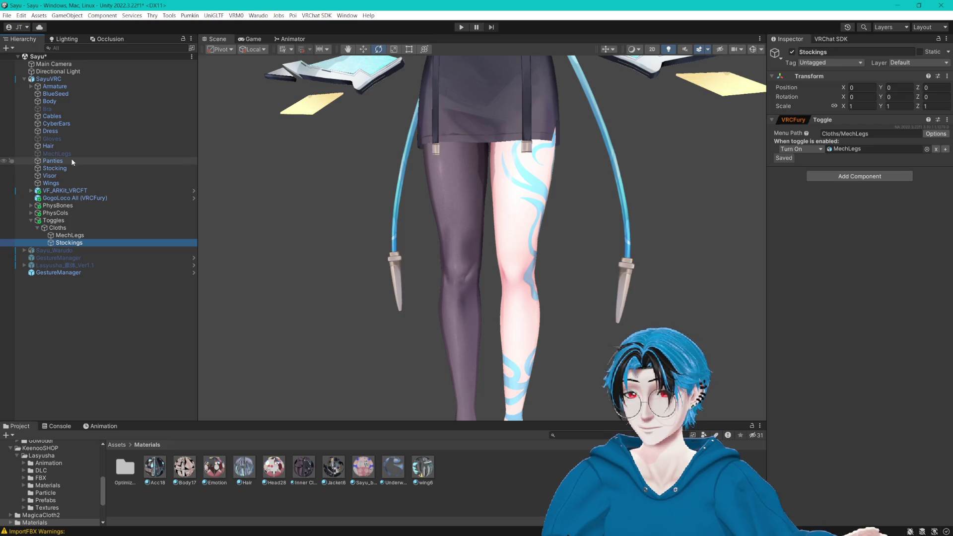
{"action": "mouse_move", "coordinate": [55, 168]}
{"action": "left_mouse_down"}
{"action": "mouse_move", "coordinate": [854, 160]}
{"action": "mouse_move", "coordinate": [867, 150]}
{"action": "left_mouse_up"}
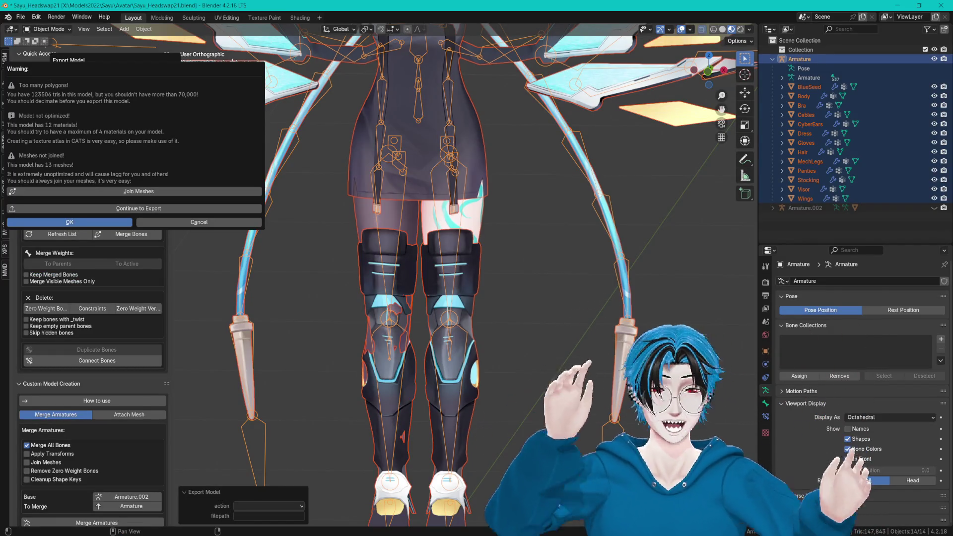
Step: Dismiss the CATS export warning, check the Shading workspace, and return to Layout
{"action": "key", "text": "Return"}
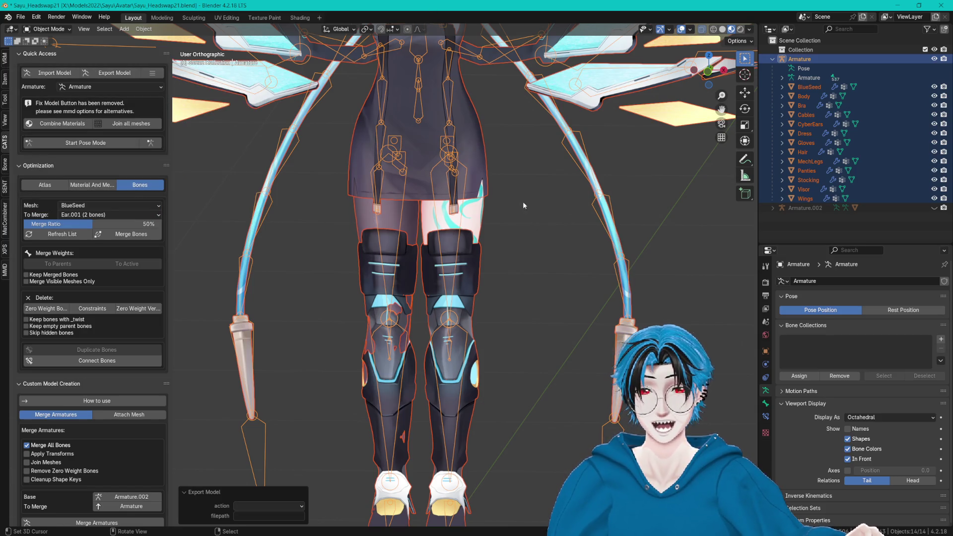
{"action": "mouse_move", "coordinate": [523, 201]}
{"action": "left_mouse_down"}
{"action": "mouse_move", "coordinate": [483, 216]}
{"action": "mouse_move", "coordinate": [545, 207]}
{"action": "mouse_move", "coordinate": [582, 298]}
{"action": "mouse_move", "coordinate": [570, 276]}
{"action": "left_mouse_up"}
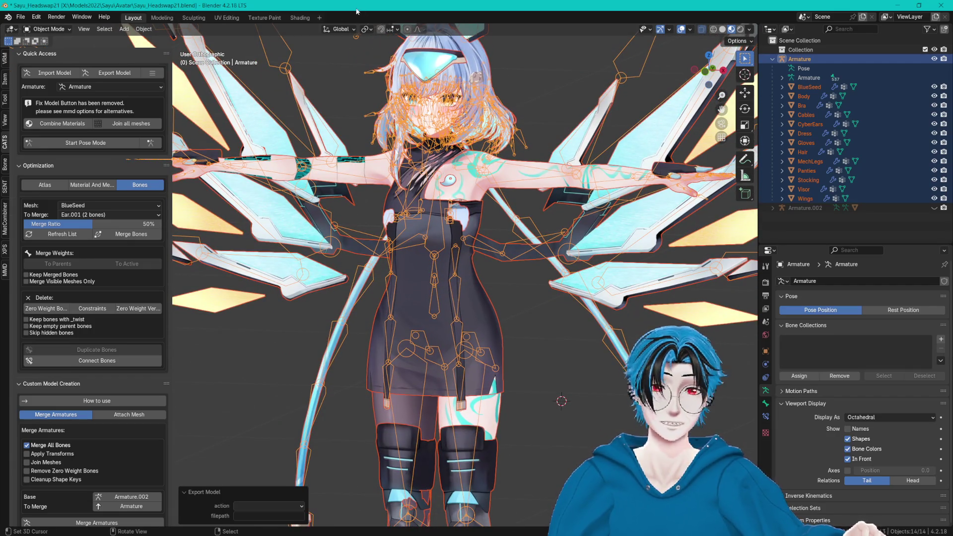
{"action": "left_click", "coordinate": [300, 17]}
{"action": "scroll", "coordinate": [518, 321], "scroll_direction": "down", "scroll_amount": 4}
{"action": "left_click_drag", "start_coordinate": [501, 340], "coordinate": [504, 293]}
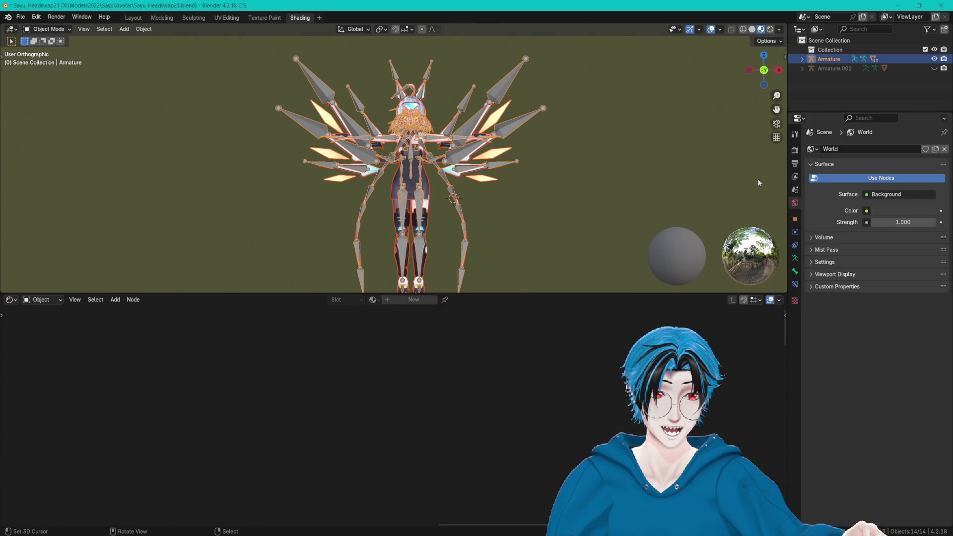
{"action": "left_click", "coordinate": [133, 17]}
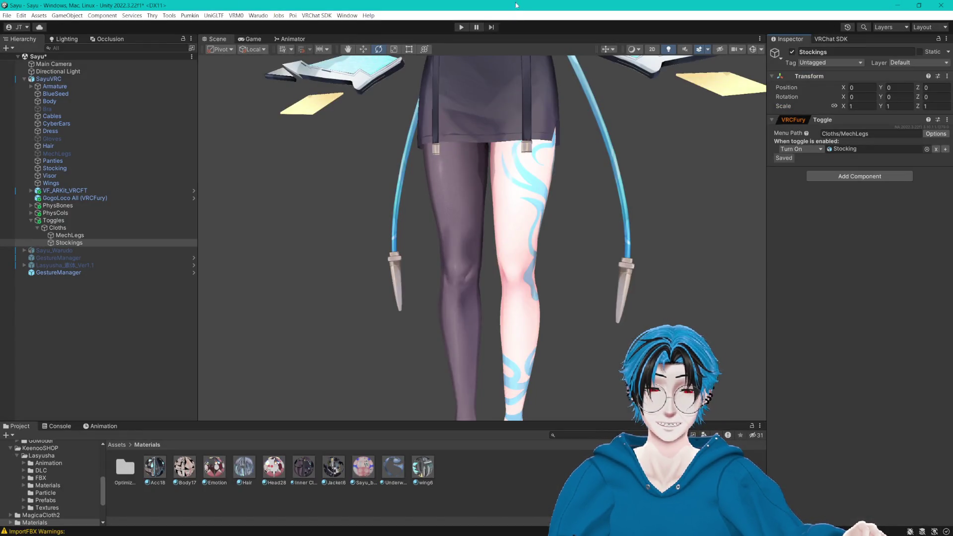
{"action": "left_click_drag", "start_coordinate": [557, 200], "coordinate": [554, 318]}
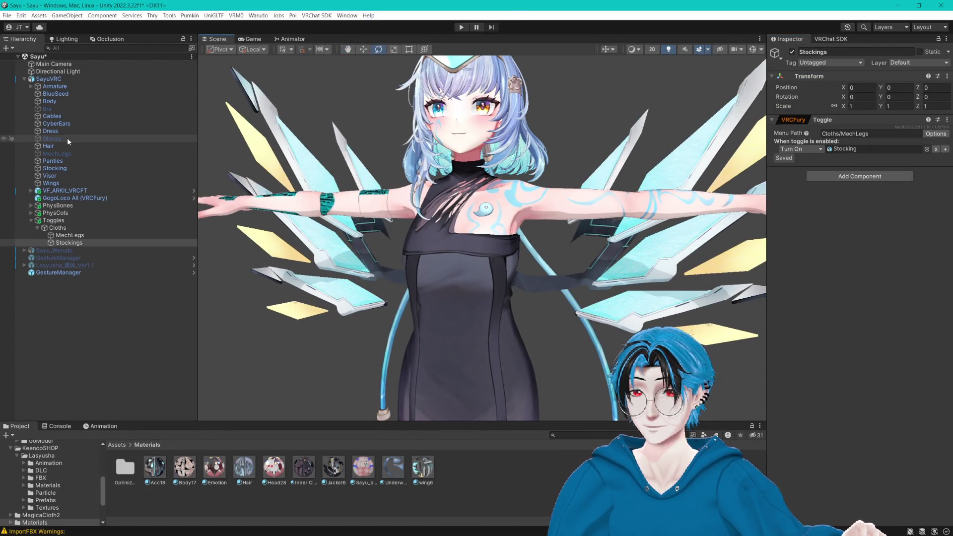
{"action": "mouse_move", "coordinate": [447, 246]}
{"action": "left_mouse_down"}
{"action": "mouse_move", "coordinate": [442, 153]}
{"action": "mouse_move", "coordinate": [448, 231]}
{"action": "mouse_move", "coordinate": [447, 164]}
{"action": "mouse_move", "coordinate": [500, 262]}
{"action": "mouse_move", "coordinate": [507, 241]}
{"action": "left_mouse_up"}
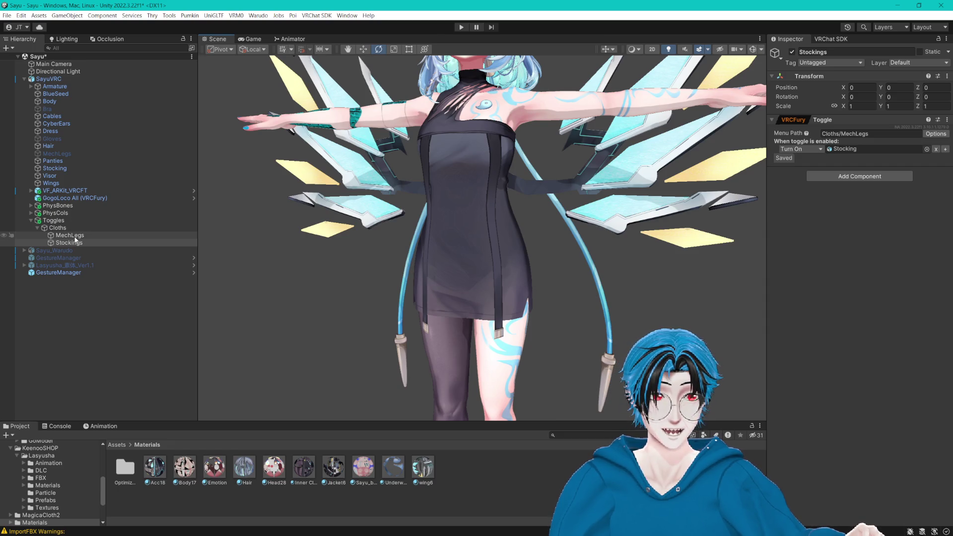
{"action": "left_click", "coordinate": [91, 243]}
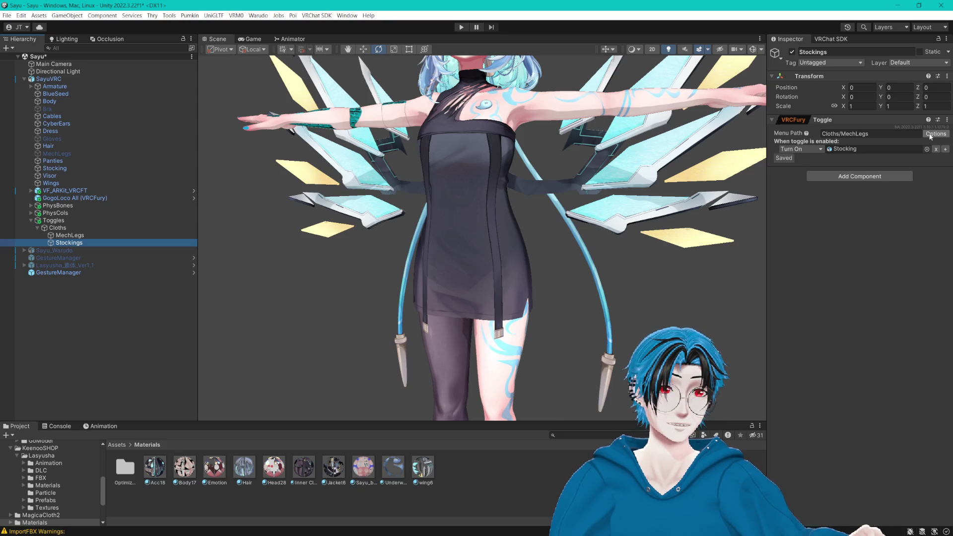
{"action": "left_click_drag", "start_coordinate": [643, 204], "coordinate": [917, 162]}
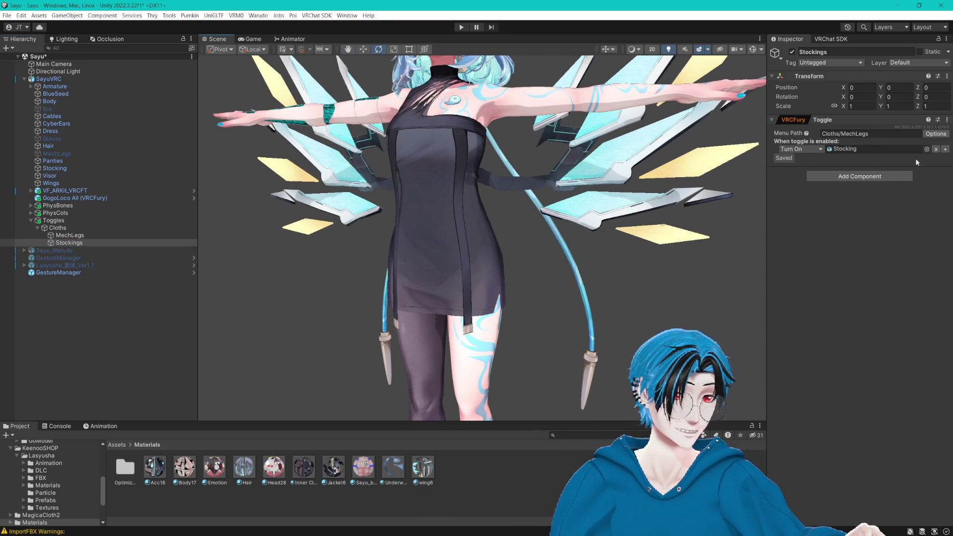
{"action": "left_click", "coordinate": [934, 134]}
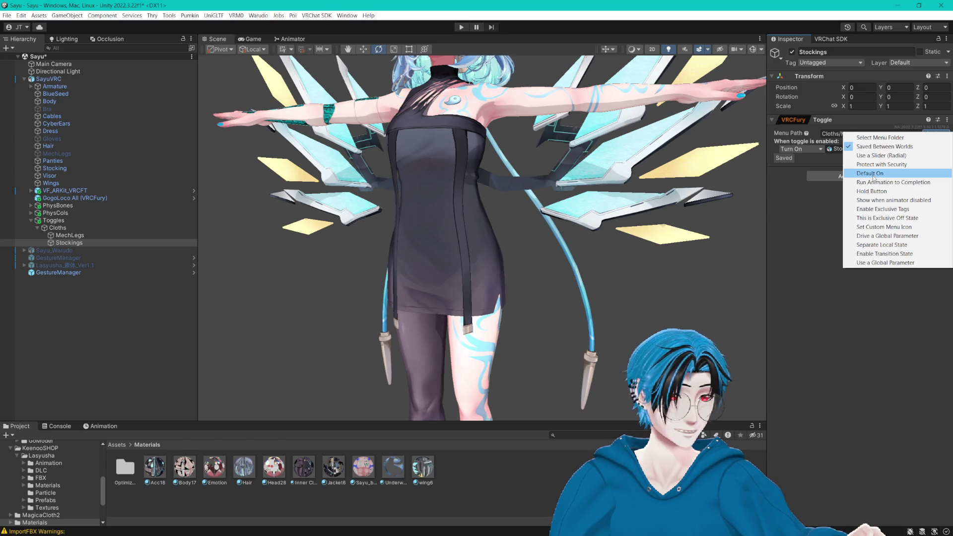
{"action": "left_click", "coordinate": [791, 240]}
{"action": "left_click_drag", "start_coordinate": [596, 258], "coordinate": [612, 265]}
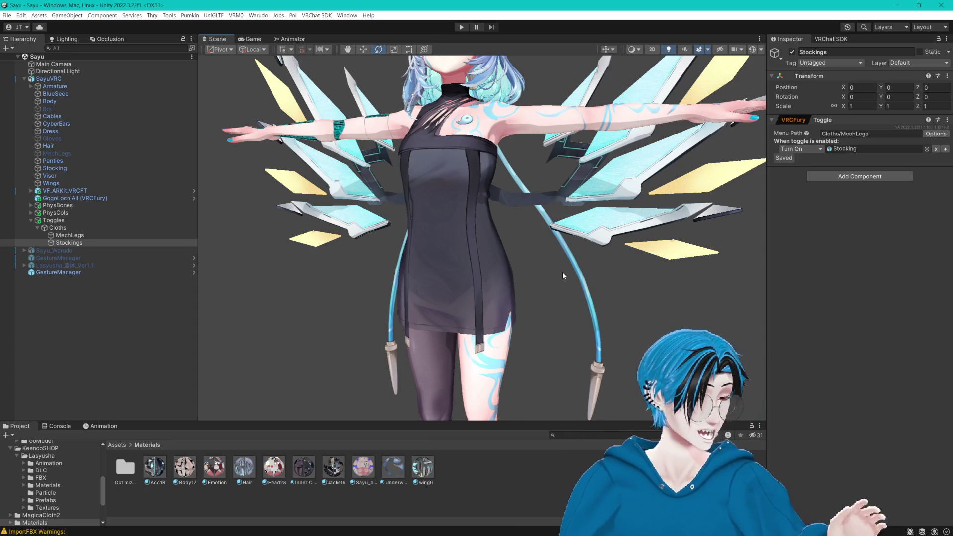
{"action": "scroll", "coordinate": [408, 148], "scroll_direction": "up", "scroll_amount": 10}
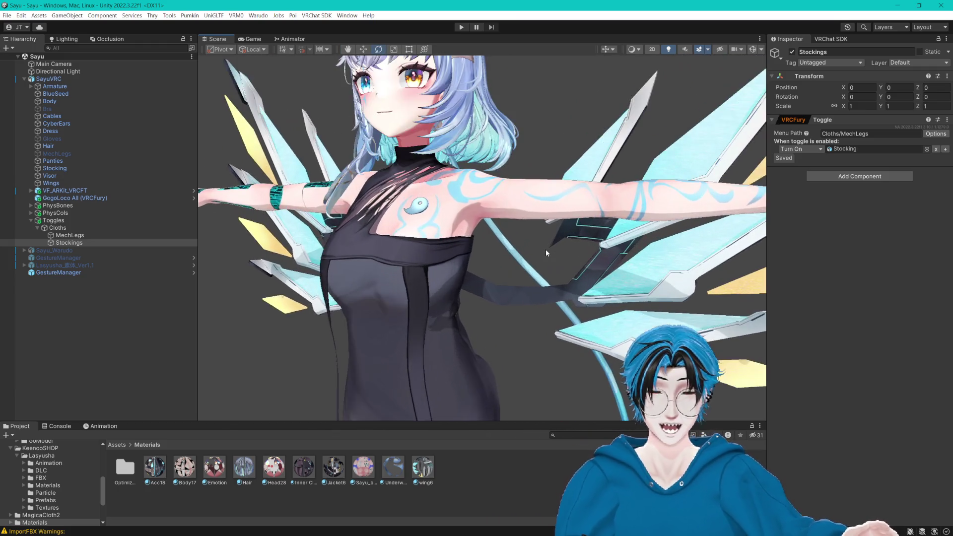
{"action": "scroll", "coordinate": [546, 249], "scroll_direction": "down", "scroll_amount": 5}
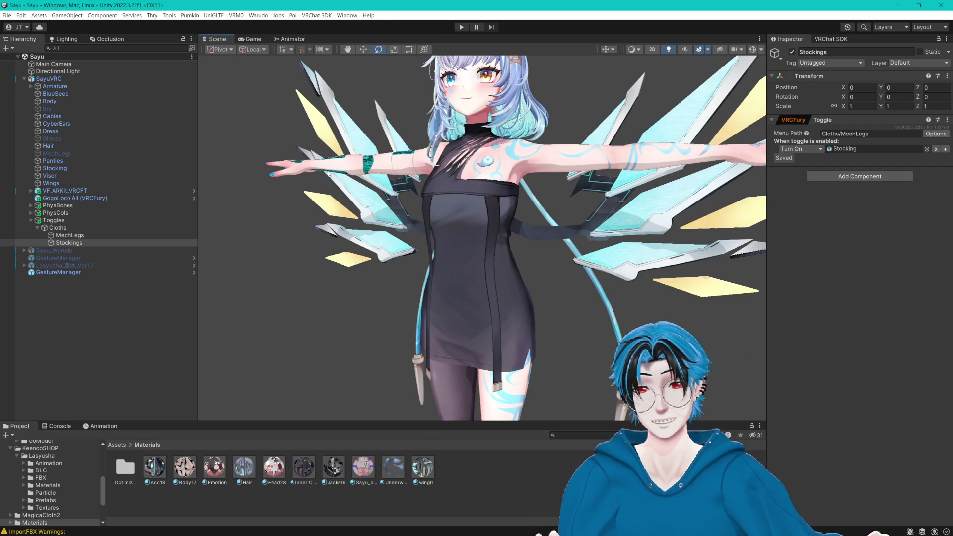
{"action": "scroll", "coordinate": [457, 191], "scroll_direction": "up", "scroll_amount": 5}
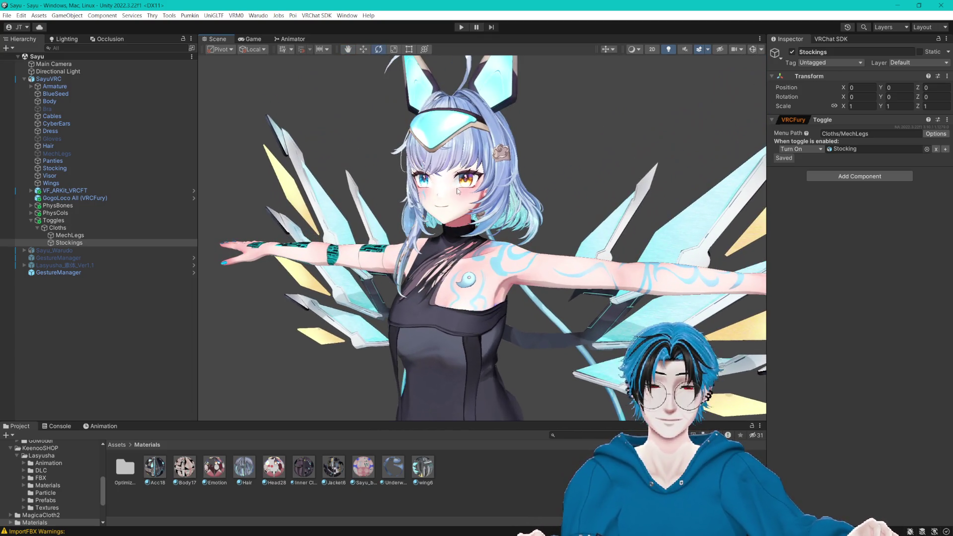
Step: Duplicate the MechLegs toggle, rename it 'Wings', and assign the Wings object
{"action": "left_click", "coordinate": [74, 237]}
{"action": "left_click", "coordinate": [78, 243]}
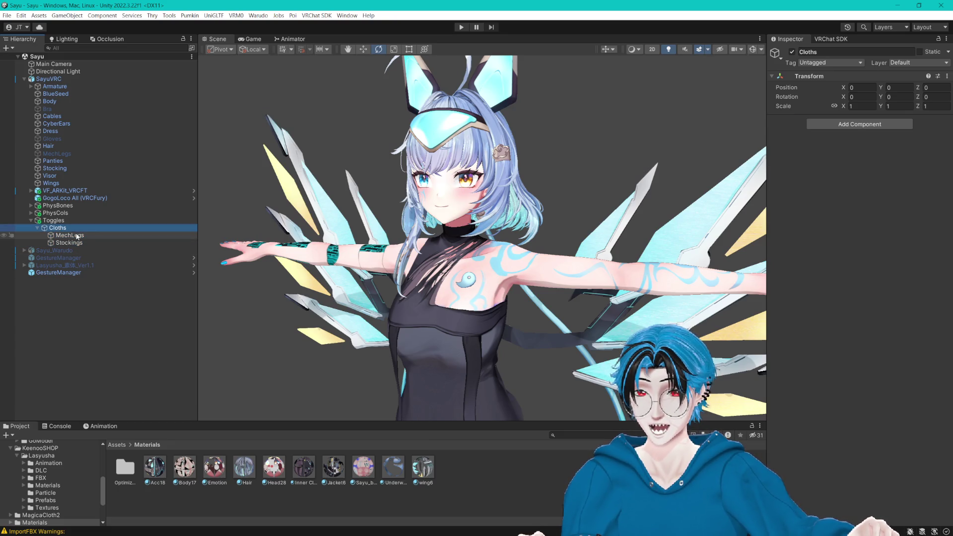
{"action": "left_click", "coordinate": [84, 237]}
{"action": "key", "text": "ctrl+d"}
{"action": "left_click", "coordinate": [85, 243]}
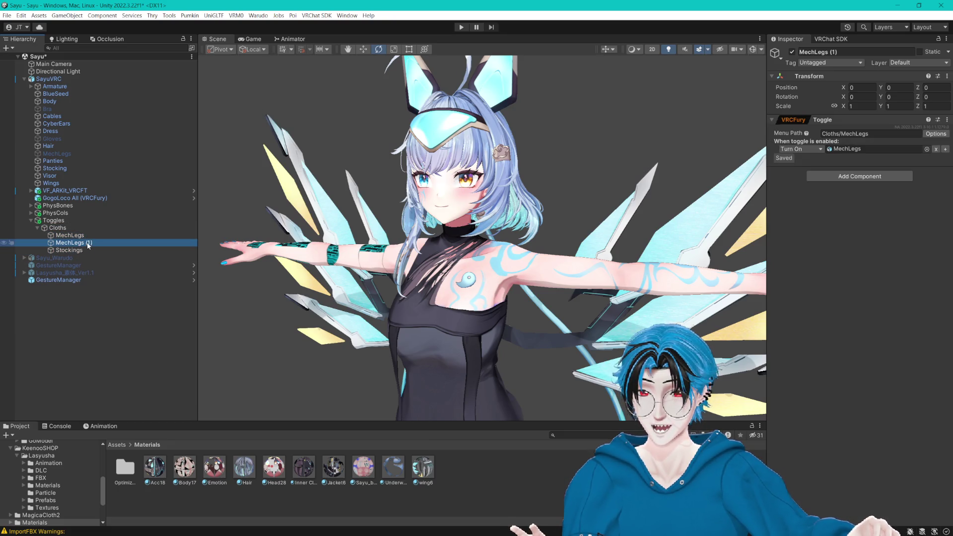
{"action": "type", "text": "Wings"}
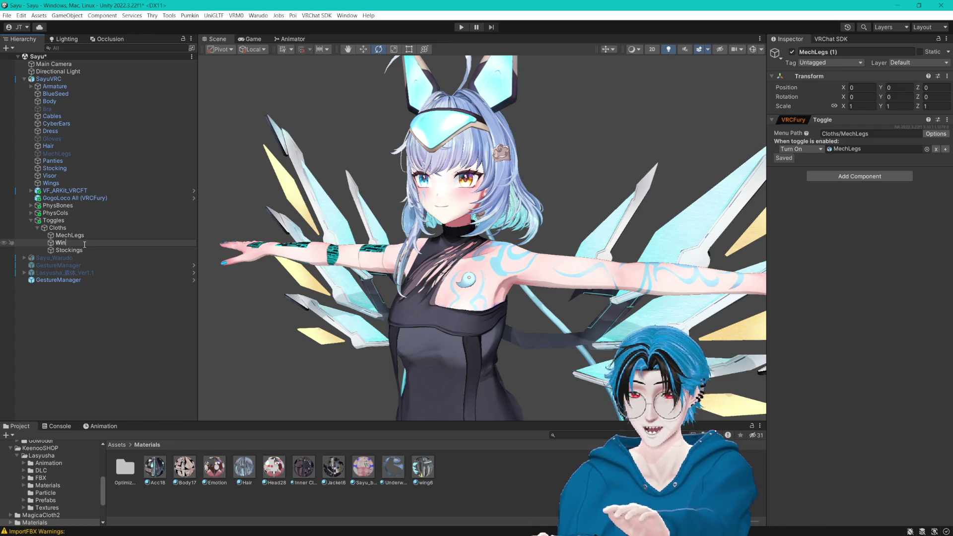
{"action": "key", "text": "Return"}
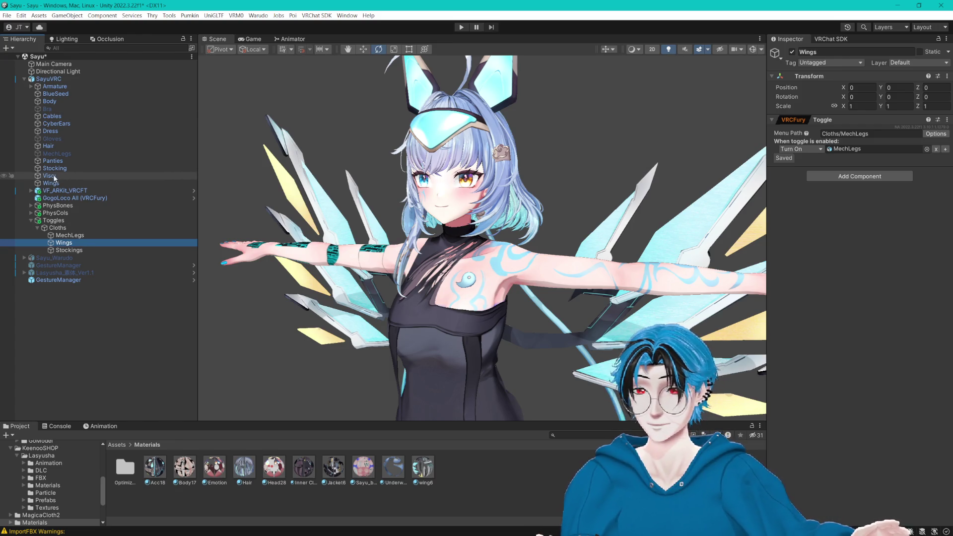
{"action": "left_click_drag", "start_coordinate": [49, 185], "coordinate": [874, 147]}
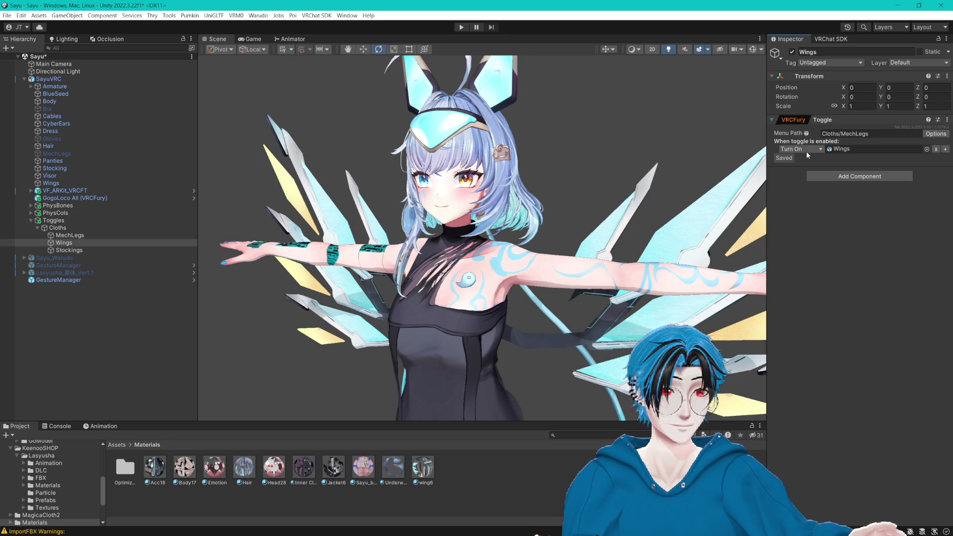
Step: Set the Wings toggle's object action to Turn On
{"action": "left_click", "coordinate": [936, 134]}
{"action": "left_click", "coordinate": [784, 259]}
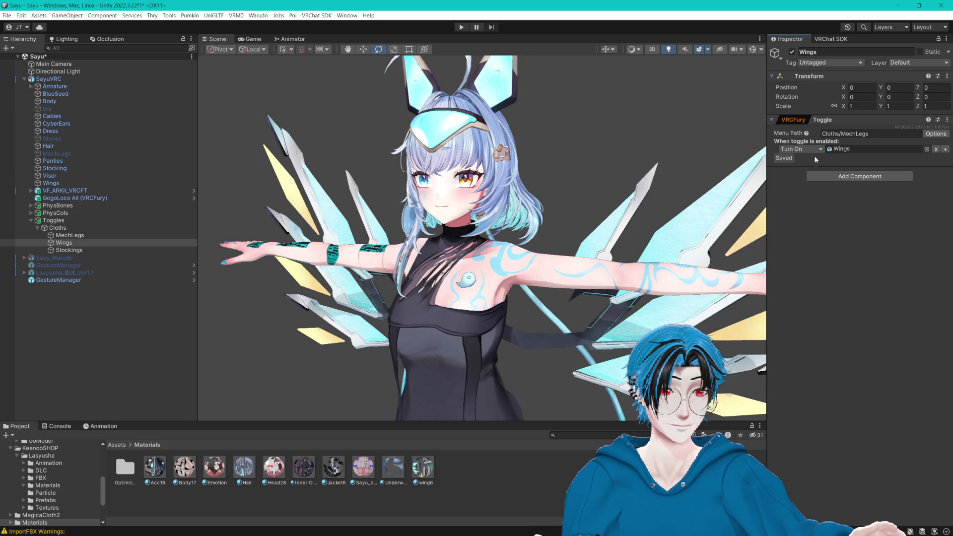
{"action": "left_click", "coordinate": [814, 150]}
{"action": "left_click", "coordinate": [815, 152]}
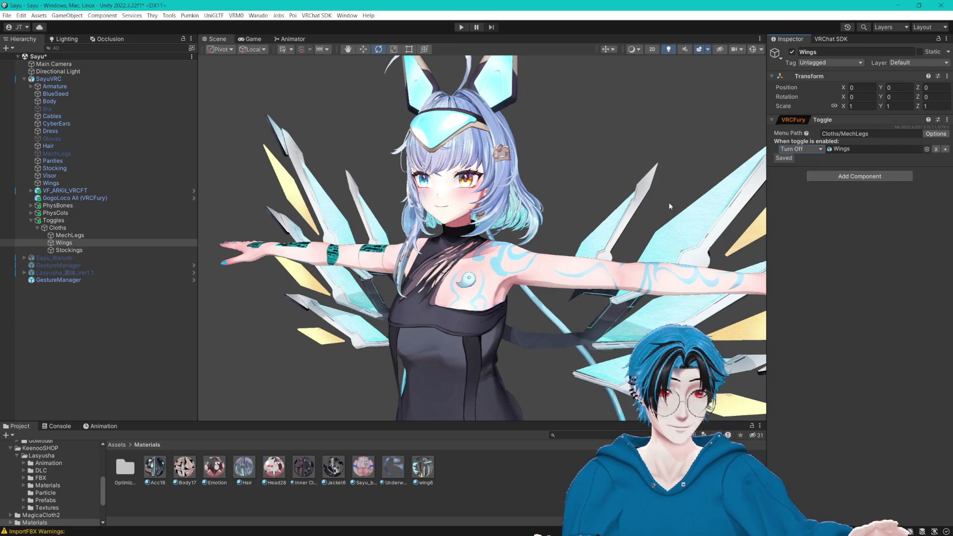
{"action": "left_click", "coordinate": [83, 250]}
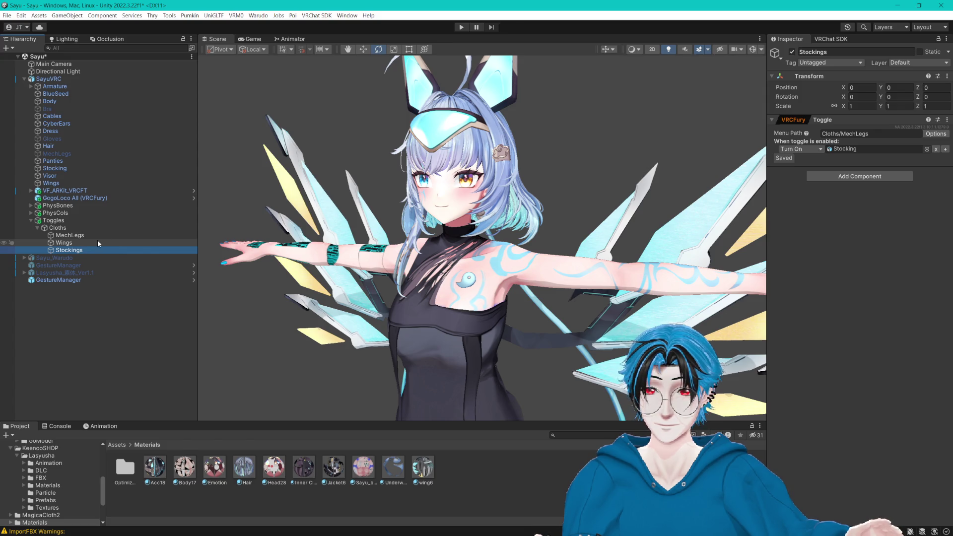
{"action": "left_click", "coordinate": [97, 241]}
{"action": "left_click", "coordinate": [814, 149]}
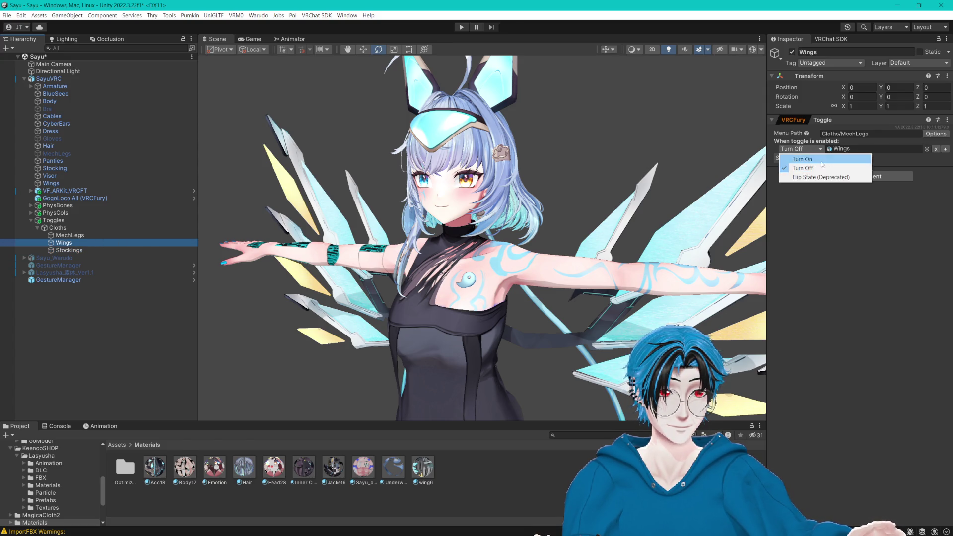
{"action": "left_click", "coordinate": [822, 159]}
Step: Enable Default On for both the Wings and Stockings toggles
{"action": "left_click", "coordinate": [935, 134]}
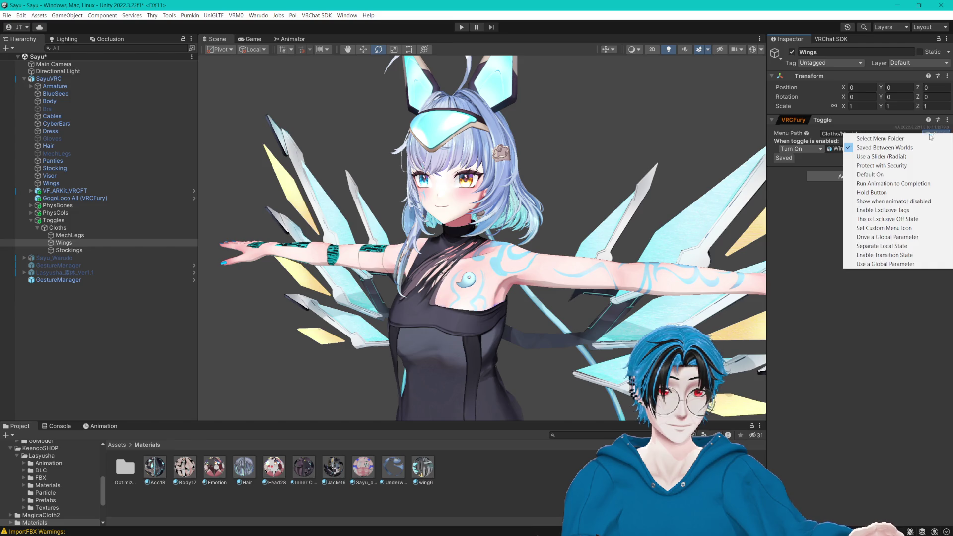
{"action": "left_click", "coordinate": [865, 175]}
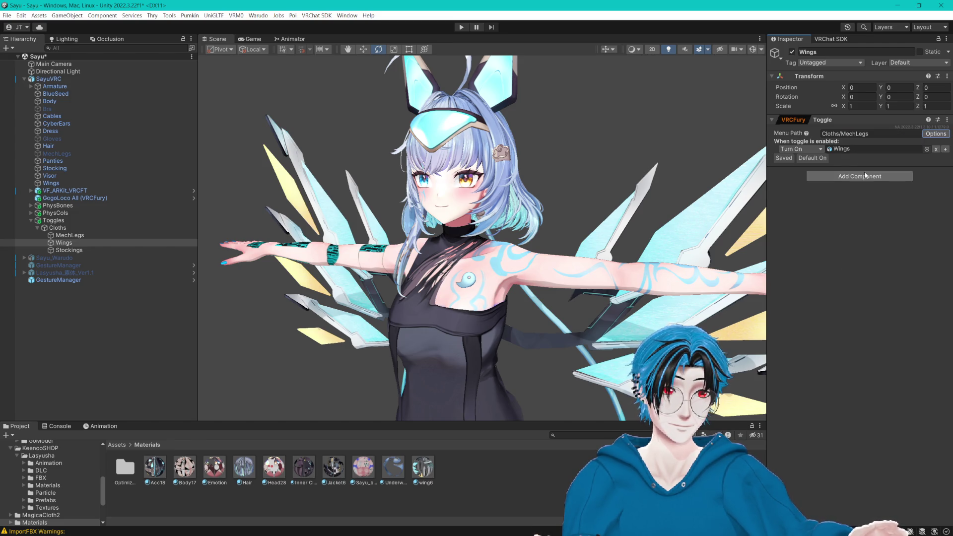
{"action": "left_click", "coordinate": [77, 251]}
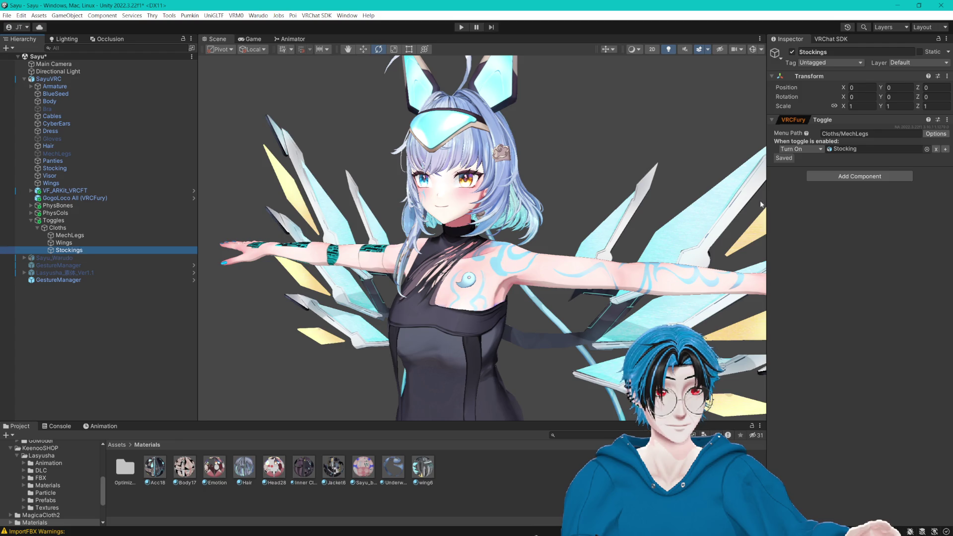
{"action": "left_click", "coordinate": [936, 134]}
{"action": "left_click", "coordinate": [864, 176]}
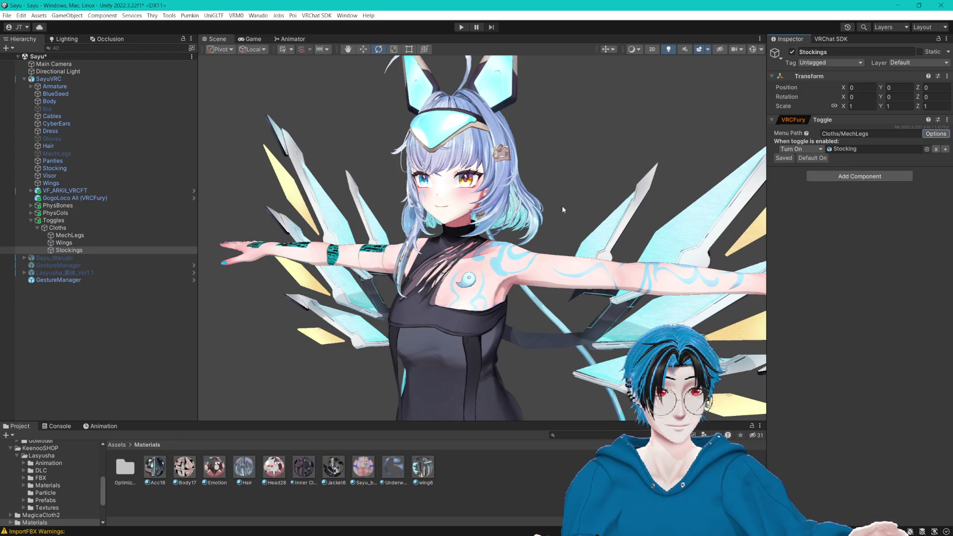
{"action": "left_click", "coordinate": [65, 236]}
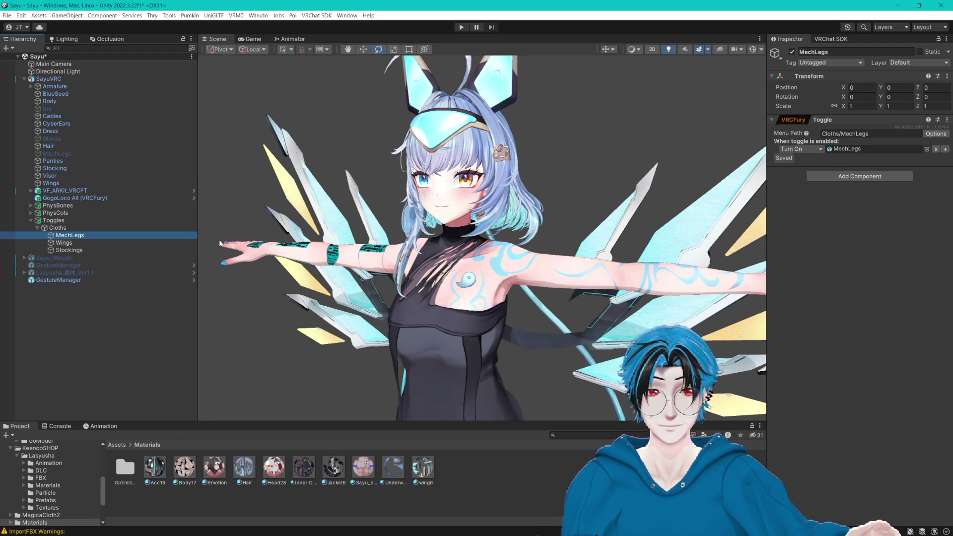
Step: Add a material property action on the Stocking renderer setting _UDIMDiscardRow0_1 to 1
{"action": "left_click", "coordinate": [945, 149]}
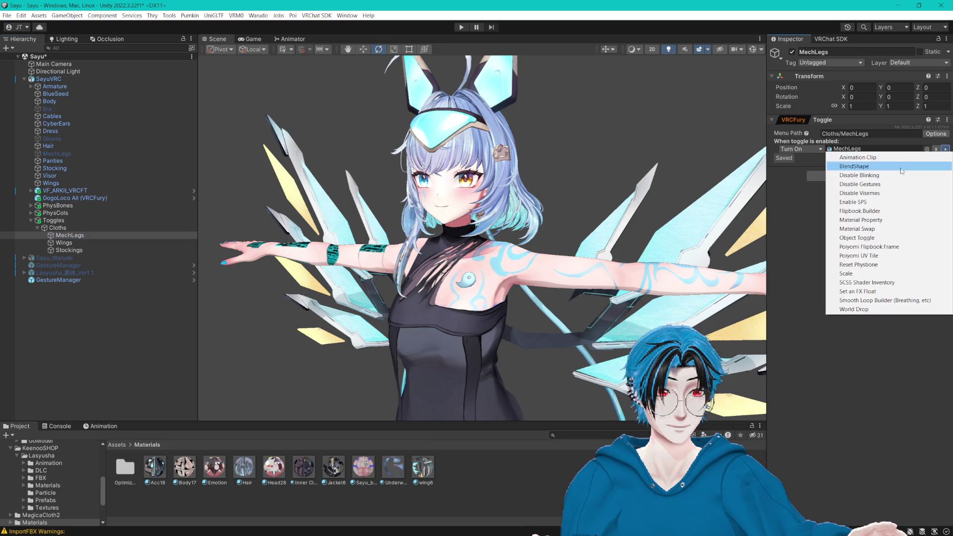
{"action": "left_click", "coordinate": [858, 221]}
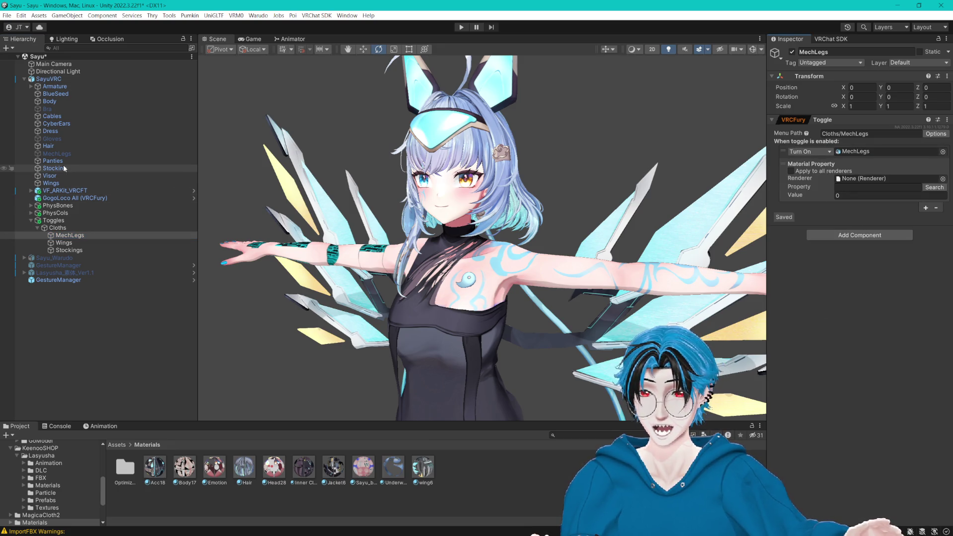
{"action": "left_click_drag", "start_coordinate": [64, 167], "coordinate": [844, 181]}
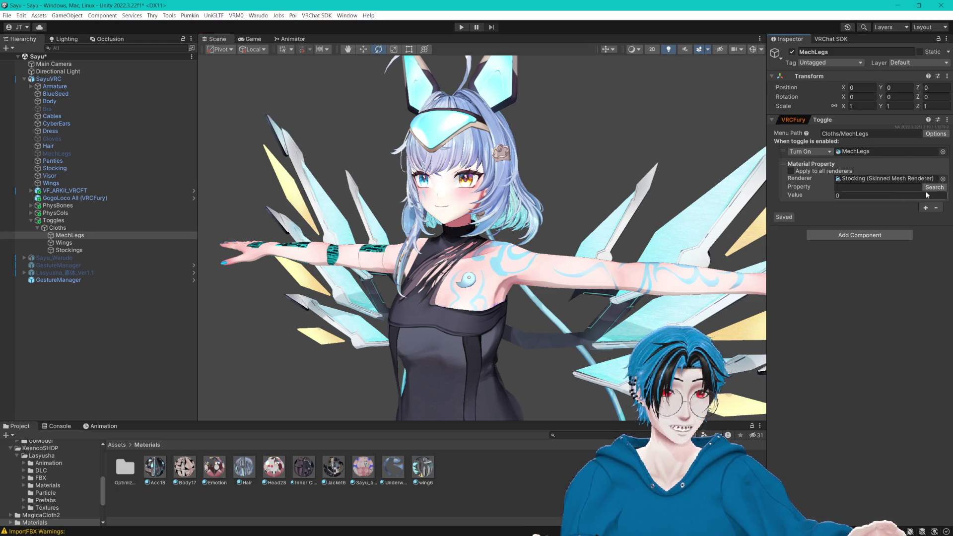
{"action": "left_click", "coordinate": [931, 190]}
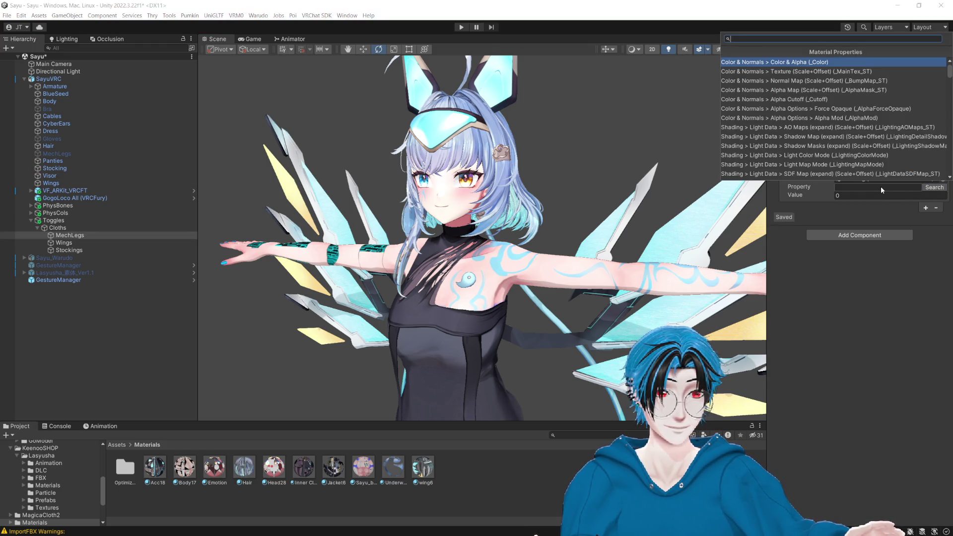
{"action": "type", "text": "U"}
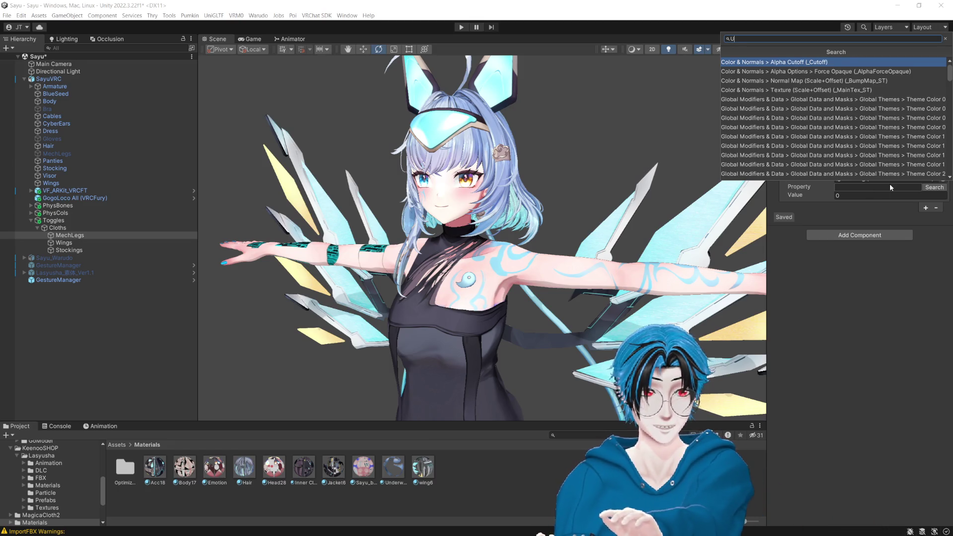
{"action": "type", "text": "V Tile"}
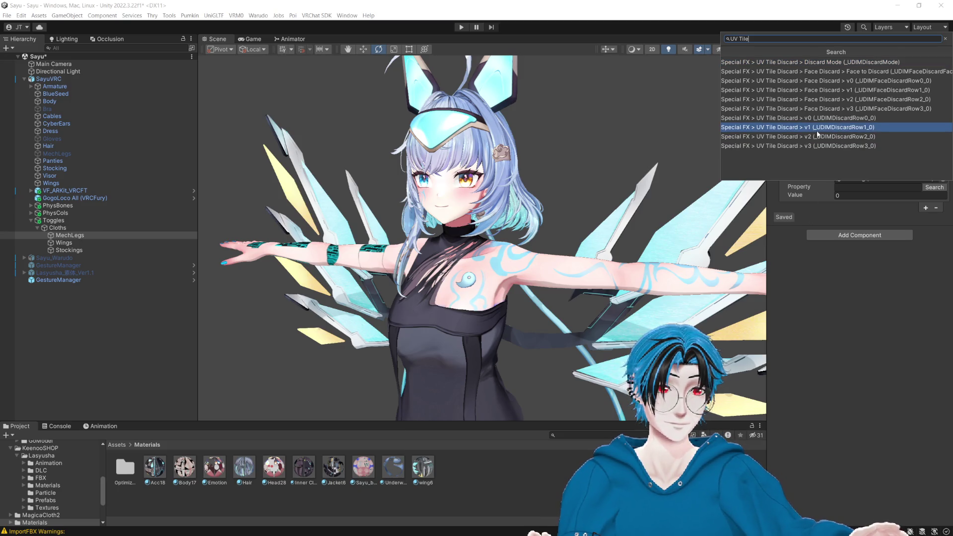
{"action": "left_click", "coordinate": [851, 120]}
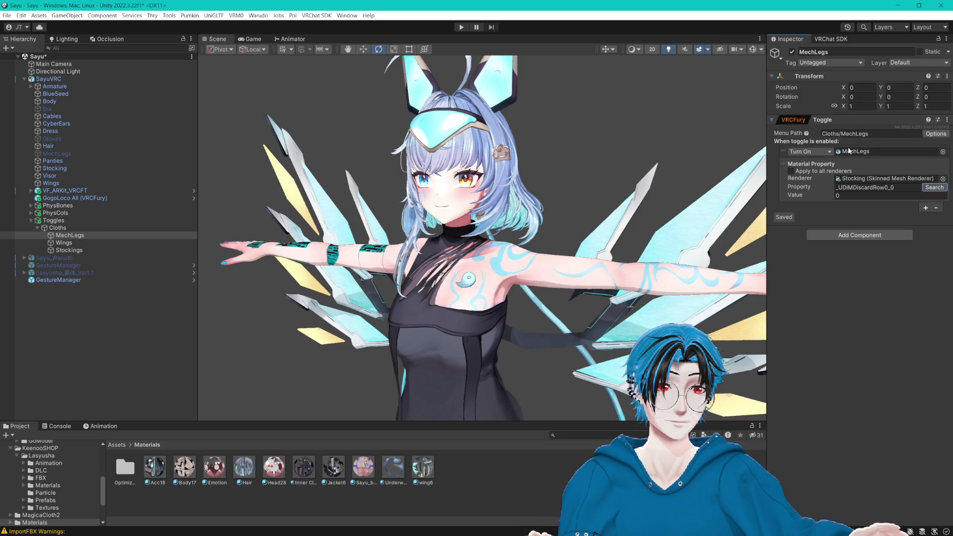
{"action": "left_click", "coordinate": [896, 188]}
{"action": "key", "text": "BackSpace"}
{"action": "type", "text": "1"}
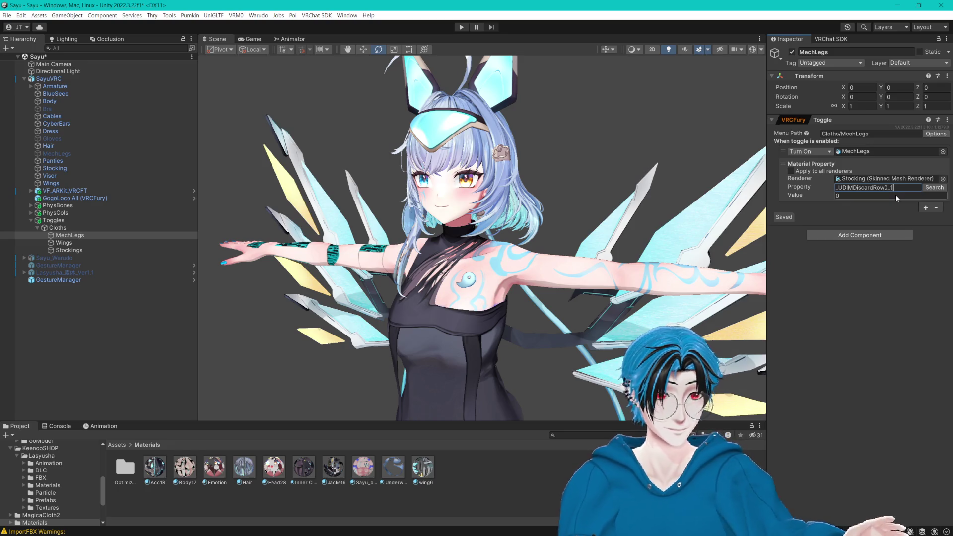
{"action": "left_click", "coordinate": [895, 194]}
{"action": "type", "text": "1"}
Step: Save the scene, then select the Wings toggle and duplicate it
{"action": "key", "text": "ctrl+s"}
{"action": "left_click_drag", "start_coordinate": [601, 192], "coordinate": [605, 165]}
{"action": "mouse_move", "coordinate": [504, 210]}
{"action": "left_mouse_down"}
{"action": "mouse_move", "coordinate": [521, 171]}
{"action": "mouse_move", "coordinate": [524, 99]}
{"action": "mouse_move", "coordinate": [529, 174]}
{"action": "mouse_move", "coordinate": [571, 199]}
{"action": "mouse_move", "coordinate": [586, 196]}
{"action": "left_mouse_up"}
{"action": "scroll", "coordinate": [528, 198], "scroll_direction": "up", "scroll_amount": 2}
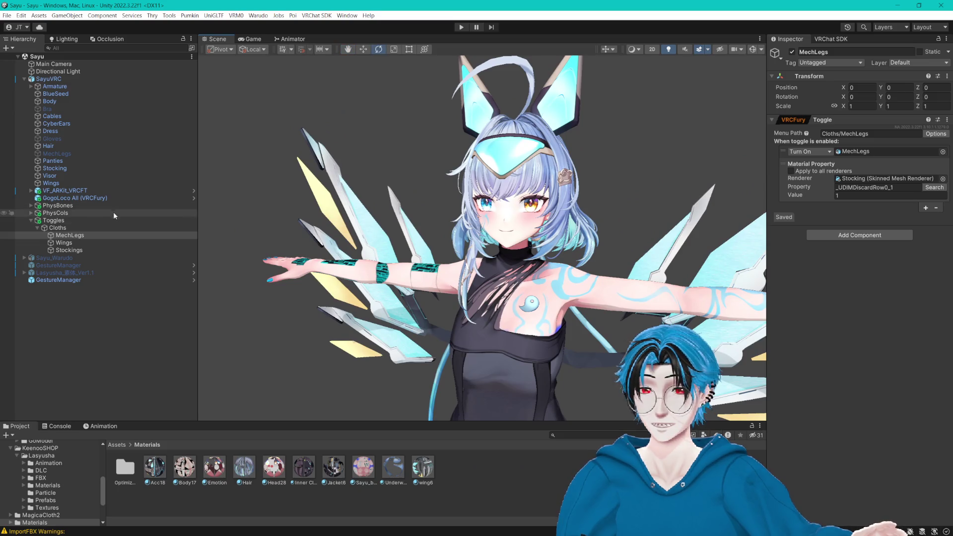
{"action": "left_click", "coordinate": [63, 243]}
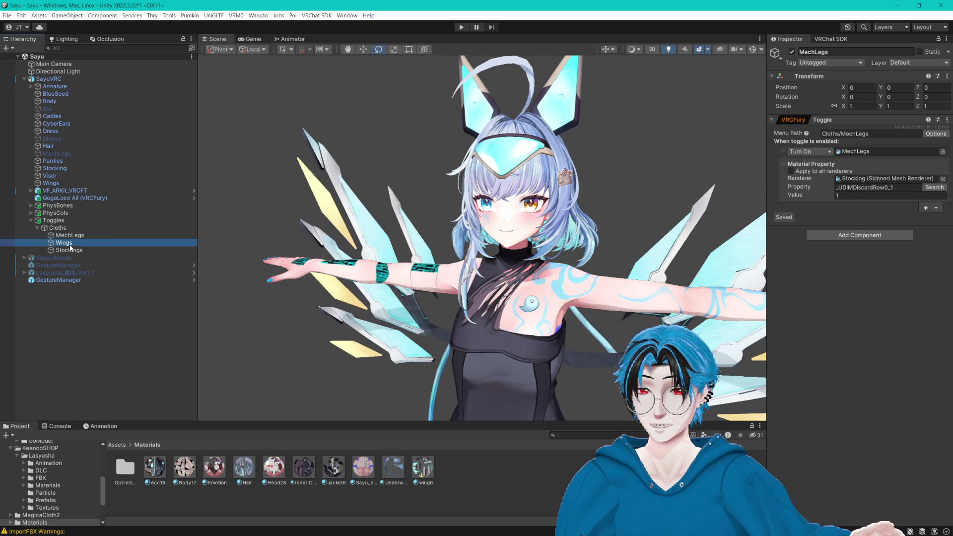
{"action": "key", "text": "ctrl+d"}
Step: Rename the duplicated toggle object to Visor
{"action": "key", "text": "F2"}
{"action": "type", "text": "V"}
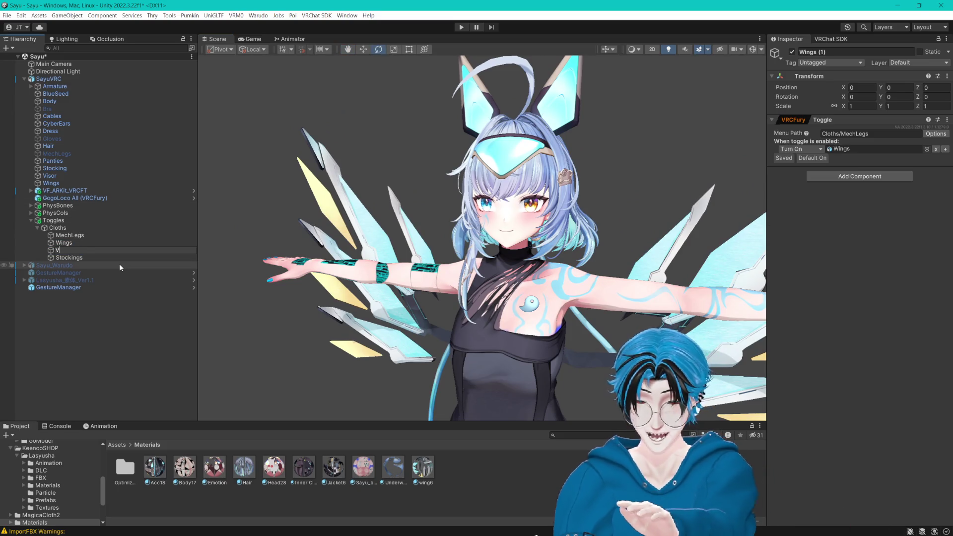
{"action": "type", "text": "ison"}
{"action": "key", "text": "Return"}
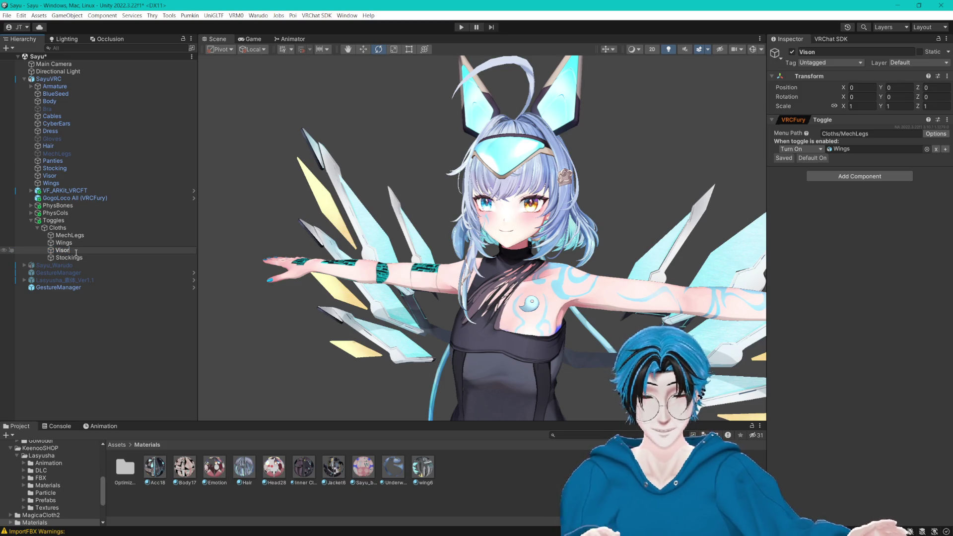
{"action": "key", "text": "Return"}
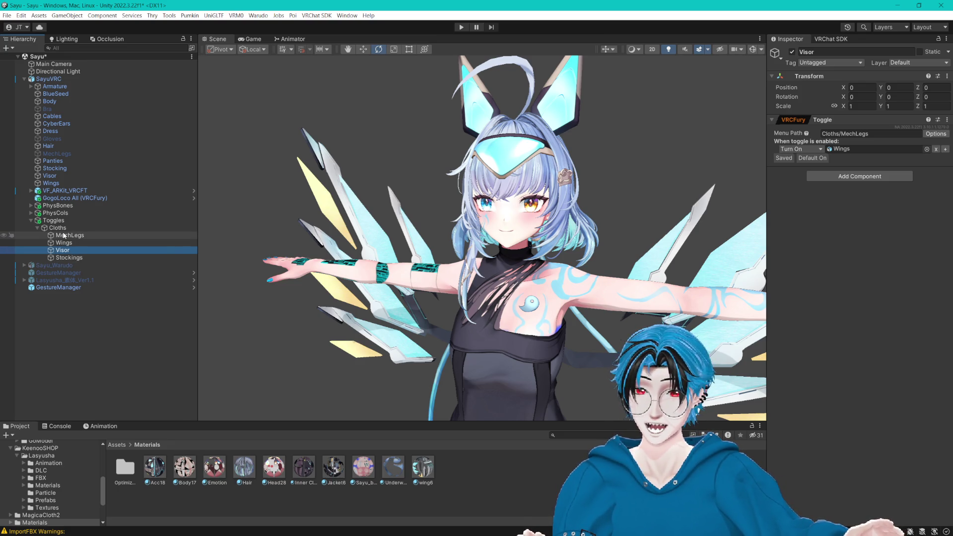
Step: Duplicate the Visor toggle and name the copy Ears
{"action": "key", "text": "ctrl+d"}
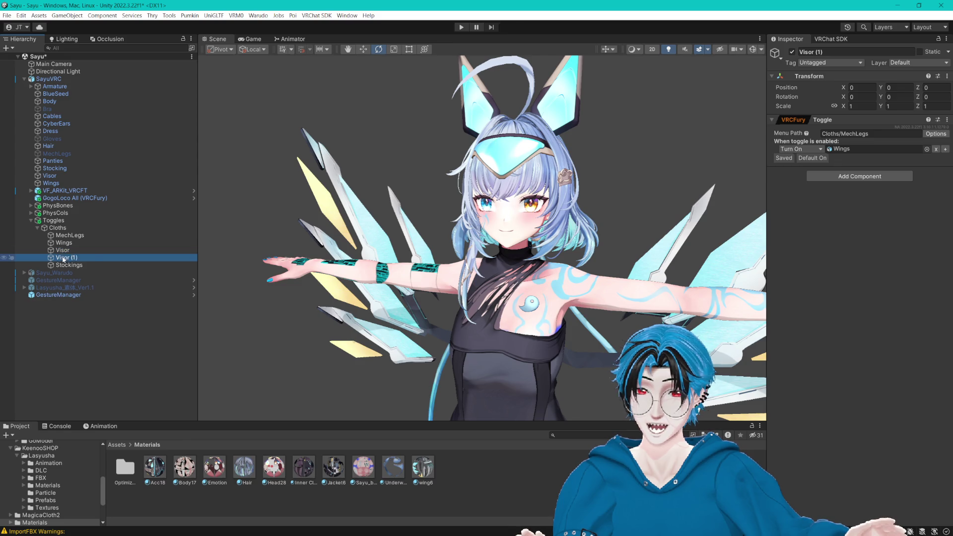
{"action": "key", "text": "F2"}
{"action": "type", "text": "Ears"}
{"action": "key", "text": "Return"}
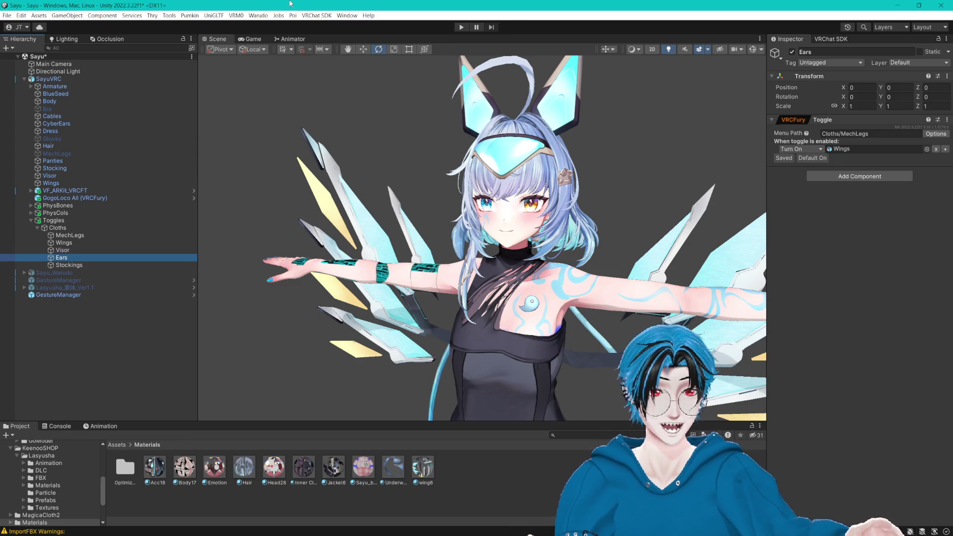
Step: Make the Ears toggle control CyberEars with menu path Cloths/CyberEars
{"action": "scroll", "coordinate": [536, 144], "scroll_direction": "up", "scroll_amount": 5}
{"action": "mouse_move", "coordinate": [547, 153]}
{"action": "left_mouse_down"}
{"action": "mouse_move", "coordinate": [626, 136]}
{"action": "mouse_move", "coordinate": [412, 183]}
{"action": "left_mouse_up"}
{"action": "left_click", "coordinate": [62, 250]}
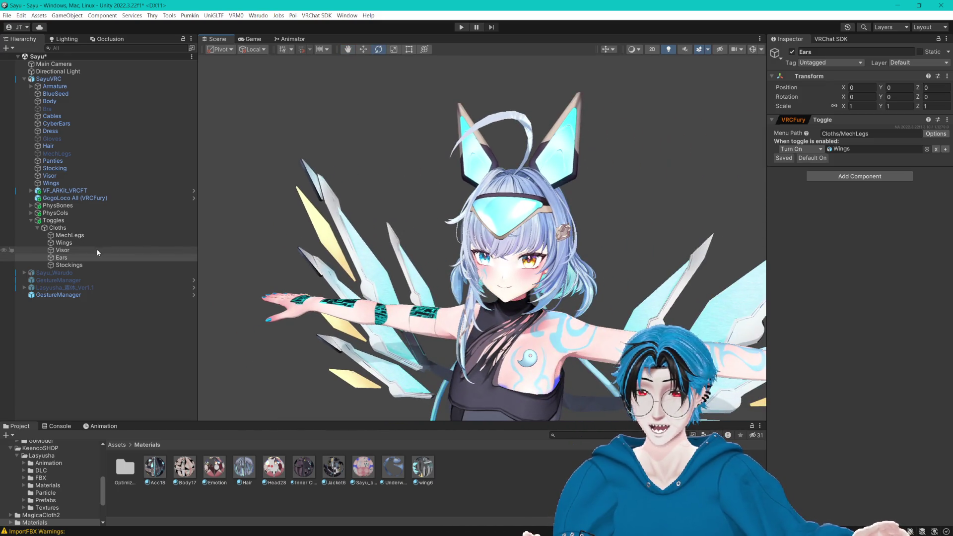
{"action": "left_click", "coordinate": [62, 258]}
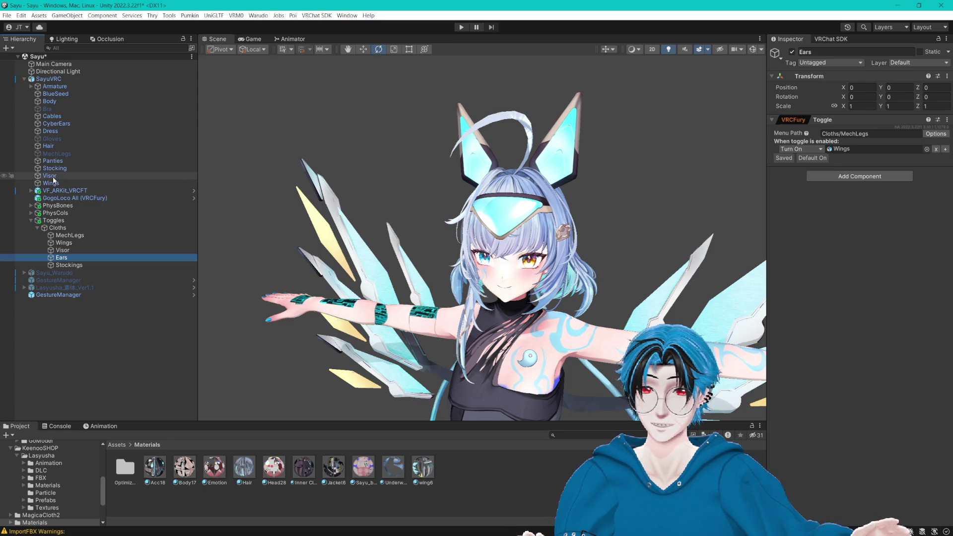
{"action": "left_click_drag", "start_coordinate": [57, 124], "coordinate": [845, 151]}
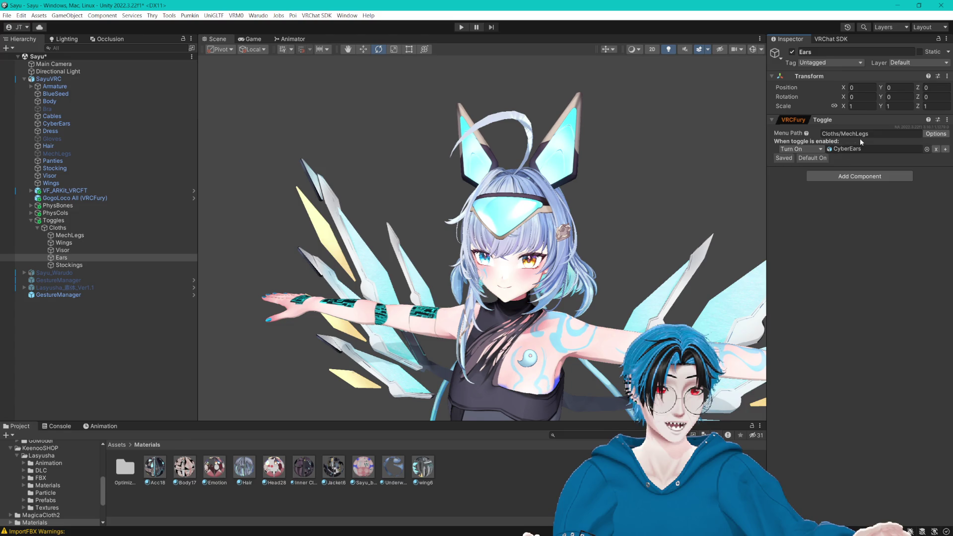
{"action": "left_click", "coordinate": [875, 133]}
{"action": "key", "text": "BackSpace"}
{"action": "key", "text": "BackSpace"}
{"action": "key", "text": "BackSpace"}
{"action": "type", "text": "CyberEars"}
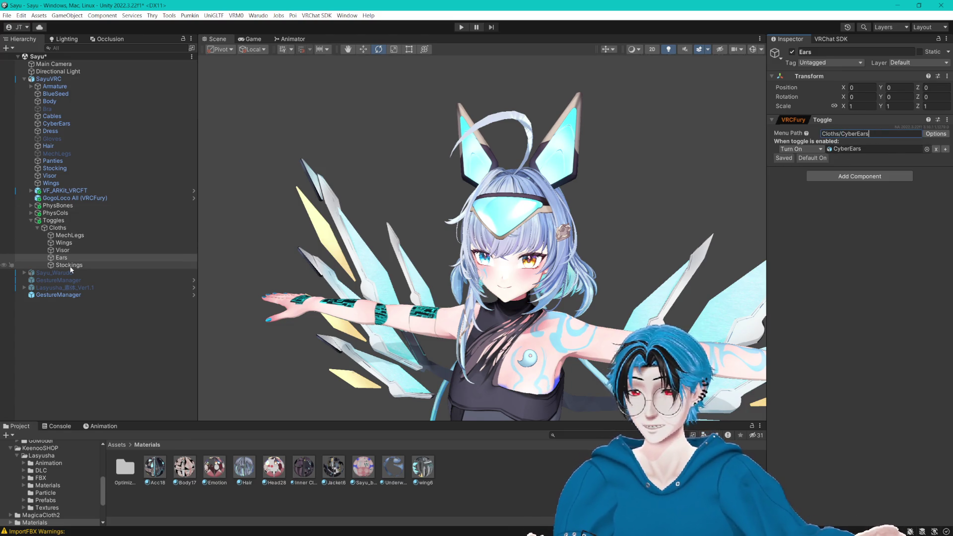
Step: Set the Visor toggle's menu path to Cloths/Visor and assign the Visor object
{"action": "left_click", "coordinate": [70, 251]}
{"action": "left_click", "coordinate": [860, 136]}
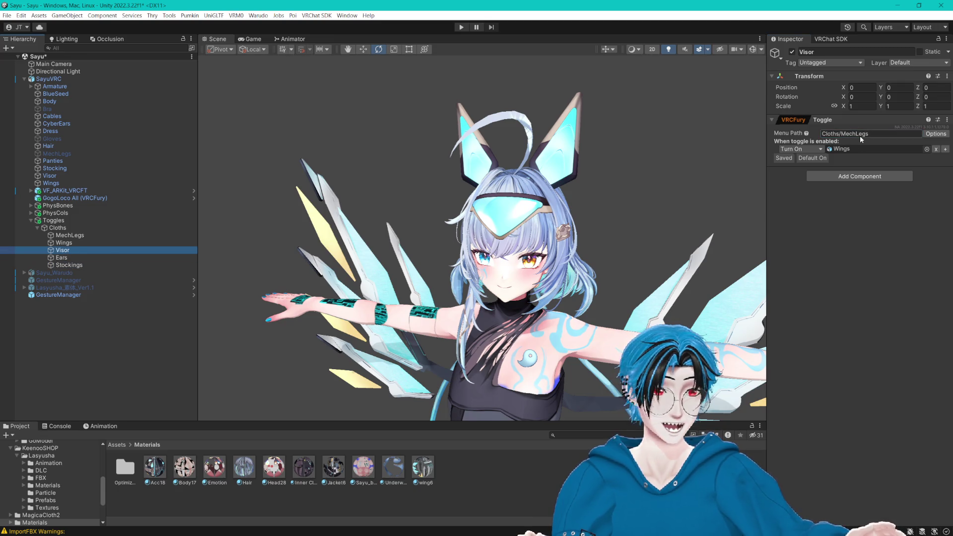
{"action": "double_click", "coordinate": [869, 133]}
{"action": "type", "text": "Visor"}
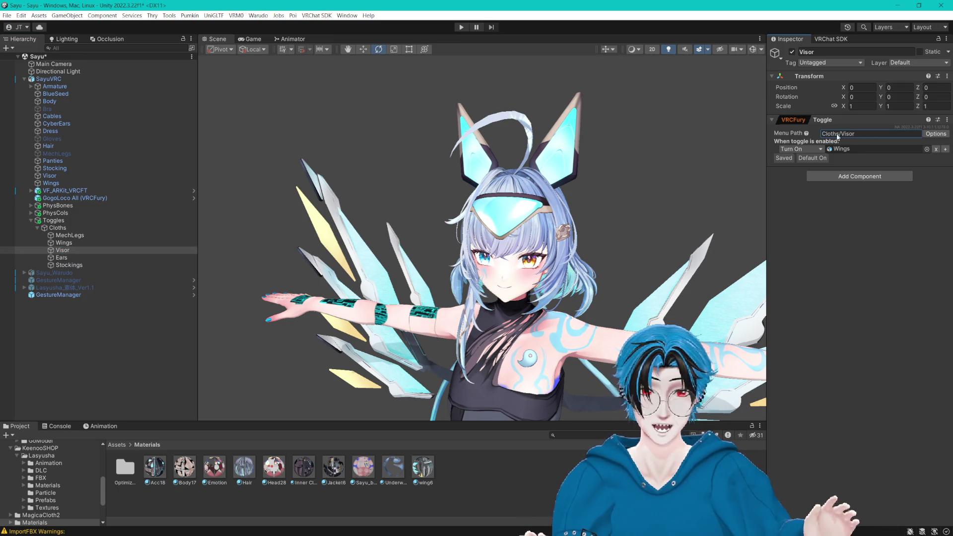
{"action": "mouse_move", "coordinate": [53, 179]}
{"action": "left_mouse_down"}
{"action": "mouse_move", "coordinate": [850, 156]}
{"action": "mouse_move", "coordinate": [845, 150]}
{"action": "left_mouse_up"}
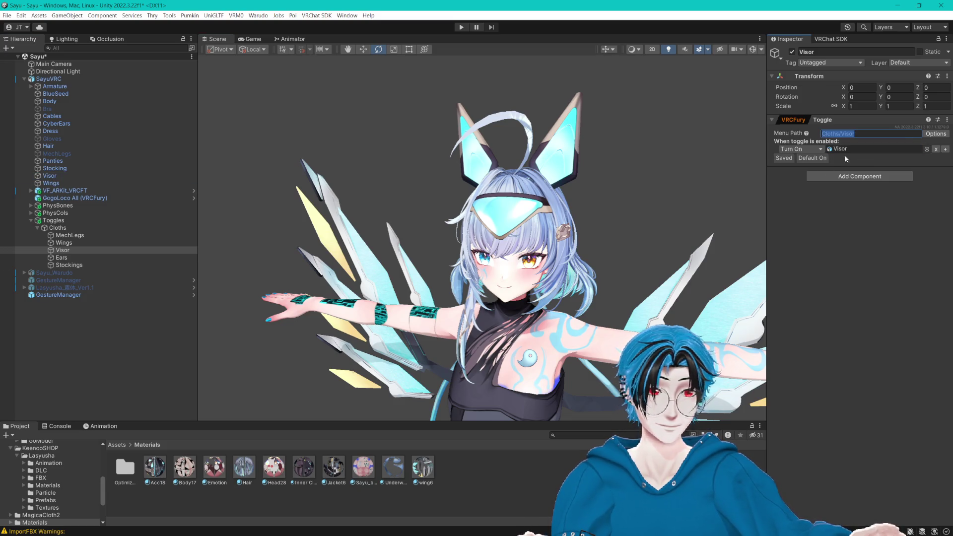
Step: Review the toggles and change the Wings toggle's menu path to Cloths/Wings
{"action": "left_click", "coordinate": [56, 168]}
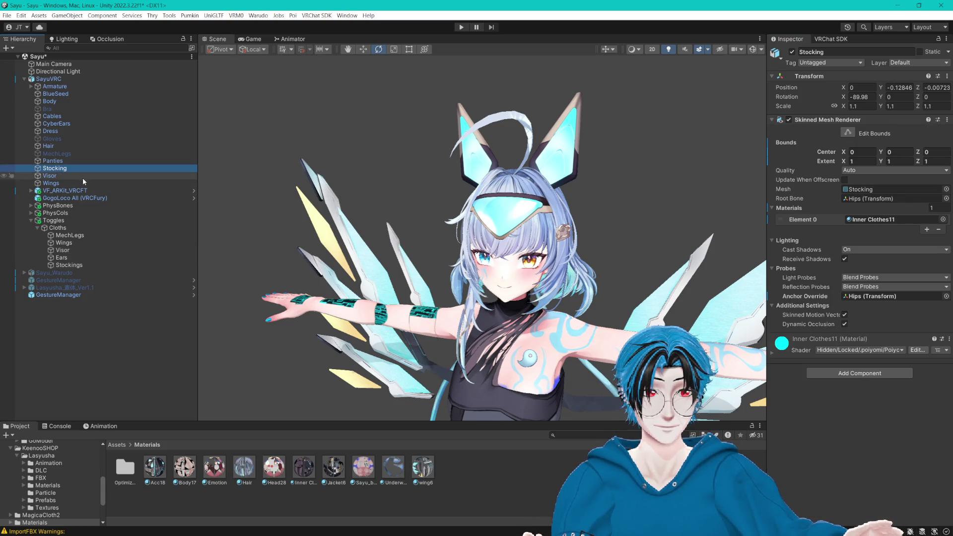
{"action": "left_click", "coordinate": [62, 183]}
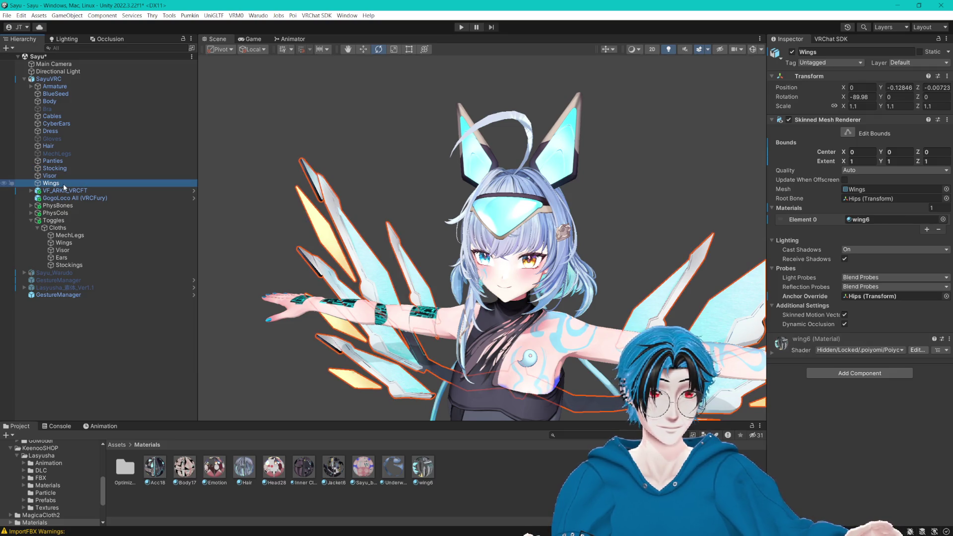
{"action": "left_click", "coordinate": [71, 242]}
{"action": "left_click", "coordinate": [68, 250]}
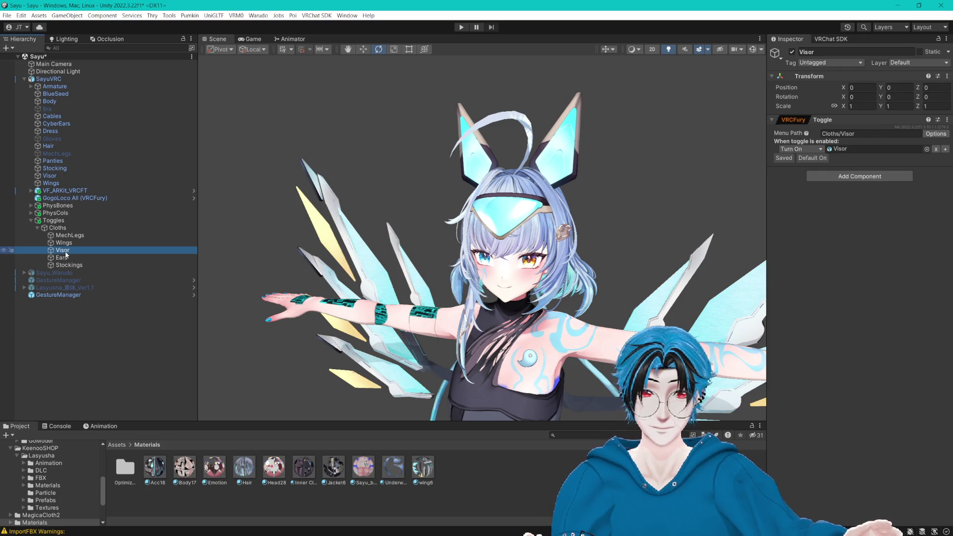
{"action": "left_click", "coordinate": [65, 258]}
{"action": "left_click", "coordinate": [68, 251]}
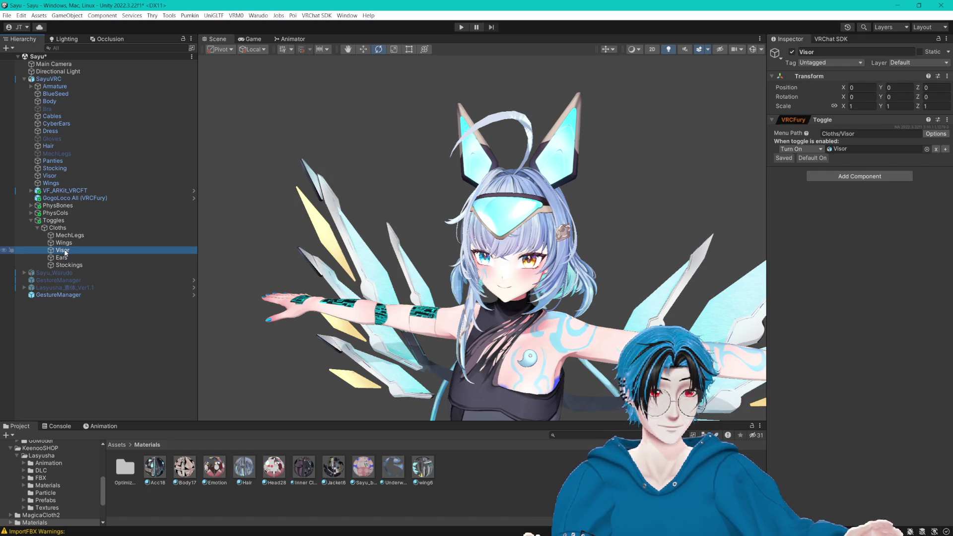
{"action": "key", "text": "Up"}
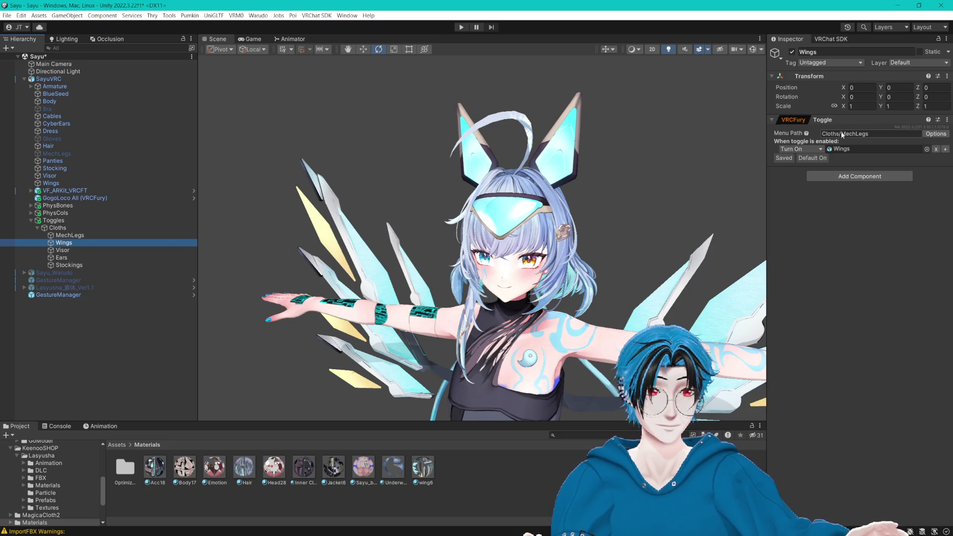
{"action": "left_click", "coordinate": [854, 133]}
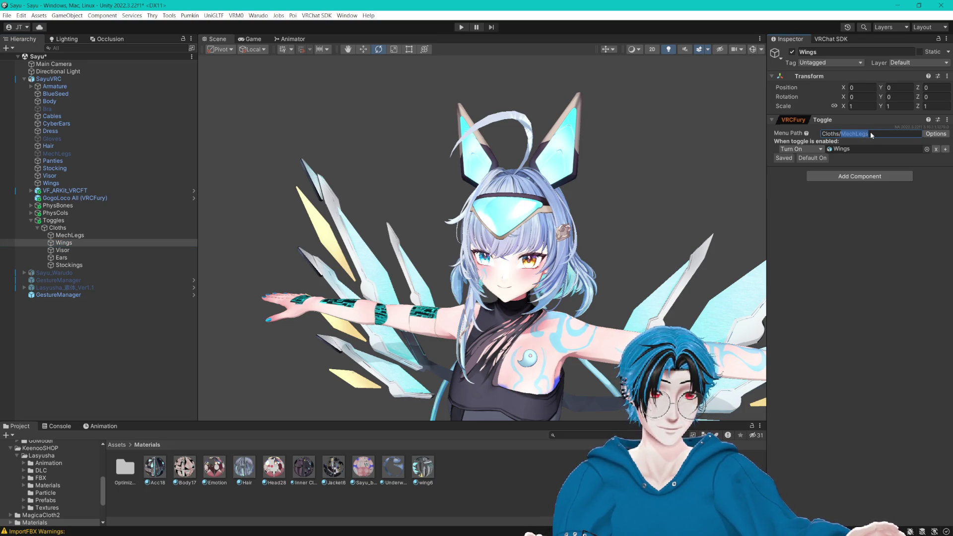
{"action": "type", "text": "Wings"}
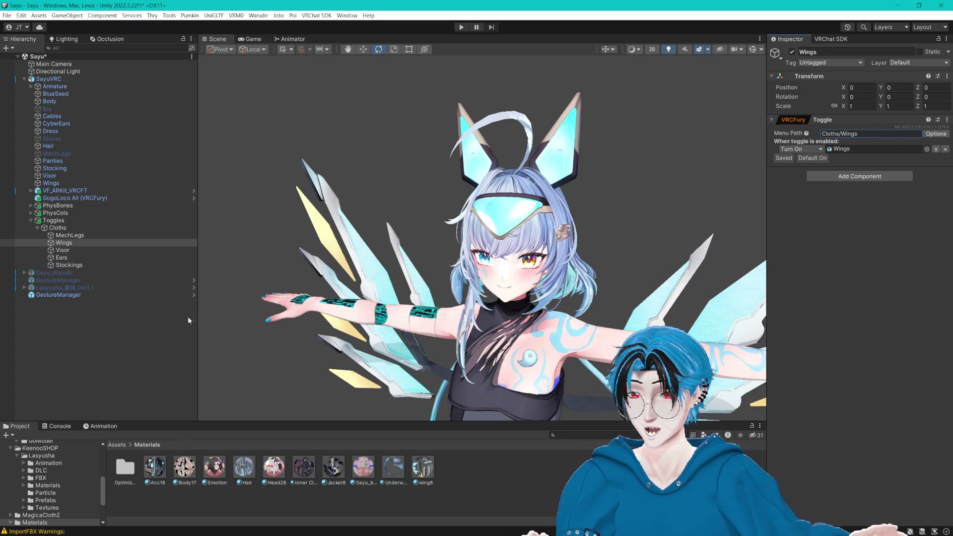
Step: Frame the winged avatar in the Scene view, then collapse the Cloths toggle group
{"action": "left_click_drag", "start_coordinate": [447, 392], "coordinate": [449, 123]}
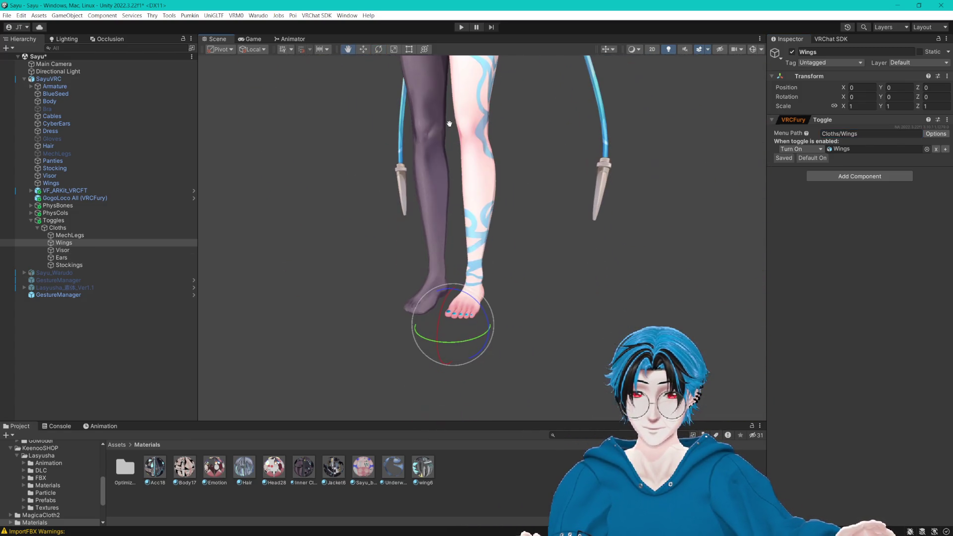
{"action": "key", "text": "f"}
{"action": "scroll", "coordinate": [453, 247], "scroll_direction": "up", "scroll_amount": 3}
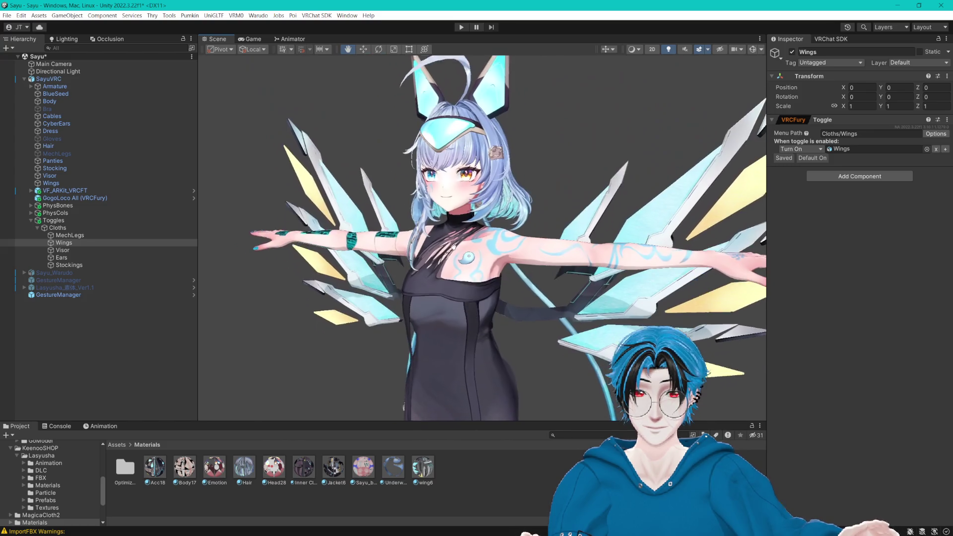
{"action": "scroll", "coordinate": [453, 247], "scroll_direction": "up", "scroll_amount": 10}
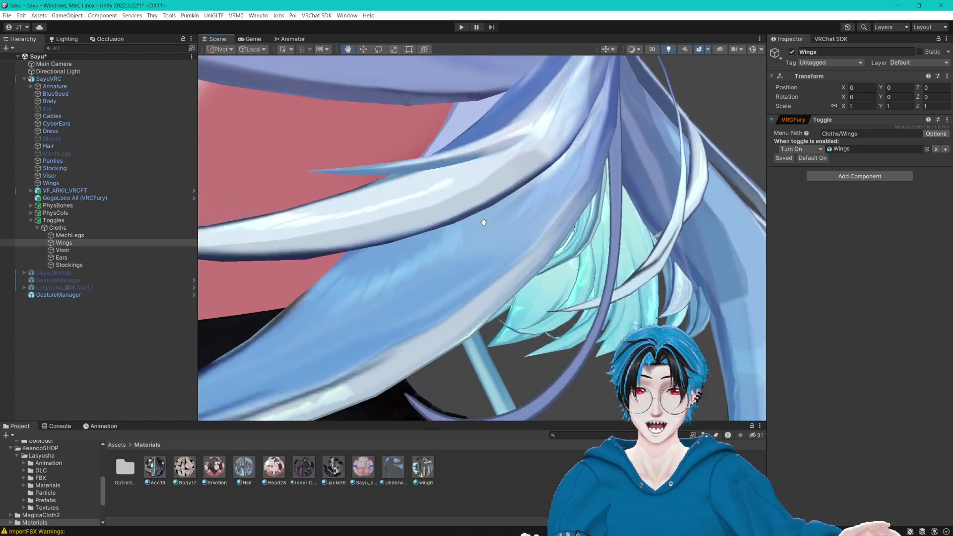
{"action": "scroll", "coordinate": [482, 219], "scroll_direction": "up", "scroll_amount": 8}
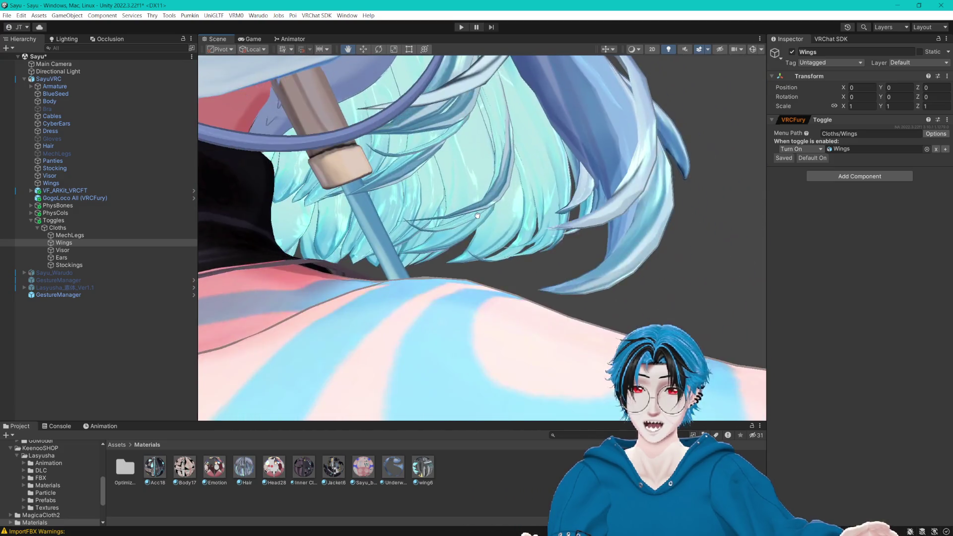
{"action": "key", "text": "f"}
{"action": "scroll", "coordinate": [511, 279], "scroll_direction": "up", "scroll_amount": 4}
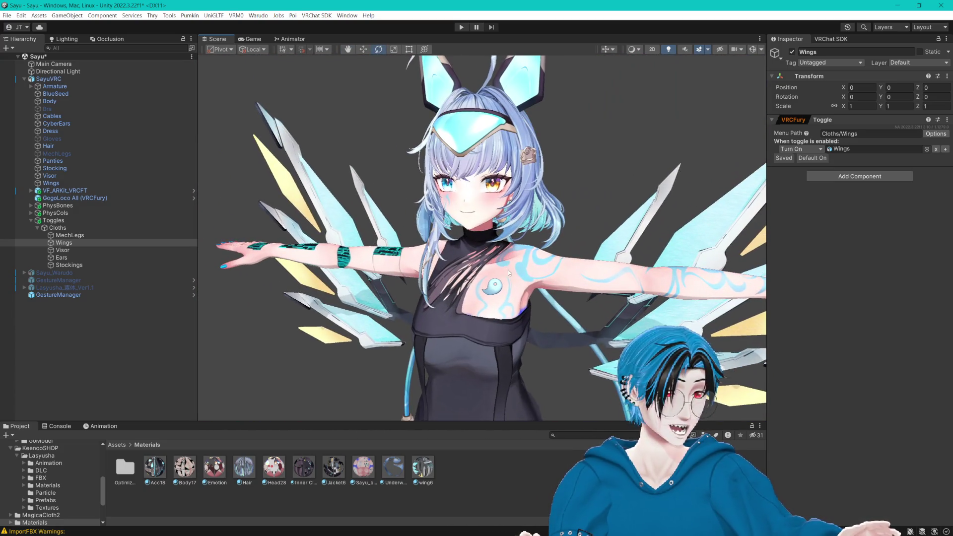
{"action": "left_click", "coordinate": [38, 228]}
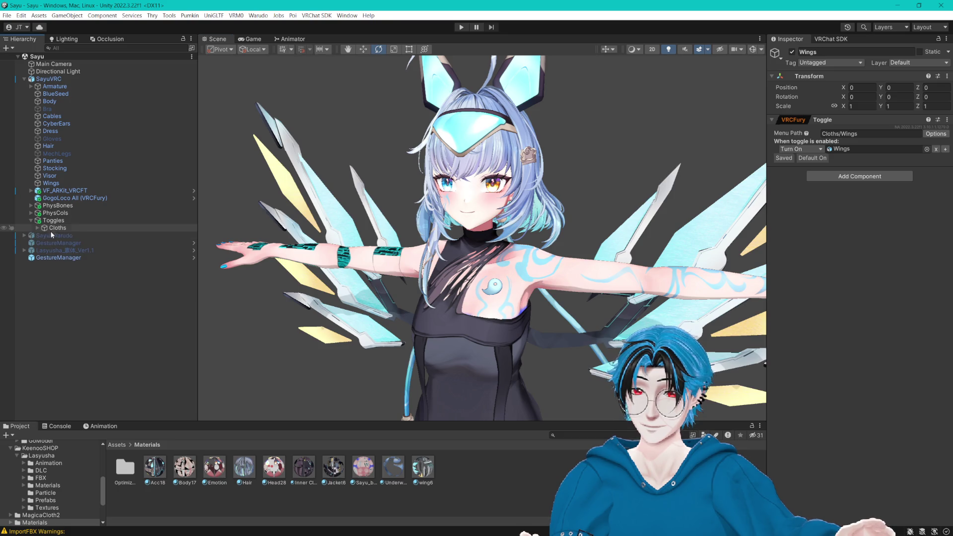
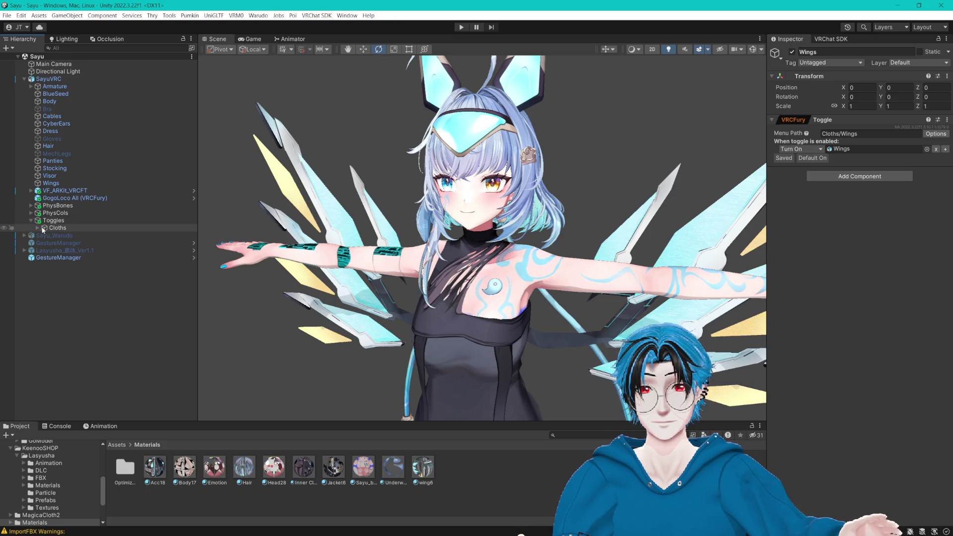
Step: Select the avatar's Body mesh and expand its BlendShapes list
{"action": "left_click", "coordinate": [53, 220]}
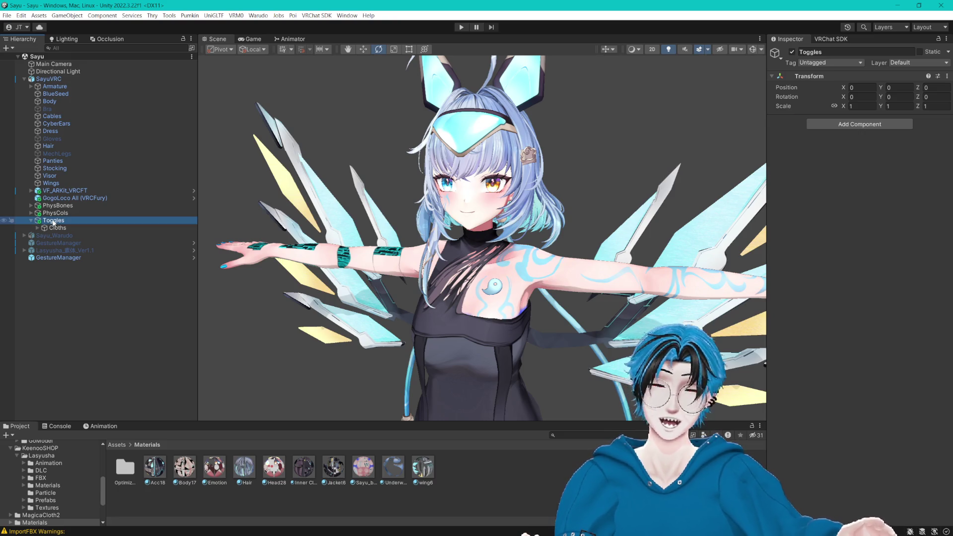
{"action": "left_click", "coordinate": [49, 101]}
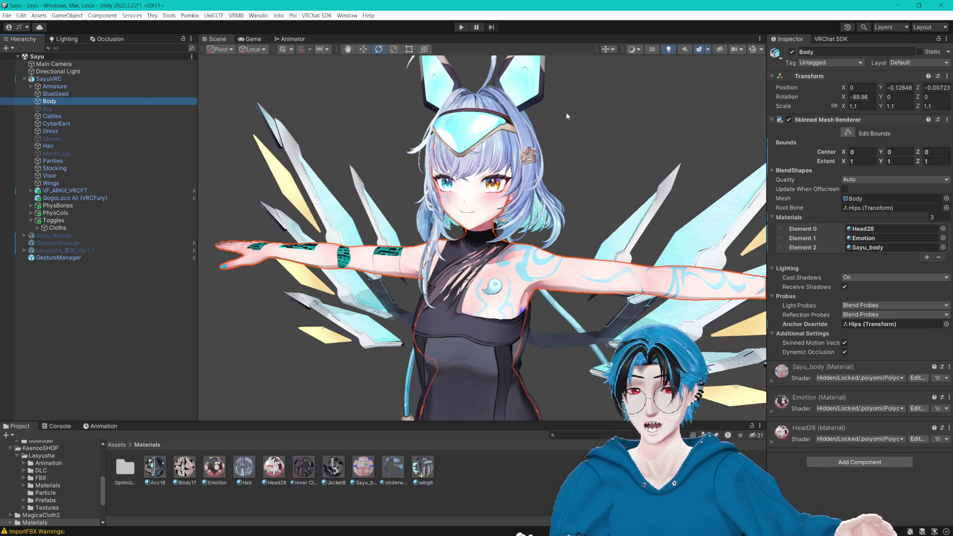
{"action": "left_click", "coordinate": [776, 175]}
{"action": "left_click", "coordinate": [775, 172]}
{"action": "scroll", "coordinate": [795, 276], "scroll_direction": "down", "scroll_amount": 10}
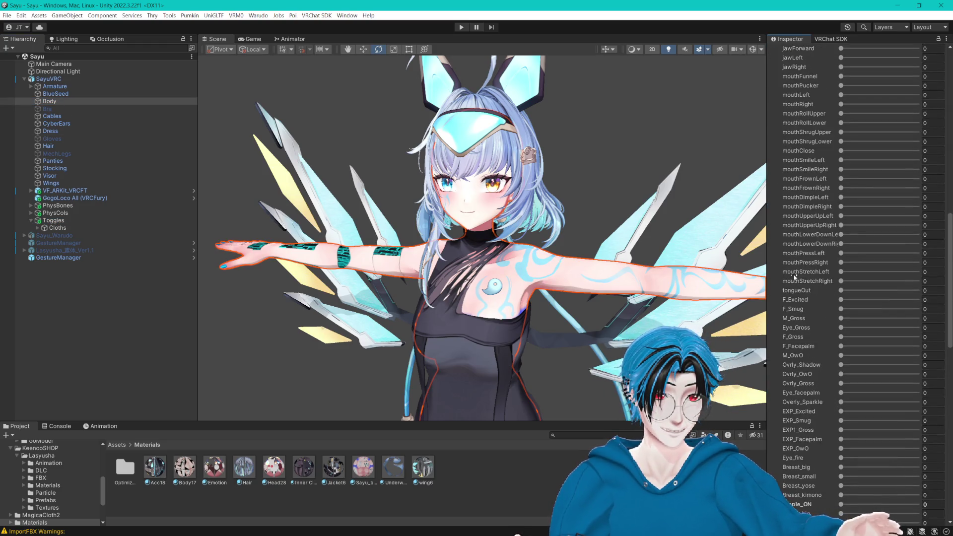
Step: Preview F_Excited, F_Gross and Eye_Gross at 100, then undo them back to 0
{"action": "left_click", "coordinate": [907, 150]}
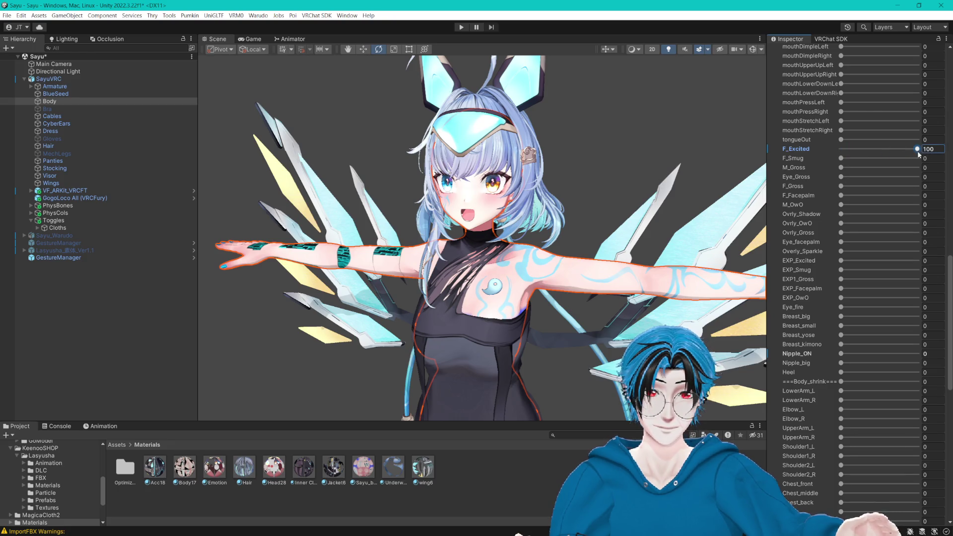
{"action": "mouse_move", "coordinate": [907, 150]}
{"action": "left_mouse_down"}
{"action": "mouse_move", "coordinate": [799, 159]}
{"action": "mouse_move", "coordinate": [918, 151]}
{"action": "mouse_move", "coordinate": [794, 159]}
{"action": "mouse_move", "coordinate": [913, 156]}
{"action": "mouse_move", "coordinate": [823, 160]}
{"action": "mouse_move", "coordinate": [918, 158]}
{"action": "mouse_move", "coordinate": [840, 159]}
{"action": "mouse_move", "coordinate": [918, 168]}
{"action": "mouse_move", "coordinate": [803, 179]}
{"action": "mouse_move", "coordinate": [917, 177]}
{"action": "mouse_move", "coordinate": [778, 191]}
{"action": "left_mouse_up"}
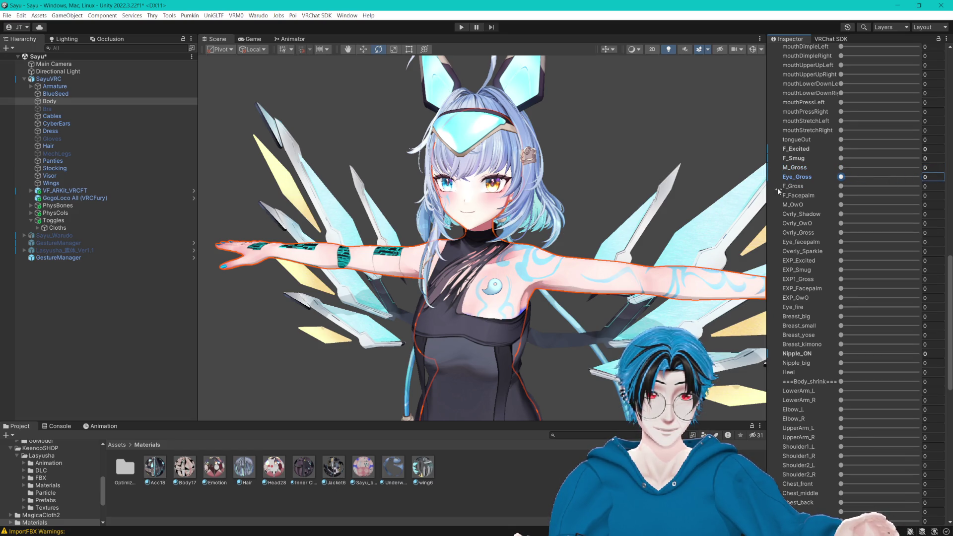
{"action": "mouse_move", "coordinate": [844, 187]}
{"action": "left_mouse_down"}
{"action": "mouse_move", "coordinate": [917, 186]}
{"action": "mouse_move", "coordinate": [794, 200]}
{"action": "mouse_move", "coordinate": [918, 204]}
{"action": "mouse_move", "coordinate": [807, 211]}
{"action": "mouse_move", "coordinate": [934, 219]}
{"action": "mouse_move", "coordinate": [814, 222]}
{"action": "mouse_move", "coordinate": [917, 224]}
{"action": "mouse_move", "coordinate": [806, 237]}
{"action": "mouse_move", "coordinate": [922, 234]}
{"action": "left_mouse_up"}
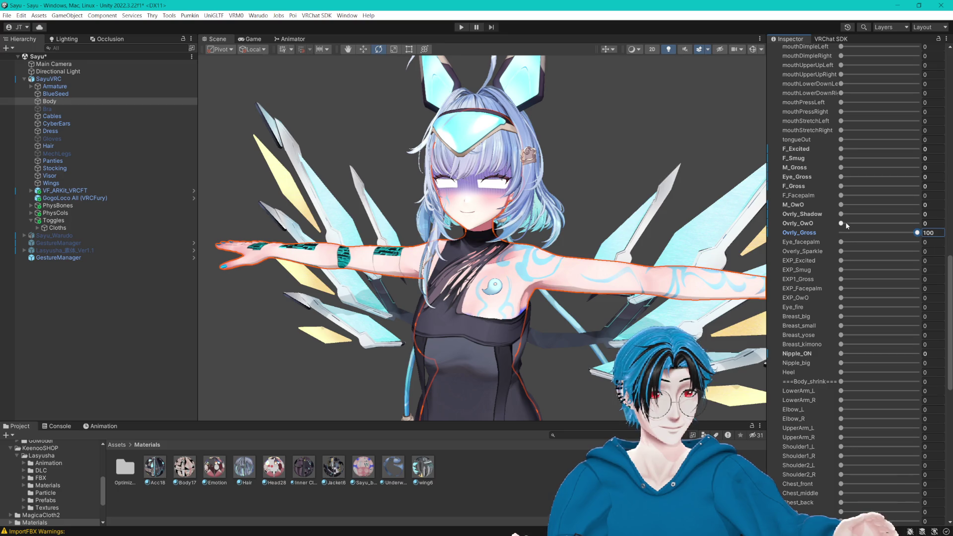
{"action": "left_click_drag", "start_coordinate": [842, 177], "coordinate": [937, 175]}
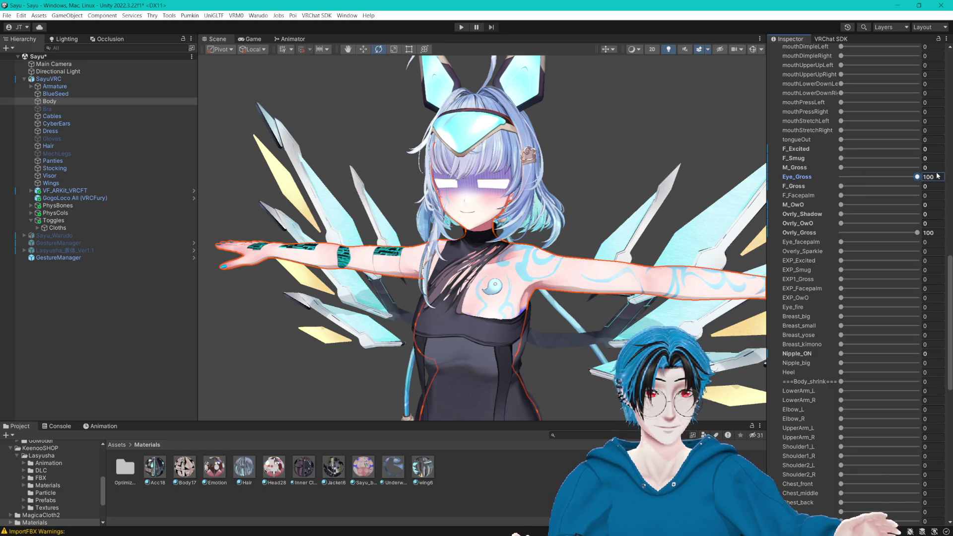
{"action": "left_click_drag", "start_coordinate": [842, 186], "coordinate": [934, 192]}
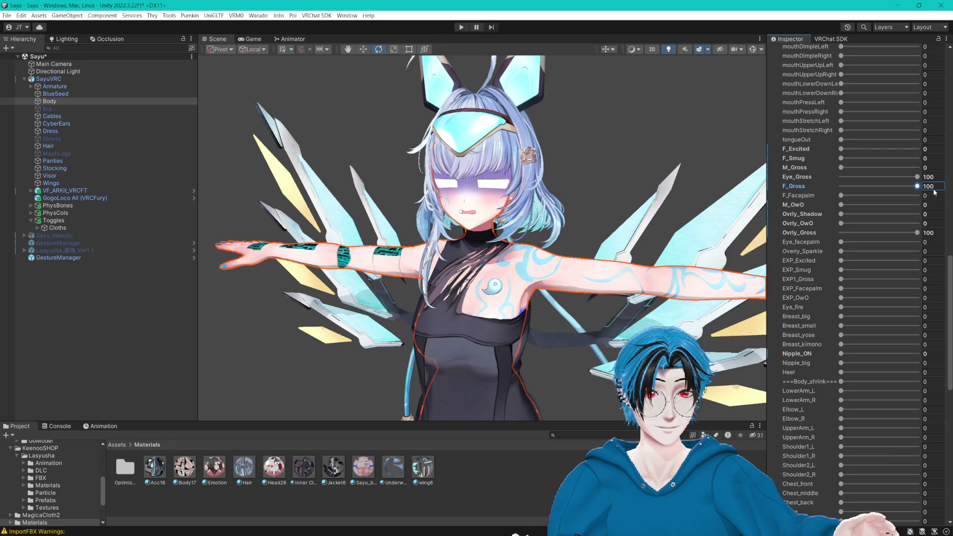
{"action": "scroll", "coordinate": [671, 198], "scroll_direction": "up", "scroll_amount": 6}
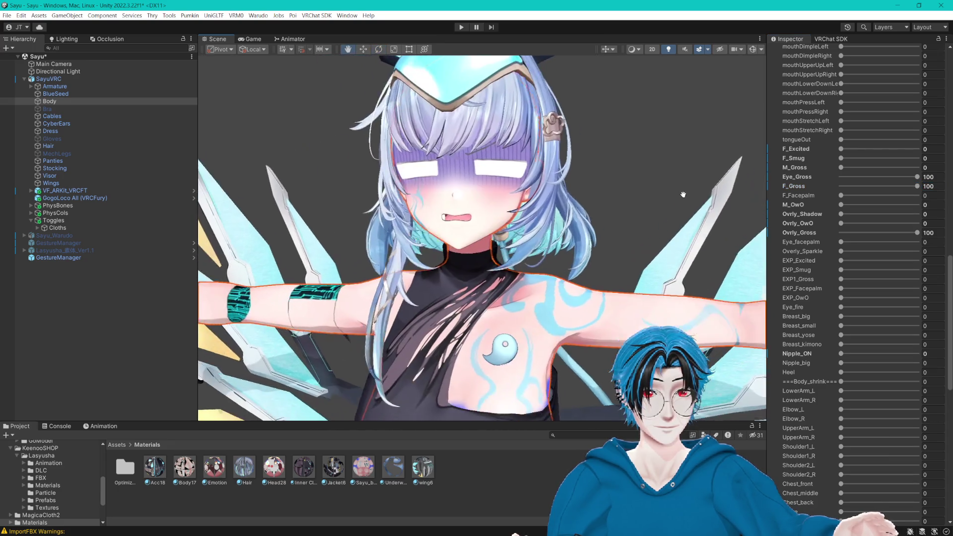
{"action": "key", "text": "ctrl+z"}
{"action": "key", "text": "ctrl+z"}
{"action": "key", "text": "ctrl+z"}
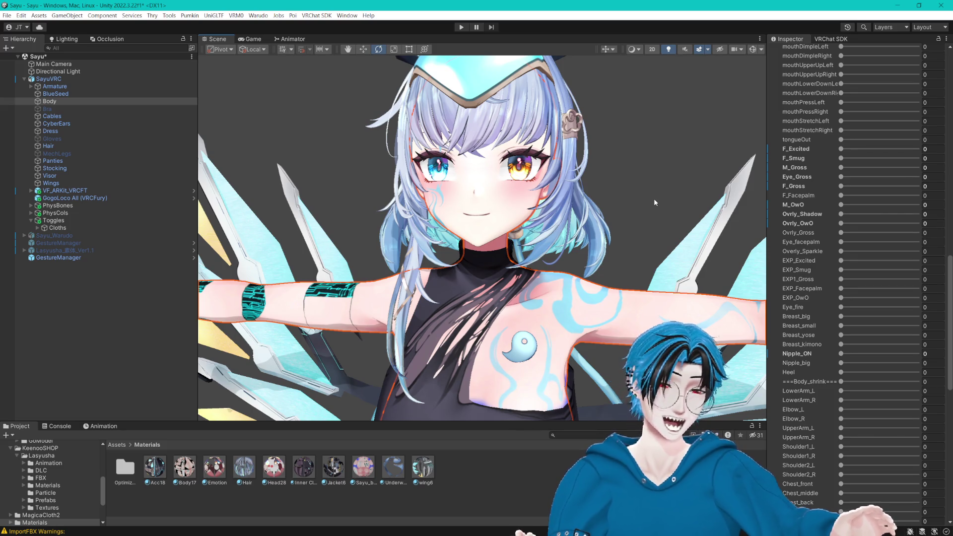
Step: Orbit and zoom the view around the avatar
{"action": "left_click_drag", "start_coordinate": [654, 198], "coordinate": [626, 198]}
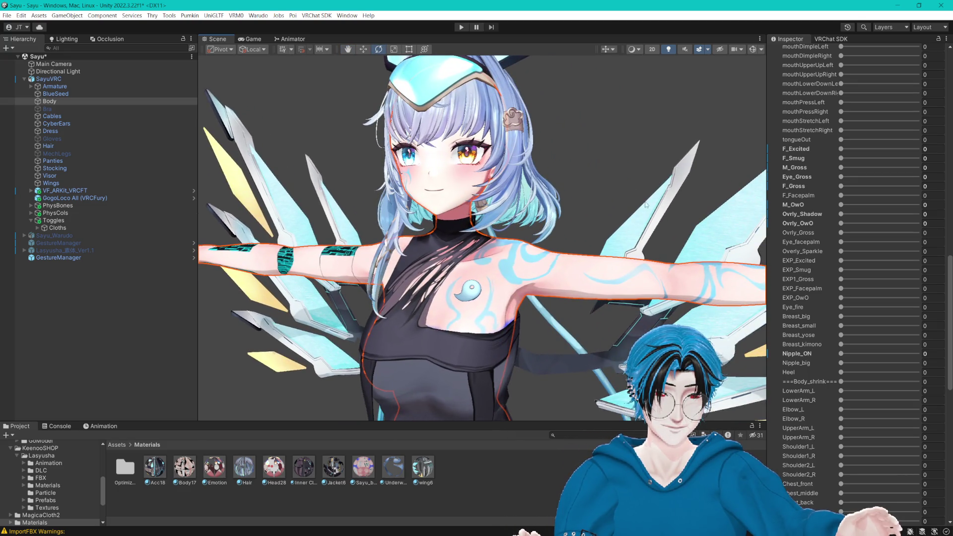
{"action": "scroll", "coordinate": [814, 231], "scroll_direction": "down", "scroll_amount": 10}
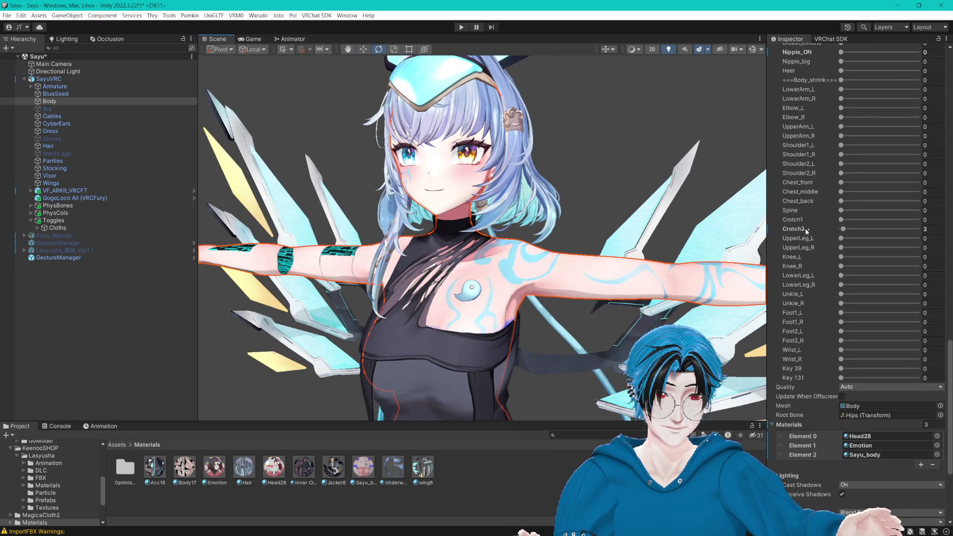
{"action": "scroll", "coordinate": [805, 228], "scroll_direction": "up", "scroll_amount": 15}
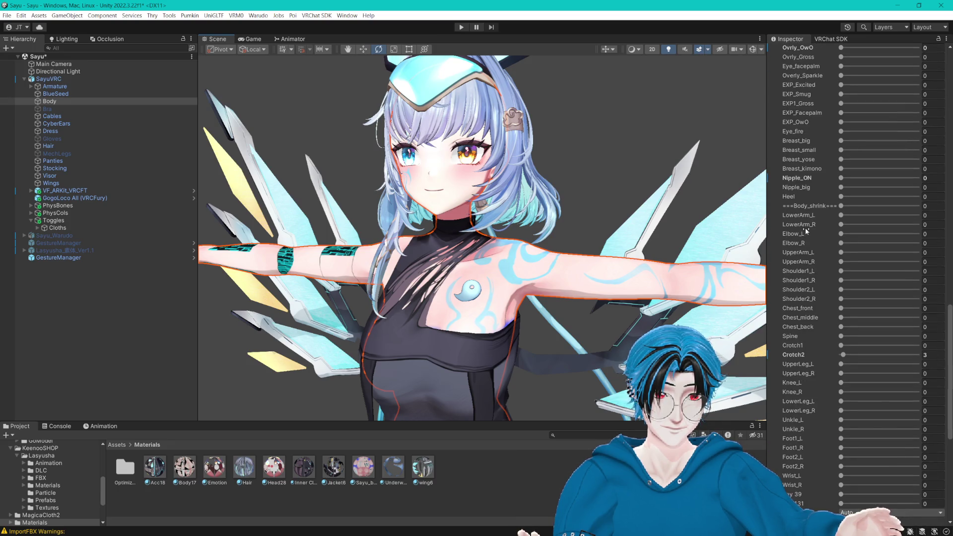
{"action": "scroll", "coordinate": [801, 229], "scroll_direction": "up", "scroll_amount": 10}
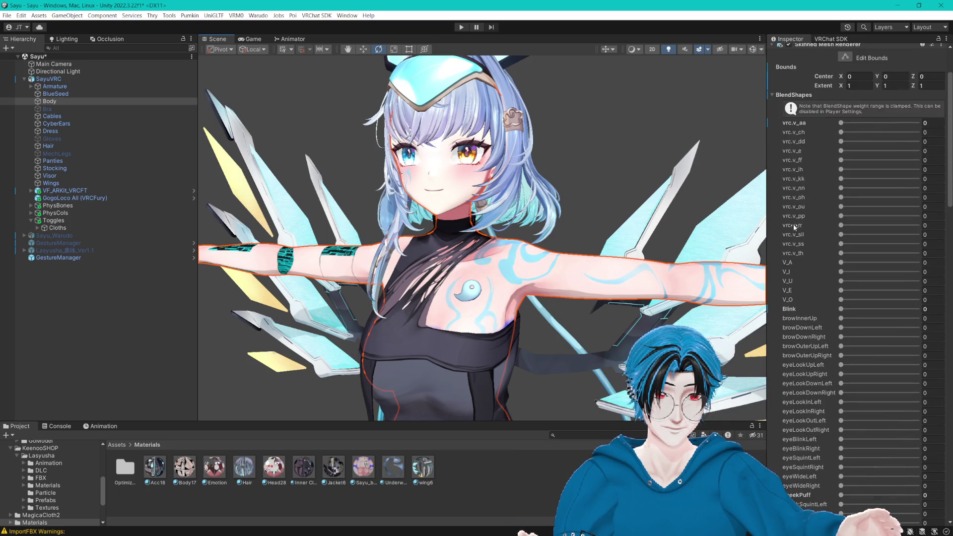
{"action": "scroll", "coordinate": [588, 231], "scroll_direction": "down", "scroll_amount": 3}
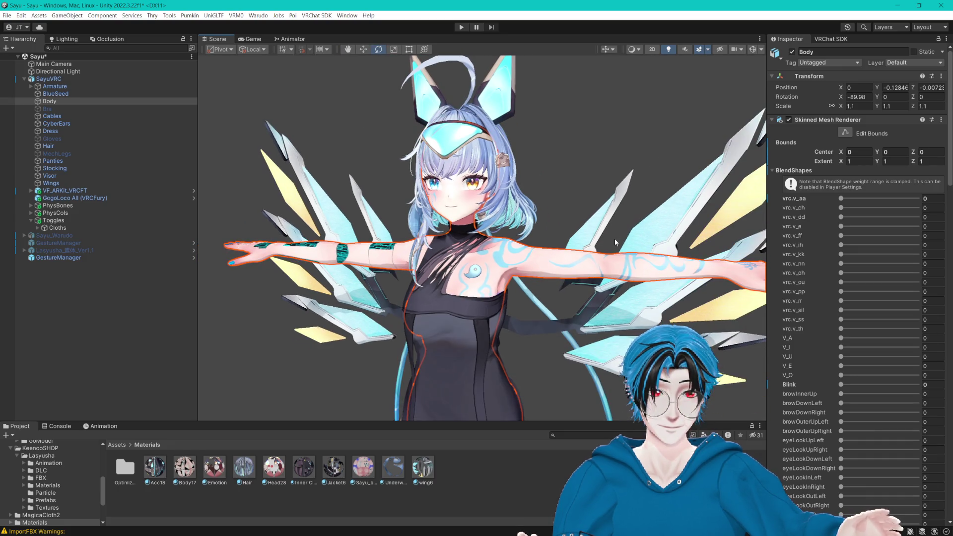
{"action": "scroll", "coordinate": [615, 239], "scroll_direction": "up", "scroll_amount": 3}
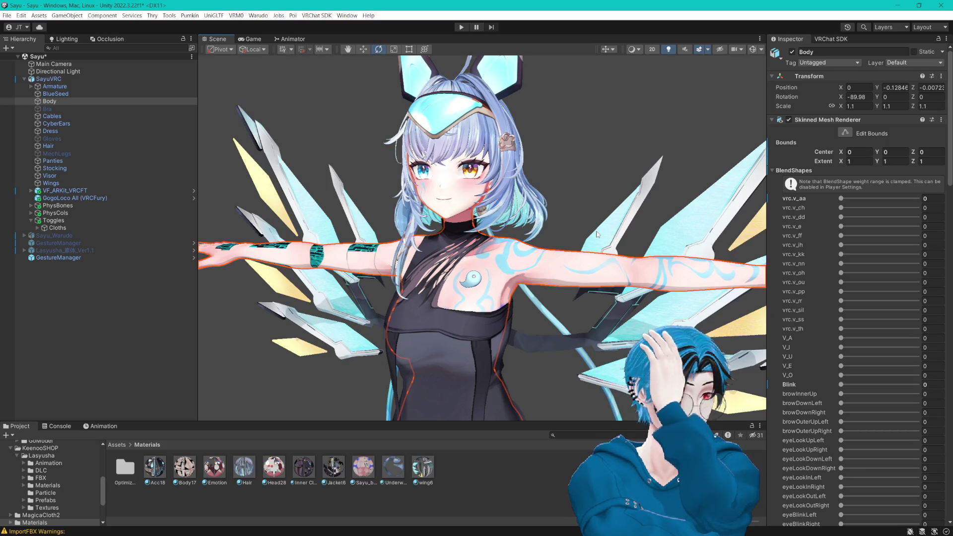
{"action": "left_click", "coordinate": [32, 221]}
{"action": "left_click", "coordinate": [64, 219]}
{"action": "left_click", "coordinate": [64, 206]}
{"action": "left_click", "coordinate": [62, 213]}
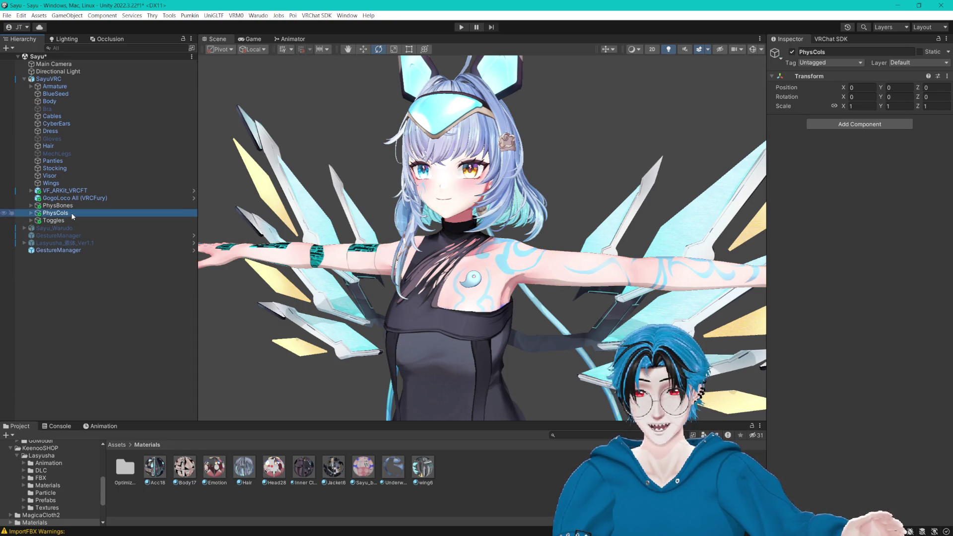
{"action": "left_click", "coordinate": [56, 139]}
{"action": "left_click", "coordinate": [56, 154]}
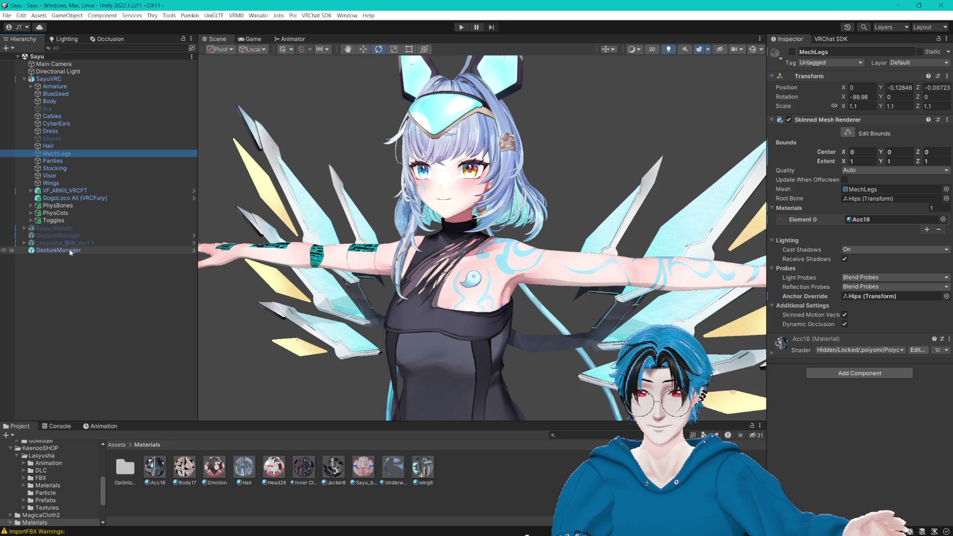
{"action": "left_click", "coordinate": [31, 220]}
{"action": "left_click", "coordinate": [38, 228]}
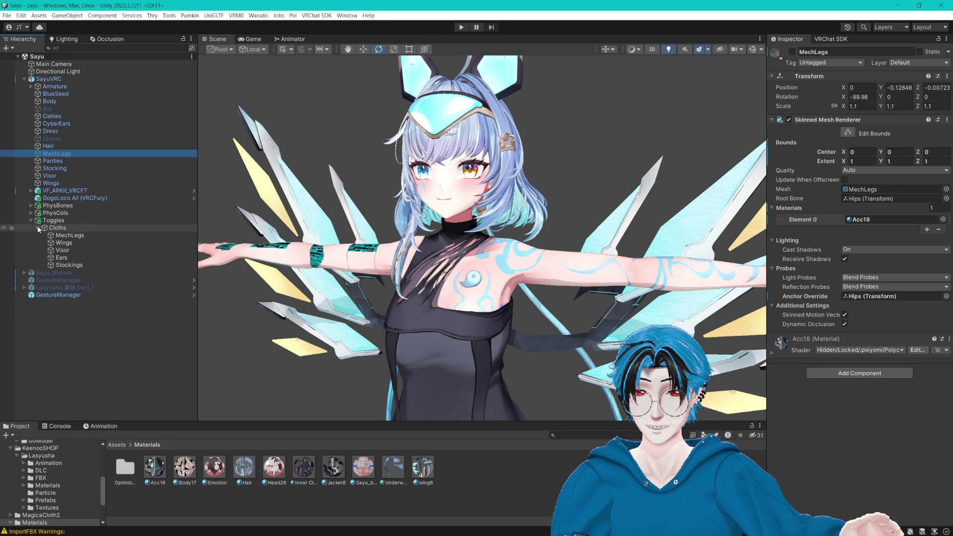
{"action": "left_click", "coordinate": [39, 227]}
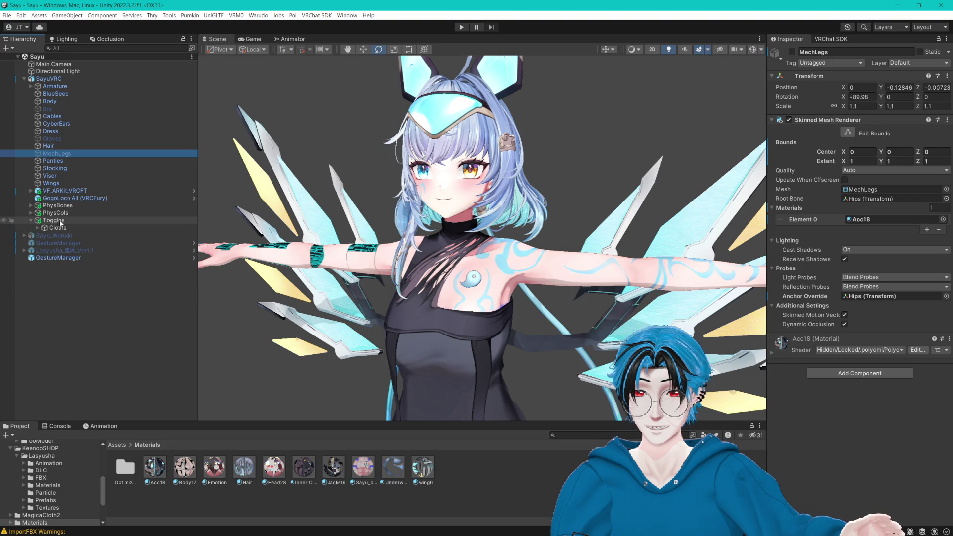
{"action": "left_click", "coordinate": [53, 221]}
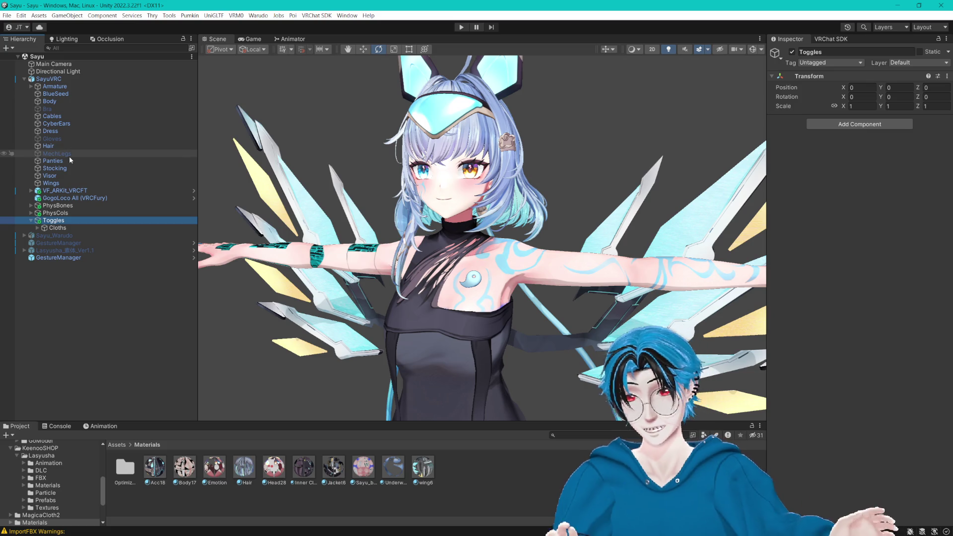
Step: Create an empty child object named Expressions under Toggles
{"action": "right_click", "coordinate": [54, 223]}
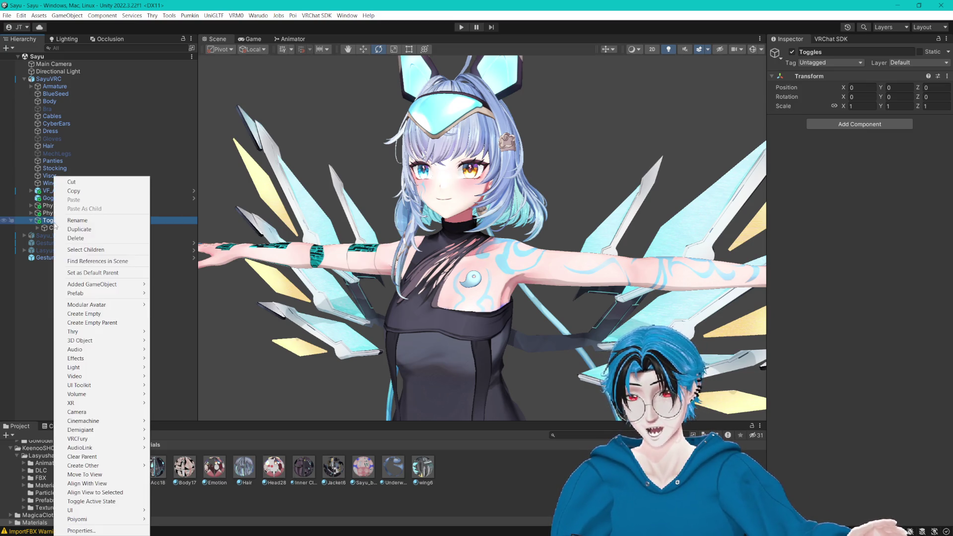
{"action": "left_click", "coordinate": [119, 313]}
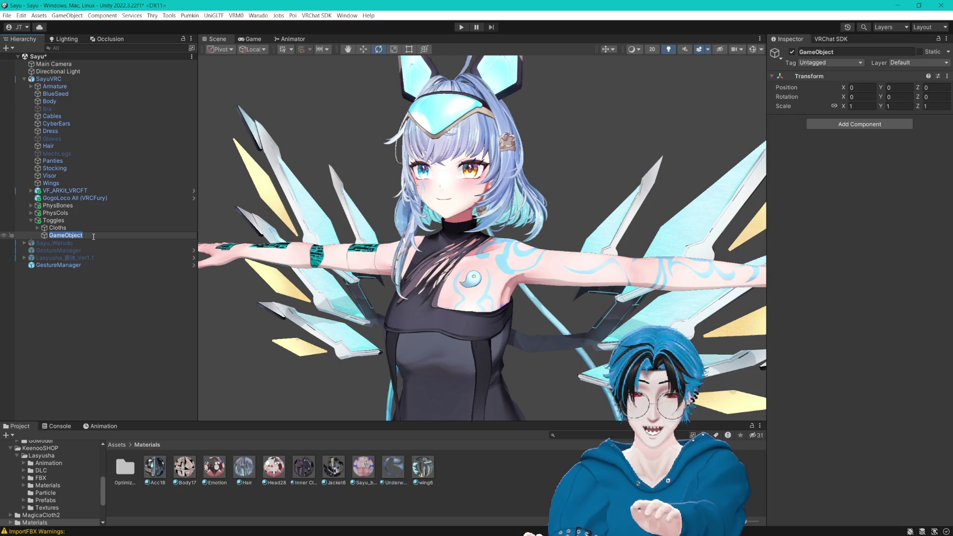
{"action": "type", "text": "Expressio"}
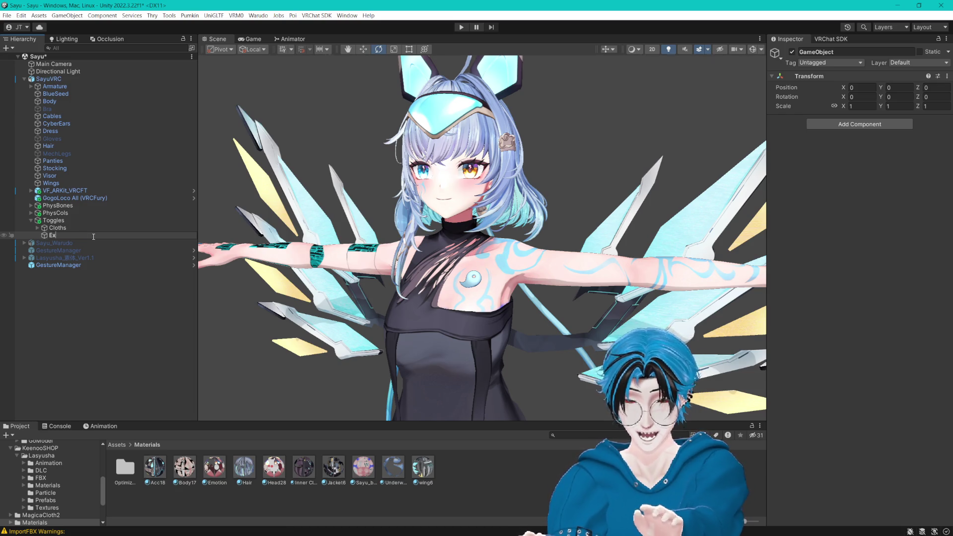
{"action": "type", "text": "ns"}
{"action": "key", "text": "Return"}
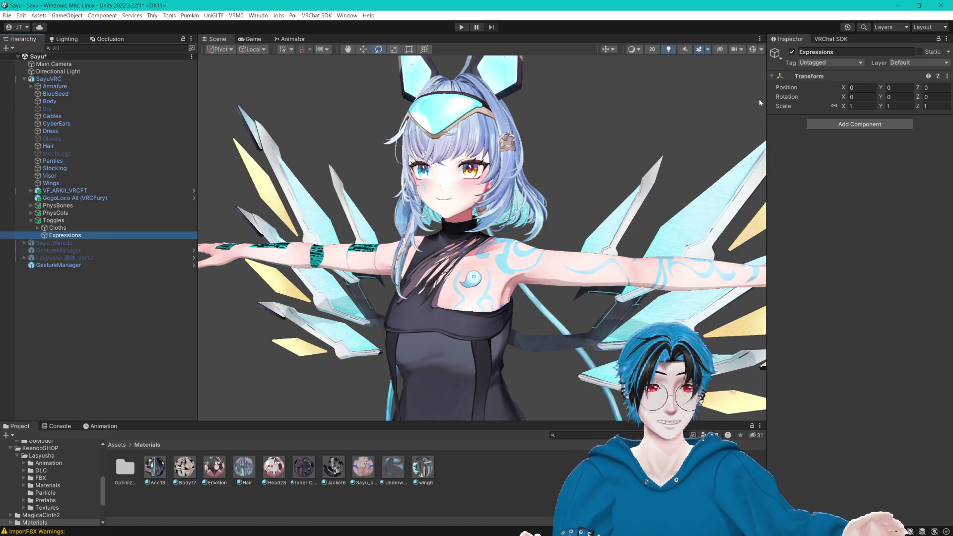
Step: Add an Expression1 child under Expressions, try a VRCFury Toggle on it, then undo it
{"action": "right_click", "coordinate": [86, 236]}
{"action": "left_click", "coordinate": [120, 305]}
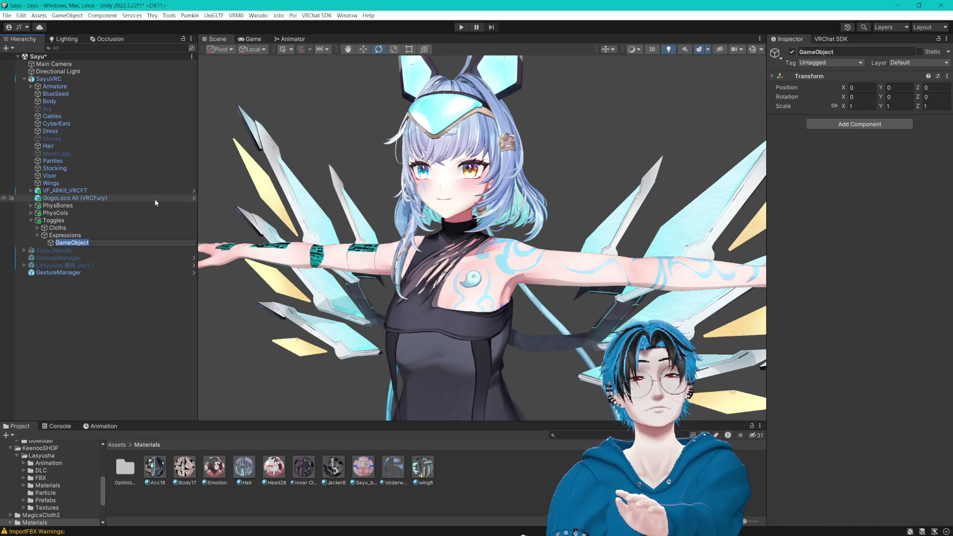
{"action": "type", "text": "Expression1"}
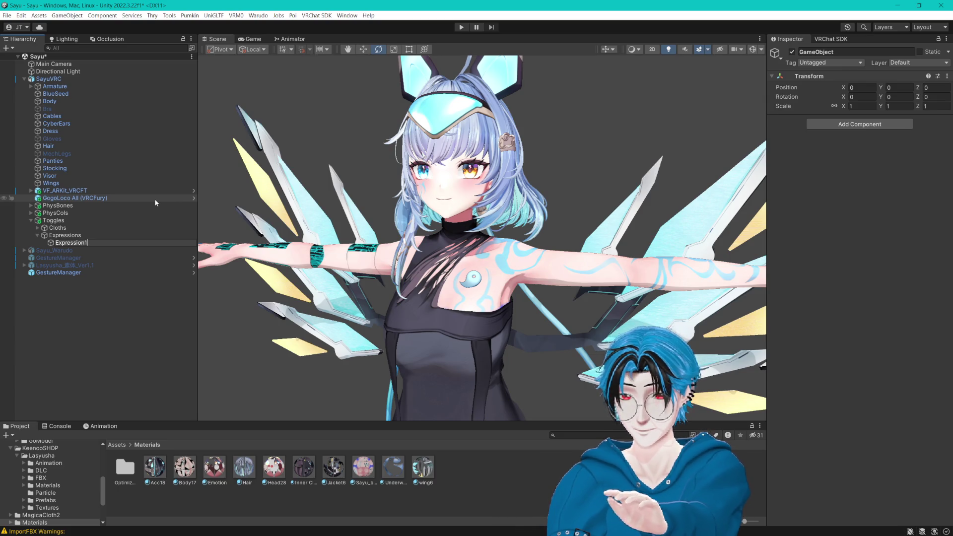
{"action": "key", "text": "Return"}
{"action": "left_click", "coordinate": [859, 124]}
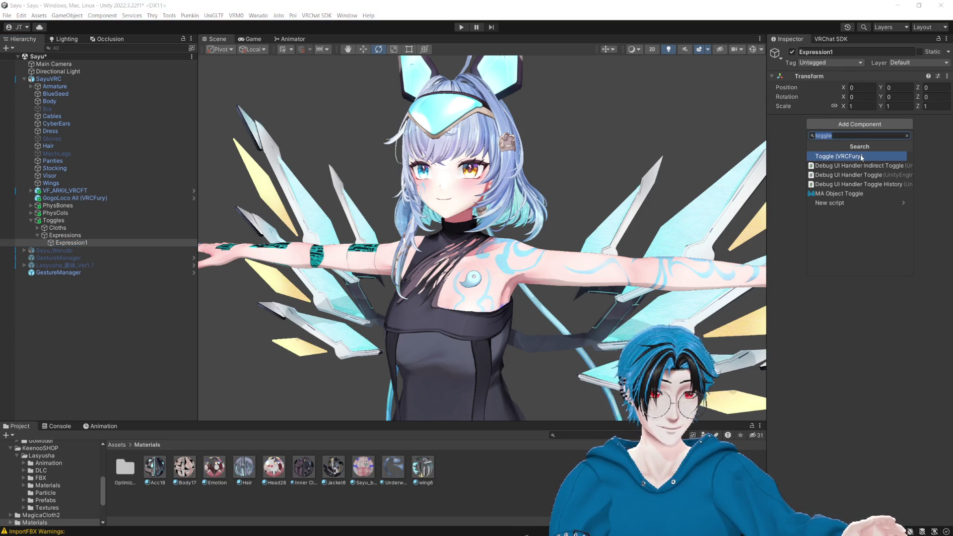
{"action": "left_click", "coordinate": [861, 156]}
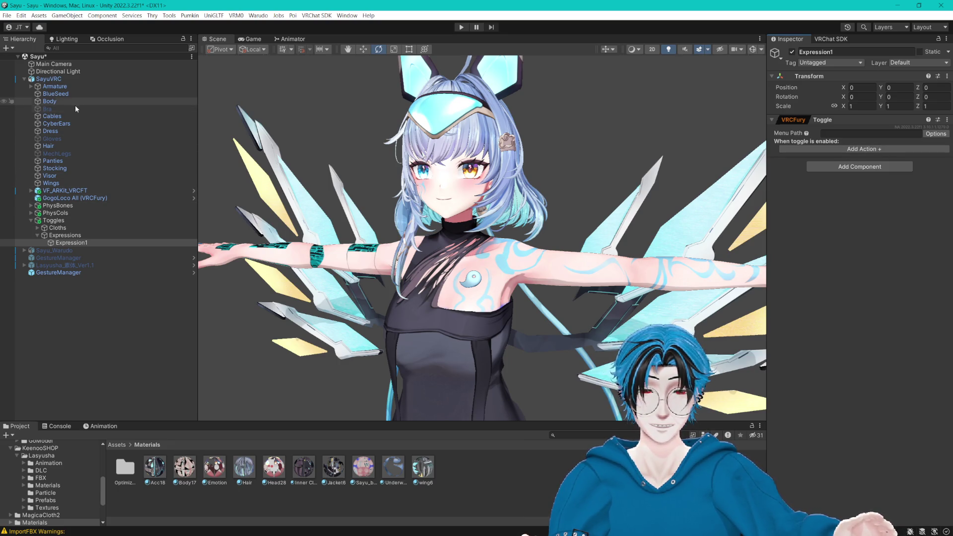
{"action": "key", "text": "ctrl+z"}
{"action": "key", "text": "ctrl+z"}
{"action": "key", "text": "ctrl+z"}
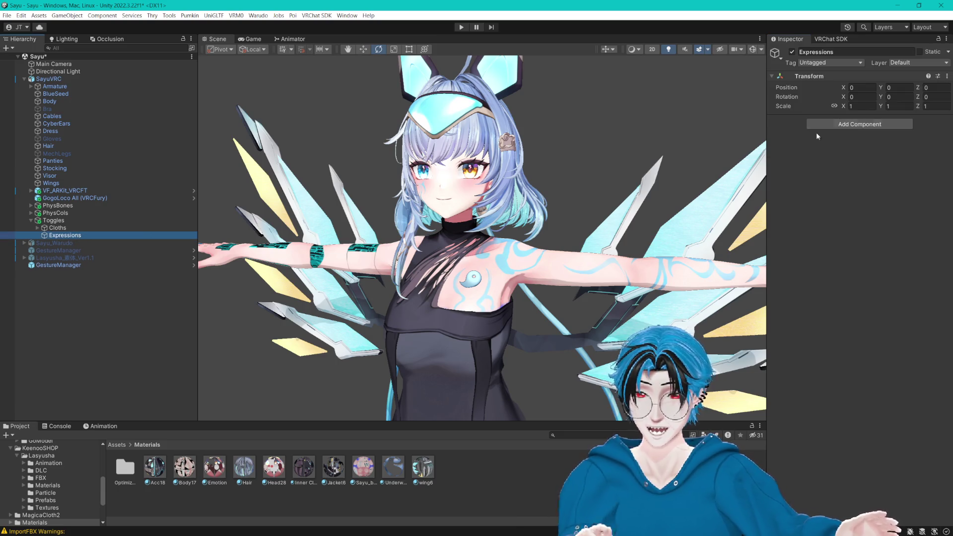
Step: Give Expressions a VRCFury Toggle with menu path 'Expressions/'
{"action": "left_click", "coordinate": [859, 124]}
{"action": "left_click", "coordinate": [844, 155]}
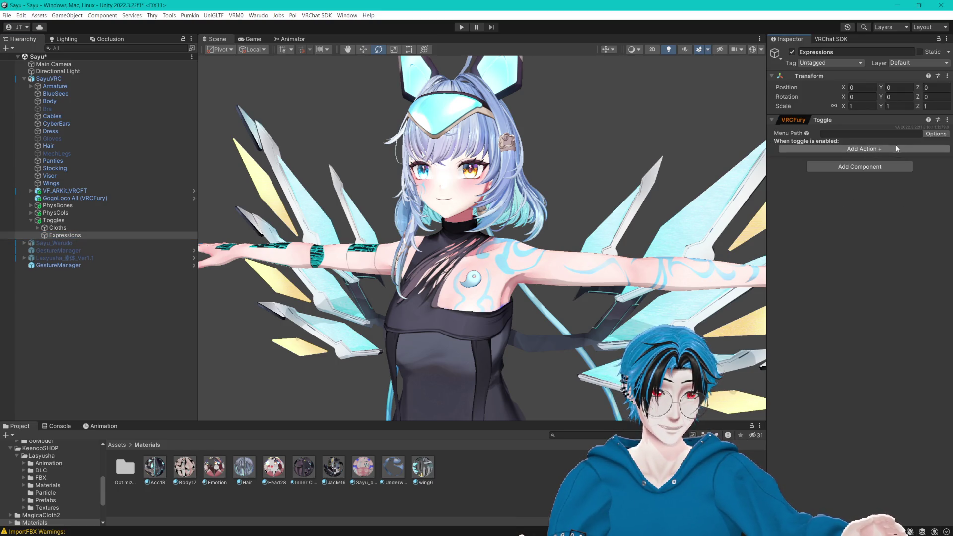
{"action": "left_click", "coordinate": [923, 135]}
{"action": "left_click", "coordinate": [847, 139]}
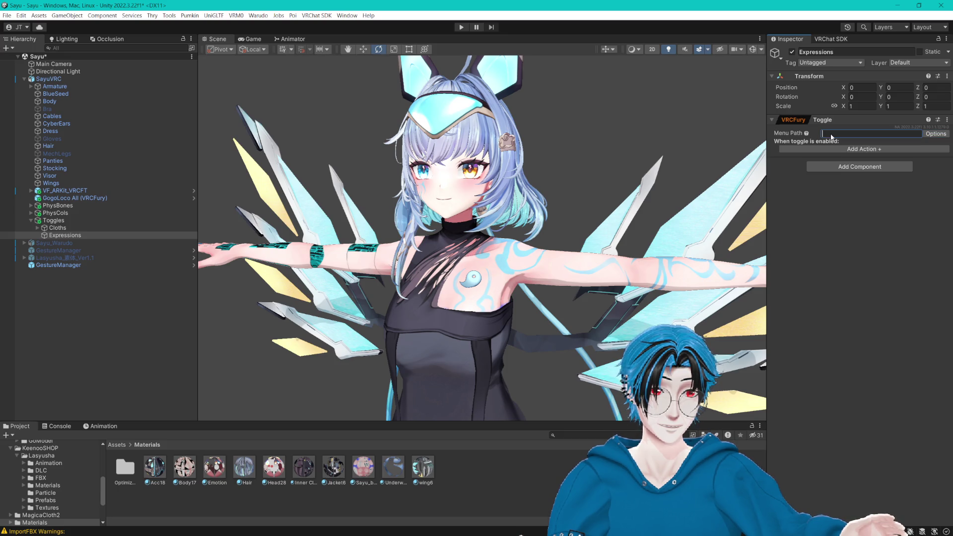
{"action": "type", "text": "Expressions/"}
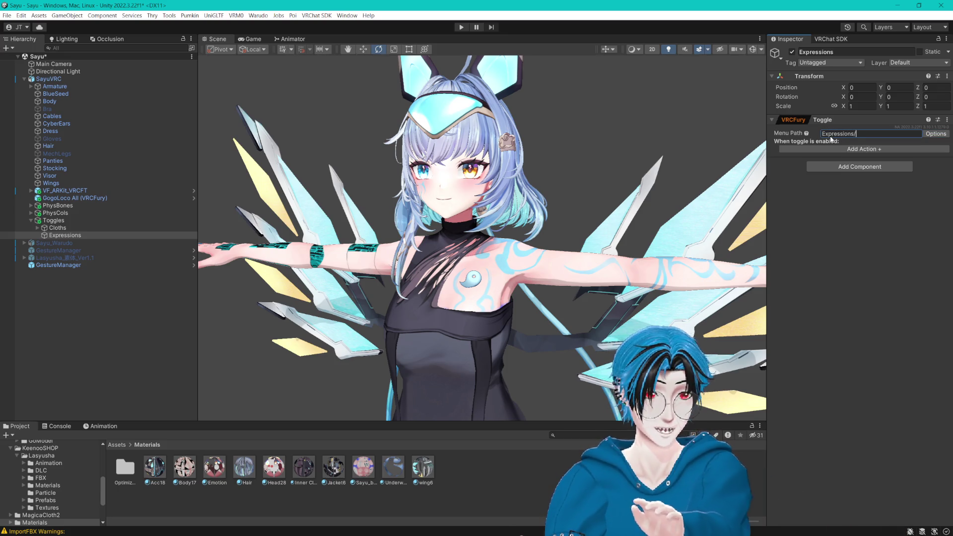
{"action": "key", "text": "Return"}
{"action": "left_click", "coordinate": [888, 151]}
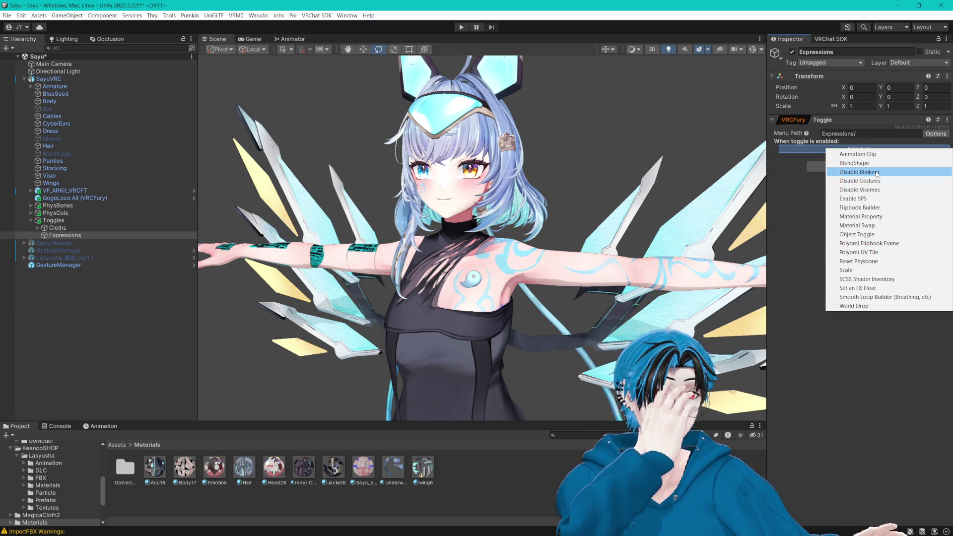
Step: Add an Animation Clip action to the toggle and save the scene
{"action": "left_click", "coordinate": [867, 154]}
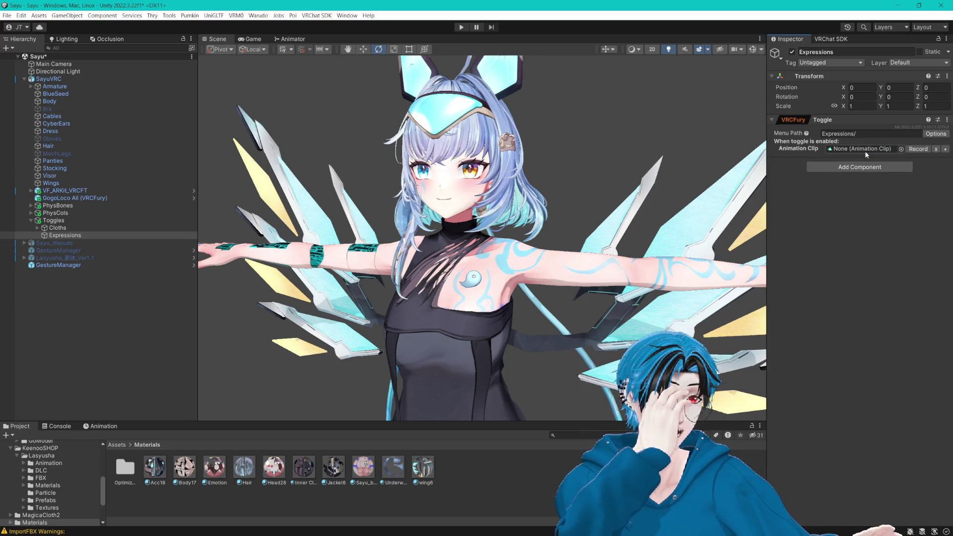
{"action": "left_click_drag", "start_coordinate": [496, 233], "coordinate": [559, 245]}
{"action": "key", "text": "ctrl+s"}
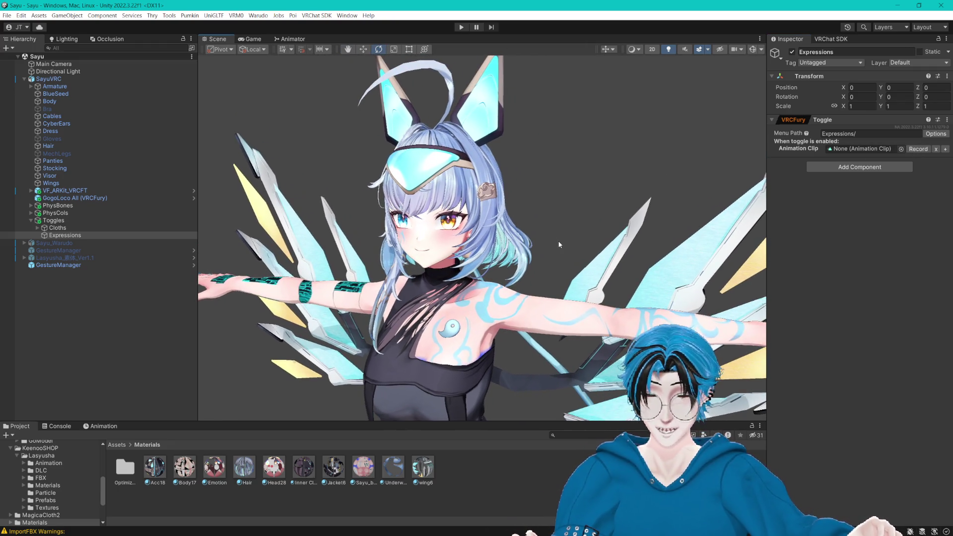
Step: Create an Animations folder in Assets in the Project panel and open it
{"action": "left_click", "coordinate": [103, 425]}
{"action": "left_click", "coordinate": [169, 417]}
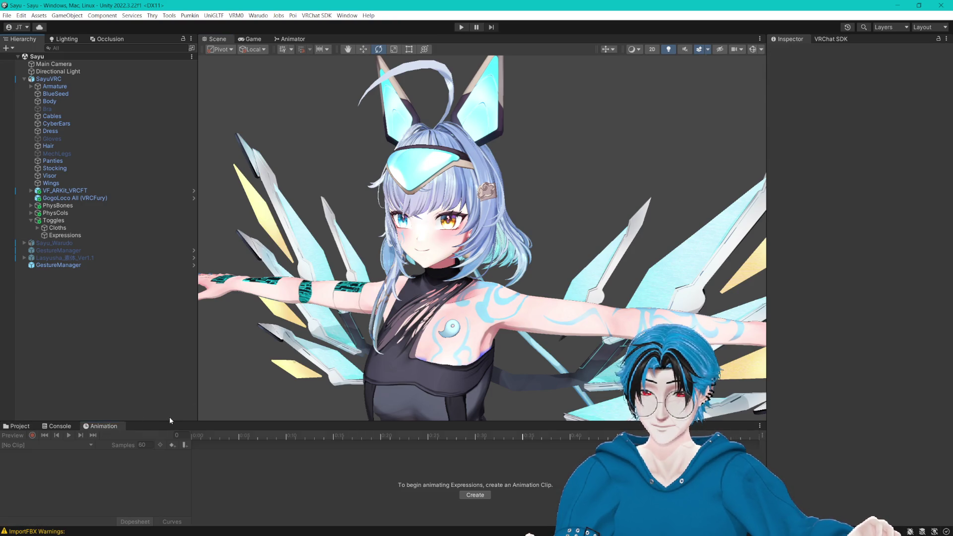
{"action": "left_click_drag", "start_coordinate": [169, 420], "coordinate": [124, 408]}
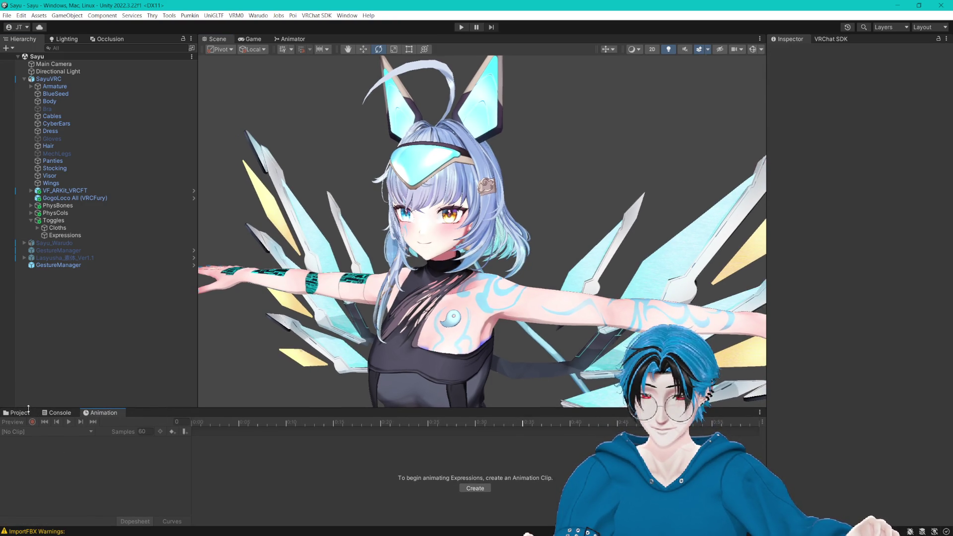
{"action": "left_click", "coordinate": [27, 412]}
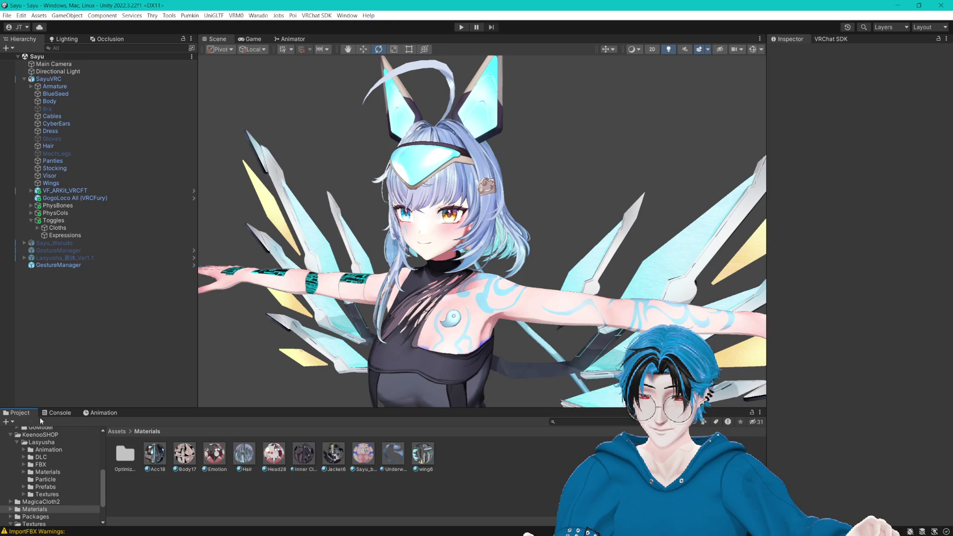
{"action": "left_click", "coordinate": [118, 432]}
{"action": "left_click_drag", "start_coordinate": [291, 410], "coordinate": [291, 358]}
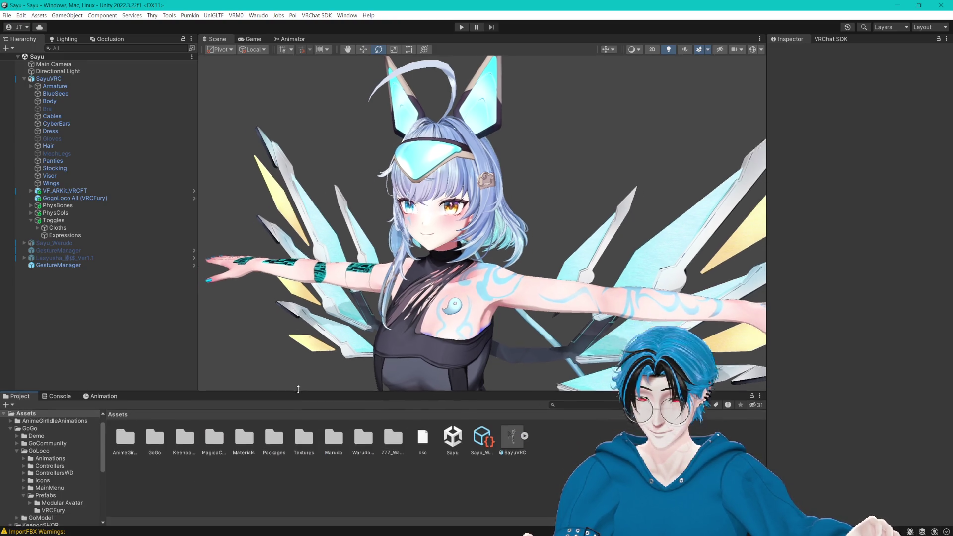
{"action": "right_click", "coordinate": [295, 431]}
{"action": "mouse_move", "coordinate": [347, 157]}
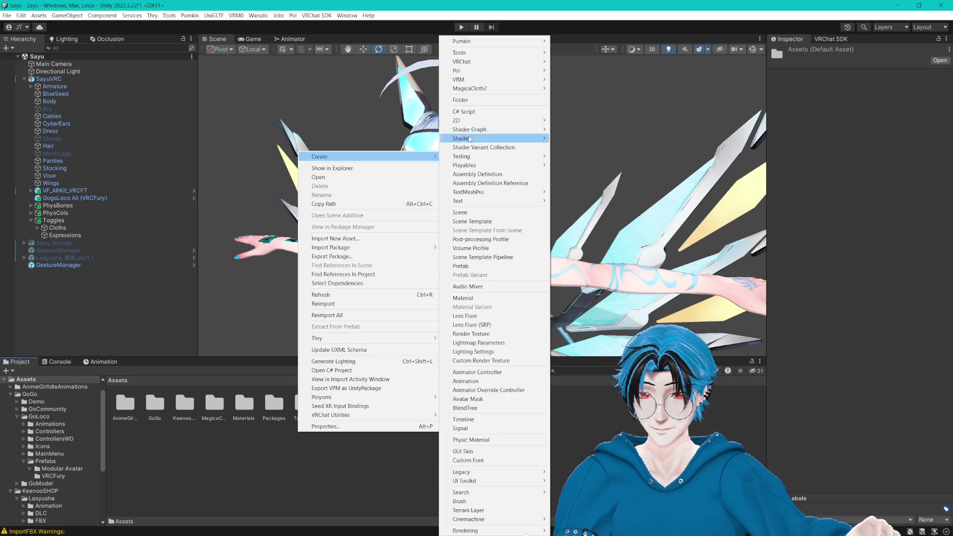
{"action": "left_click", "coordinate": [475, 134]}
{"action": "type", "text": "Animations"}
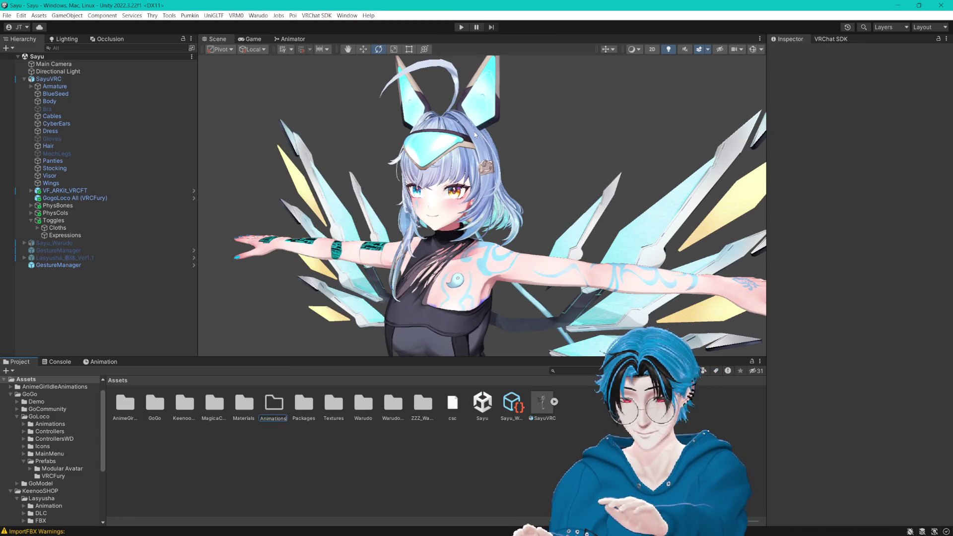
{"action": "key", "text": "Return"}
{"action": "double_click", "coordinate": [120, 397]}
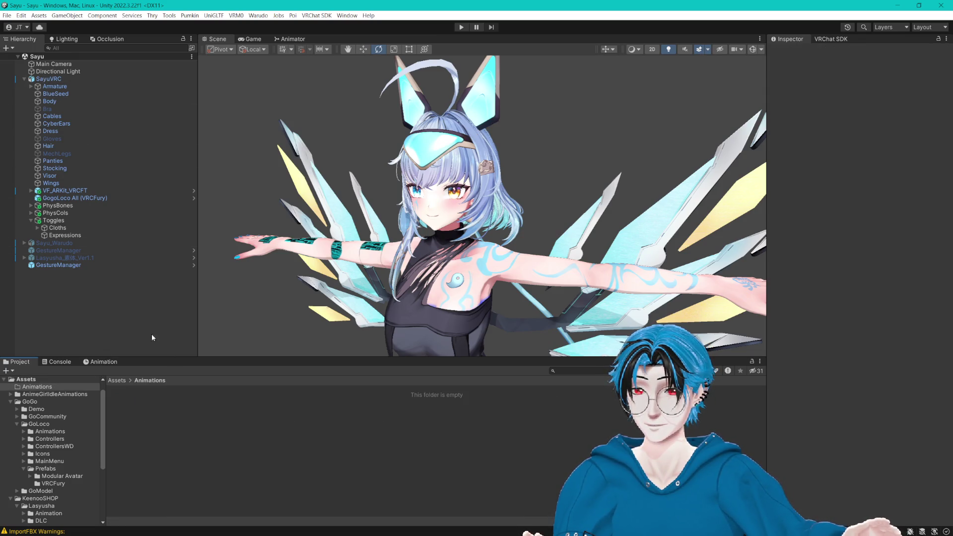
Step: Create an Expression1 animation clip there and assign it to the Expressions toggle
{"action": "left_click", "coordinate": [80, 236]}
{"action": "right_click", "coordinate": [362, 404]}
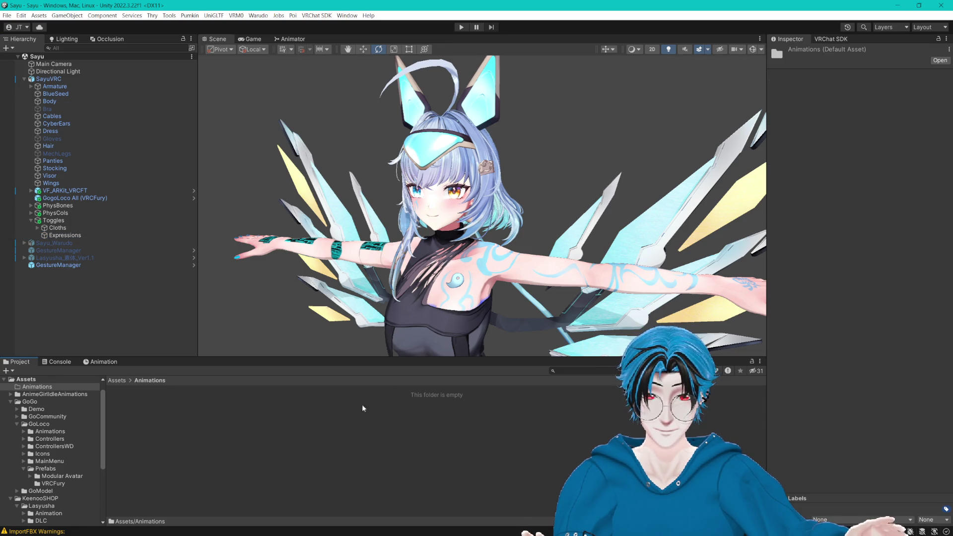
{"action": "mouse_move", "coordinate": [377, 129]}
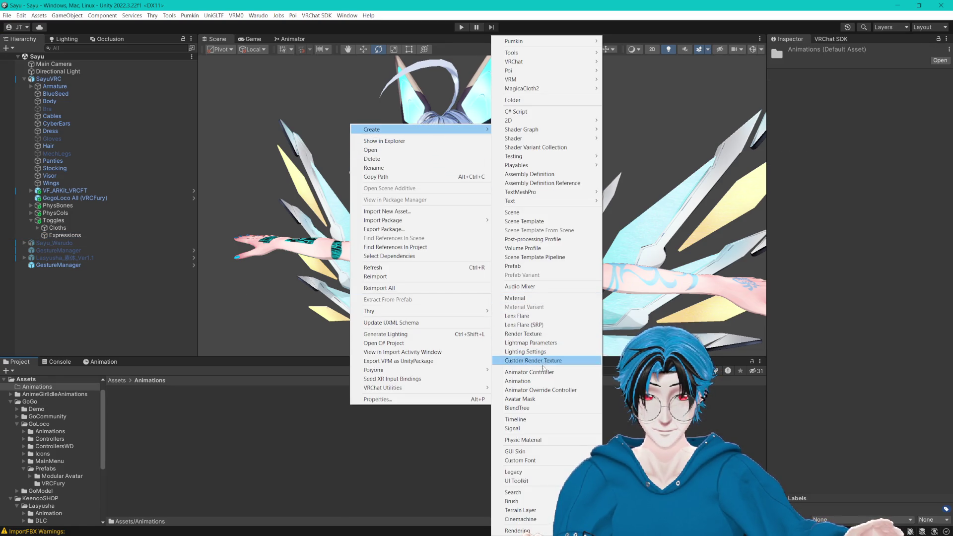
{"action": "left_click", "coordinate": [518, 381]}
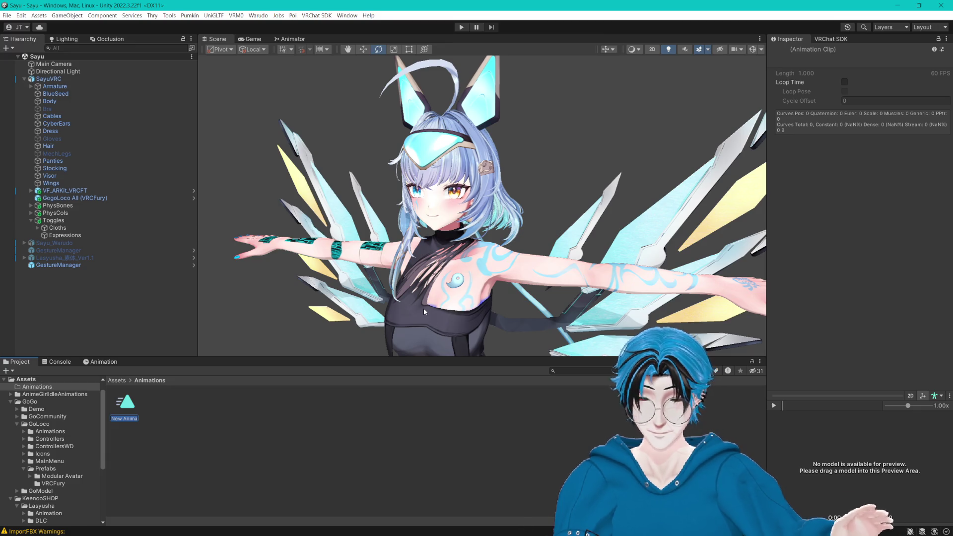
{"action": "type", "text": "Expression"}
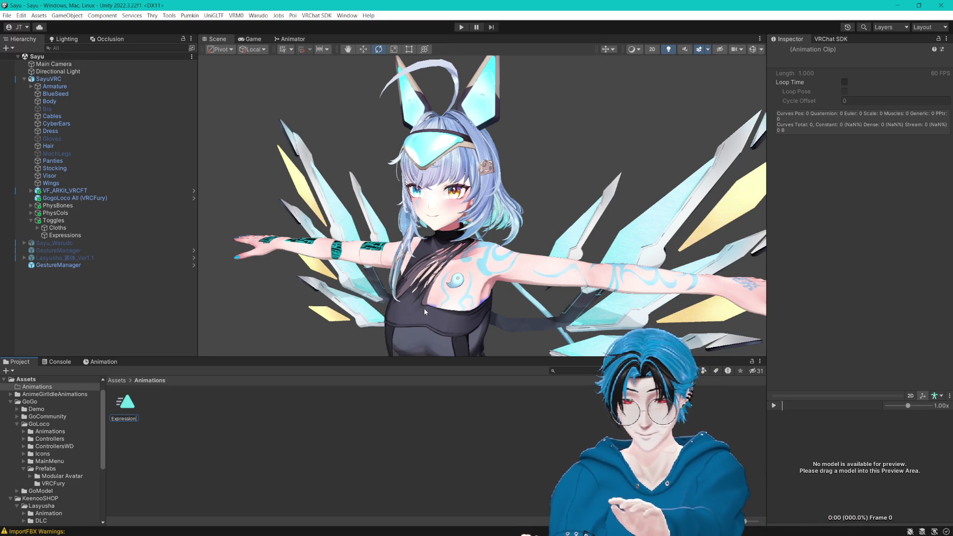
{"action": "left_click", "coordinate": [90, 235]}
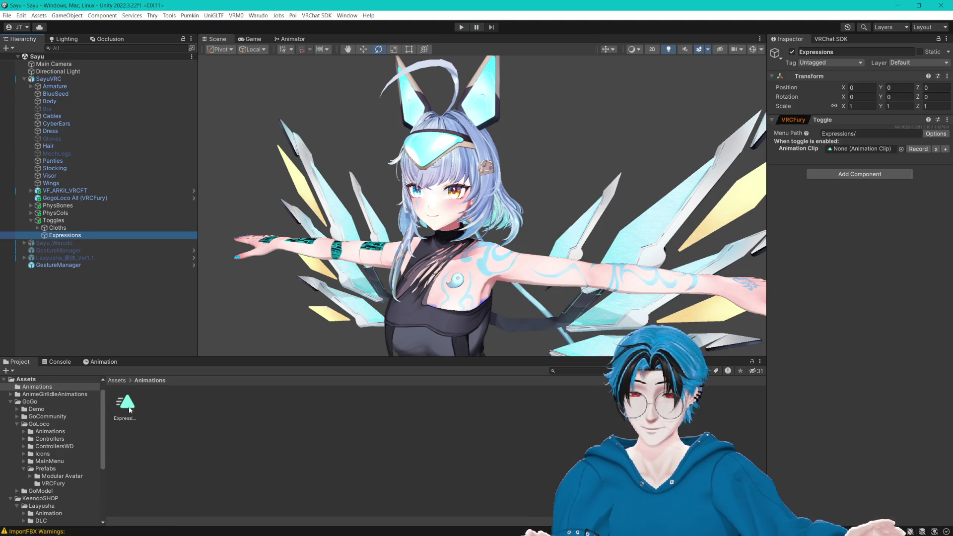
{"action": "mouse_move", "coordinate": [130, 410]}
{"action": "left_mouse_down"}
{"action": "mouse_move", "coordinate": [836, 172]}
{"action": "mouse_move", "coordinate": [874, 147]}
{"action": "left_mouse_up"}
{"action": "left_click_drag", "start_coordinate": [556, 211], "coordinate": [606, 210]}
Step: Start recording into the Expression1 clip with the Body mesh selected
{"action": "left_click", "coordinate": [100, 366]}
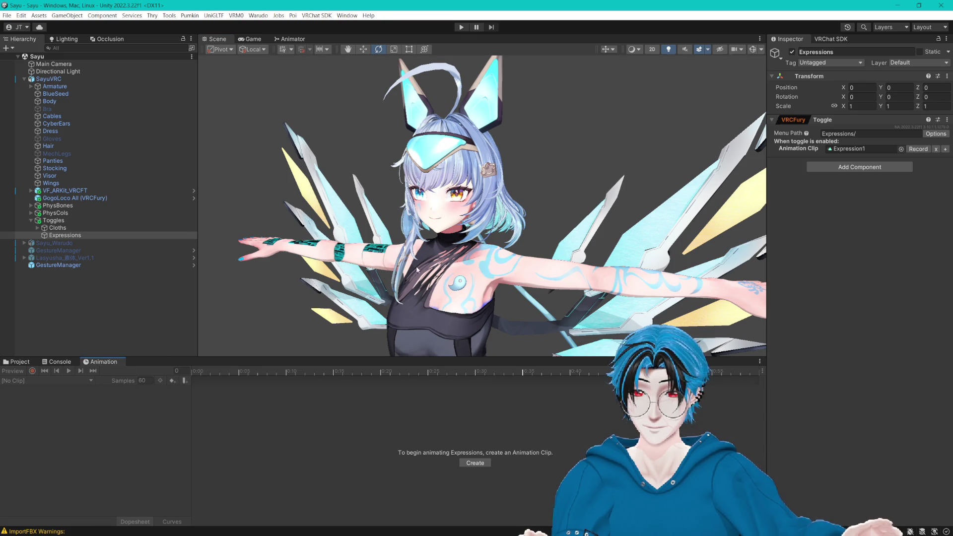
{"action": "left_click", "coordinate": [914, 149]}
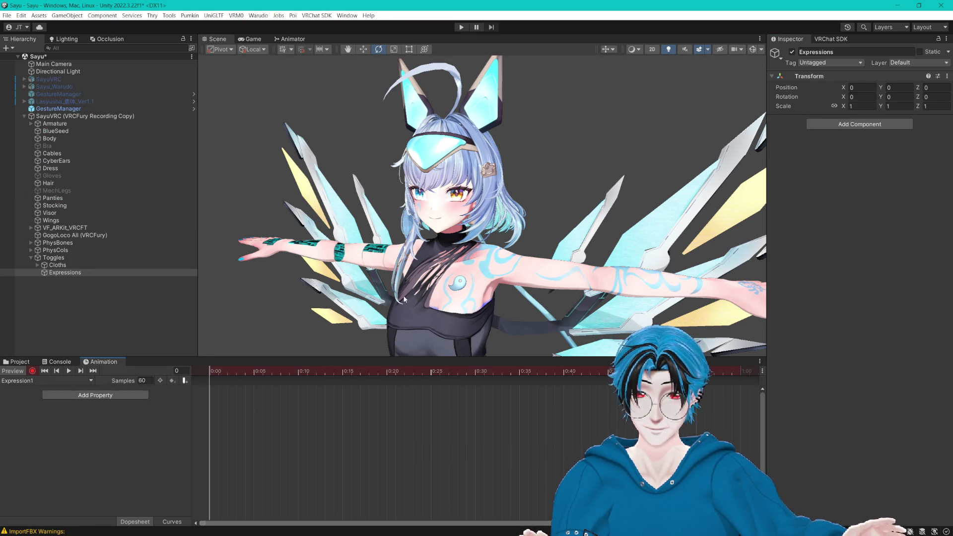
{"action": "left_click", "coordinate": [298, 245]}
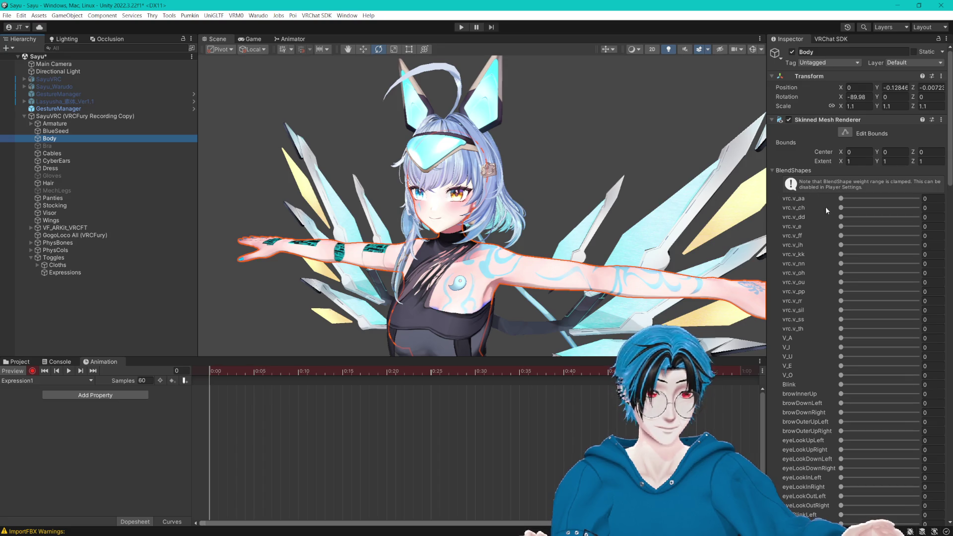
{"action": "scroll", "coordinate": [826, 207], "scroll_direction": "down", "scroll_amount": 20}
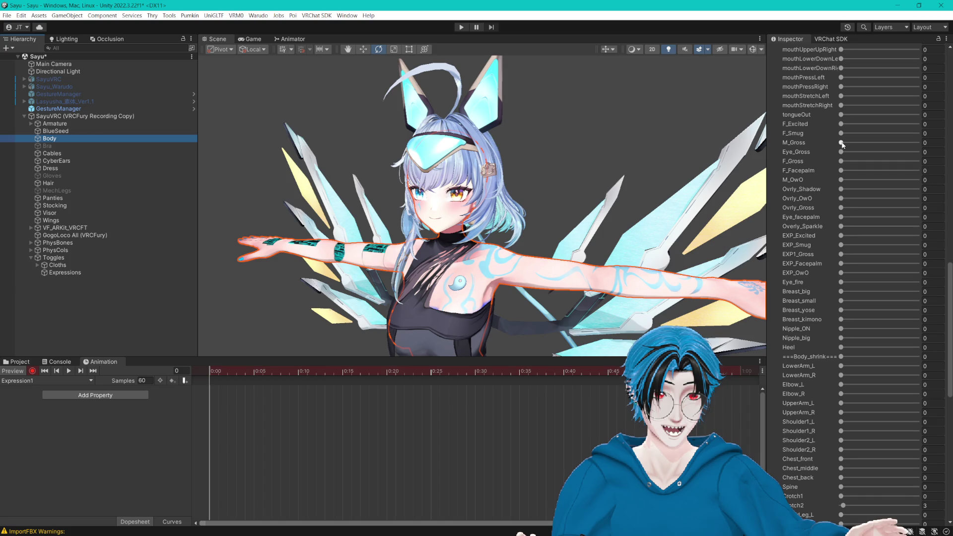
Step: Key M_Gross, F_Gross and Ovrly_Gross at 100, then return M_Gross to 0
{"action": "left_click_drag", "start_coordinate": [842, 144], "coordinate": [931, 145]}
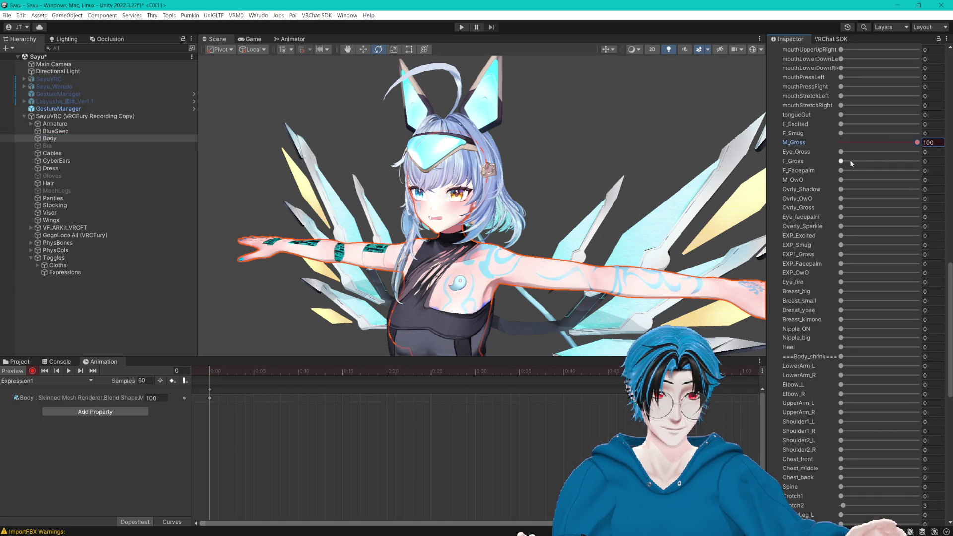
{"action": "left_click_drag", "start_coordinate": [842, 162], "coordinate": [933, 163]}
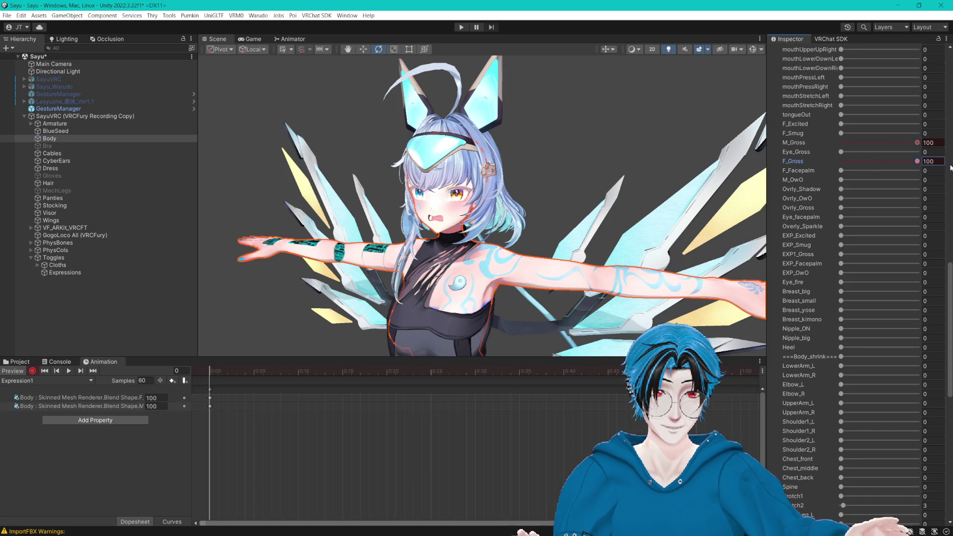
{"action": "left_click_drag", "start_coordinate": [917, 143], "coordinate": [841, 143]}
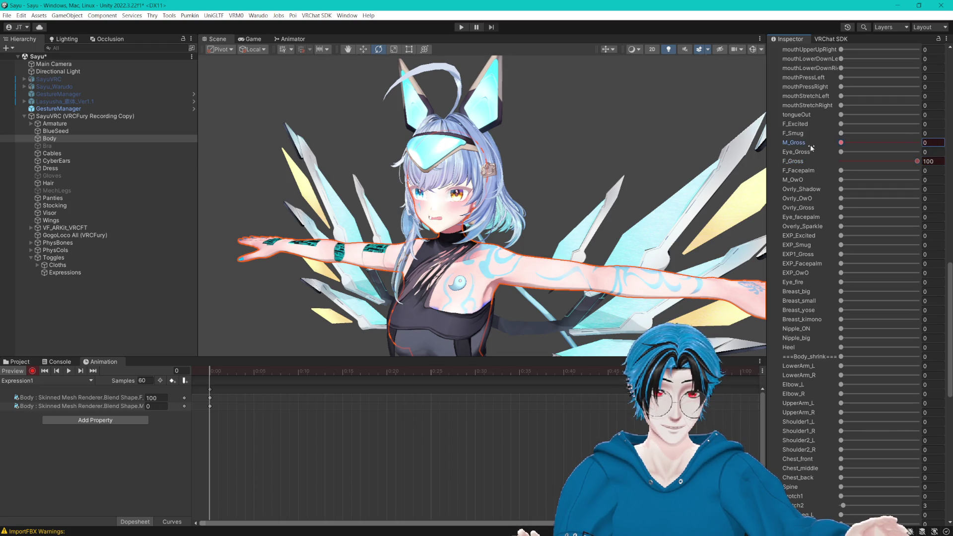
{"action": "scroll", "coordinate": [644, 187], "scroll_direction": "up", "scroll_amount": 2}
{"action": "left_click_drag", "start_coordinate": [645, 187], "coordinate": [603, 190]}
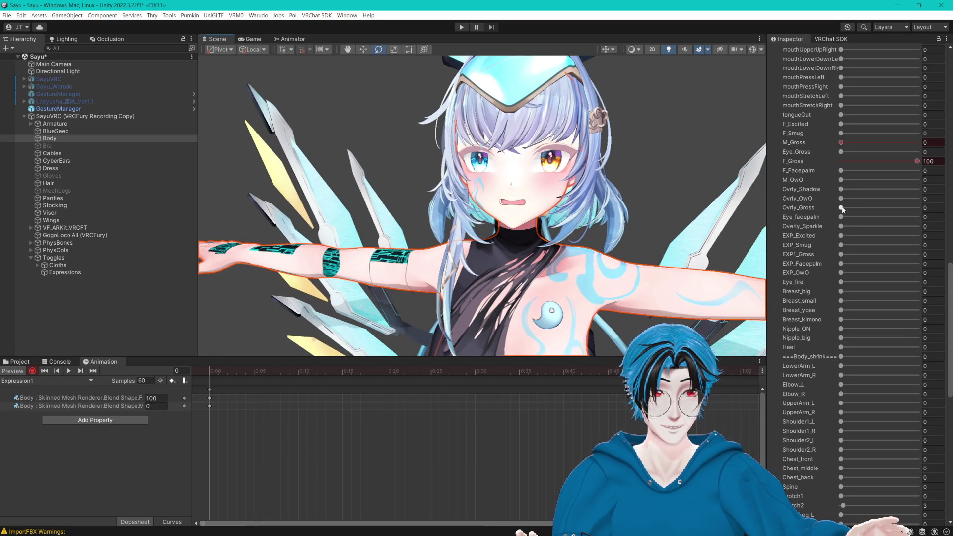
{"action": "left_click_drag", "start_coordinate": [841, 208], "coordinate": [933, 208]}
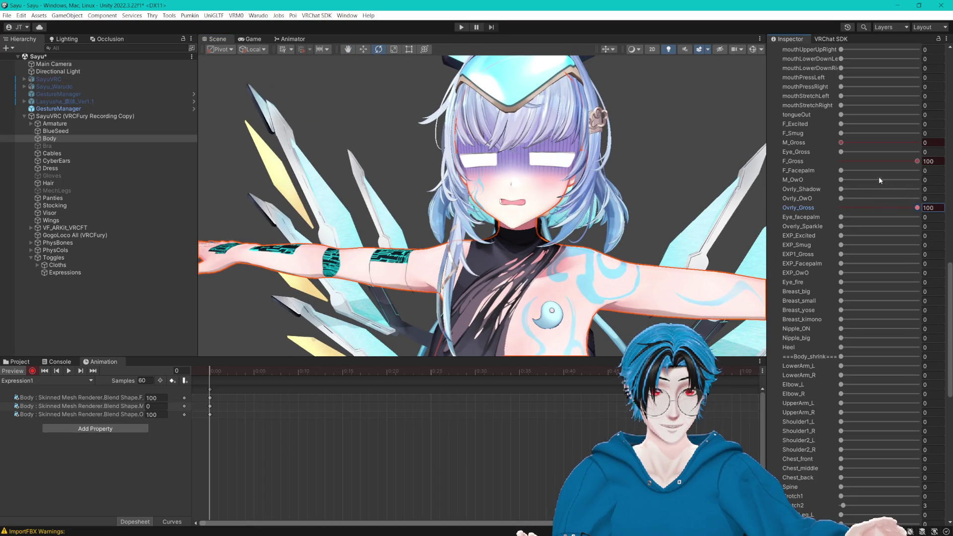
{"action": "left_click_drag", "start_coordinate": [841, 142], "coordinate": [884, 143]}
{"action": "type", "text": "00"}
{"action": "key", "text": "Return"}
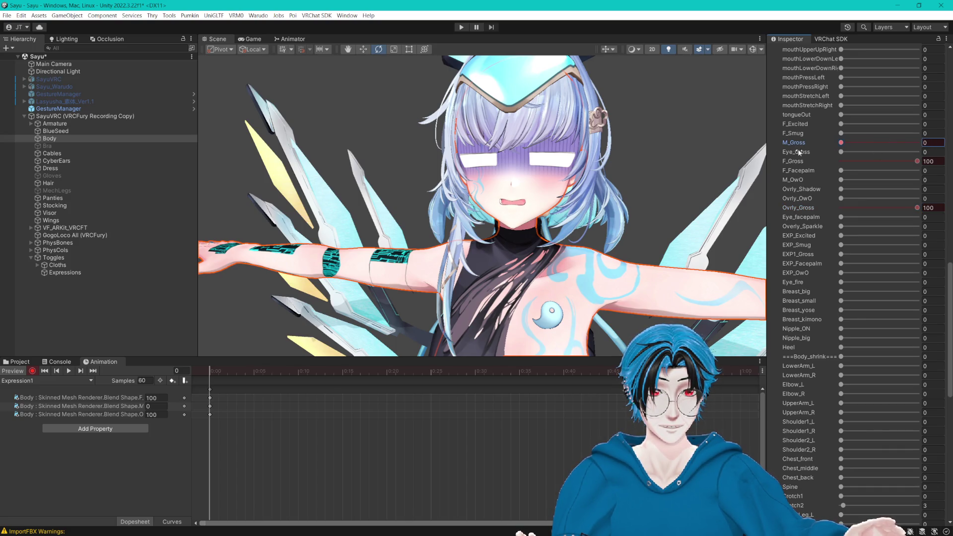
{"action": "type", "text": "100"}
{"action": "scroll", "coordinate": [638, 193], "scroll_direction": "up", "scroll_amount": 5}
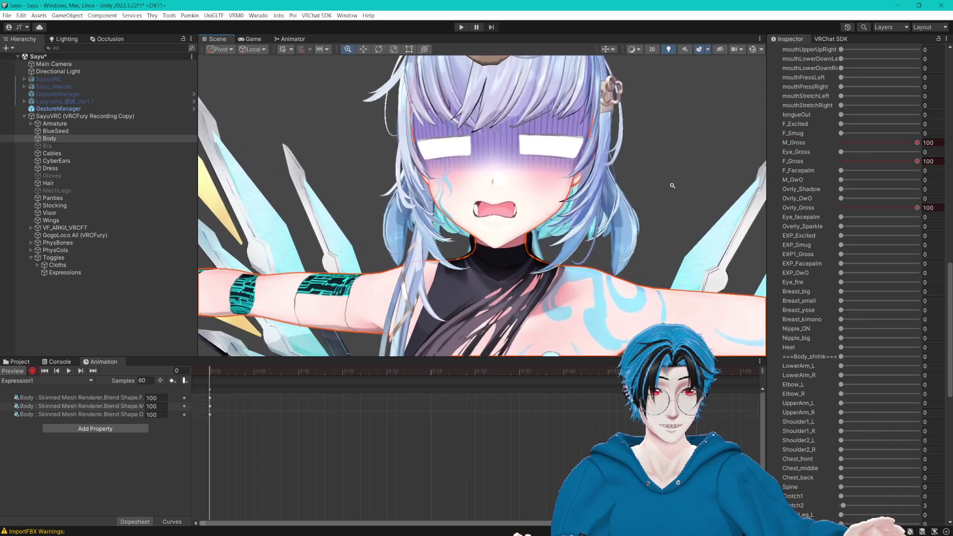
{"action": "left_click", "coordinate": [927, 161]}
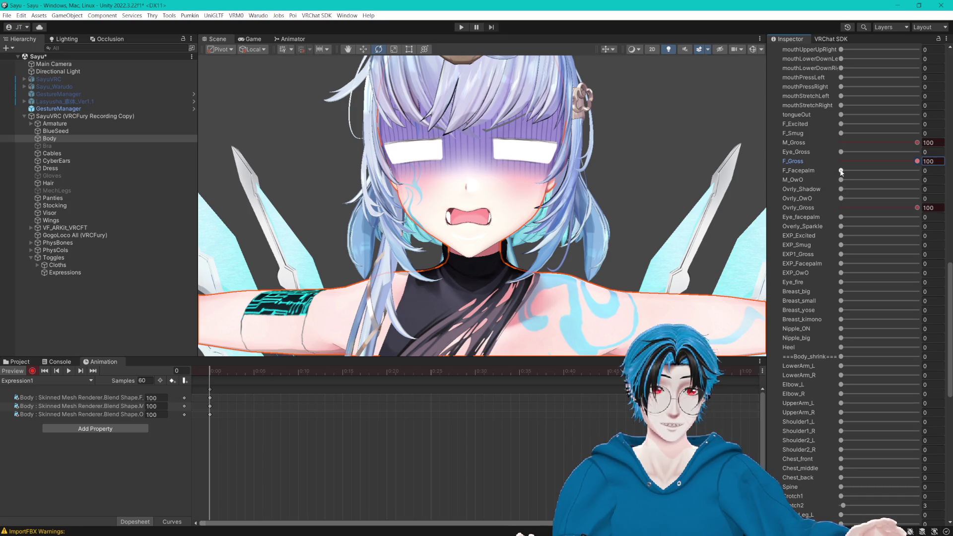
Step: Preview Eye_Gross and EXP1_Gross at 100, reset the Gross shapes to 0, and select all clip rows
{"action": "left_click_drag", "start_coordinate": [841, 152], "coordinate": [950, 148]}
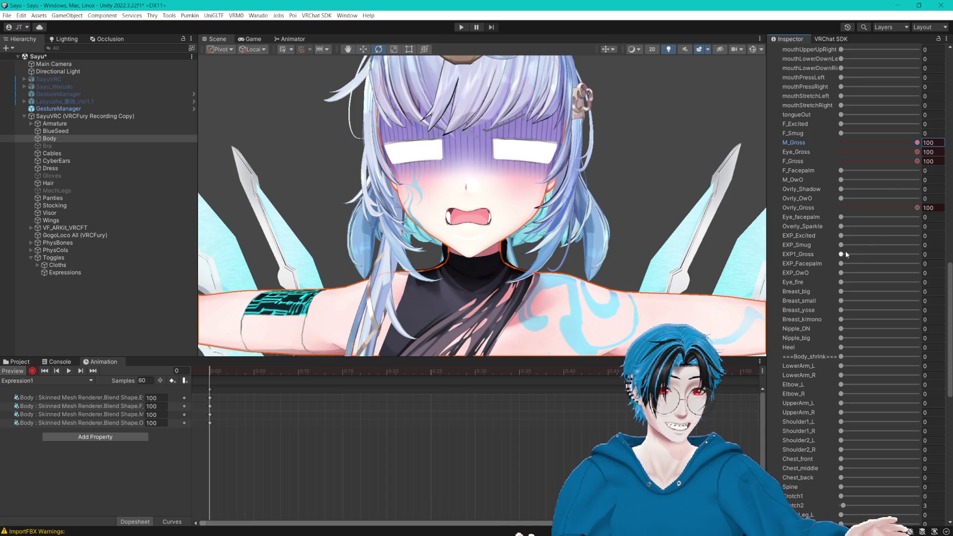
{"action": "left_click_drag", "start_coordinate": [841, 254], "coordinate": [926, 256]}
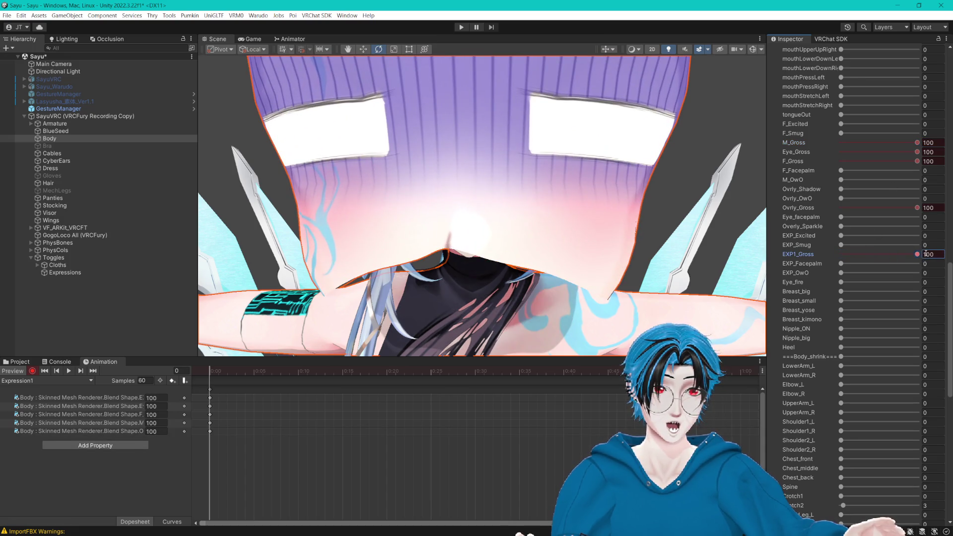
{"action": "key", "text": "ctrl+z"}
{"action": "left_click_drag", "start_coordinate": [917, 208], "coordinate": [817, 210]}
{"action": "left_click_drag", "start_coordinate": [841, 254], "coordinate": [946, 257]}
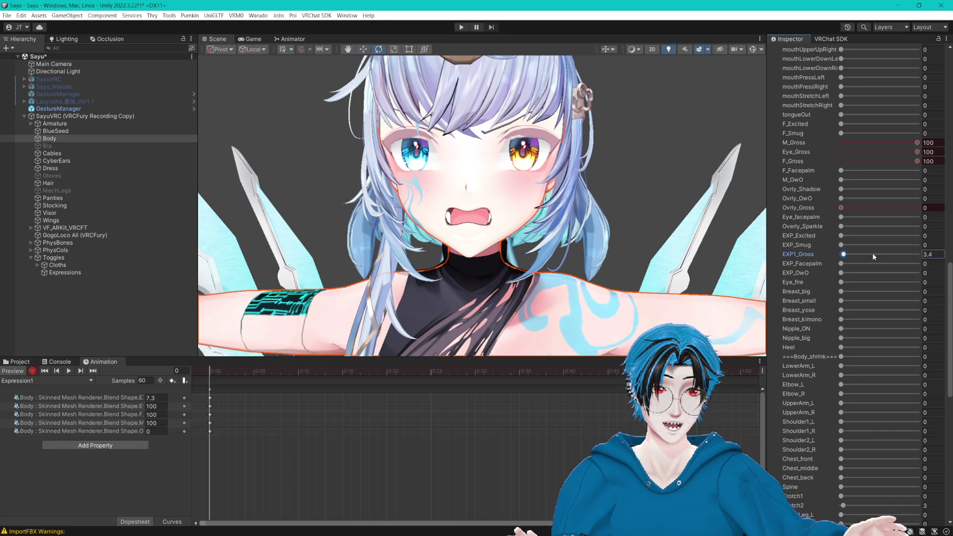
{"action": "key", "text": "ctrl+z"}
{"action": "key", "text": "ctrl+z"}
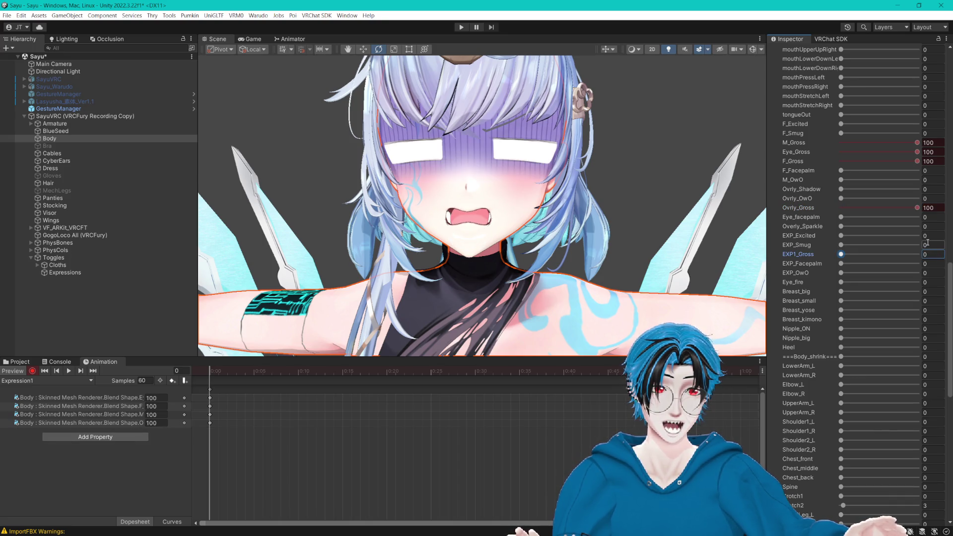
{"action": "left_click_drag", "start_coordinate": [917, 208], "coordinate": [859, 209]}
{"action": "mouse_move", "coordinate": [874, 162]}
{"action": "left_mouse_down"}
{"action": "mouse_move", "coordinate": [837, 162]}
{"action": "mouse_move", "coordinate": [837, 143]}
{"action": "left_mouse_up"}
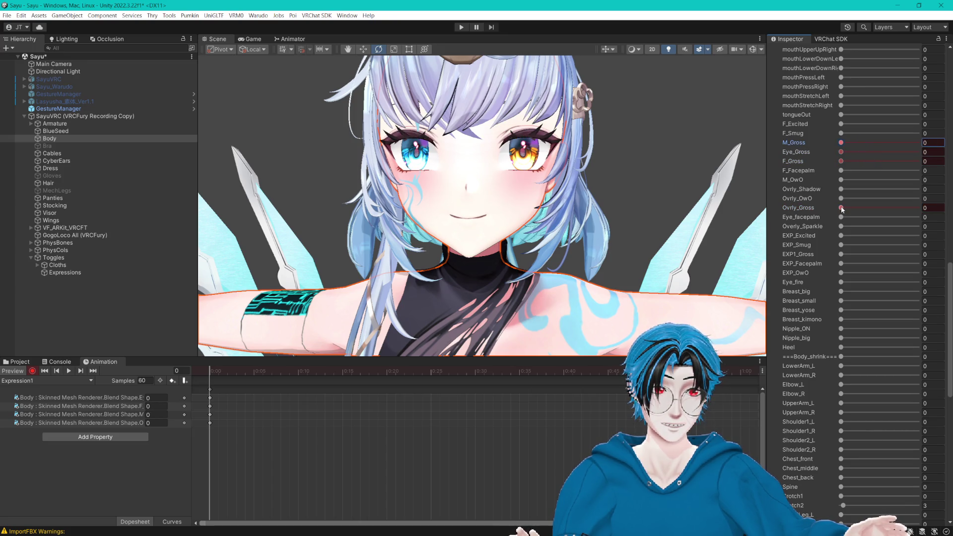
{"action": "mouse_move", "coordinate": [842, 237]}
{"action": "left_mouse_down"}
{"action": "mouse_move", "coordinate": [918, 237]}
{"action": "mouse_move", "coordinate": [804, 245]}
{"action": "mouse_move", "coordinate": [926, 258]}
{"action": "left_mouse_up"}
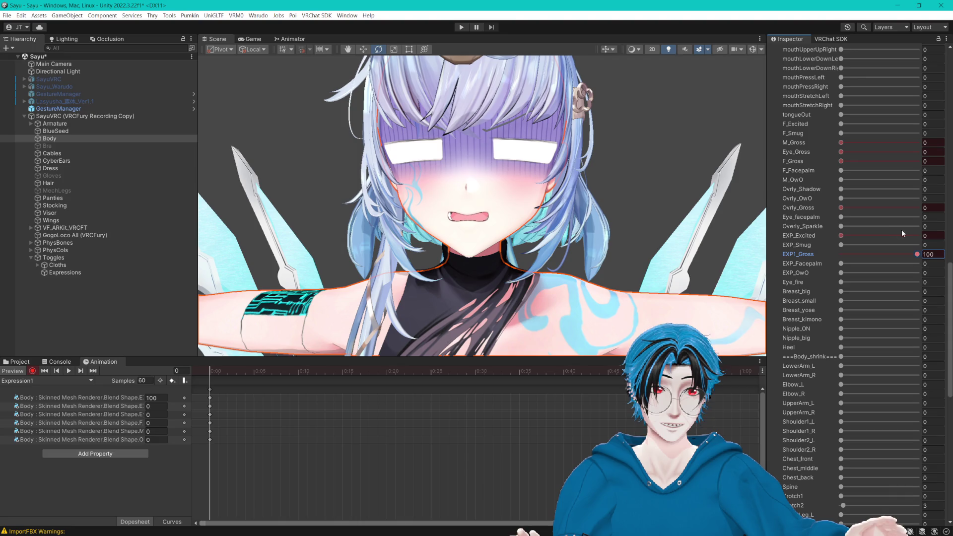
{"action": "key", "text": "ctrl+z"}
{"action": "key", "text": "ctrl+z"}
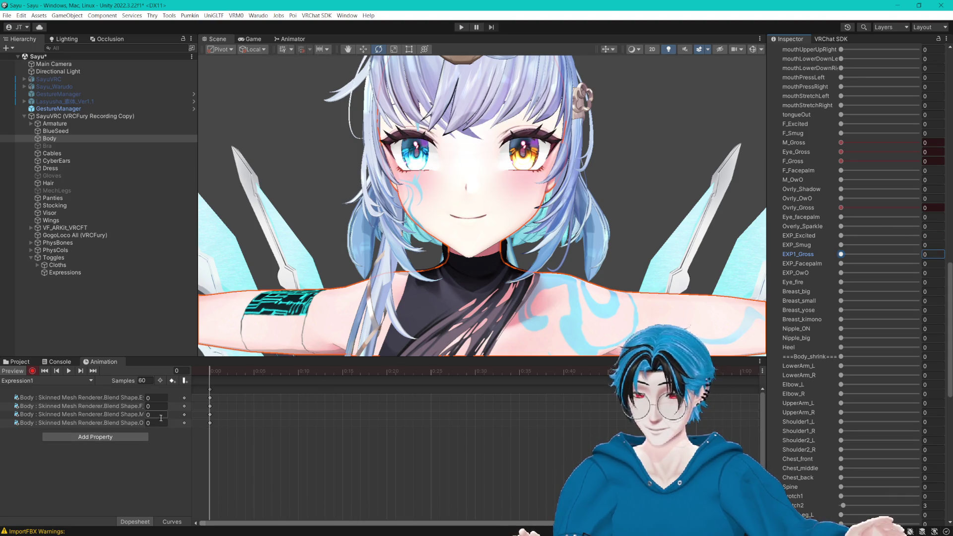
{"action": "left_click", "coordinate": [127, 406]}
{"action": "left_click", "coordinate": [117, 422], "text": "shift"}
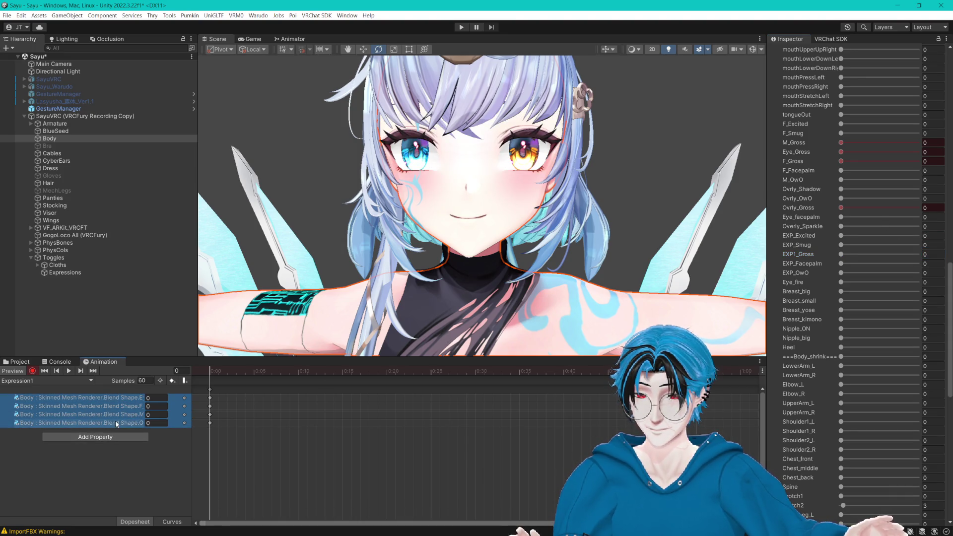
Step: Remove all blendshape properties from the clip and key EXP1_Gross at 0
{"action": "right_click", "coordinate": [149, 416]}
{"action": "left_click", "coordinate": [151, 426]}
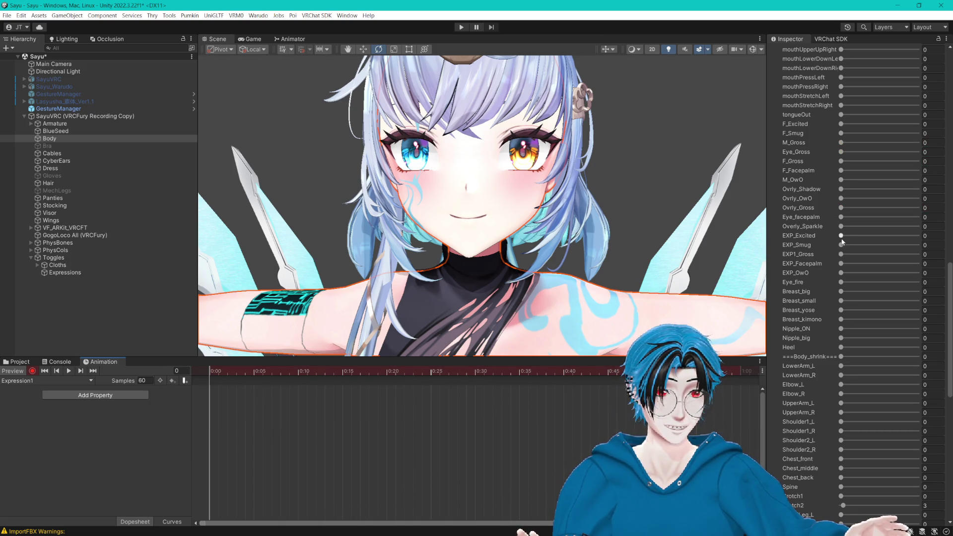
{"action": "left_click_drag", "start_coordinate": [844, 255], "coordinate": [920, 255]}
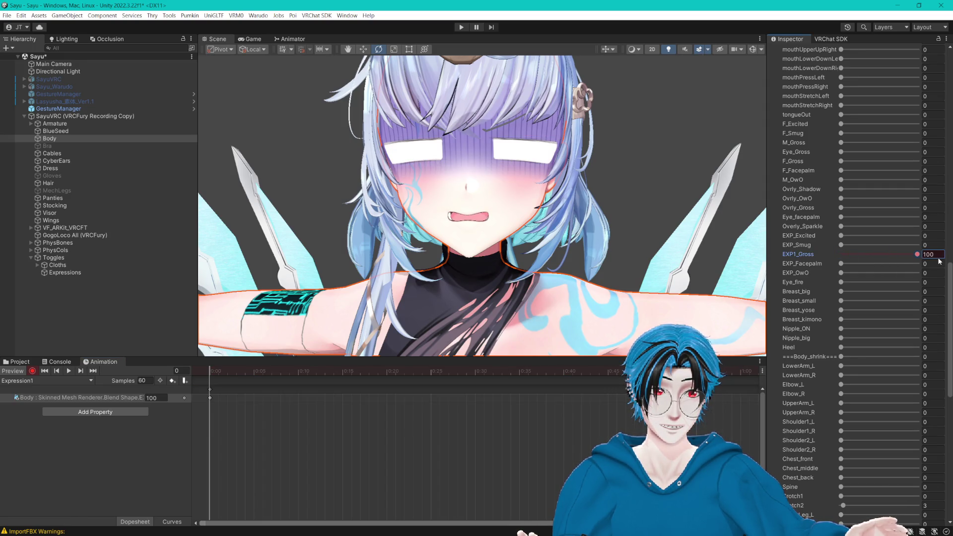
{"action": "left_click_drag", "start_coordinate": [918, 255], "coordinate": [805, 259]}
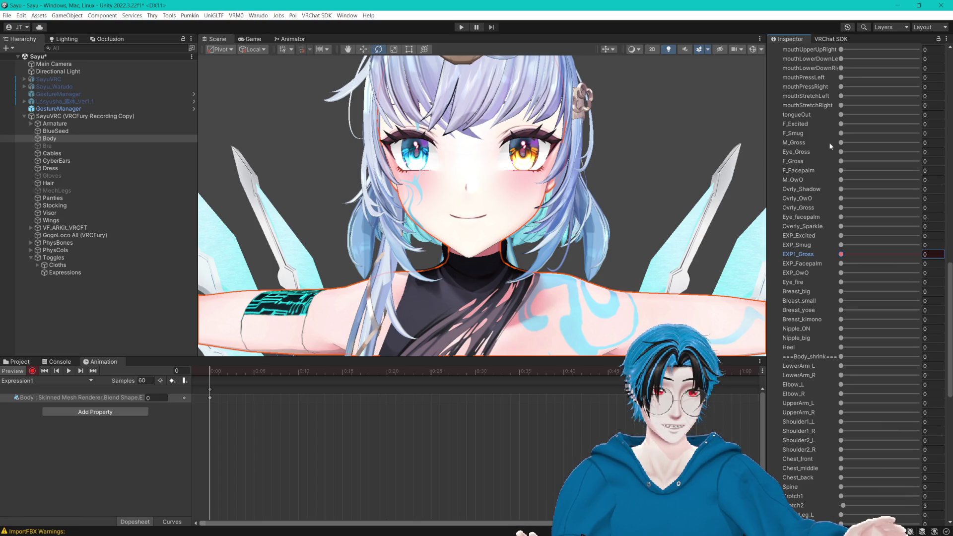
Step: Preview Eye_facepalm and EXP_OwO at 100, undoing each change
{"action": "scroll", "coordinate": [809, 176], "scroll_direction": "up", "scroll_amount": 10}
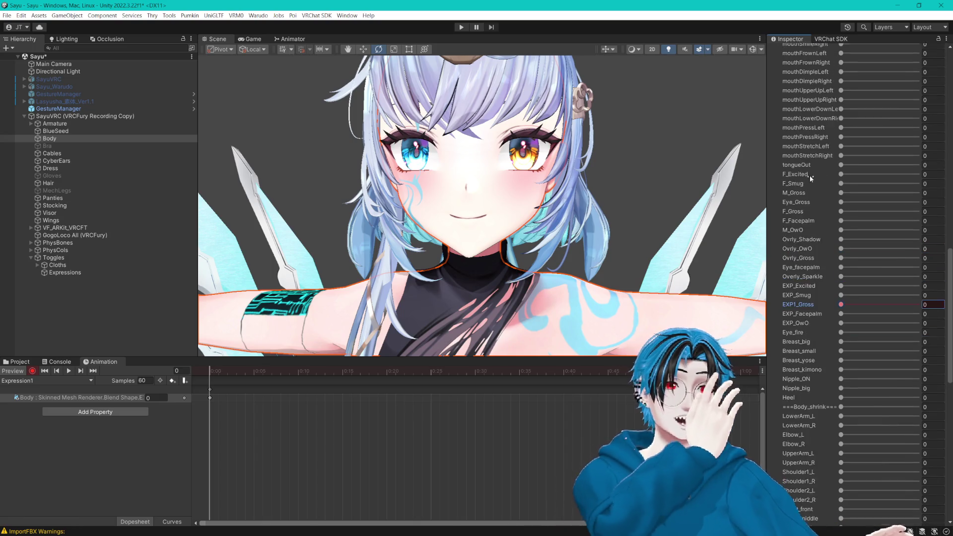
{"action": "scroll", "coordinate": [805, 180], "scroll_direction": "up", "scroll_amount": 8}
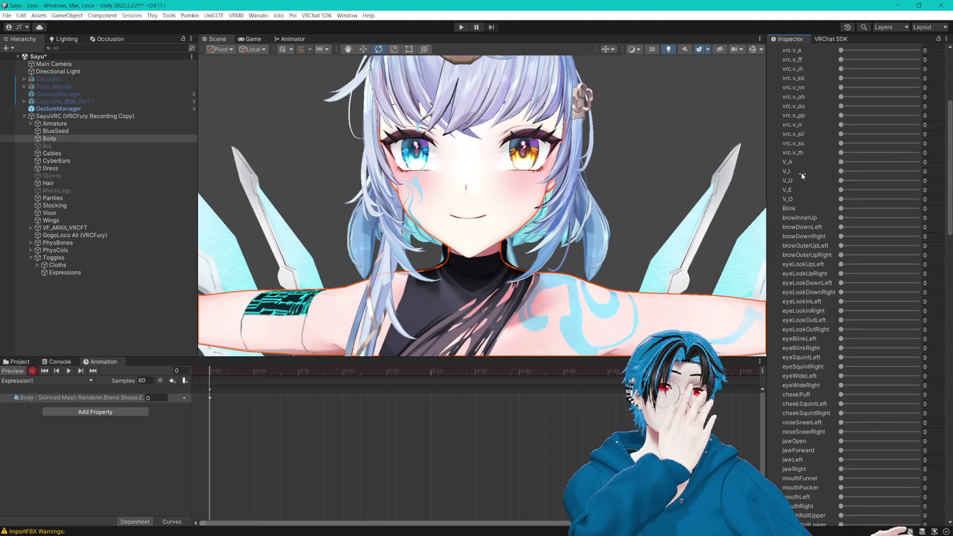
{"action": "scroll", "coordinate": [809, 199], "scroll_direction": "down", "scroll_amount": 2}
{"action": "scroll", "coordinate": [805, 189], "scroll_direction": "down", "scroll_amount": 8}
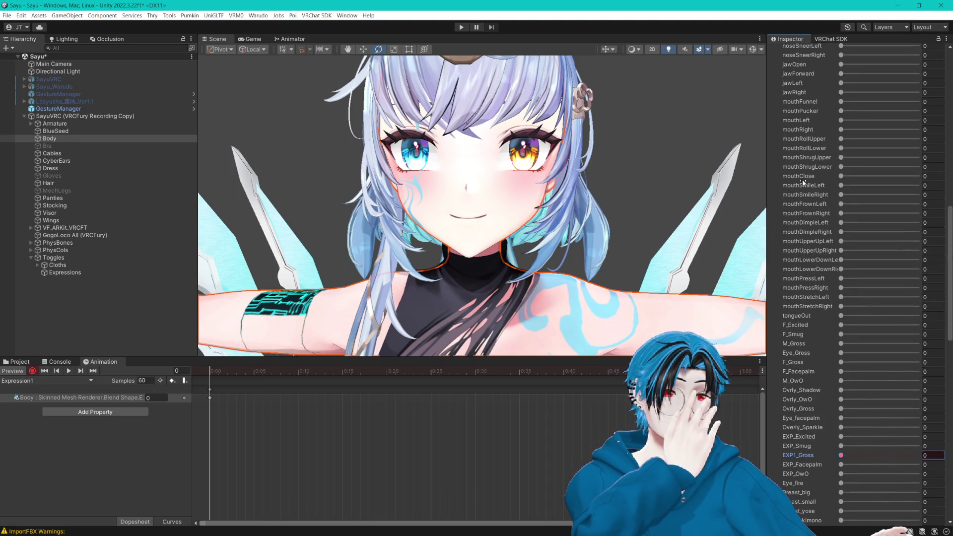
{"action": "scroll", "coordinate": [799, 179], "scroll_direction": "down", "scroll_amount": 4}
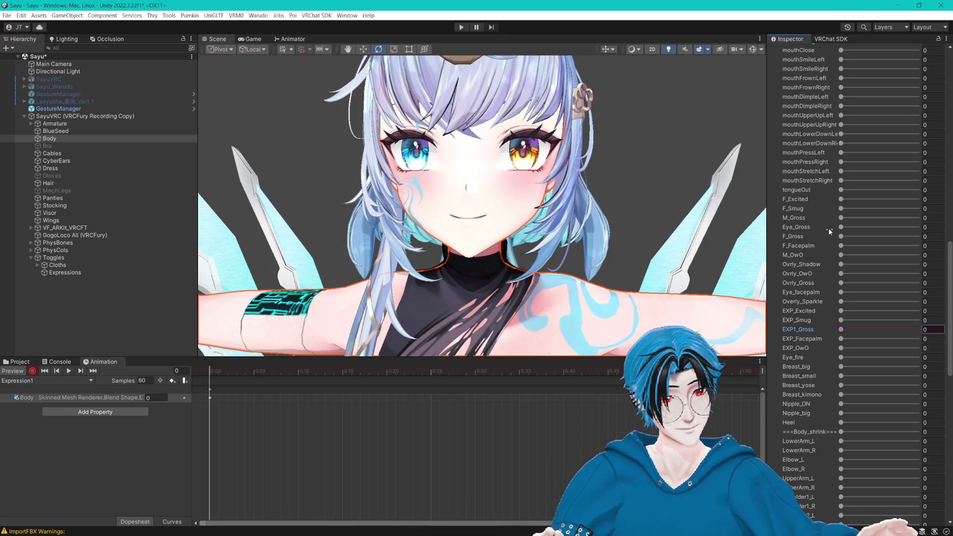
{"action": "left_click", "coordinate": [842, 228]}
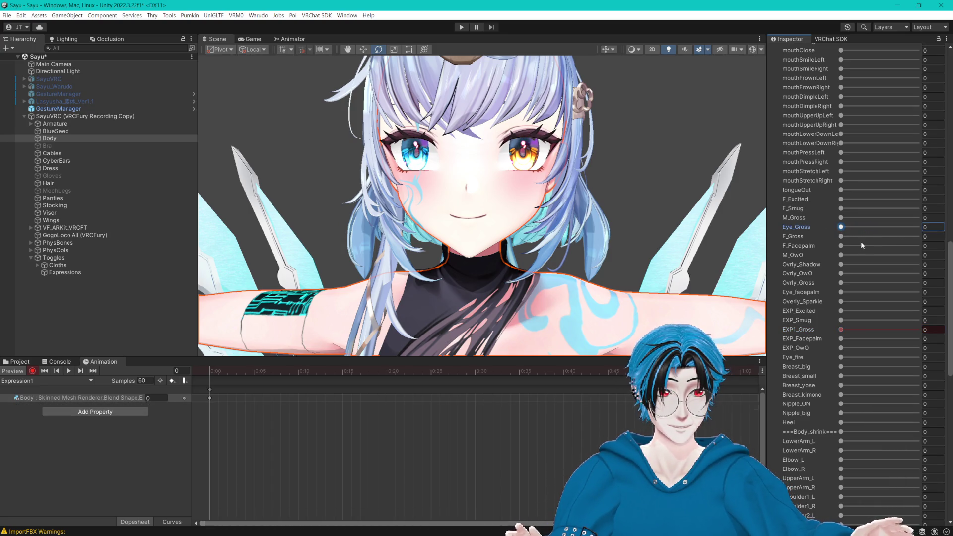
{"action": "left_click_drag", "start_coordinate": [841, 292], "coordinate": [925, 293]}
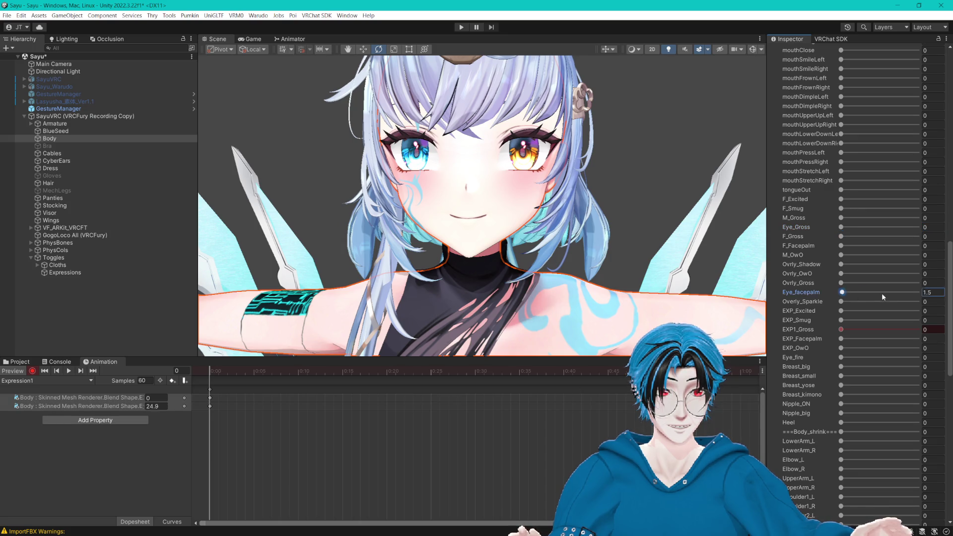
{"action": "key", "text": "ctrl+z"}
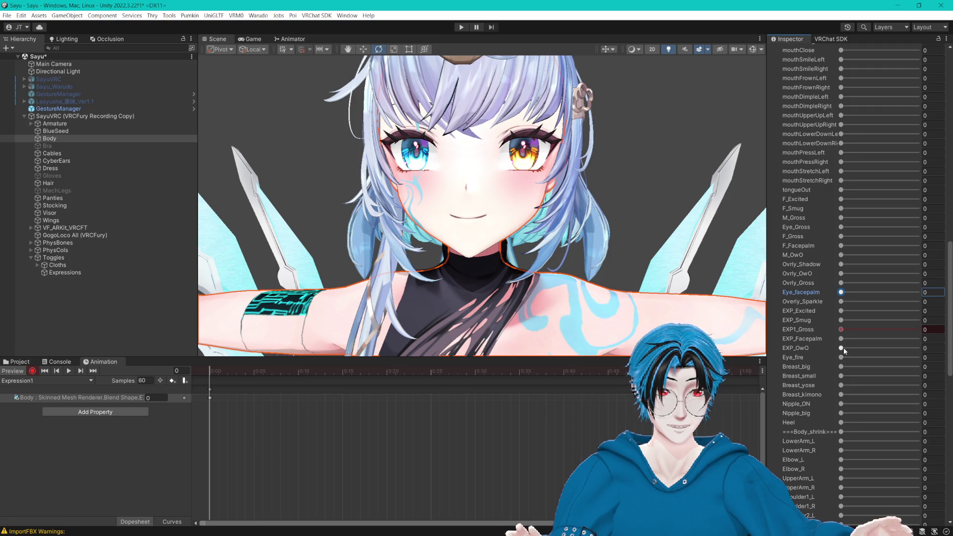
{"action": "left_click_drag", "start_coordinate": [841, 348], "coordinate": [933, 354]}
{"action": "key", "text": "ctrl+z"}
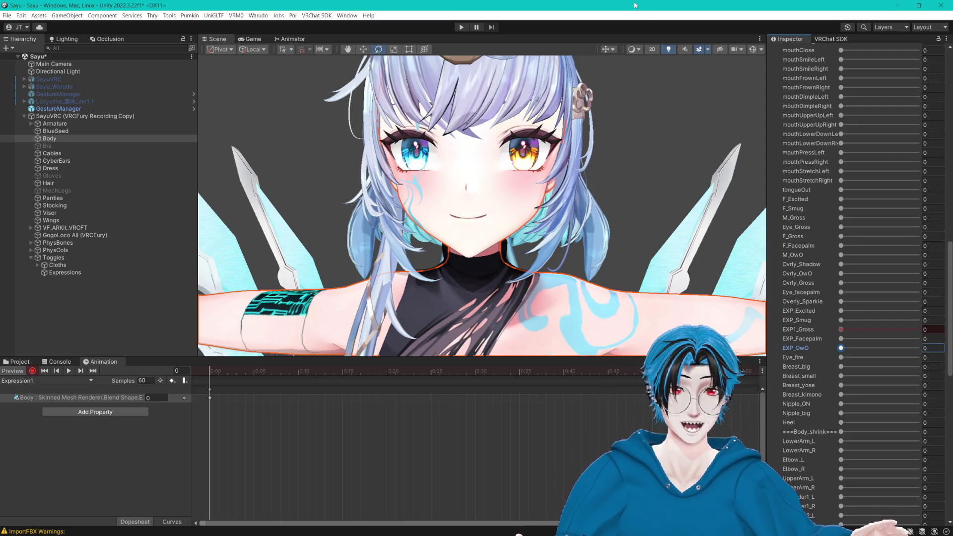
Step: Save Sayu_Headswap21.blend in Blender and close it, choosing Save at the prompt
{"action": "key", "text": "alt+Tab"}
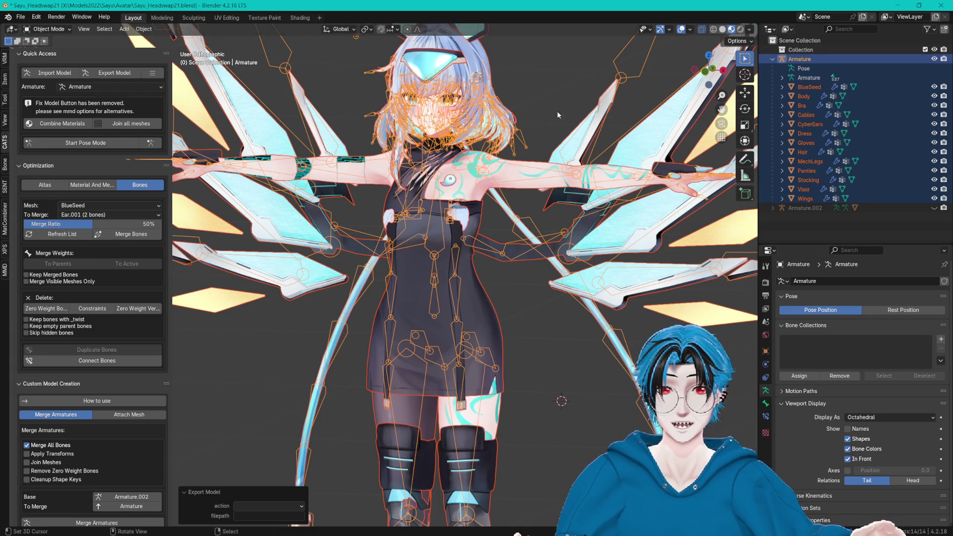
{"action": "key", "text": "ctrl+s"}
{"action": "left_click", "coordinate": [21, 17]}
{"action": "mouse_move", "coordinate": [53, 51]}
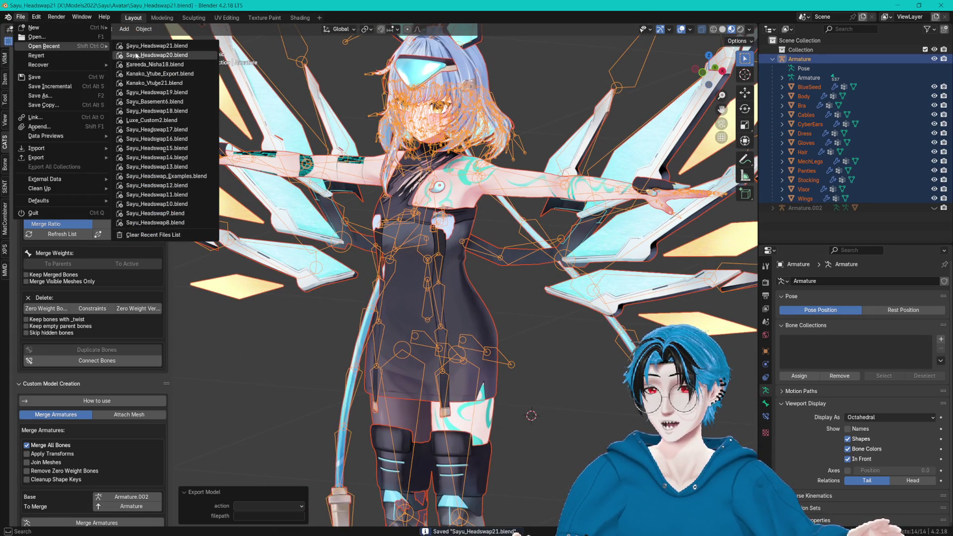
{"action": "left_click", "coordinate": [594, 343]}
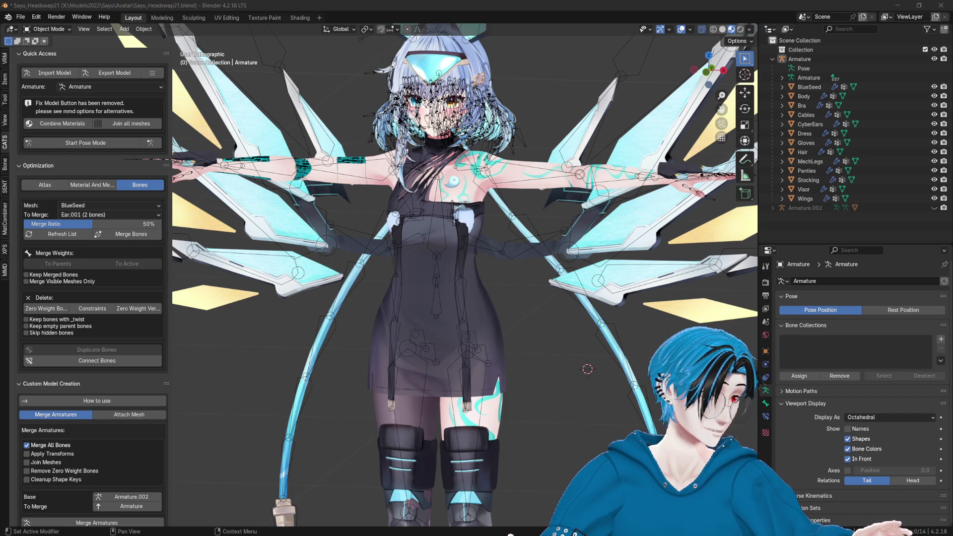
{"action": "key", "text": "ctrl+q"}
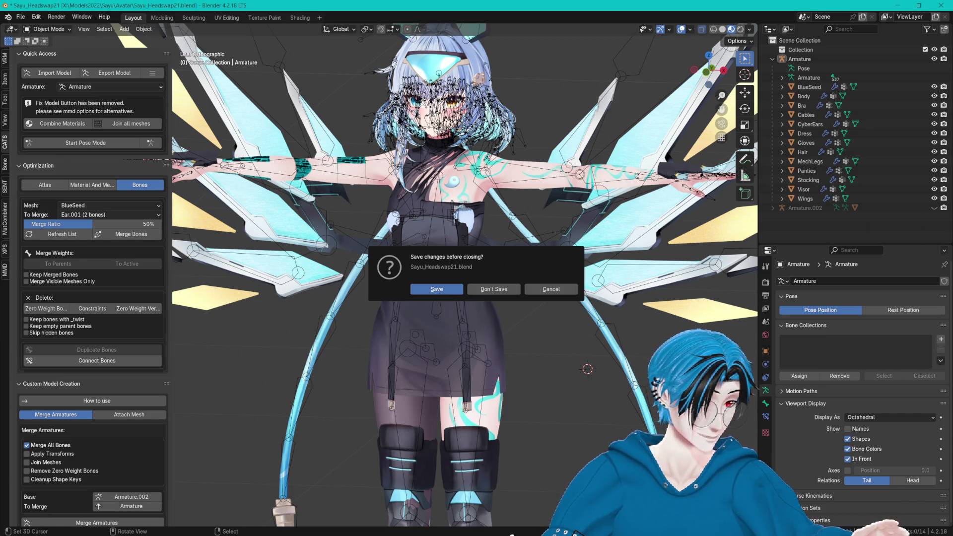
{"action": "left_click", "coordinate": [448, 293]}
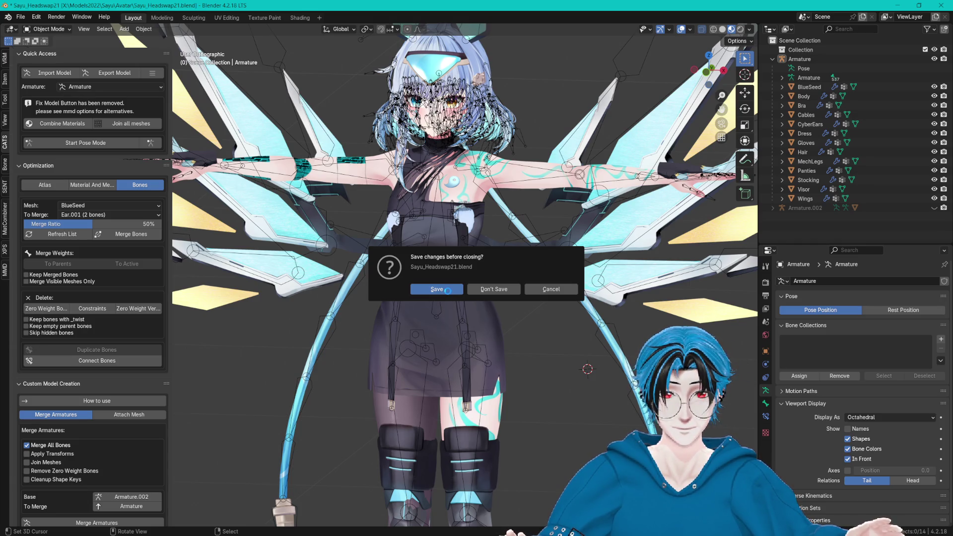